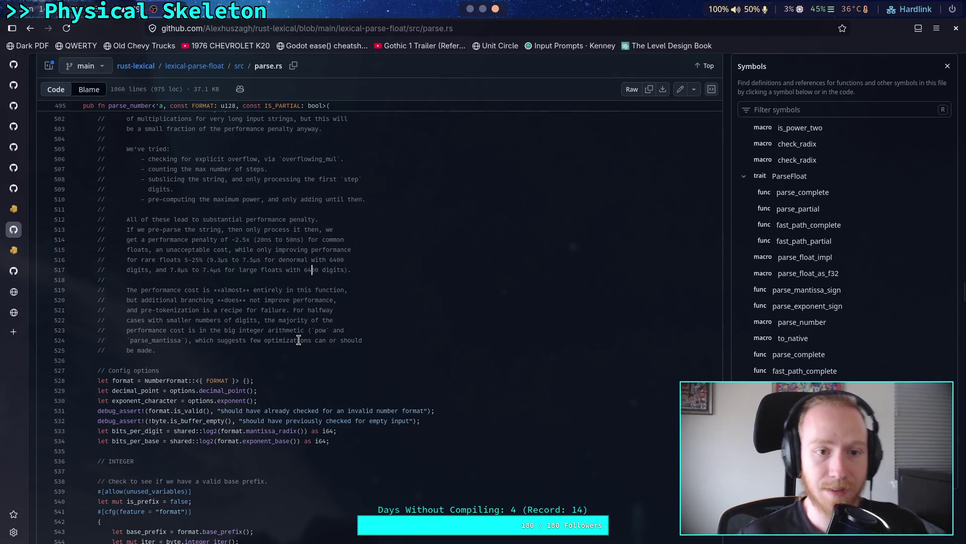
Browse the lexical-parse-float folder and its src directory in the rust-lexical repository
click(145, 69)
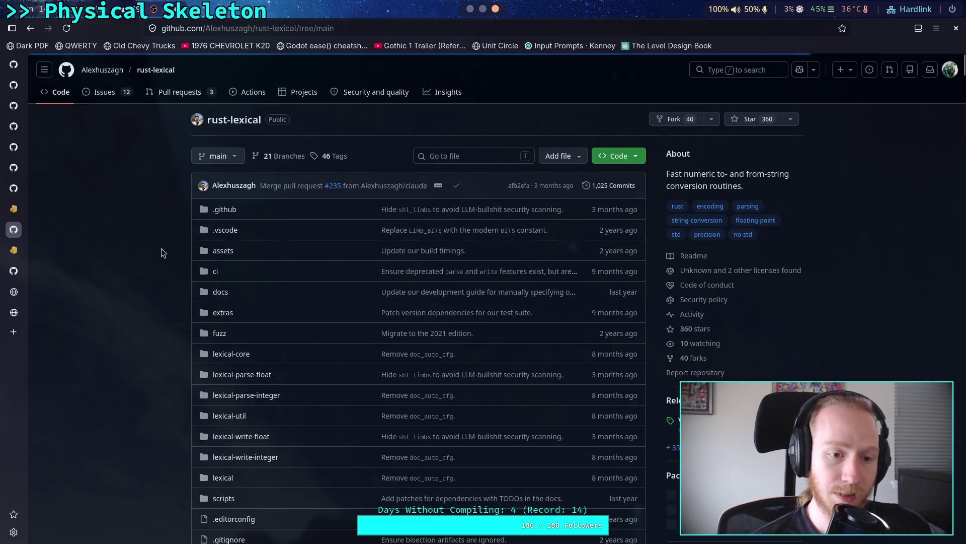
scroll(254, 382, down, 2)
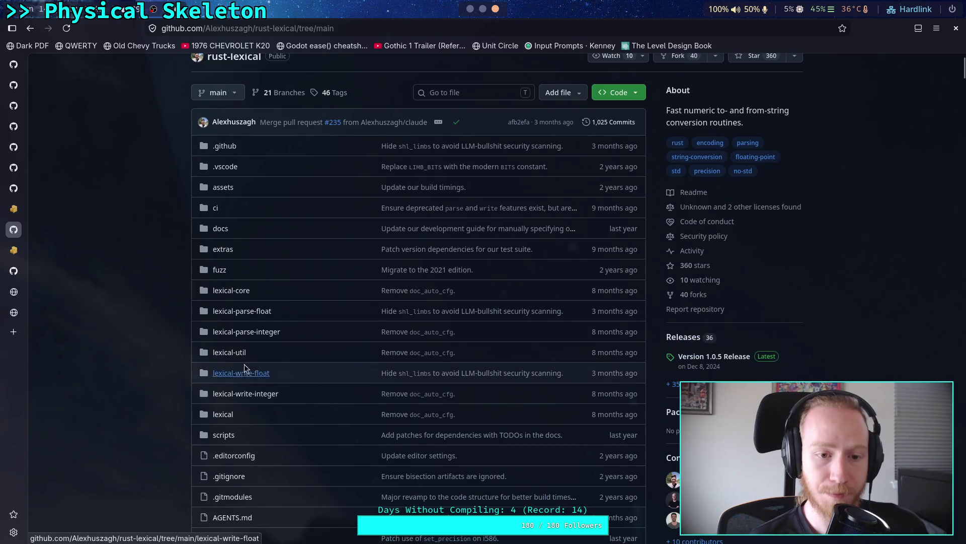
click(242, 313)
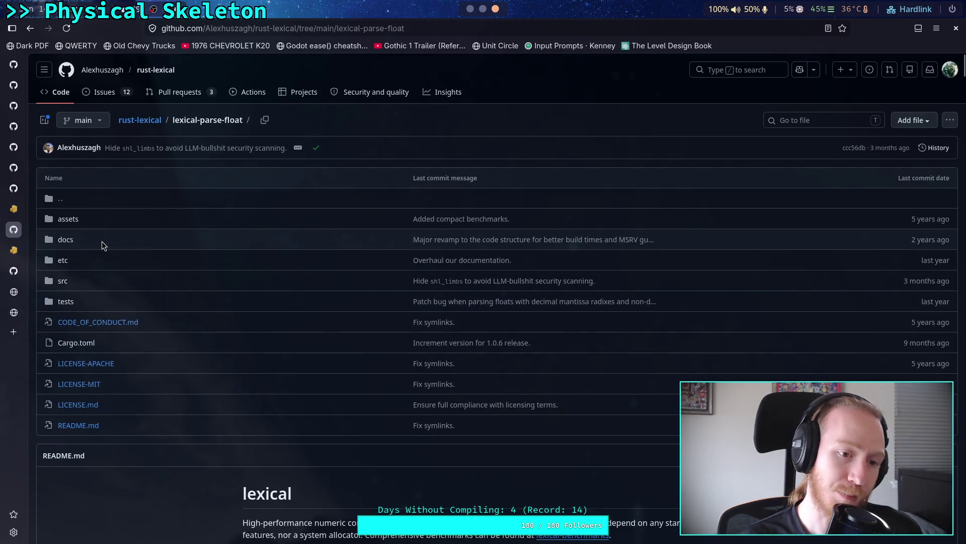
click(63, 281)
click(205, 70)
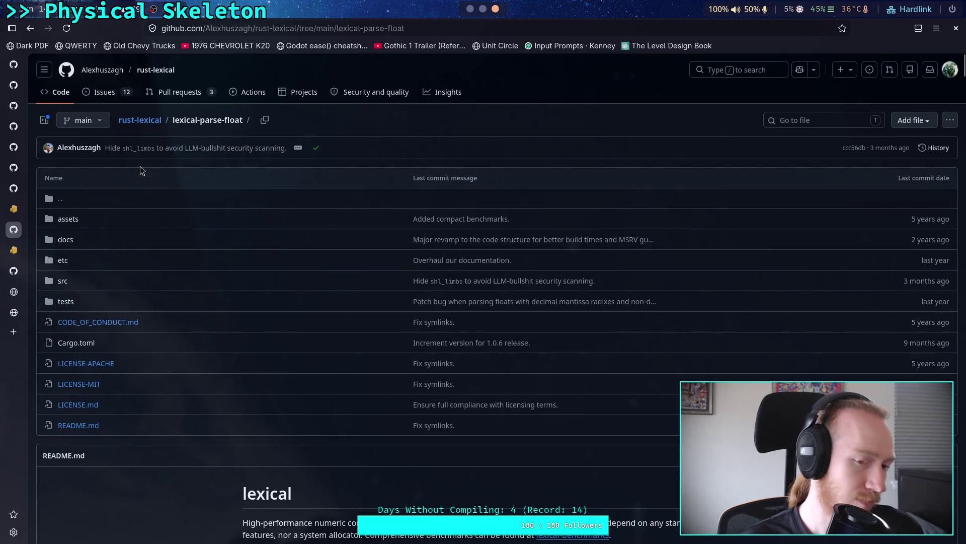
click(153, 124)
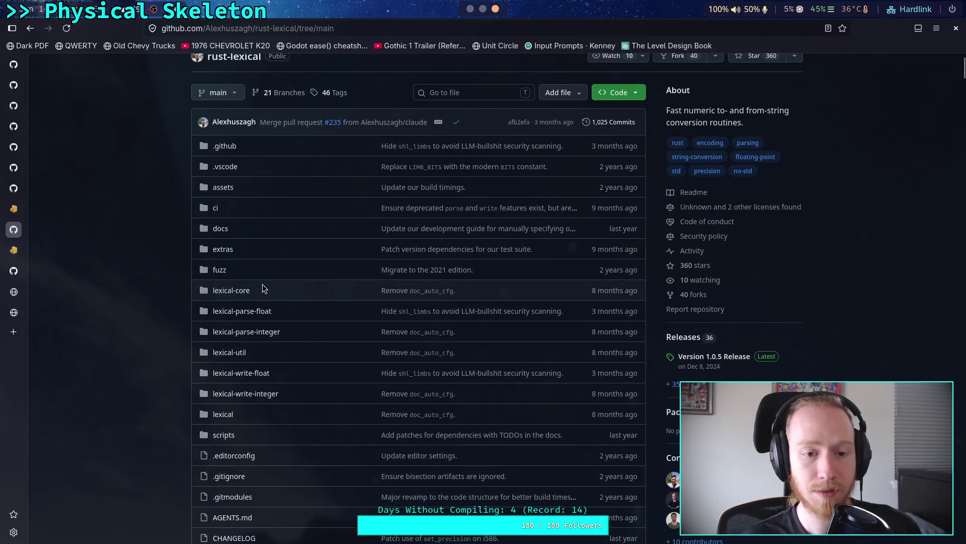
Read through lexical-parse-integer/tests/algorithm_tests.rs, then return to the repository root
click(230, 332)
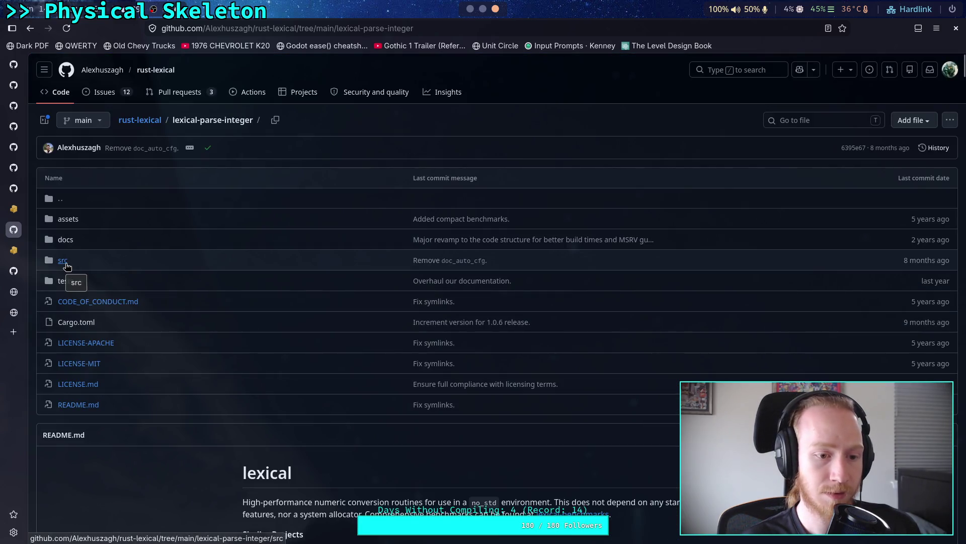
click(66, 281)
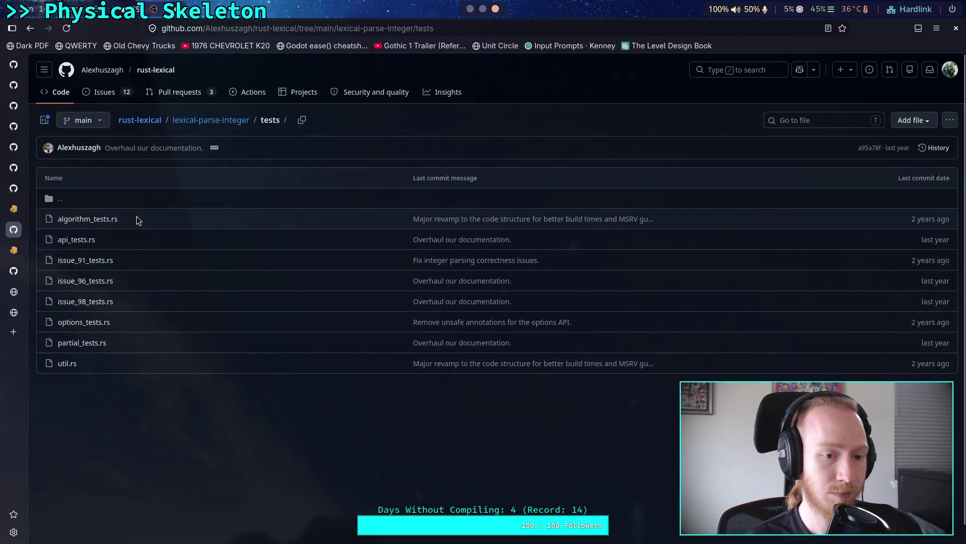
click(108, 218)
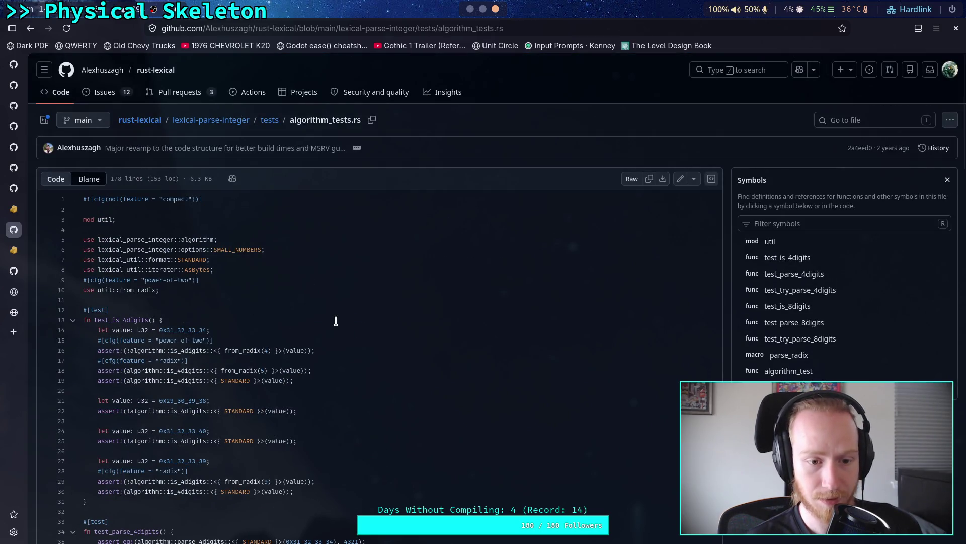
scroll(335, 320, down, 5)
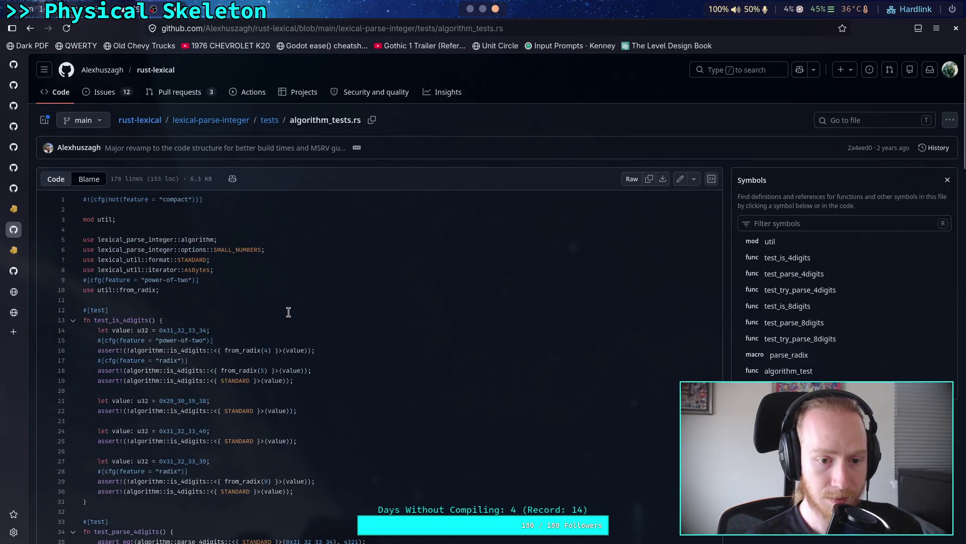
scroll(288, 312, down, 10)
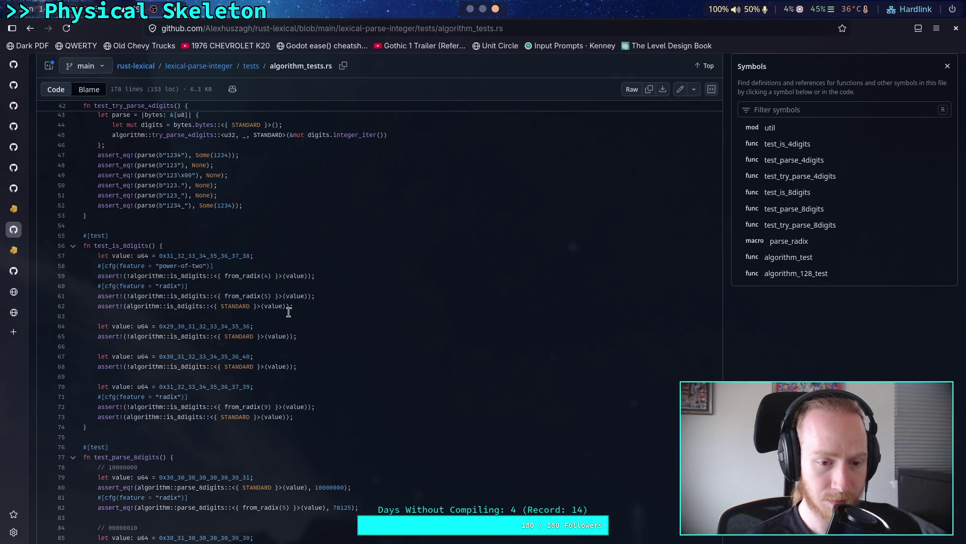
scroll(288, 312, down, 20)
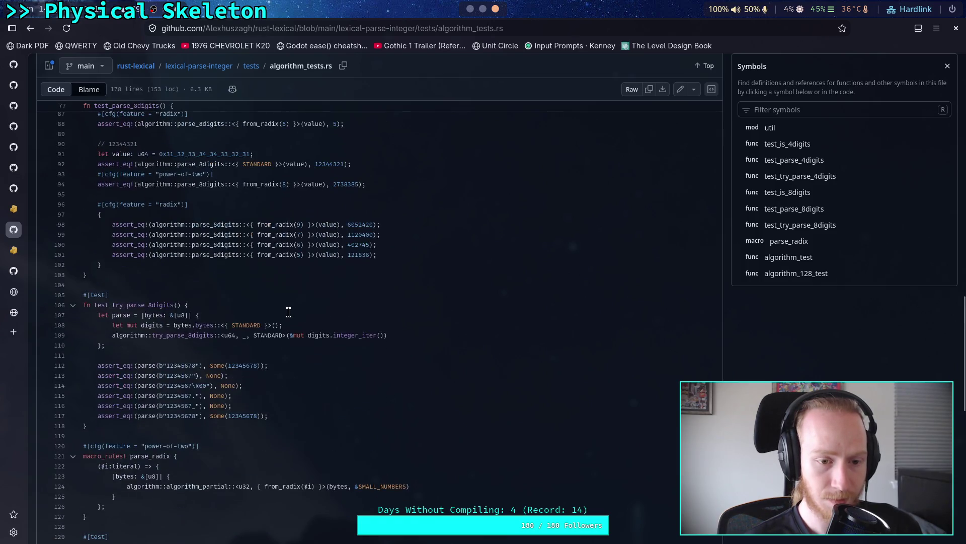
scroll(288, 312, down, 3)
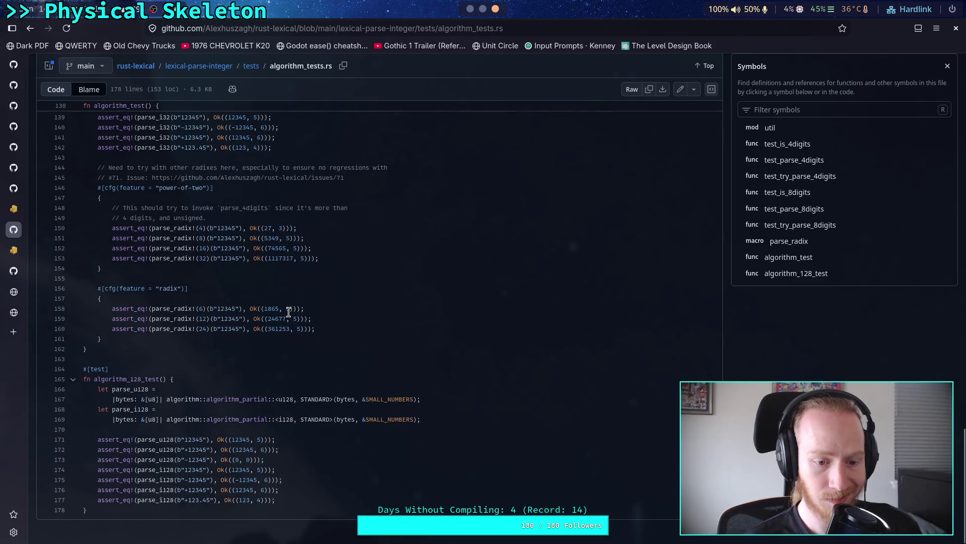
click(208, 70)
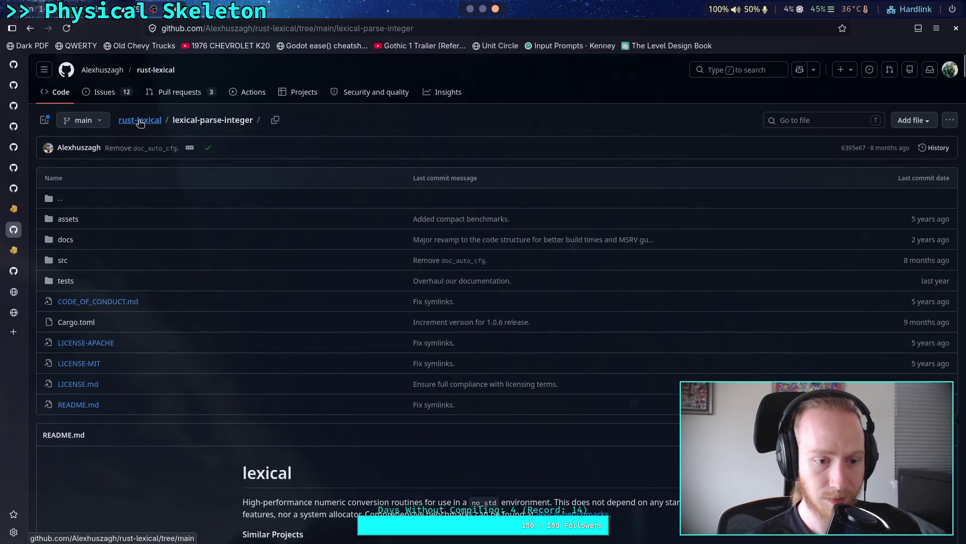
click(140, 121)
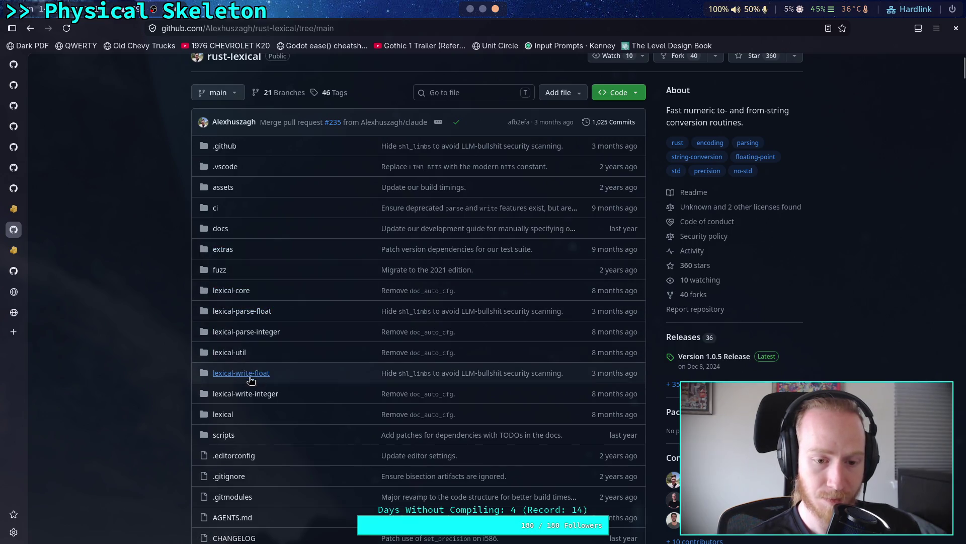
Look into the lexical folder, then switch to the Godot script editor
scroll(426, 325, down, 3)
scroll(425, 324, down, 6)
scroll(427, 322, up, 8)
click(223, 351)
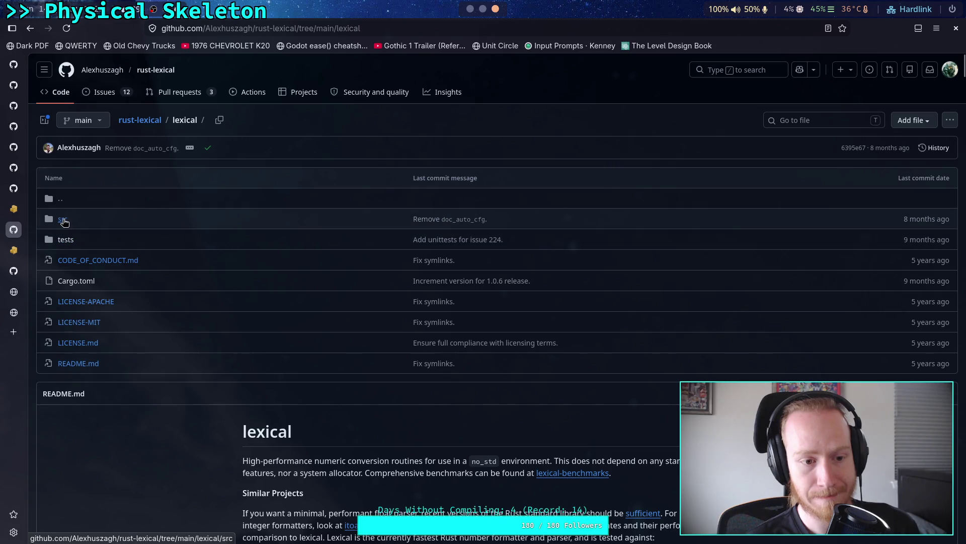
click(140, 120)
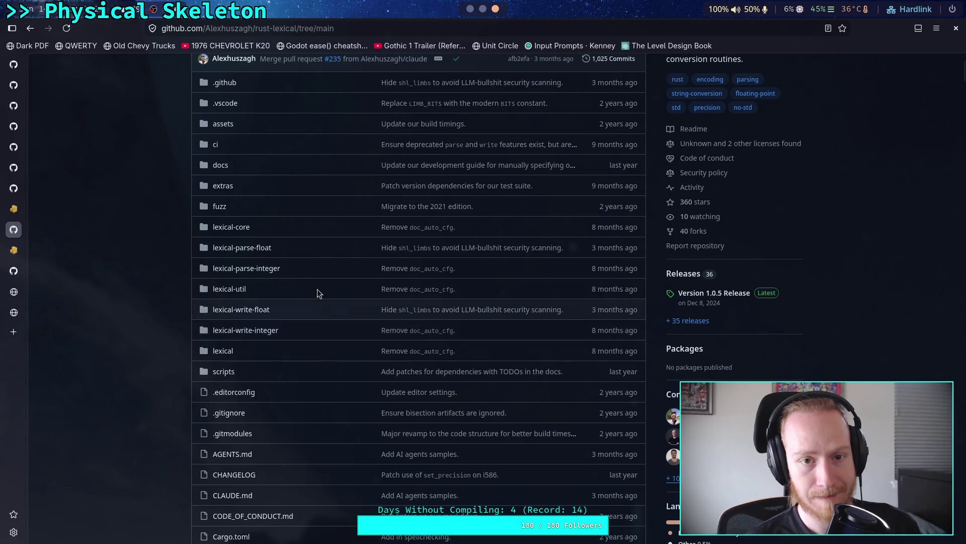
key(super+1)
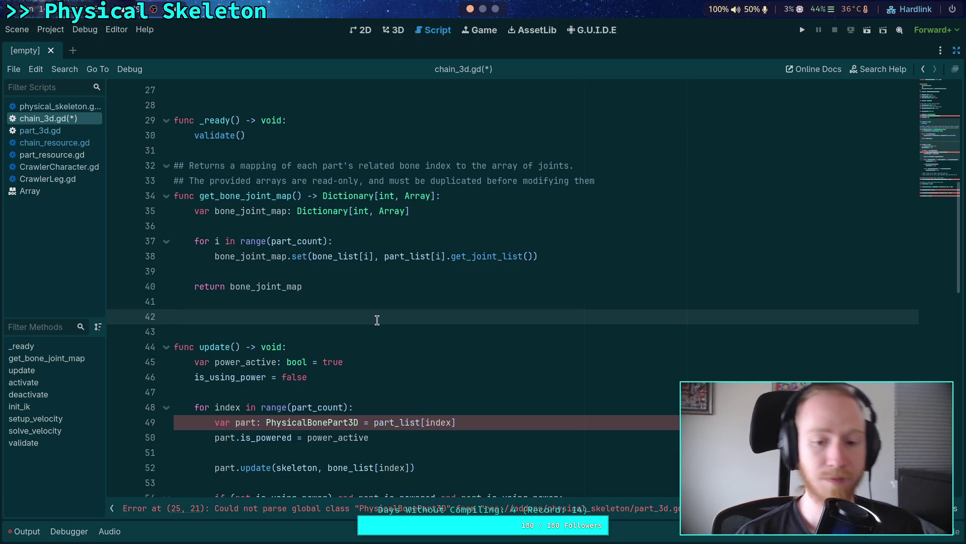
scroll(357, 317, down, 1)
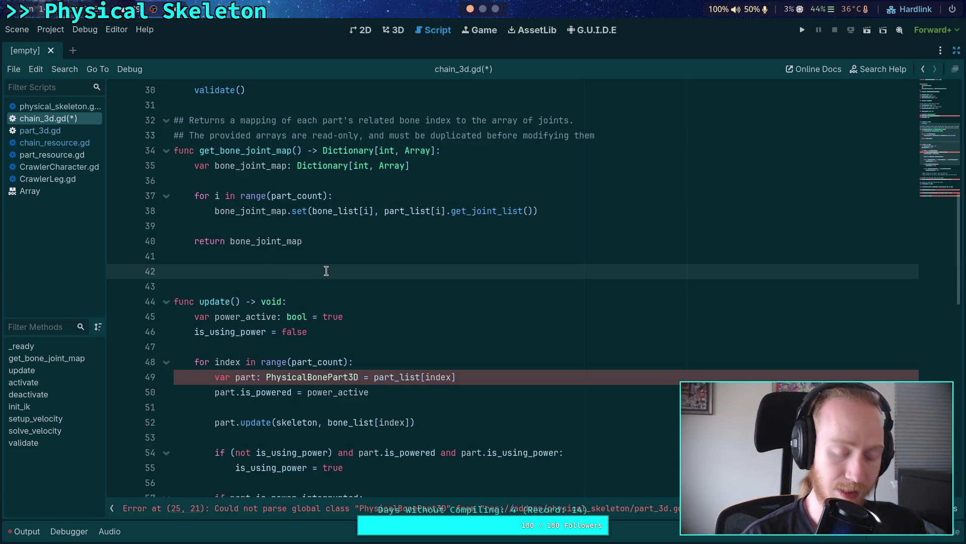
key(BackSpace)
key(BackSpace)
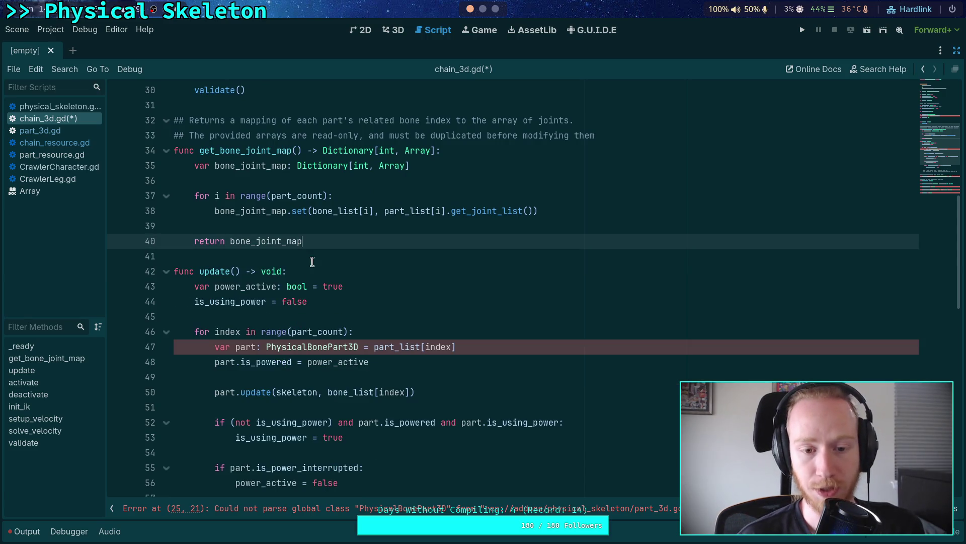
click(315, 254)
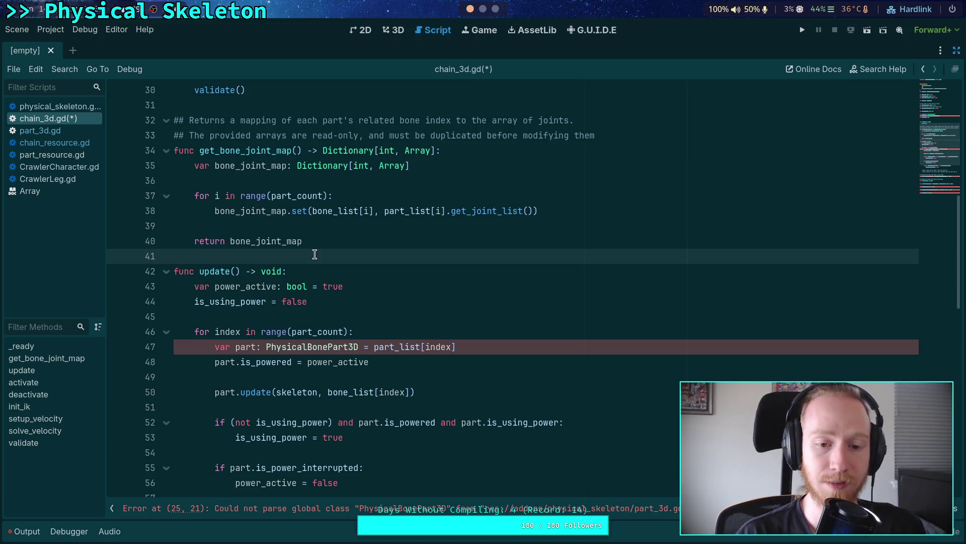
click(307, 318)
scroll(317, 302, down, 2)
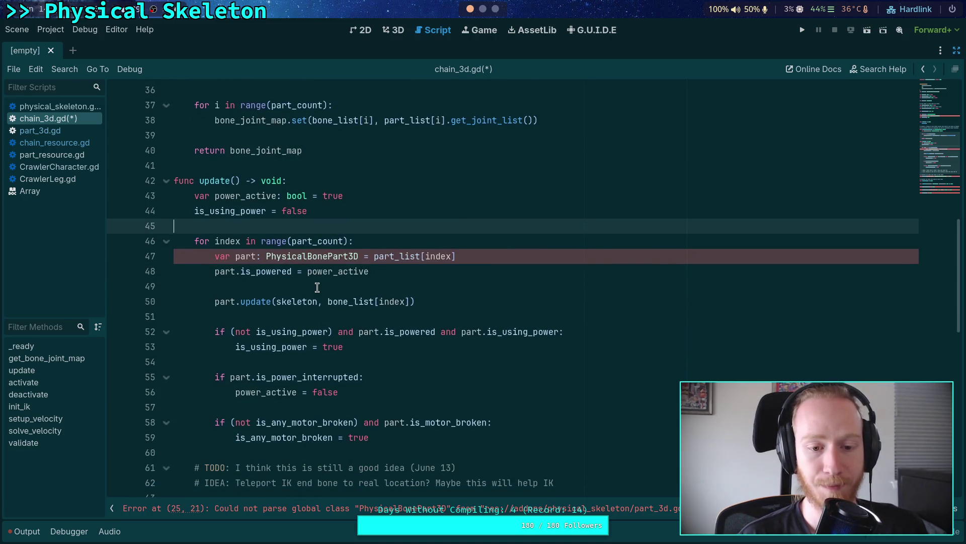
click(319, 286)
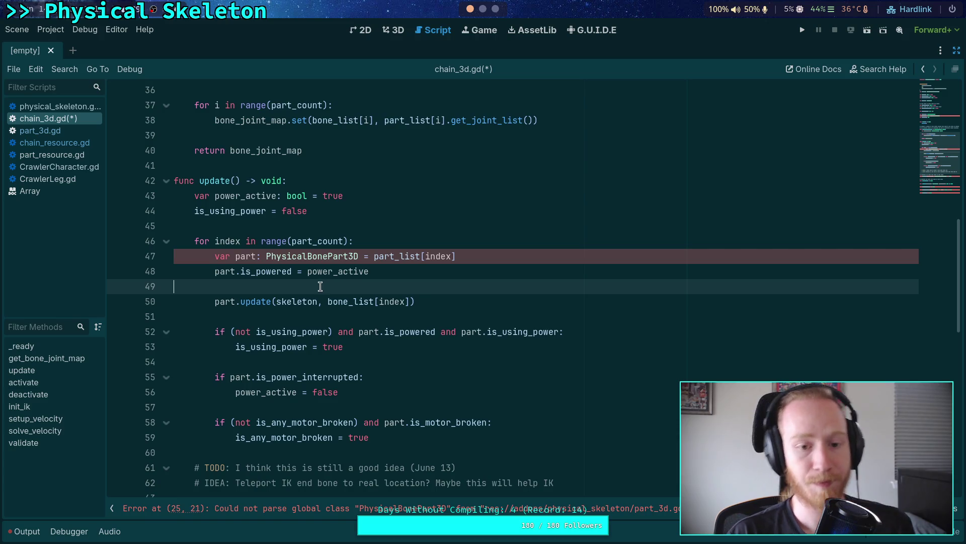
scroll(322, 285, down, 2)
click(284, 272)
scroll(284, 272, down, 2)
click(275, 272)
scroll(274, 271, down, 2)
click(165, 257)
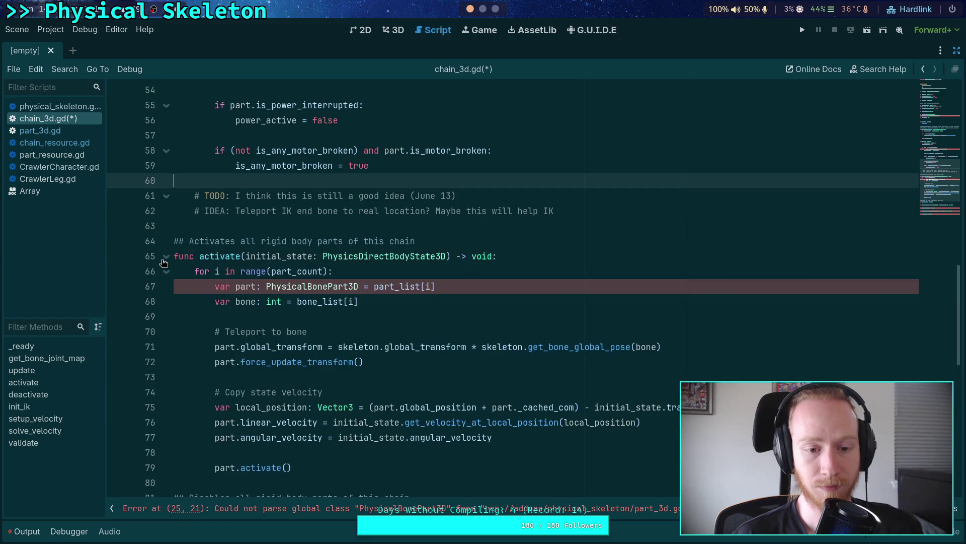
scroll(163, 261, down, 2)
click(165, 156)
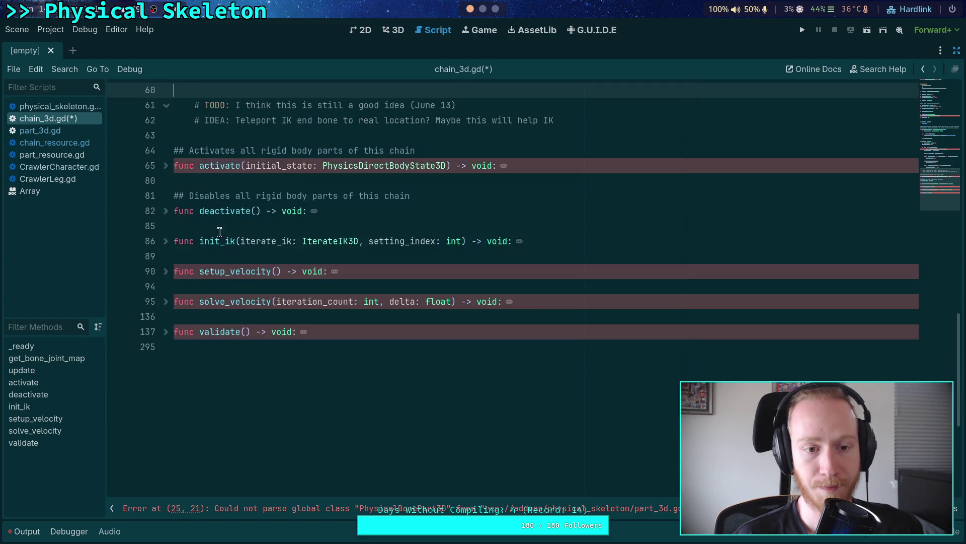
scroll(258, 299, up, 5)
click(278, 272)
scroll(279, 272, up, 2)
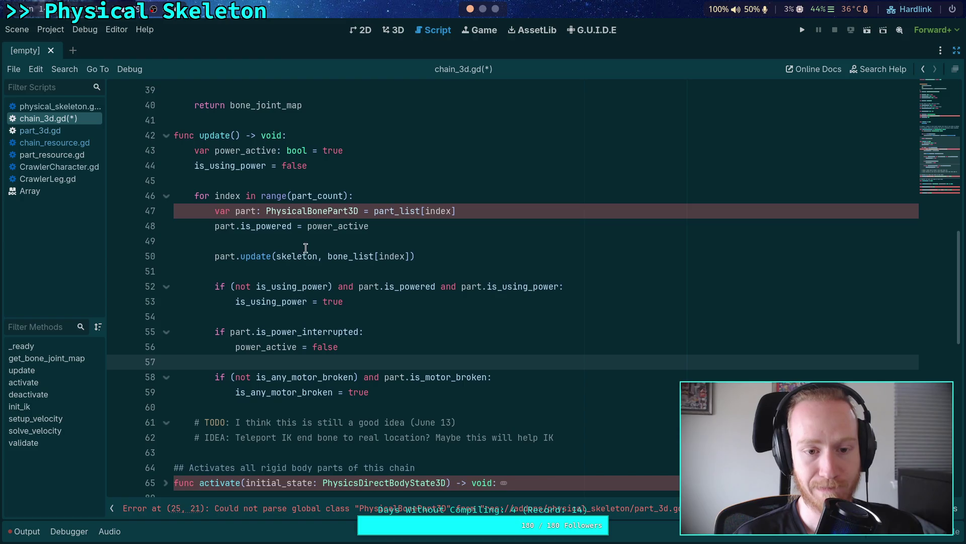
click(308, 244)
scroll(281, 267, up, 8)
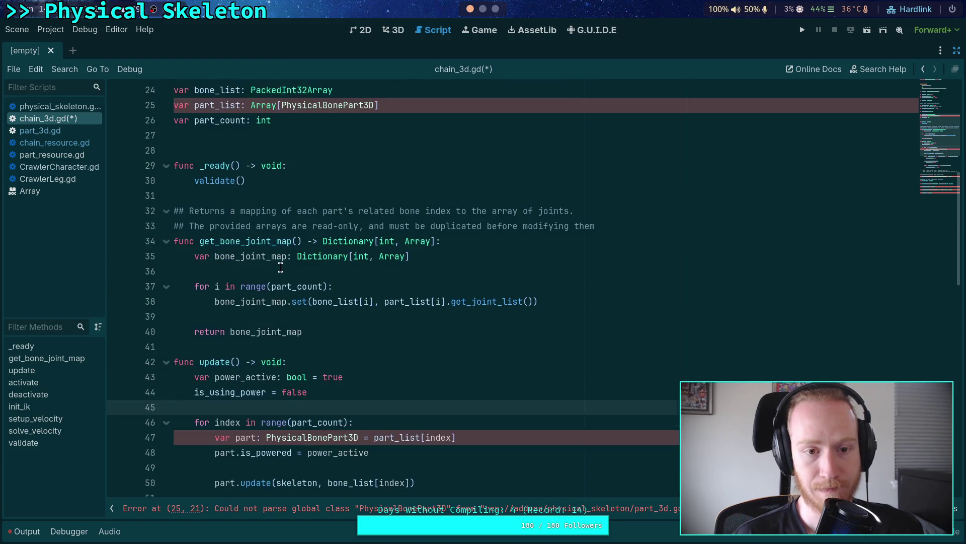
scroll(280, 268, down, 5)
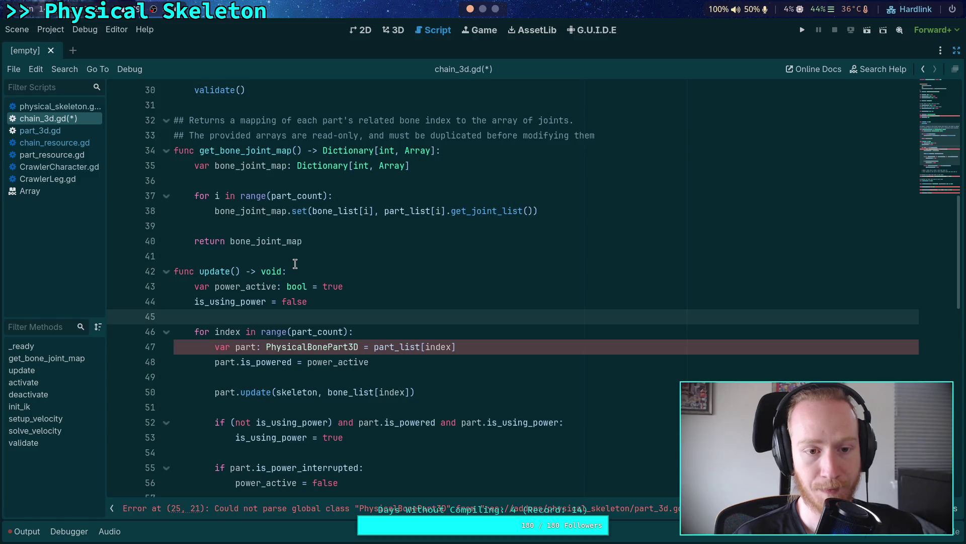
scroll(295, 259, up, 3)
click(253, 386)
key(Return)
key(Return)
key(Up)
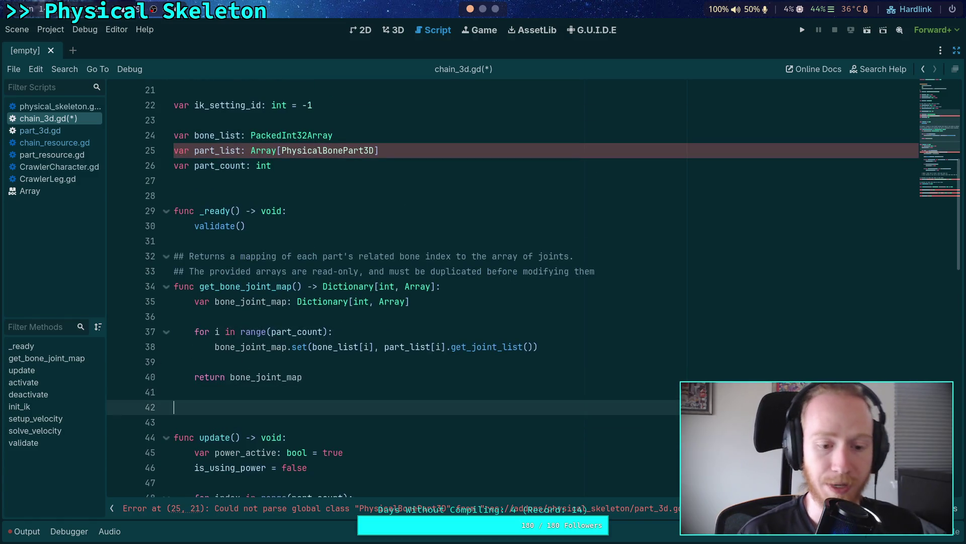
scroll(382, 320, down, 1)
text(func)
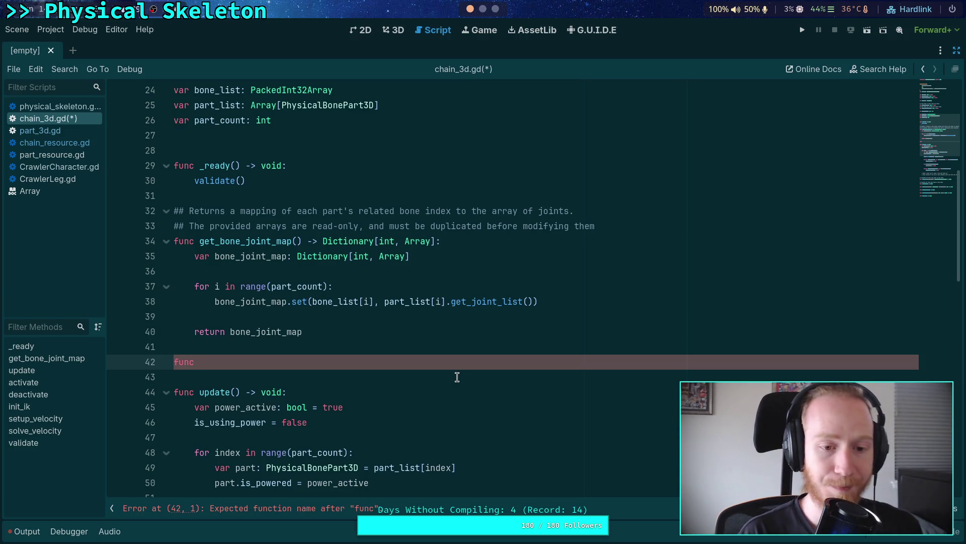
Scroll down in chain_3d.gd to the empty line below get_bone_joint_map
scroll(457, 377, down, 1)
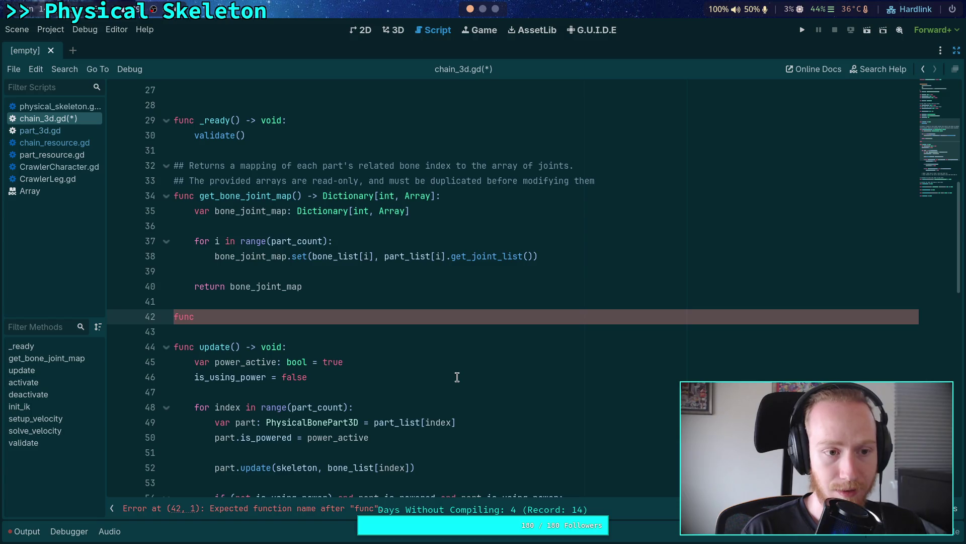
Complete line 42 as func load_chain() -> void: with a pass body
text(oad_chain() -> )
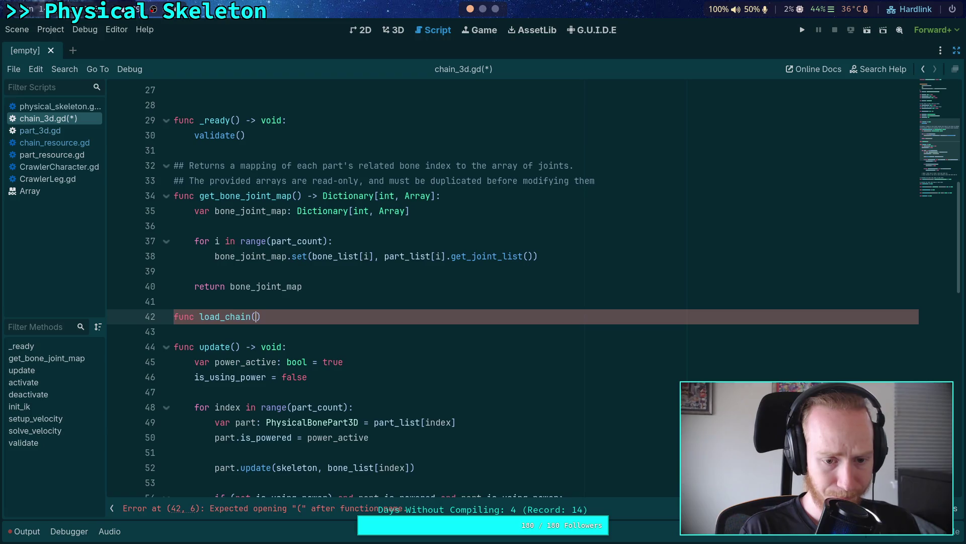
text(void:)
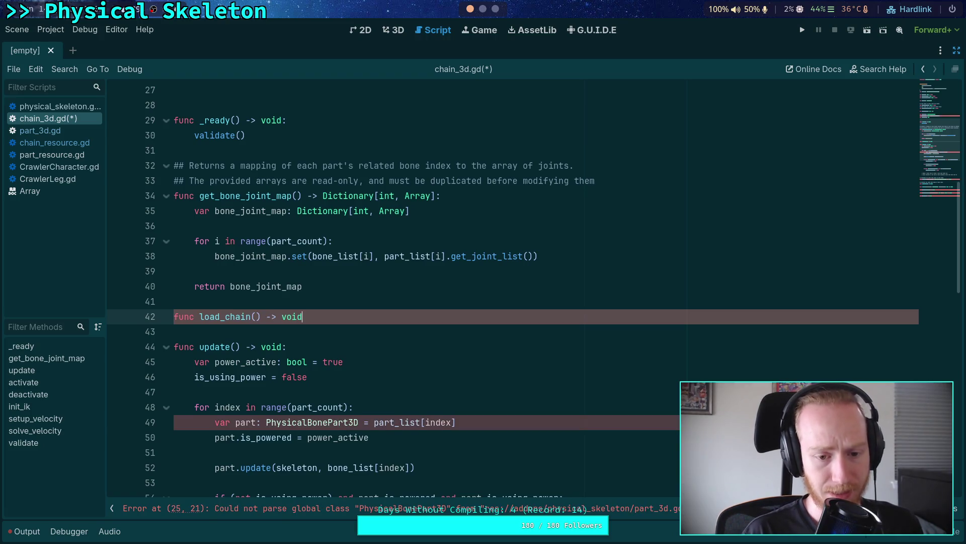
key(Return)
text(pass)
key(Return)
key(Return)
text(func)
key(BackSpace)
key(BackSpace)
key(BackSpace)
key(BackSpace)
key(BackSpace)
key(Up)
key(Up)
Add a func build_chain() -> void: stub with pass above load_chain
key(Return)
key(Return)
key(Up)
text(nc build_chain())
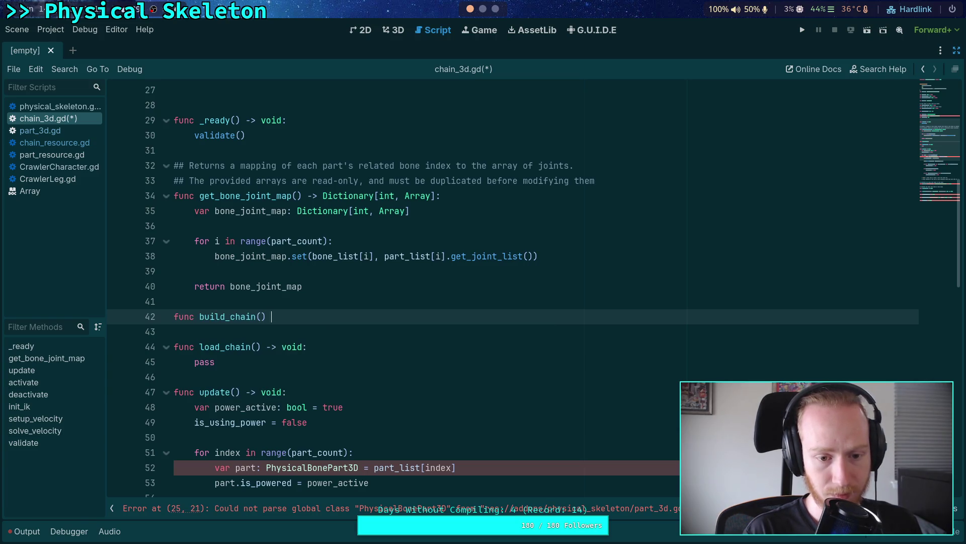
text( -> void:)
key(Return)
text(pass)
scroll(413, 377, up, 8)
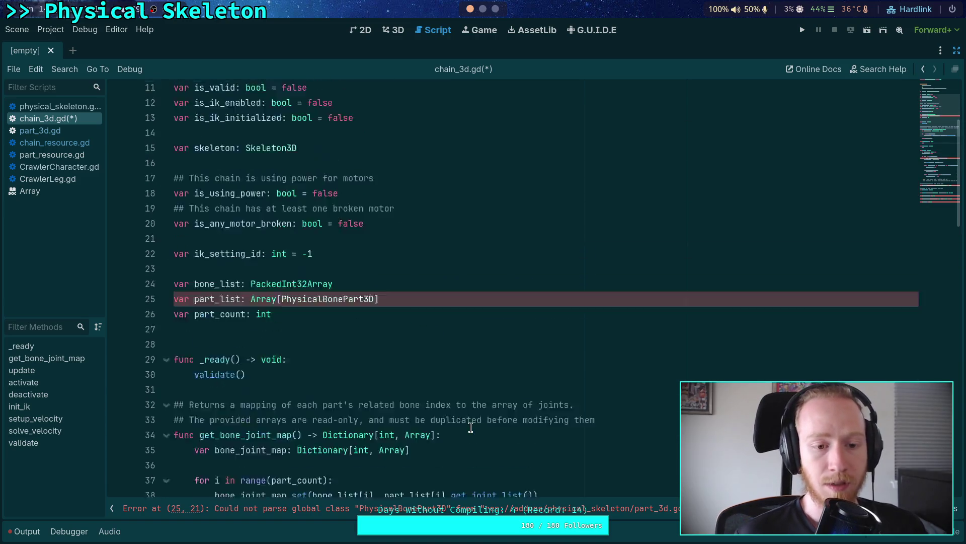
scroll(414, 377, down, 6)
scroll(413, 377, down, 5)
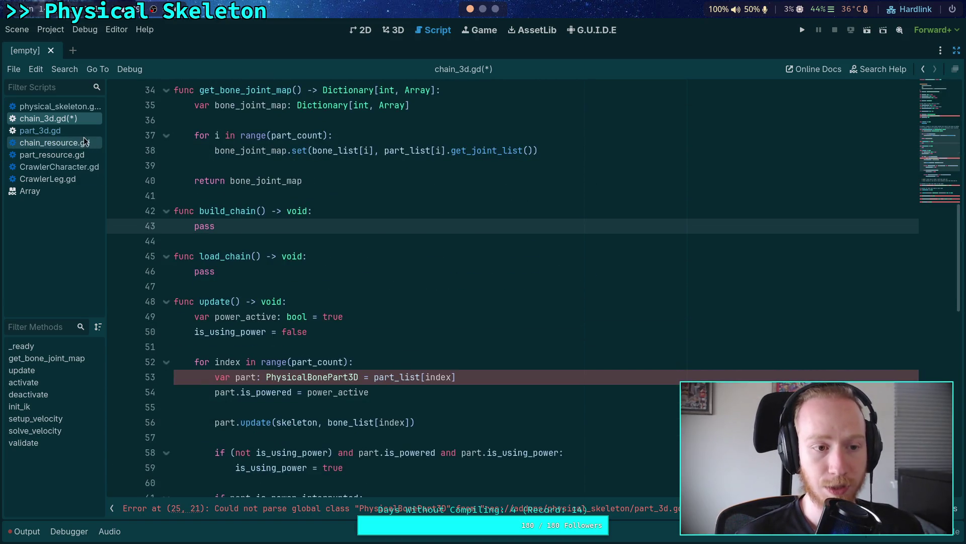
Review the chain, main_body and parent_body parameters of build_joints in part_3d.gd
click(80, 106)
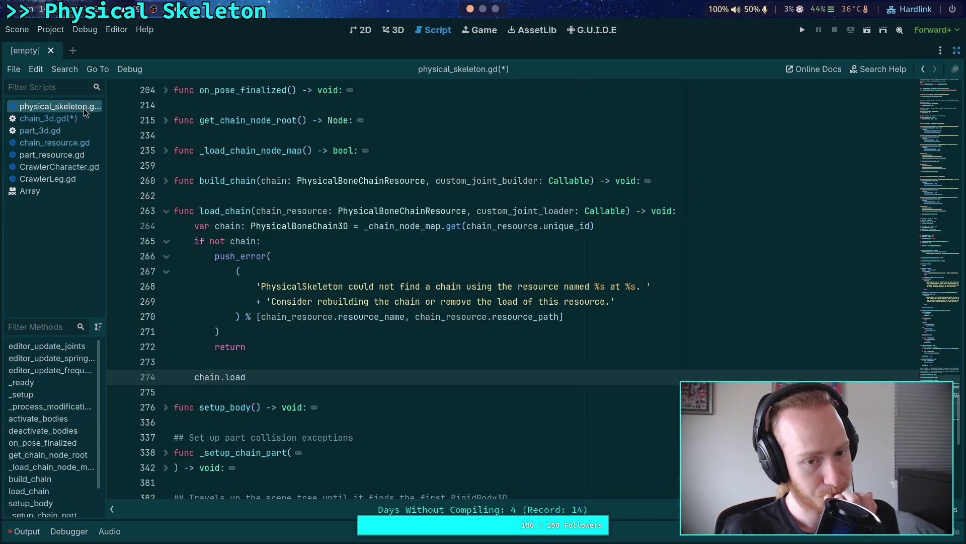
click(61, 131)
scroll(337, 322, up, 5)
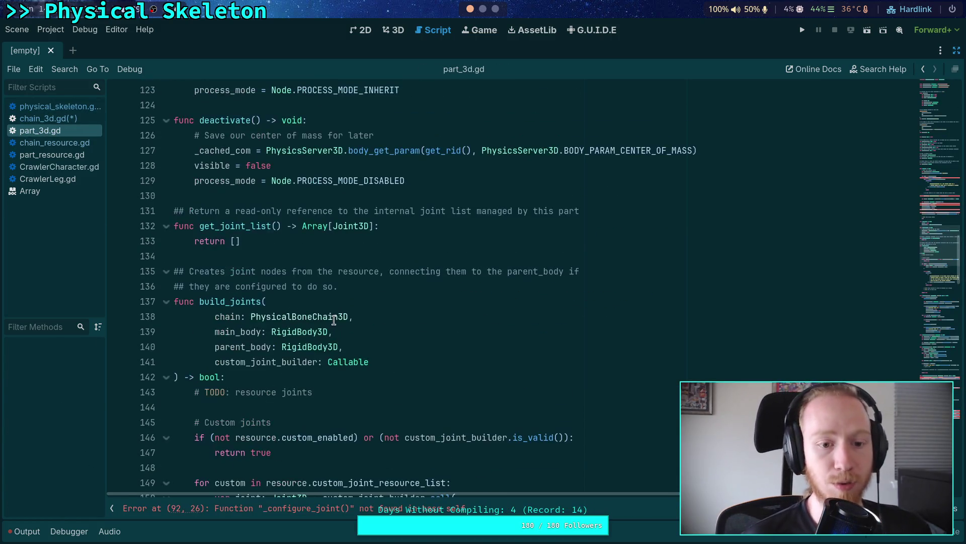
scroll(307, 353, down, 2)
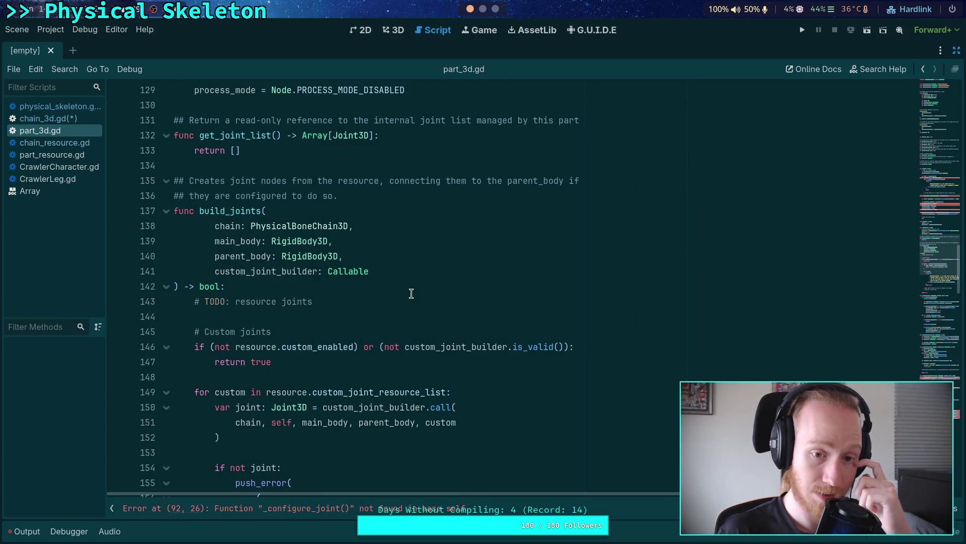
scroll(418, 296, down, 2)
scroll(351, 278, up, 1)
drag(379, 226, 211, 180)
click(312, 257)
click(333, 272)
drag(408, 214, 220, 181)
Copy the custom_joint_loader: Callable parameter from physical_skeleton.gd's load_chain
click(63, 119)
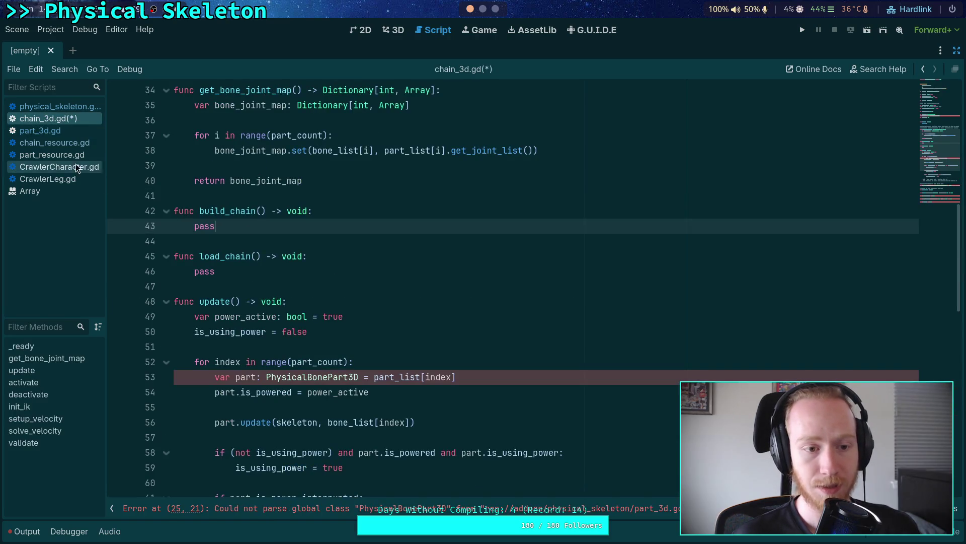
click(79, 108)
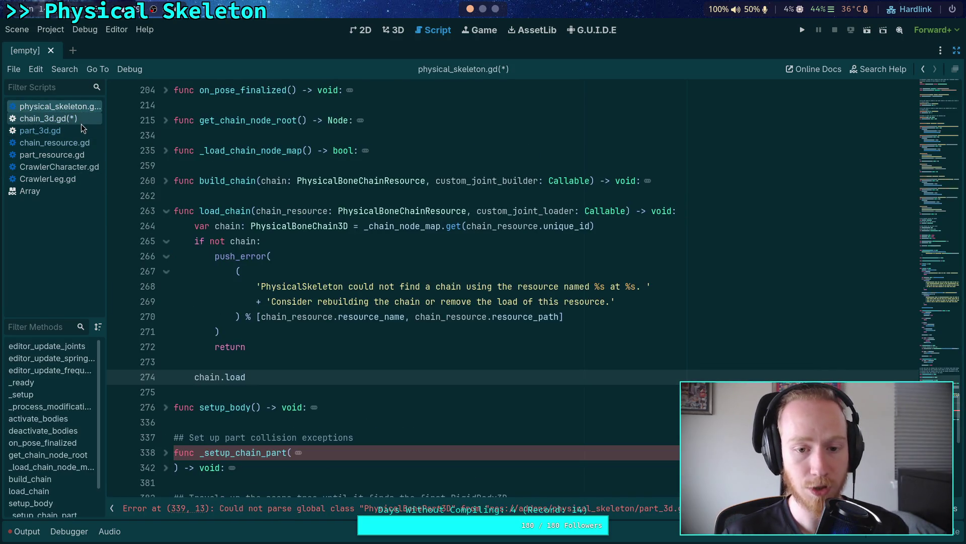
drag(477, 210, 625, 210)
right_click(536, 216)
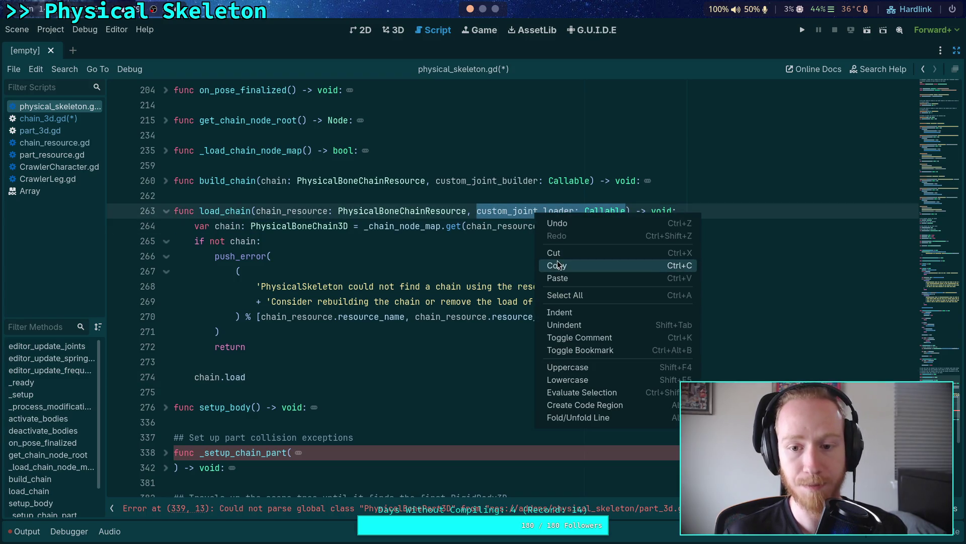
click(559, 266)
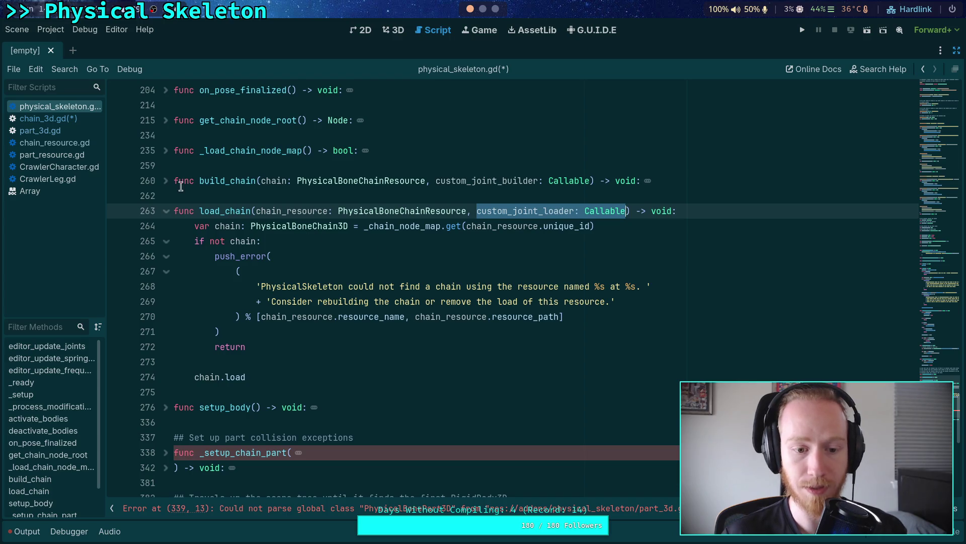
Paste the parameter into both stubs, renaming build_chain's to custom_joint_builder
click(51, 119)
click(261, 212)
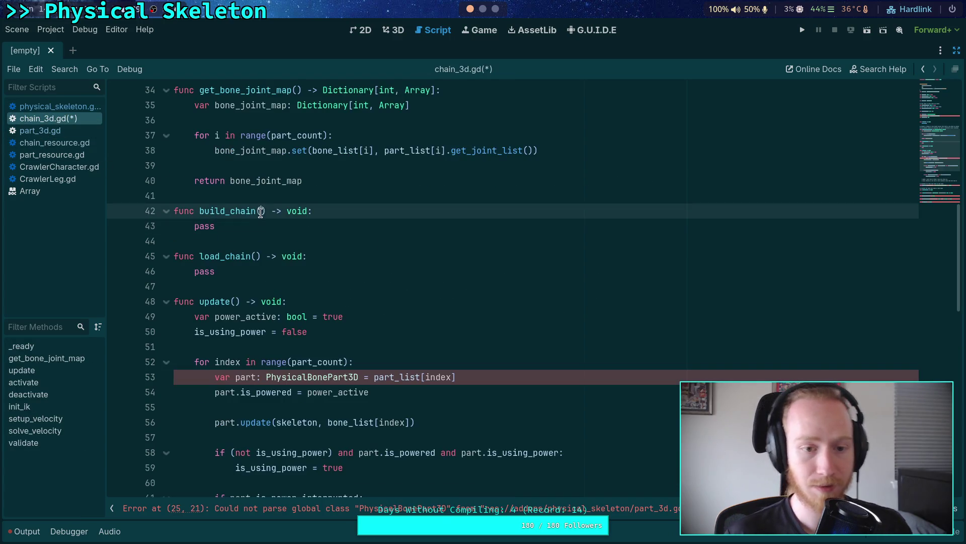
click(257, 256)
key(ctrl+v)
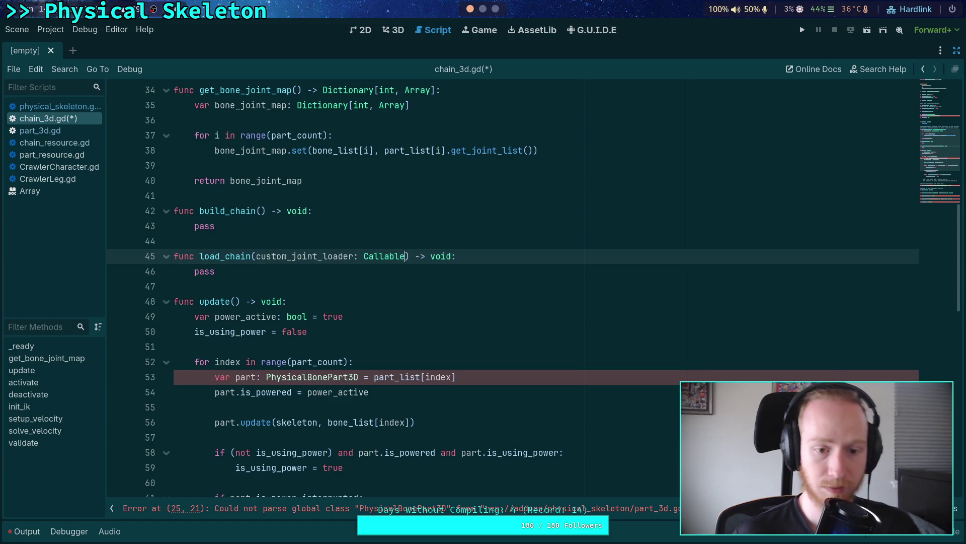
click(258, 211)
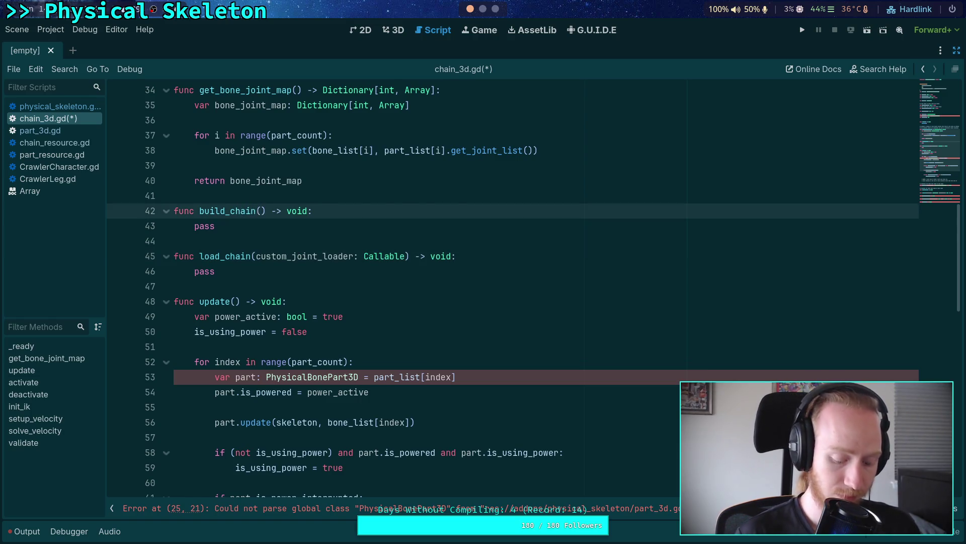
key(ctrl+v)
drag(327, 211, 361, 212)
click(357, 211)
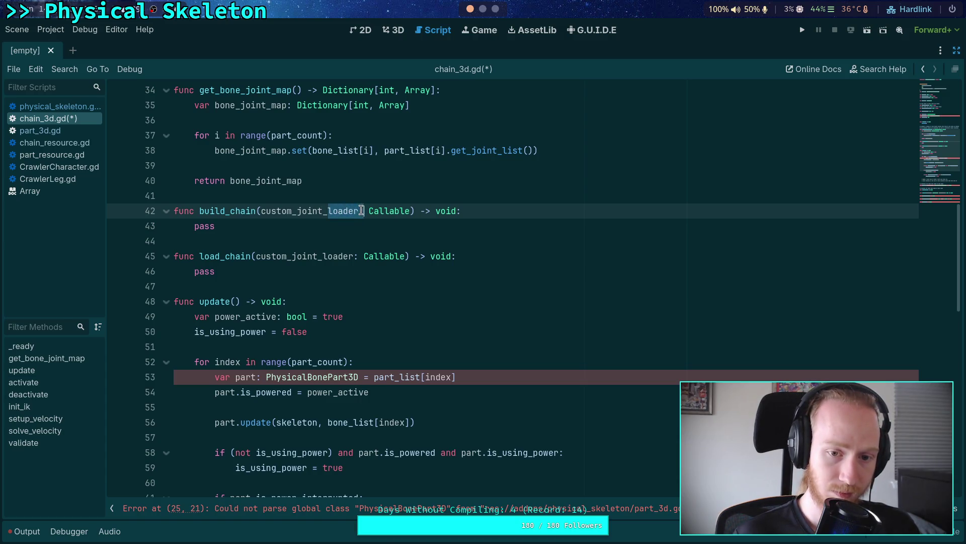
text(builder)
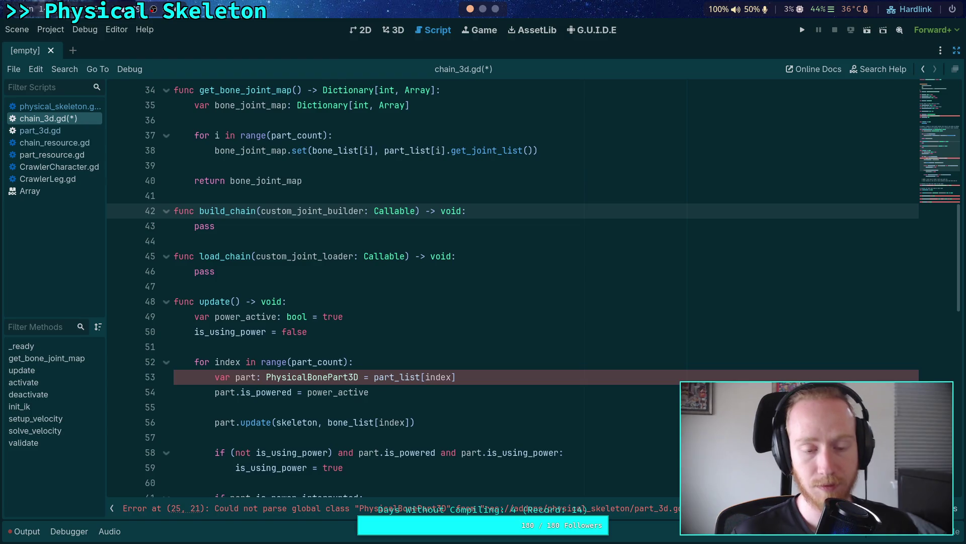
Select pass in load_chain's body, then go to physical_skeleton.gd's load_chain
scroll(252, 282, up, 1)
double_click(205, 317)
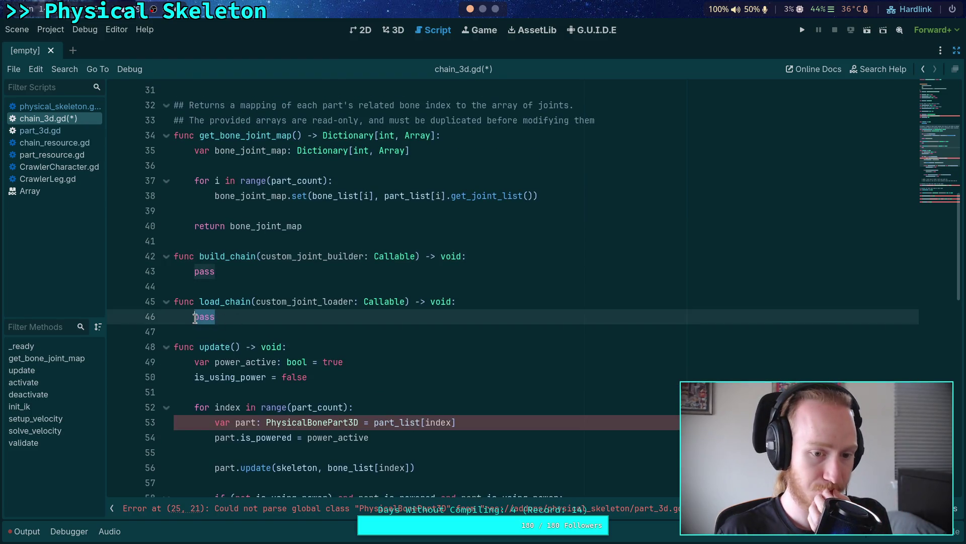
scroll(308, 267, up, 5)
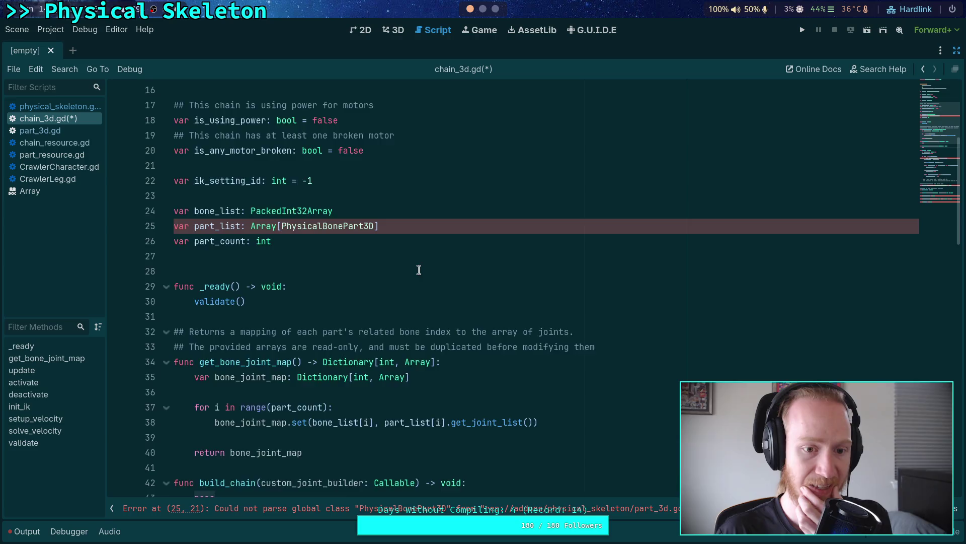
scroll(418, 271, down, 2)
scroll(419, 268, up, 3)
scroll(412, 264, down, 4)
click(57, 107)
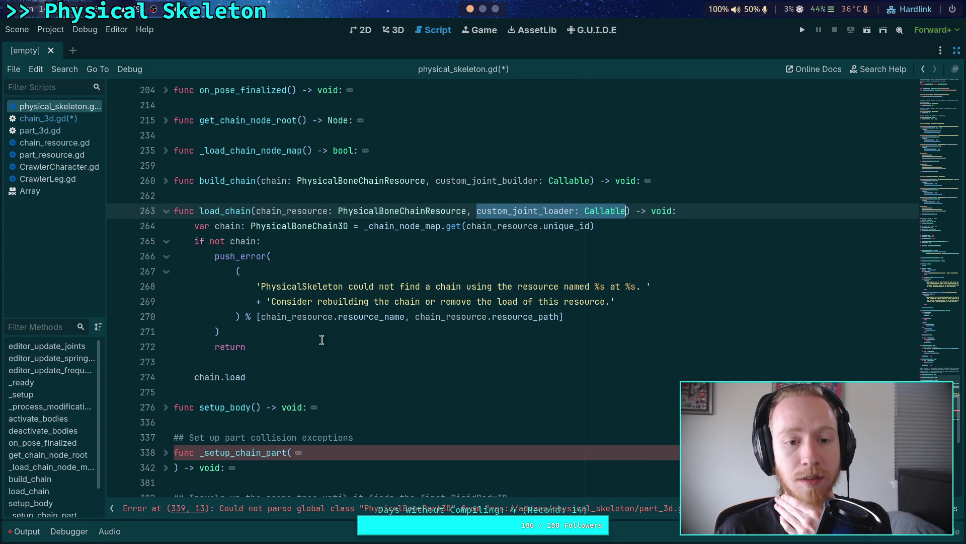
Add an if not chain.is_valid: check above the chain.load call
click(348, 368)
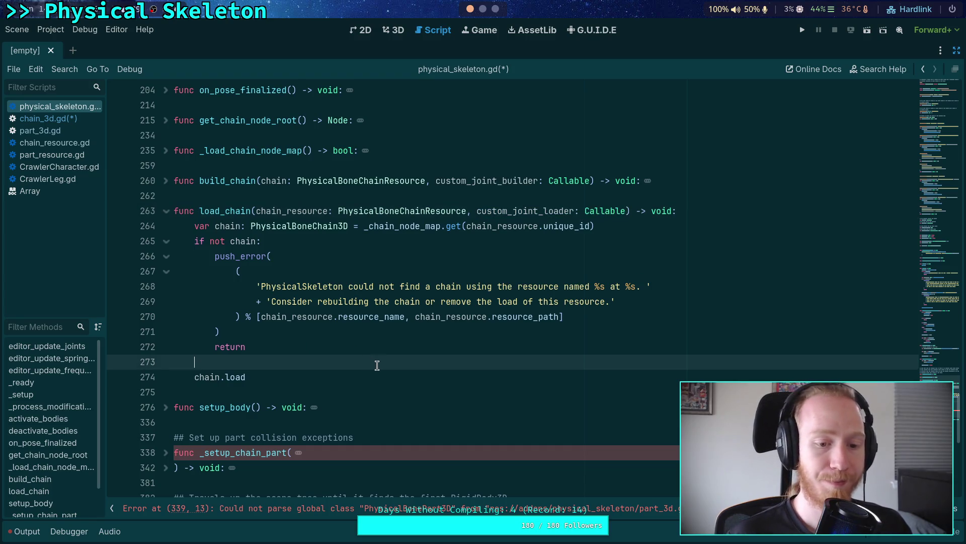
key(Return)
key(Return)
key(Up)
text(if not chain.isz)
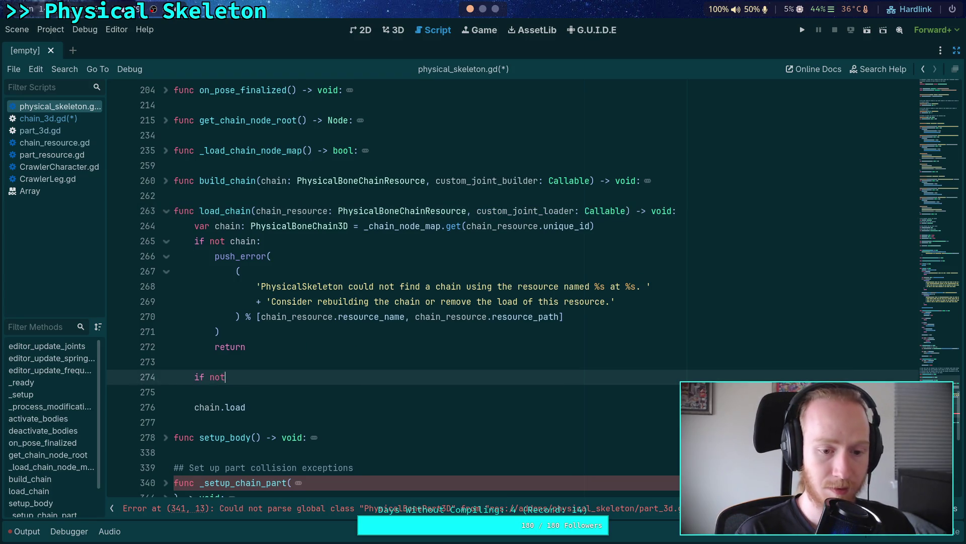
key(BackSpace)
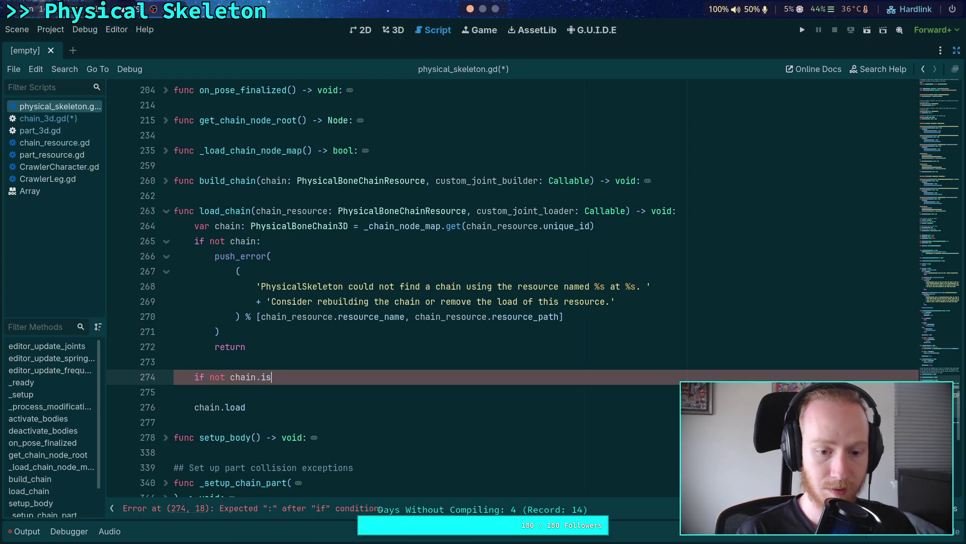
text(_valid:)
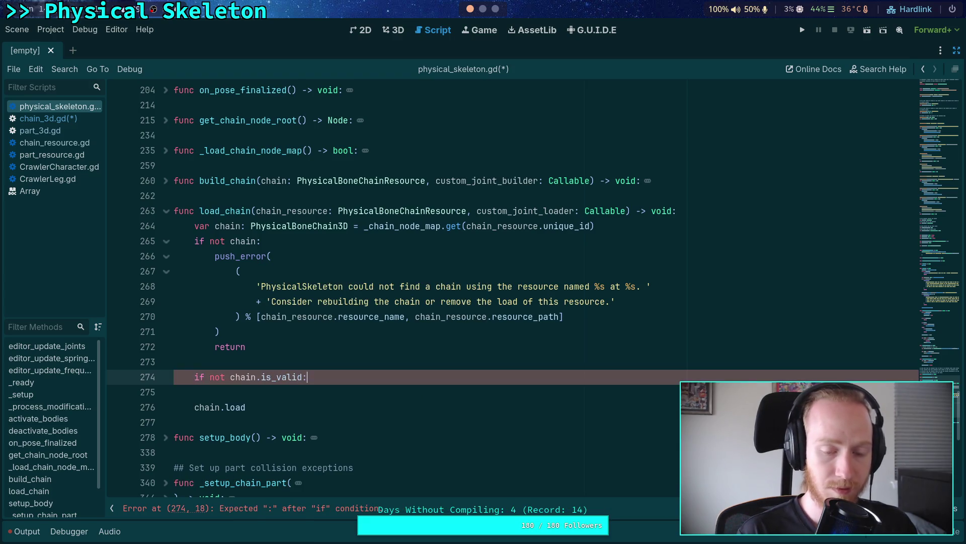
key(Return)
Copy the push_error block under the check, starting its message 'PhysicalBoneChain'
drag(246, 346, 215, 256)
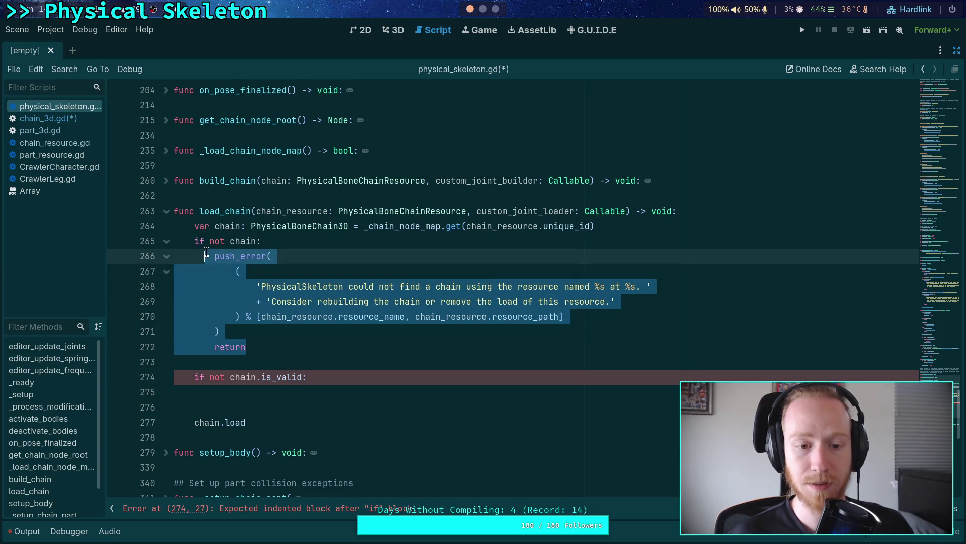
right_click(218, 257)
click(258, 310)
click(241, 391)
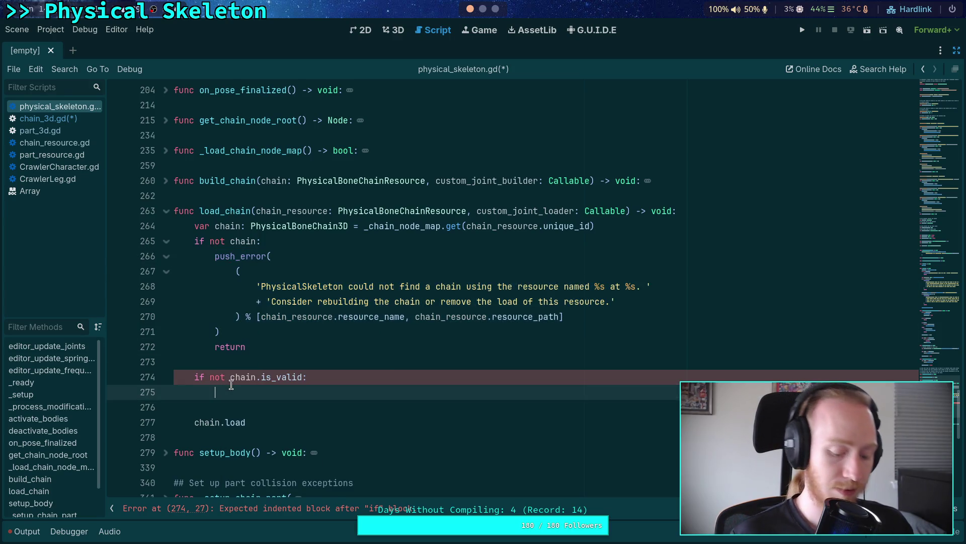
key(ctrl+v)
scroll(260, 322, down, 1)
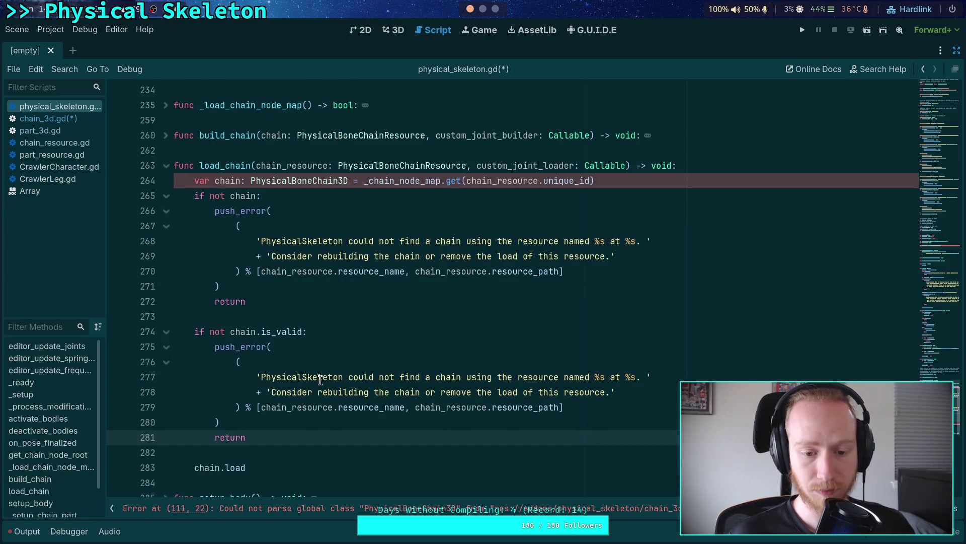
drag(302, 379, 636, 373)
text(Bone)
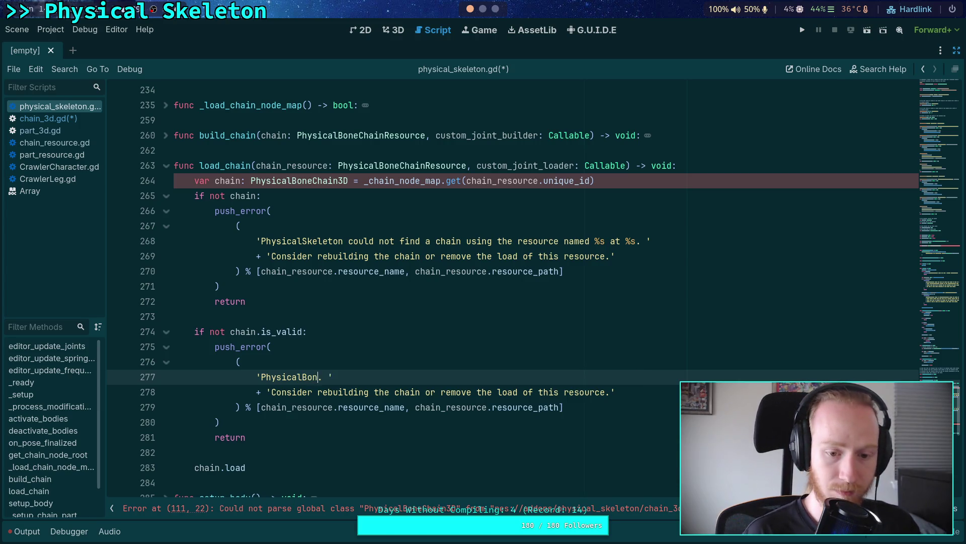
text(Chain)
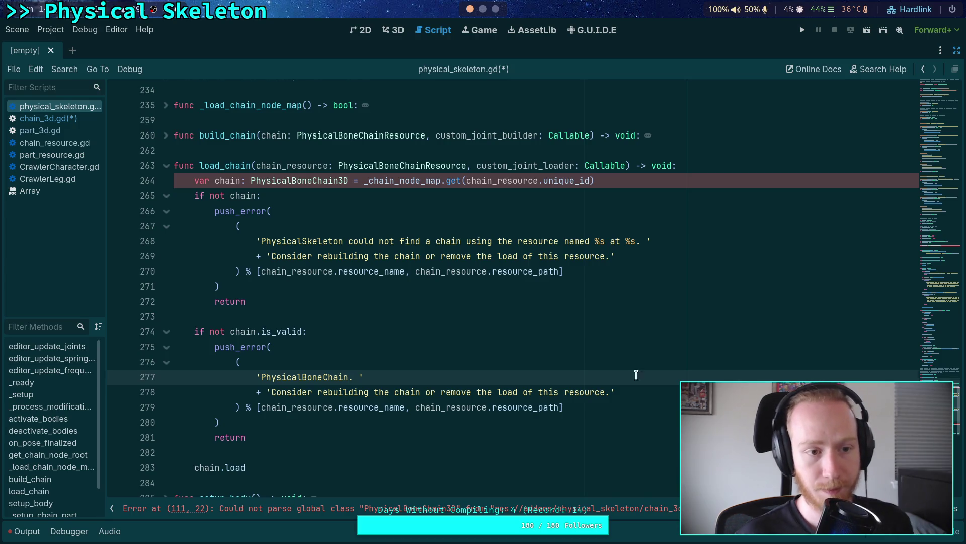
scroll(503, 287, up, 1)
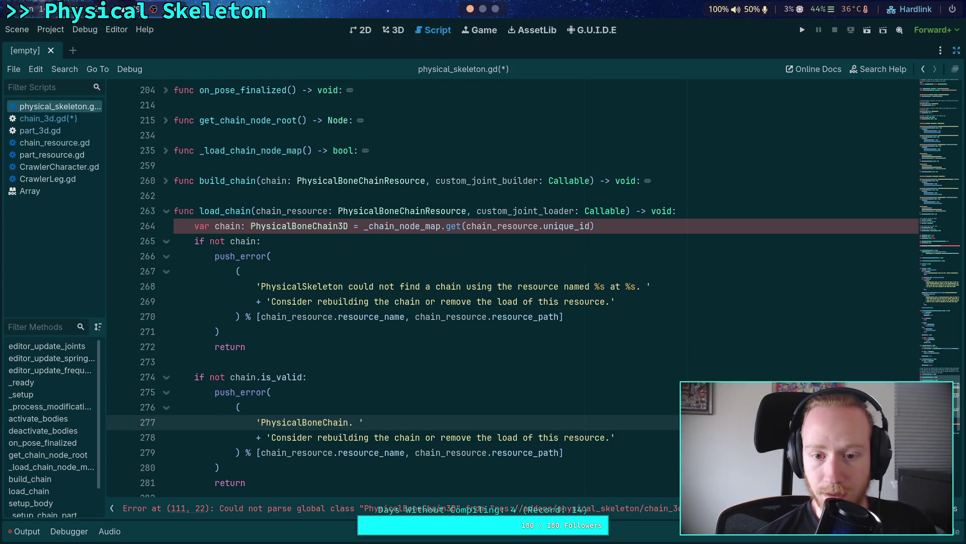
mouse_move(938, 380)
mouse_down()
mouse_move(905, 83)
mouse_move(929, 274)
mouse_move(928, 251)
mouse_up()
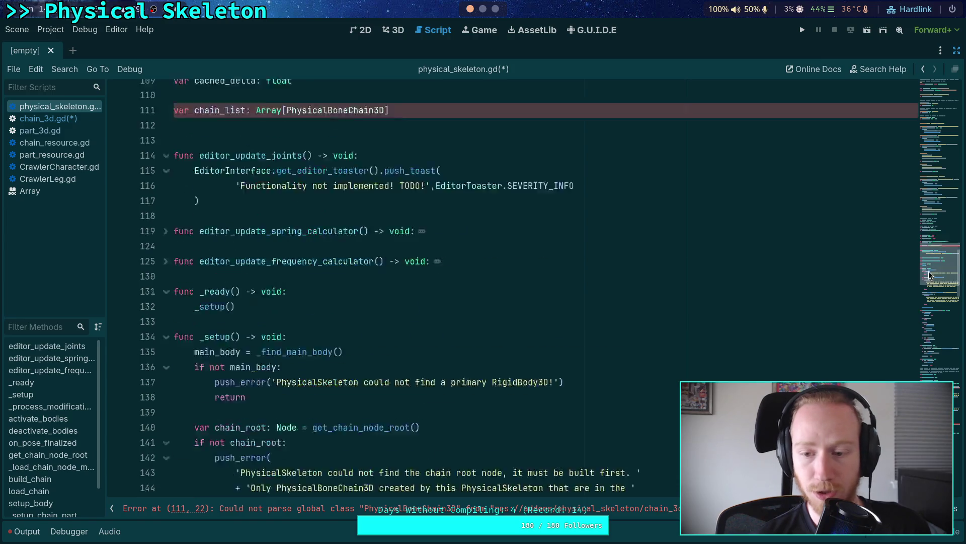
Reword the error: chain at %s is marked invalid, unable to load until errors are fixed
key(BackSpace)
scroll(597, 286, down, 2)
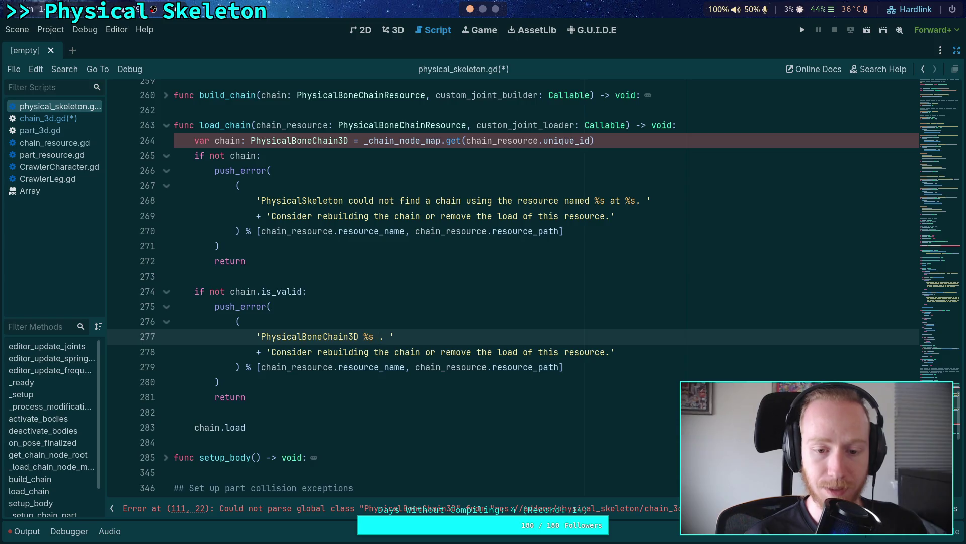
text(at)
key(BackSpace)
key(BackSpace)
key(BackSpace)
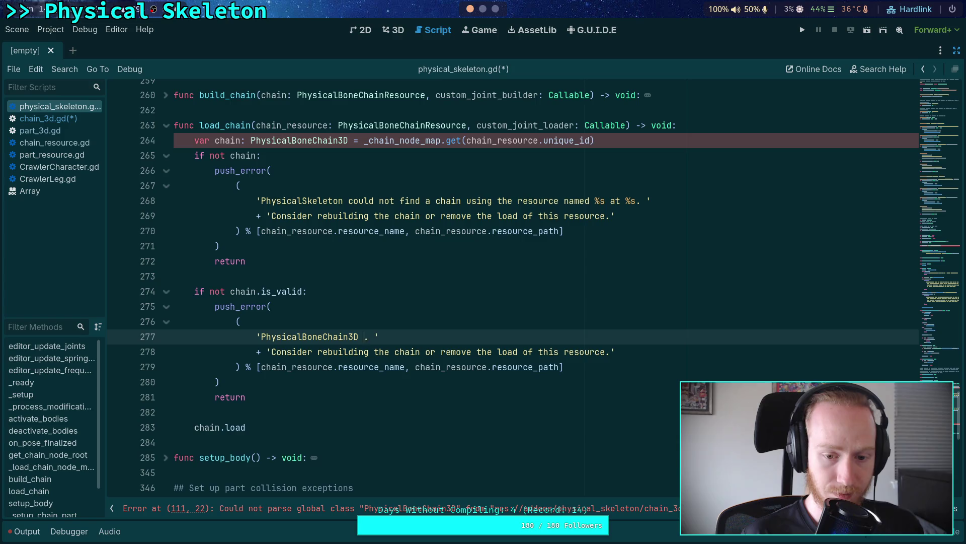
text(at %s)
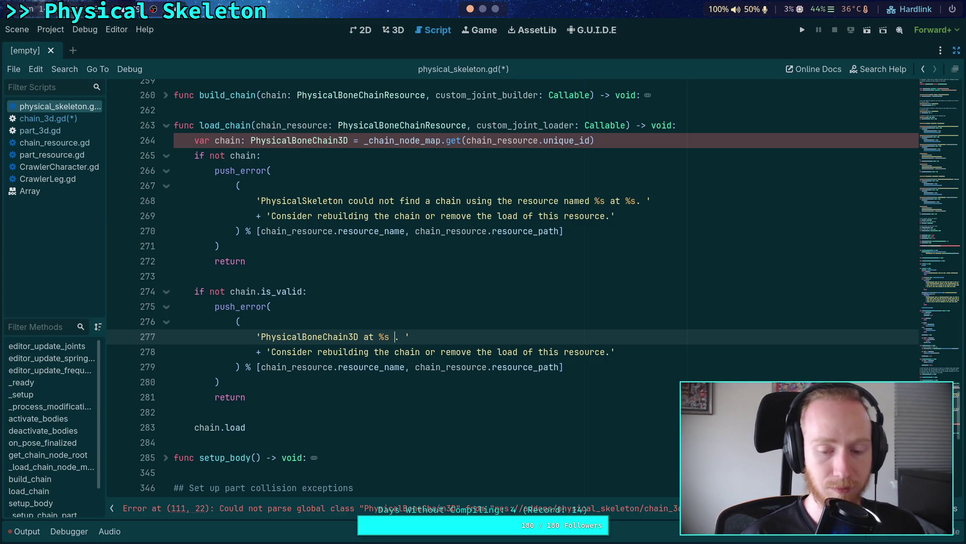
text(is mar)
text(ked invalid, th)
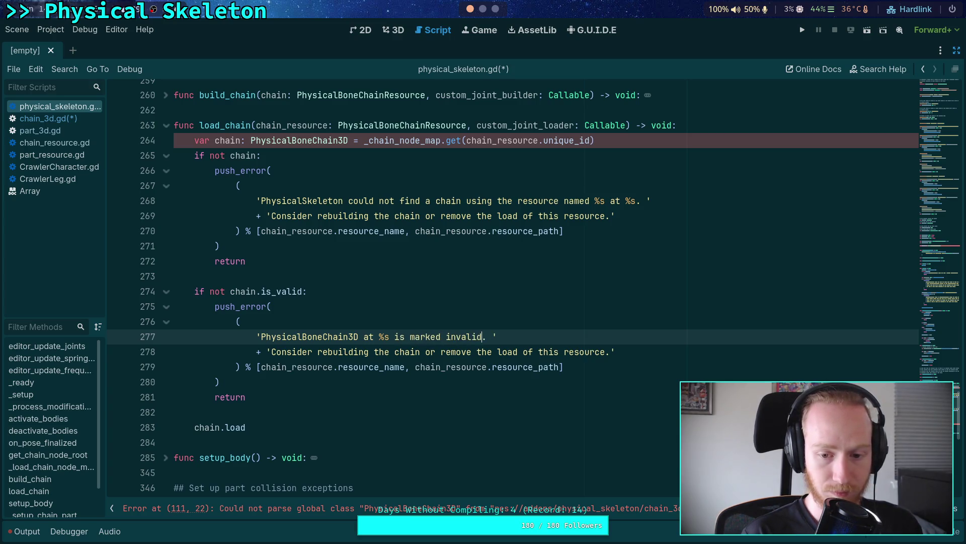
text(ere should be errors )
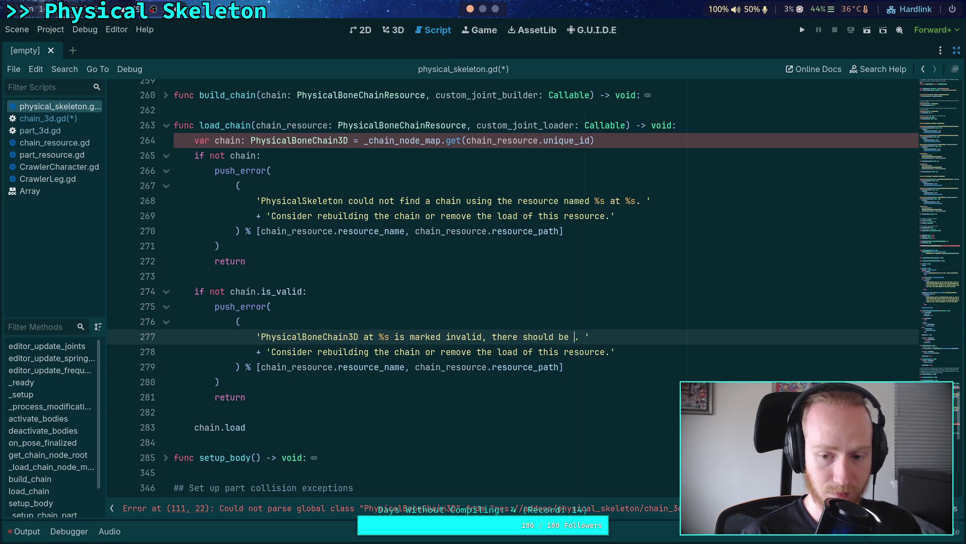
text(above)
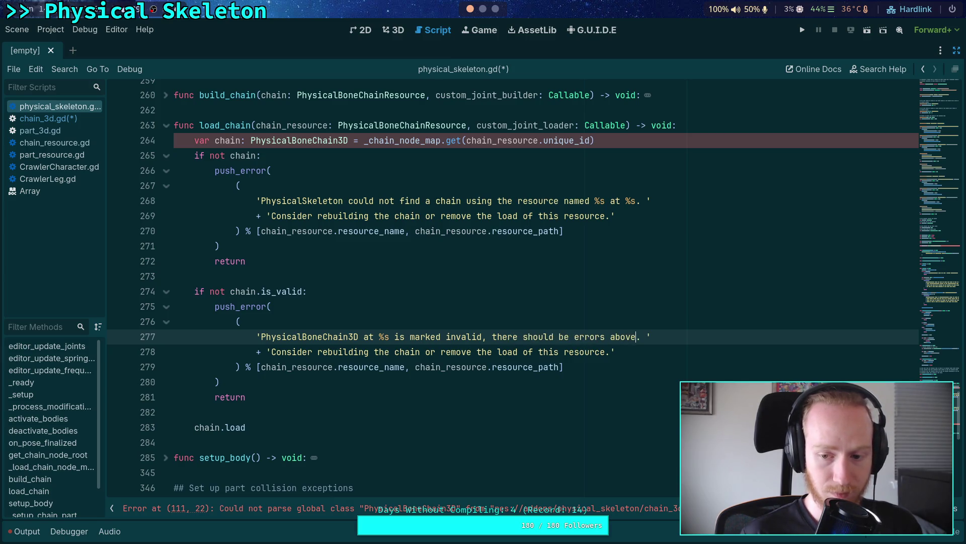
drag(271, 351, 612, 351)
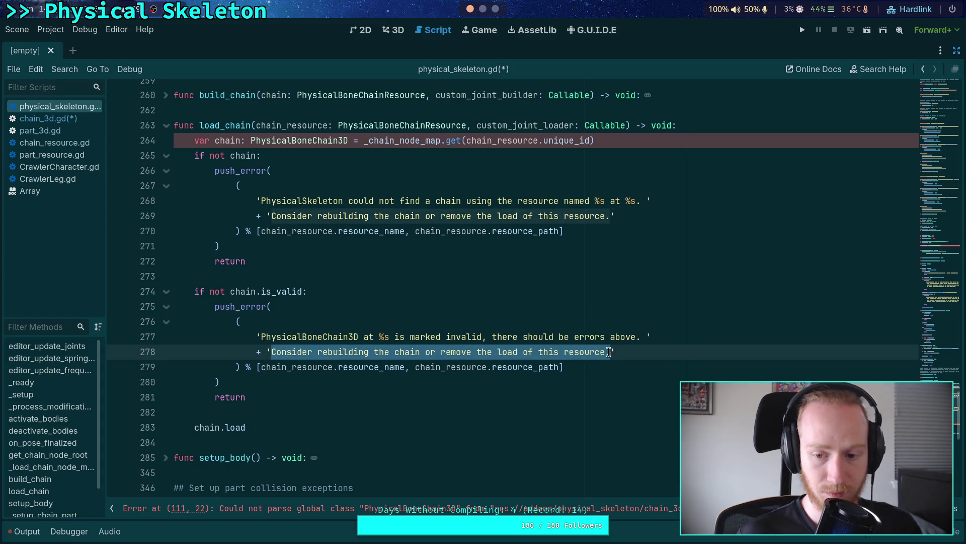
text(Unabled to load i)
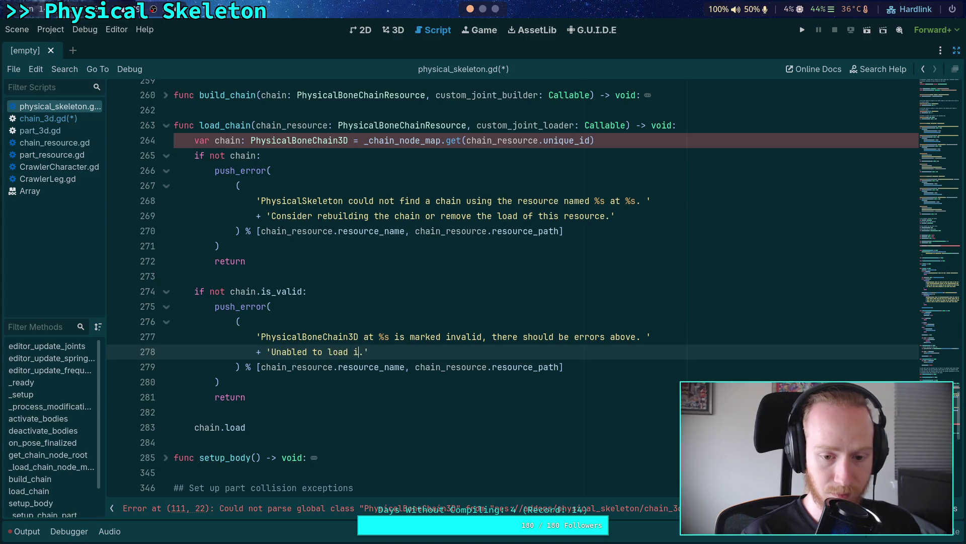
key(BackSpace)
key(BackSpace)
text(hain )
text(resource )
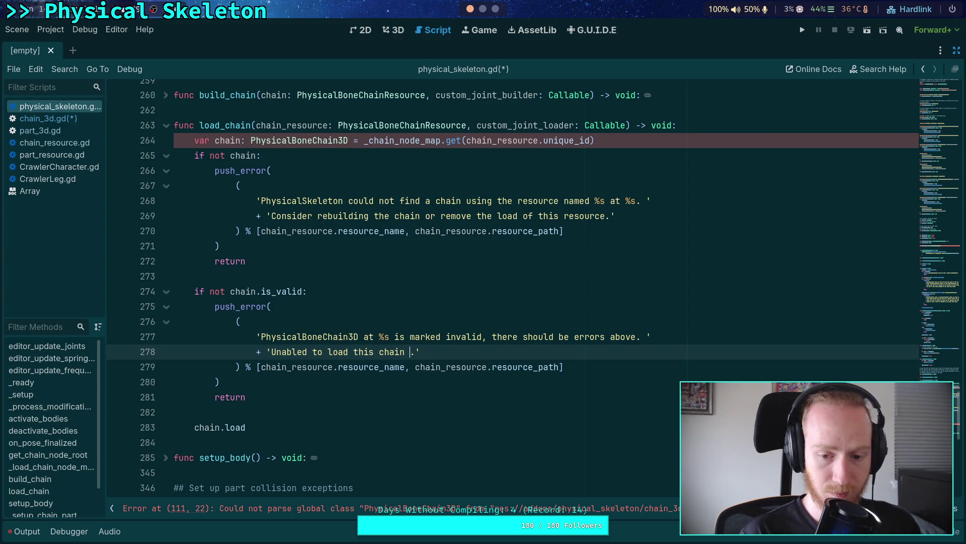
text(until the err)
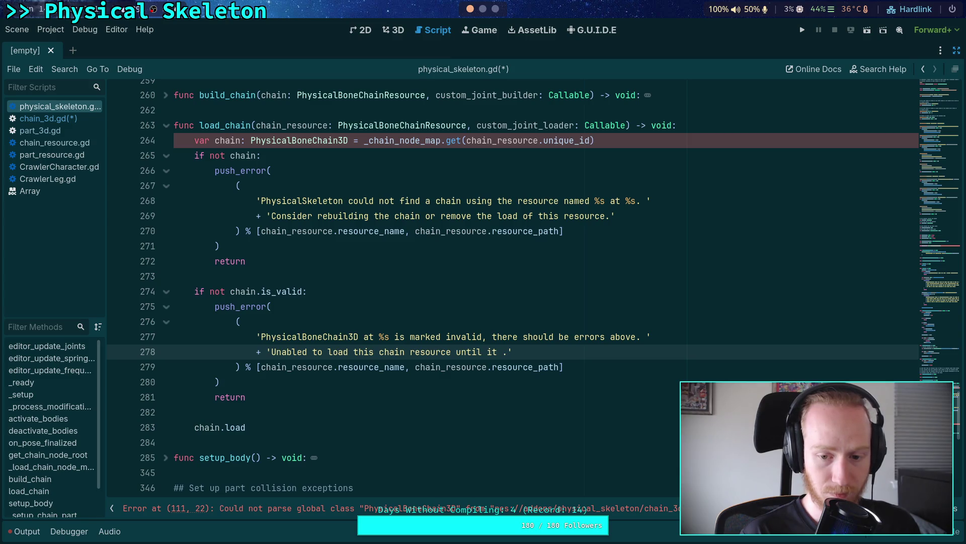
text(ors are f)
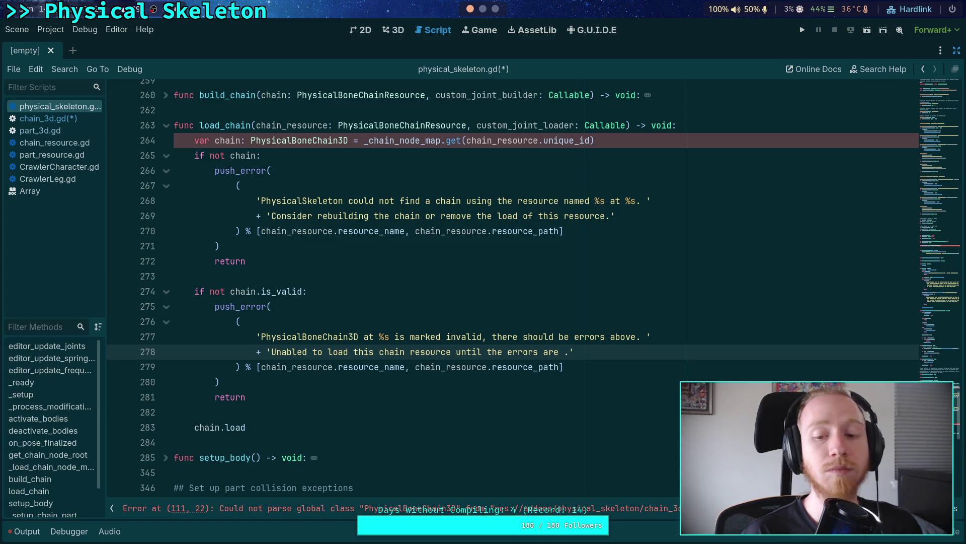
text(ixed)
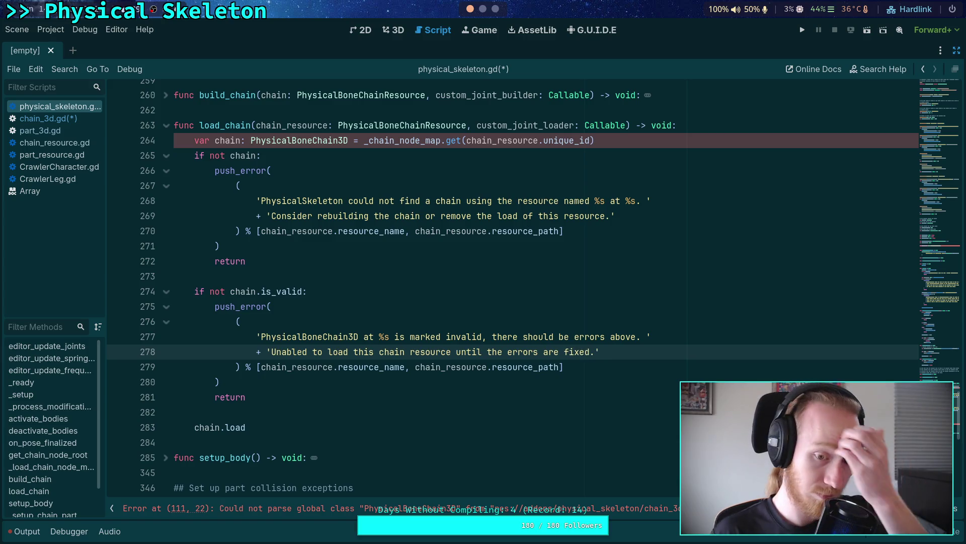
Replace the format arguments with [chain.get_path()] and save physical_skeleton.gd
drag(292, 367, 557, 368)
key(BackSpace)
key(BackSpace)
text(.get_)
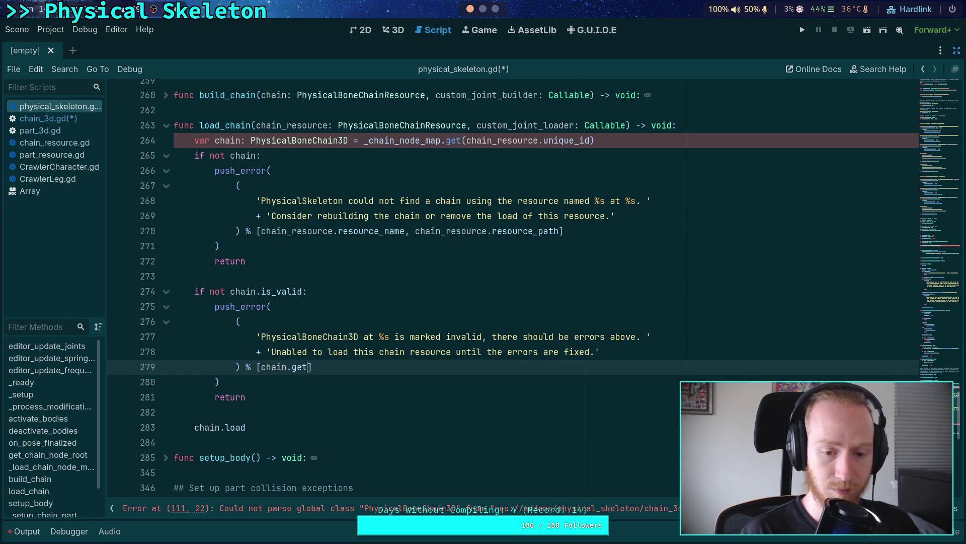
text(path()
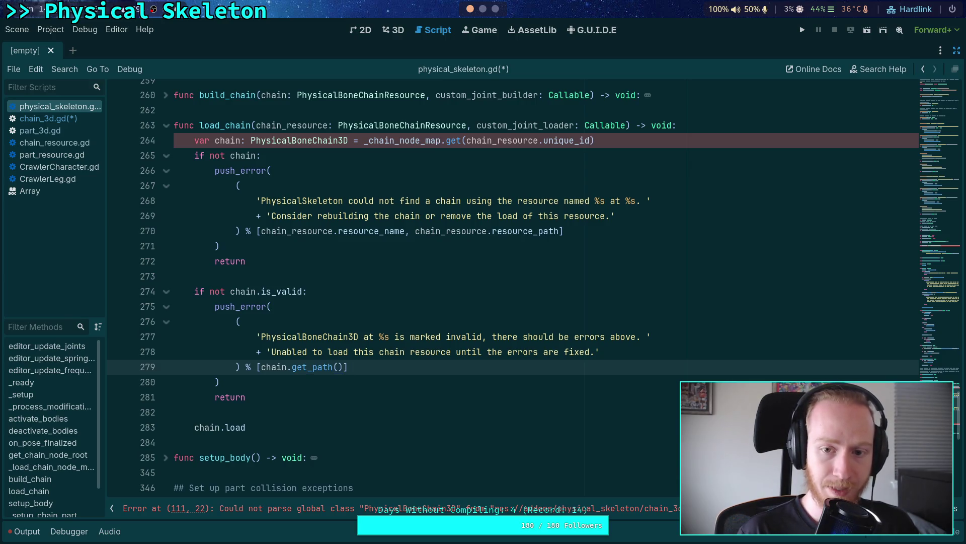
key(ctrl+s)
click(527, 292)
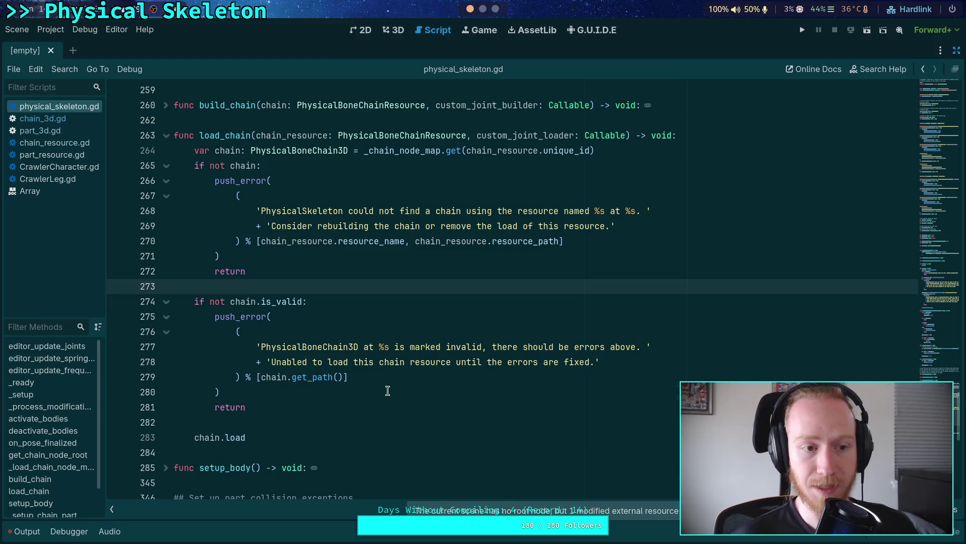
Retype the get_path() call on line 279 via the autocomplete suggestion
click(336, 377)
key(BackSpace)
key(BackSpace)
key(BackSpace)
text(gi)
key(BackSpace)
text(ut)
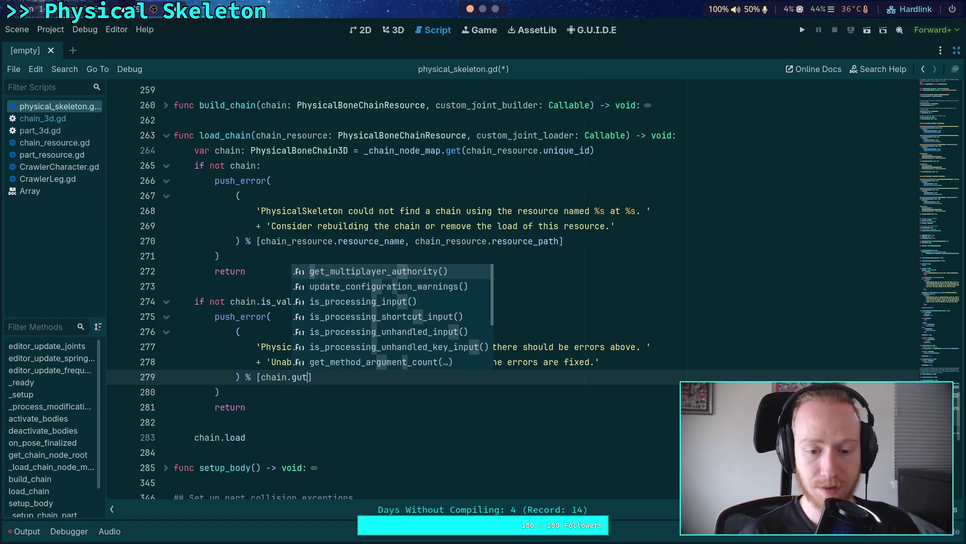
key(BackSpace)
key(BackSpace)
text(u)
key(BackSpace)
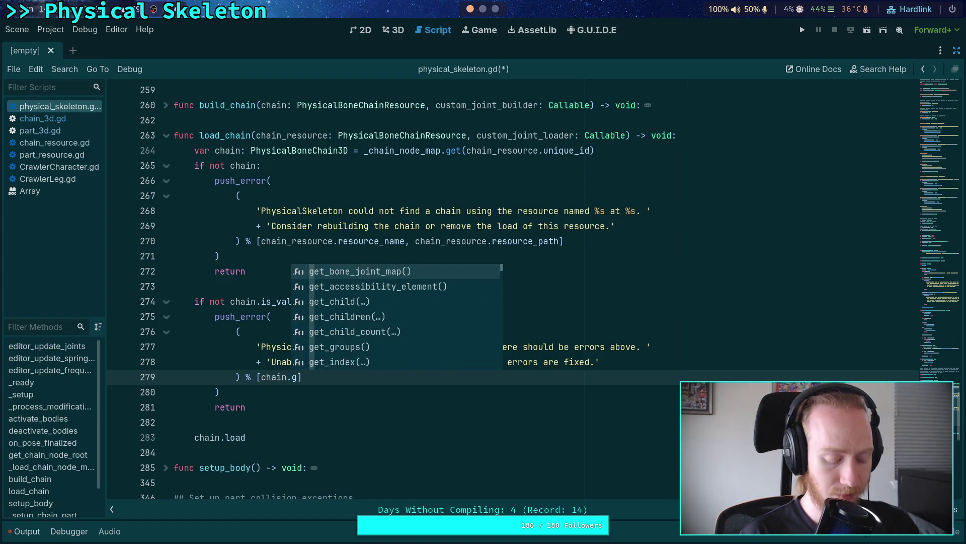
text(et)
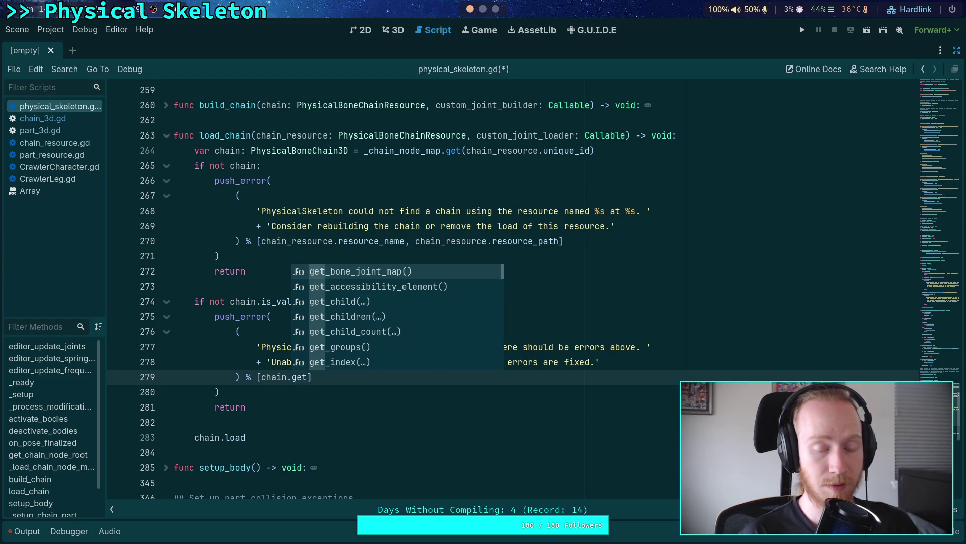
text(_p)
key(BackSpace)
text(pa)
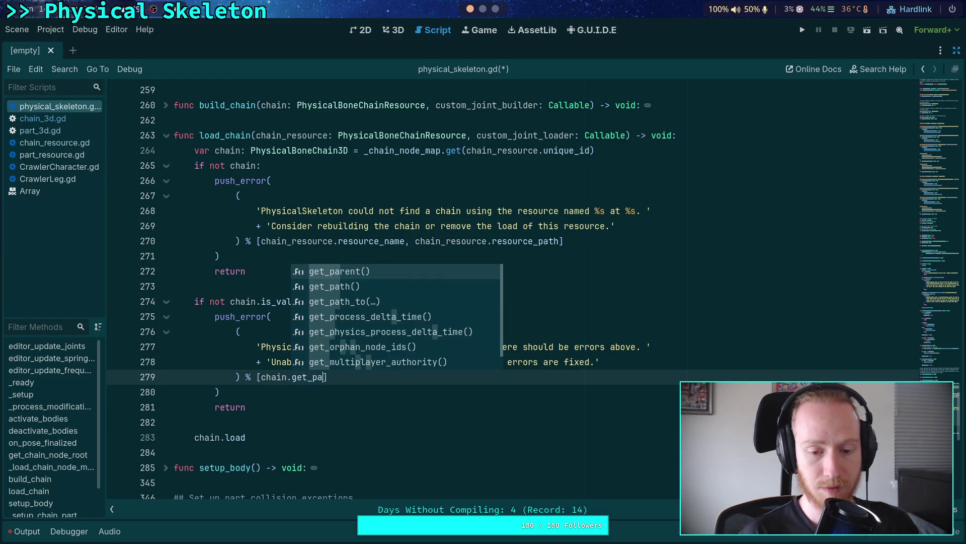
key(Down)
key(Return)
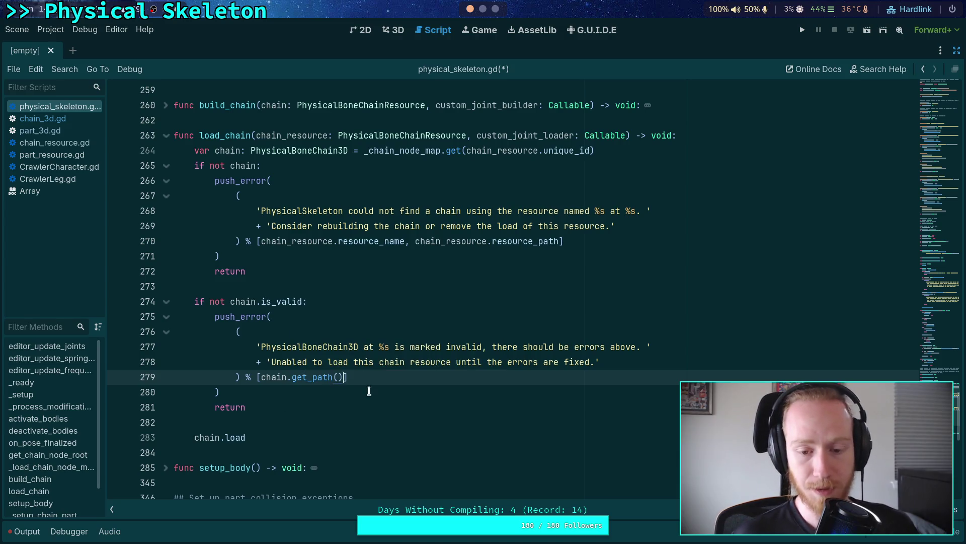
Change chain.load to chain.load_chain(custom_joint_loader), save, and reopen chain_3d.gd
click(368, 390)
scroll(369, 390, down, 3)
click(369, 389)
text(_)
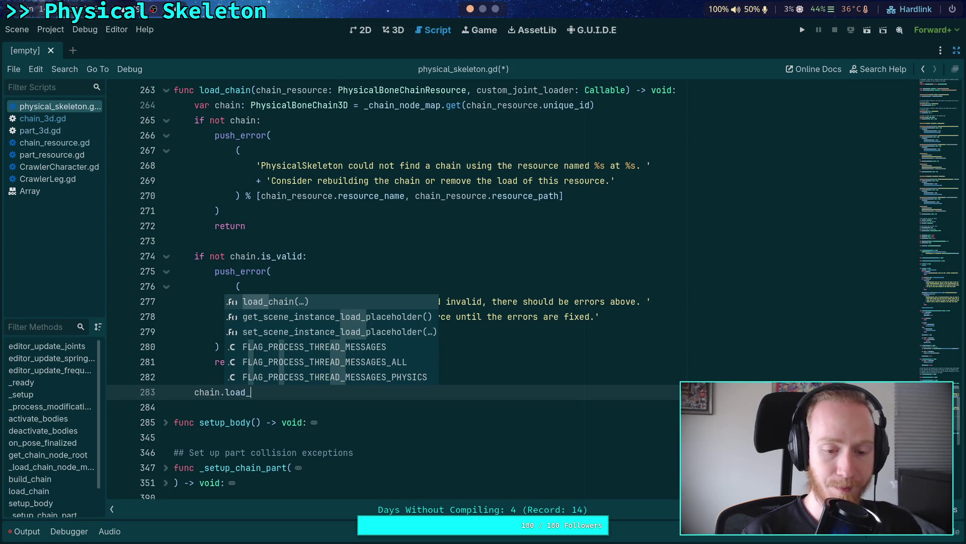
key(Return)
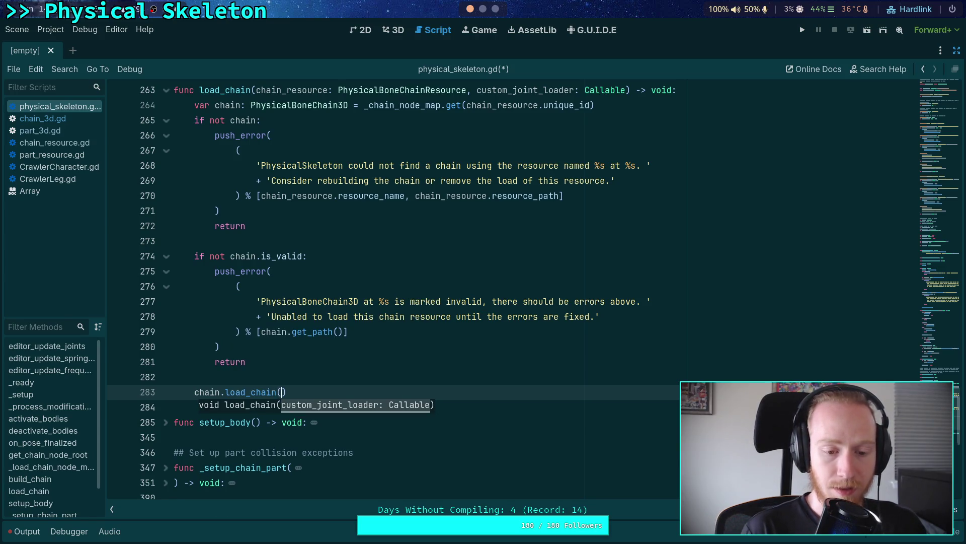
text(cust)
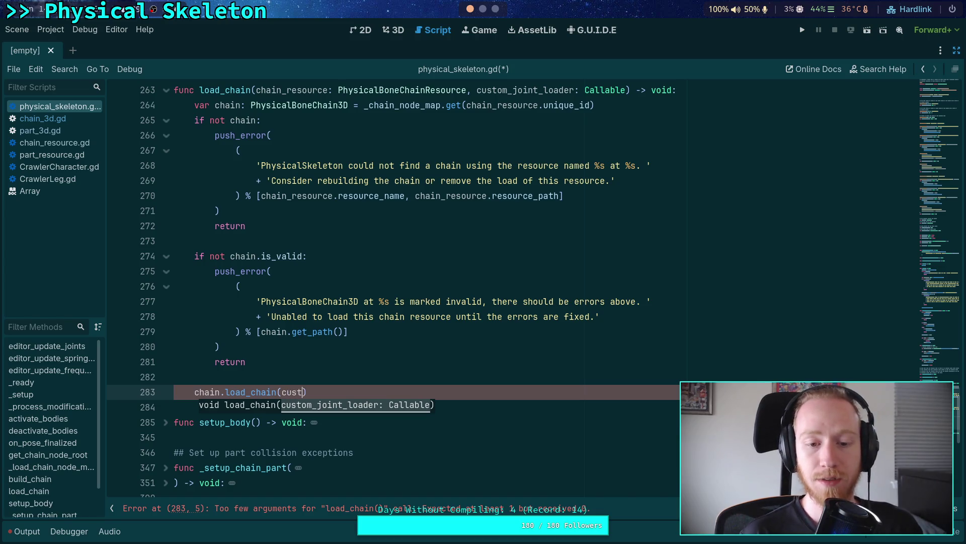
key(Return)
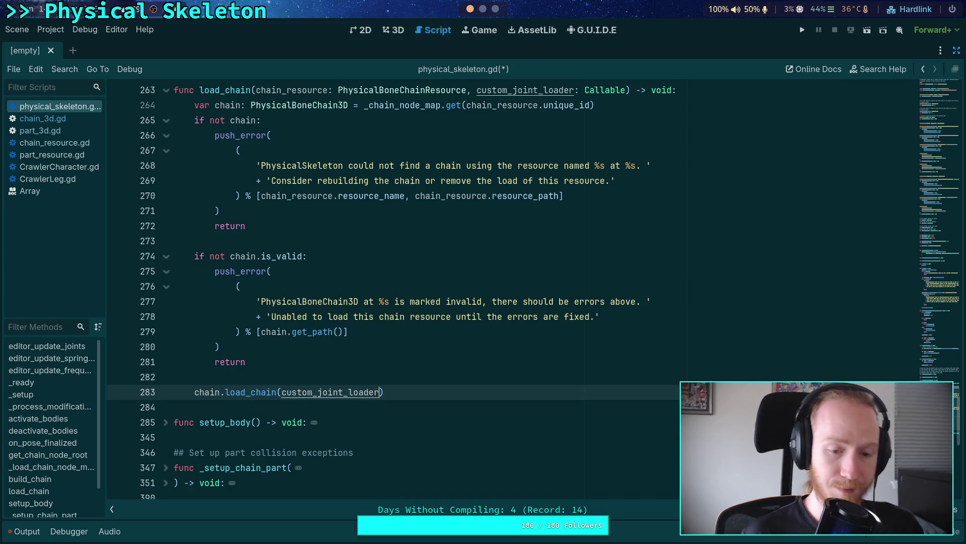
key(ctrl+s)
click(53, 122)
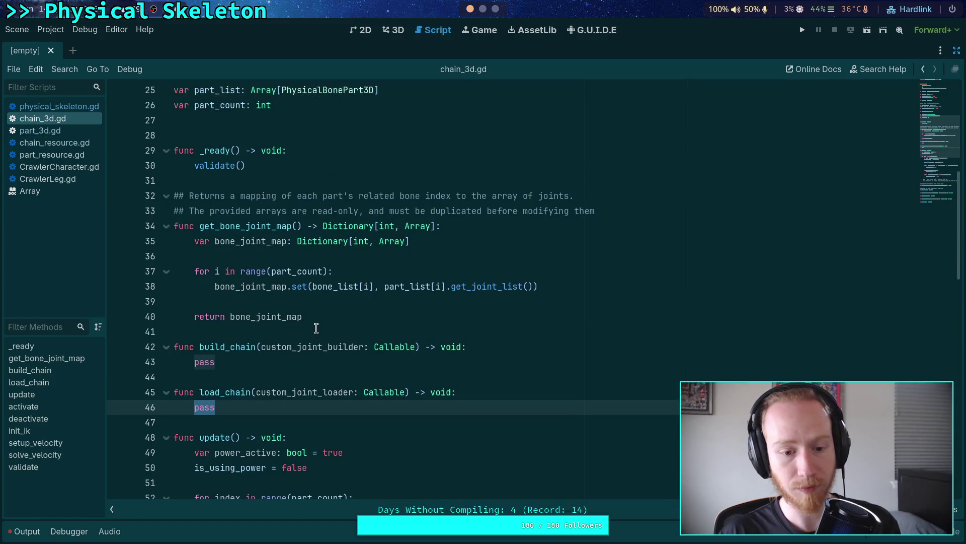
Select the pass placeholder in chain_3d.gd's load_chain
double_click(197, 406)
scroll(417, 408, down, 1)
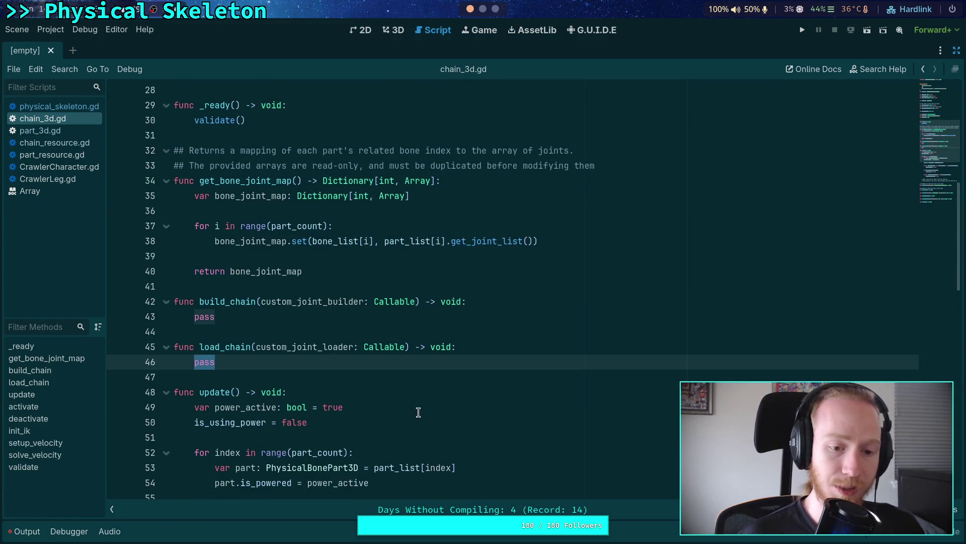
scroll(414, 396, up, 3)
scroll(401, 362, down, 6)
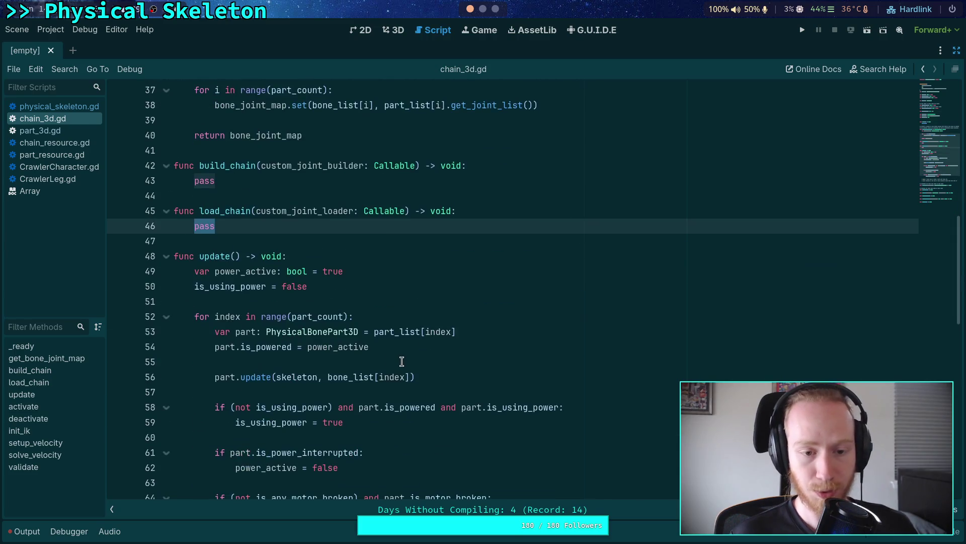
scroll(401, 358, down, 3)
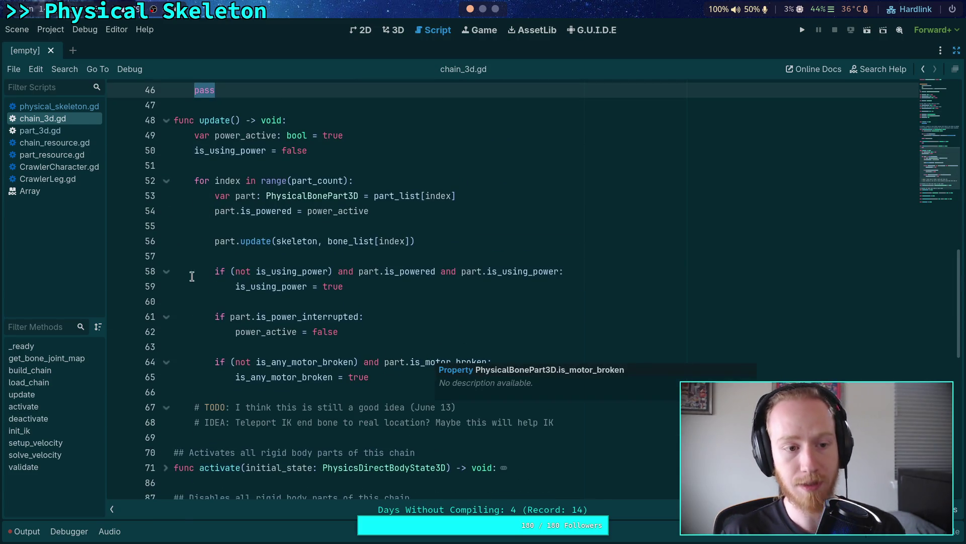
Review part_3d.gd's is_valid property and joint code, then return to chain_3d.gd
click(40, 130)
scroll(274, 294, up, 9)
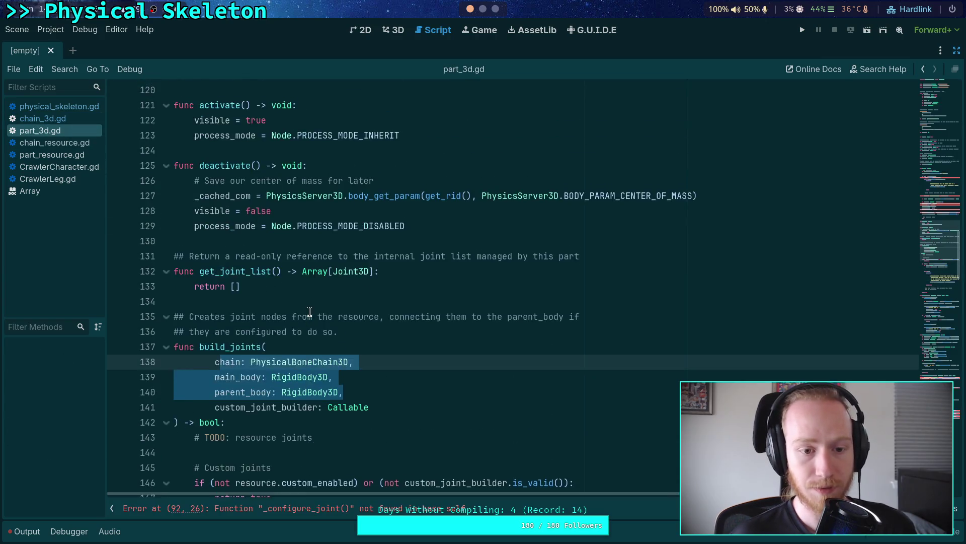
scroll(310, 310, up, 20)
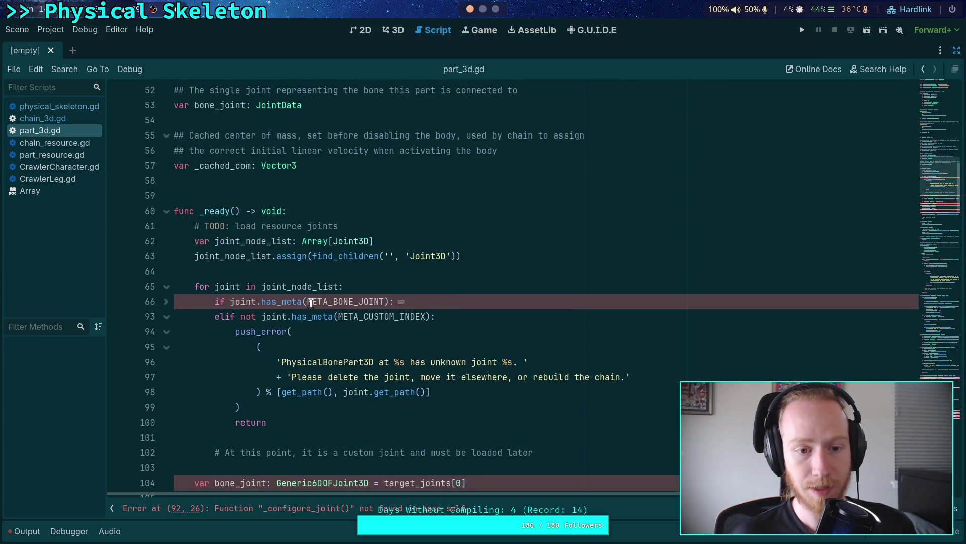
double_click(224, 165)
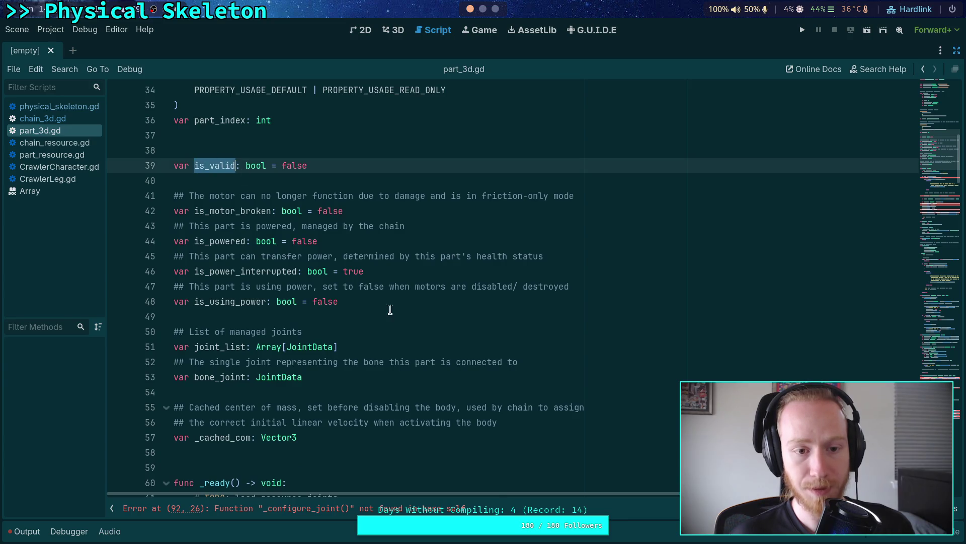
scroll(434, 352, down, 20)
scroll(433, 352, down, 15)
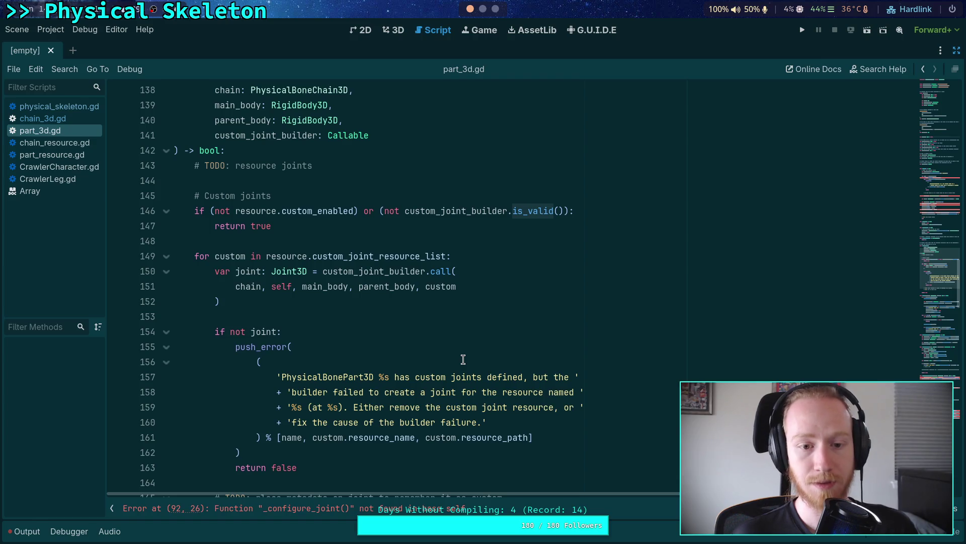
scroll(460, 353, up, 4)
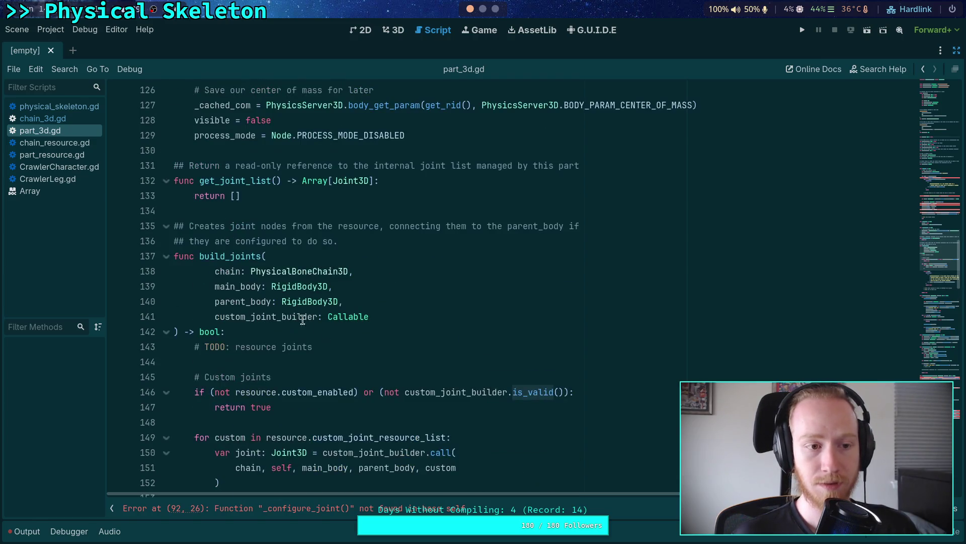
click(82, 120)
scroll(265, 280, up, 3)
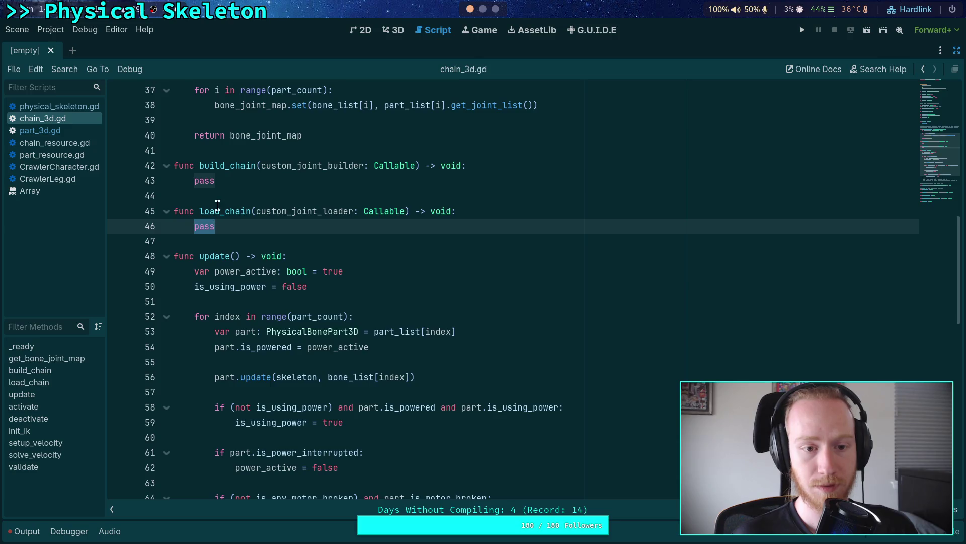
In chain_3d.gd's load_chain, loop 'for part in part_list:' and add 'if not part.is_valid:'
text(for part_)
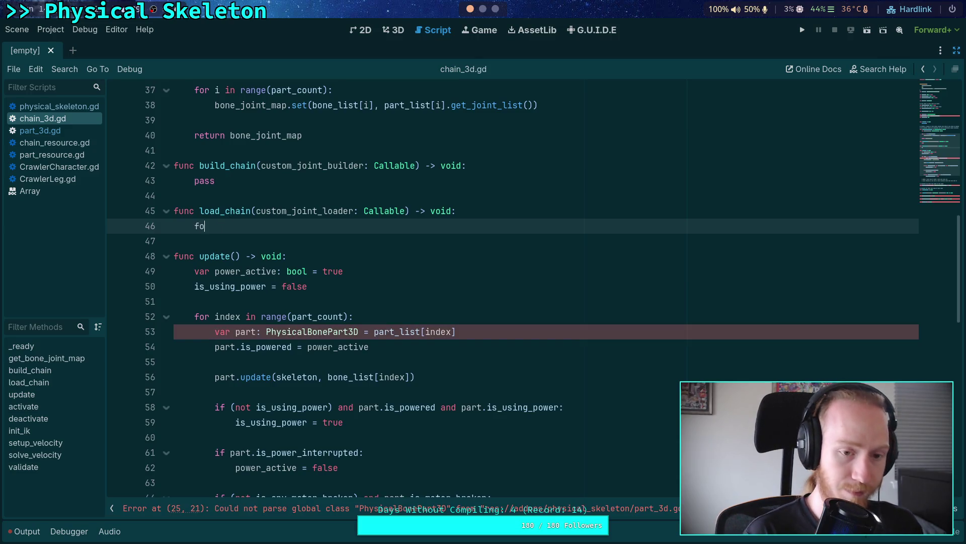
key(BackSpace)
text(in part_l)
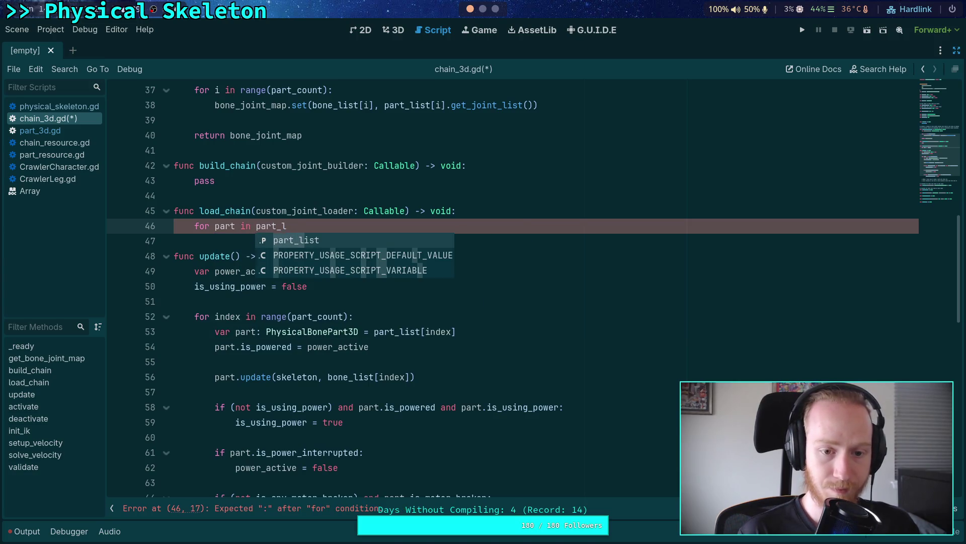
key(Return)
text(:)
key(Return)
text(if no)
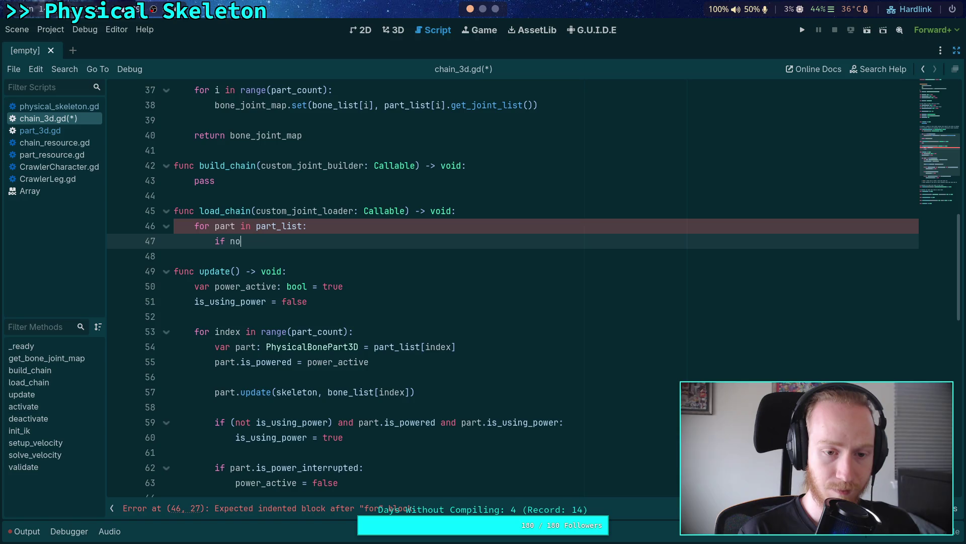
text(t part.is)
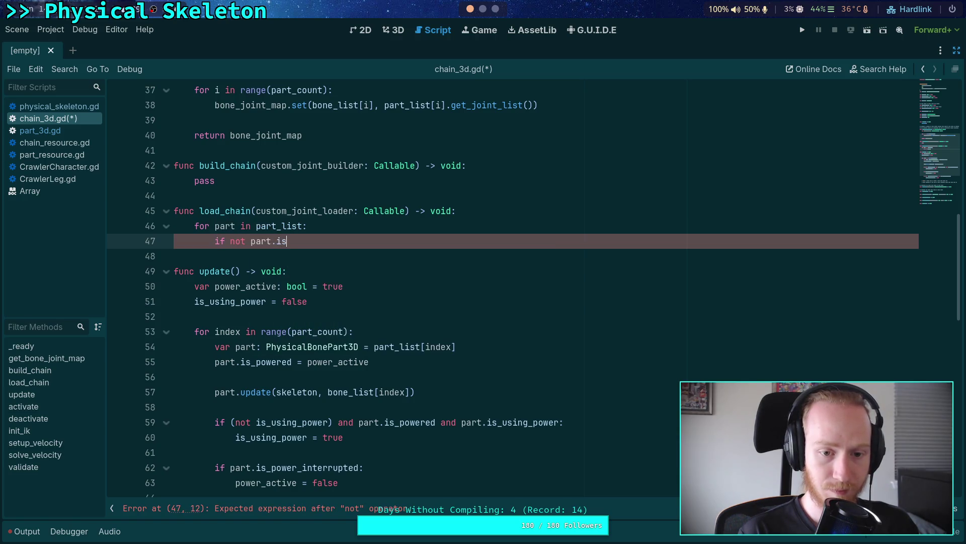
text(_valid:)
key(Return)
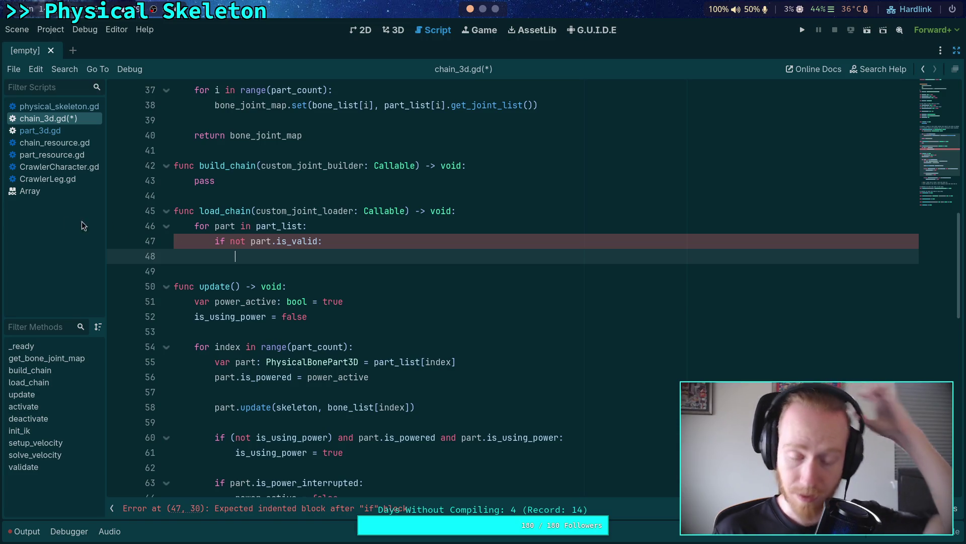
Back in part_3d.gd, collapse build_joints and add blank lines below it for a new function
click(55, 129)
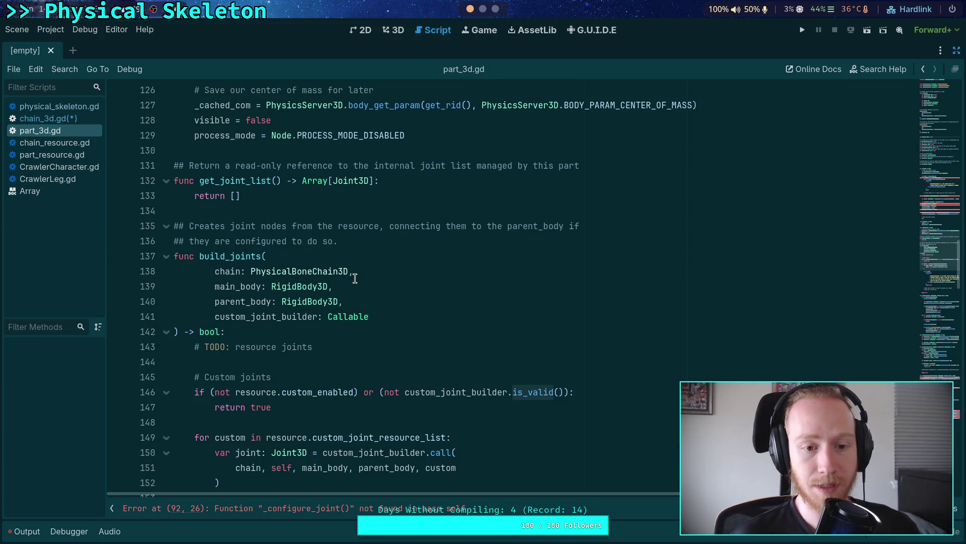
scroll(295, 273, down, 5)
scroll(300, 267, up, 10)
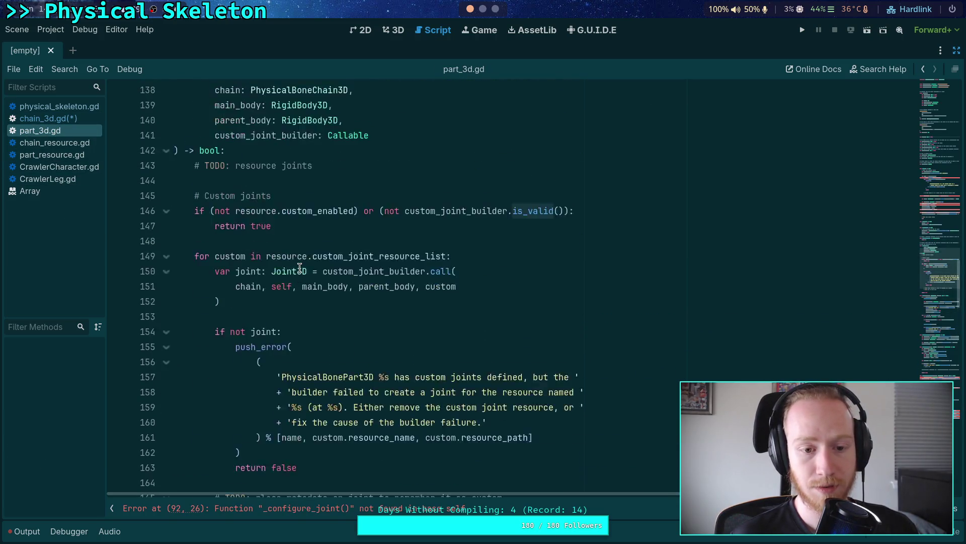
click(247, 257)
scroll(377, 277, up, 4)
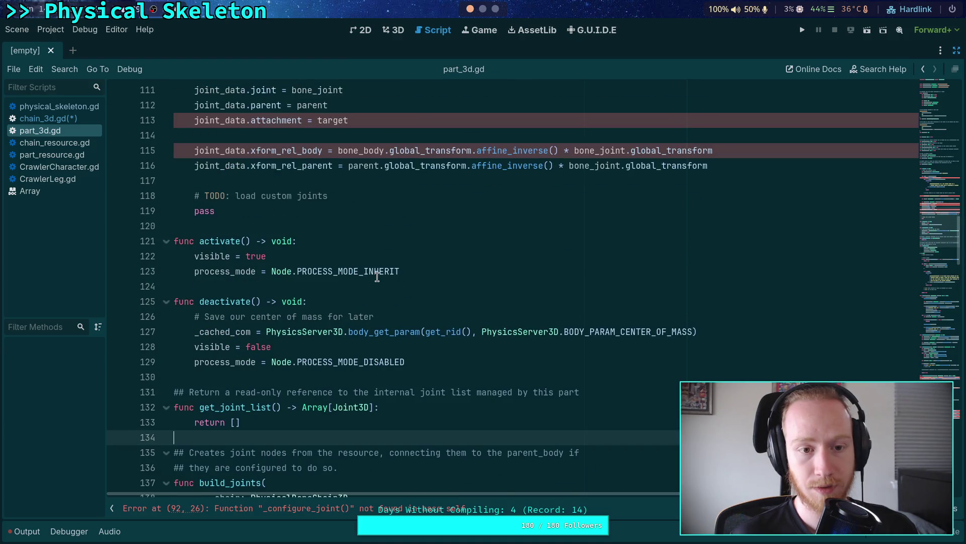
scroll(377, 276, up, 7)
scroll(377, 277, down, 7)
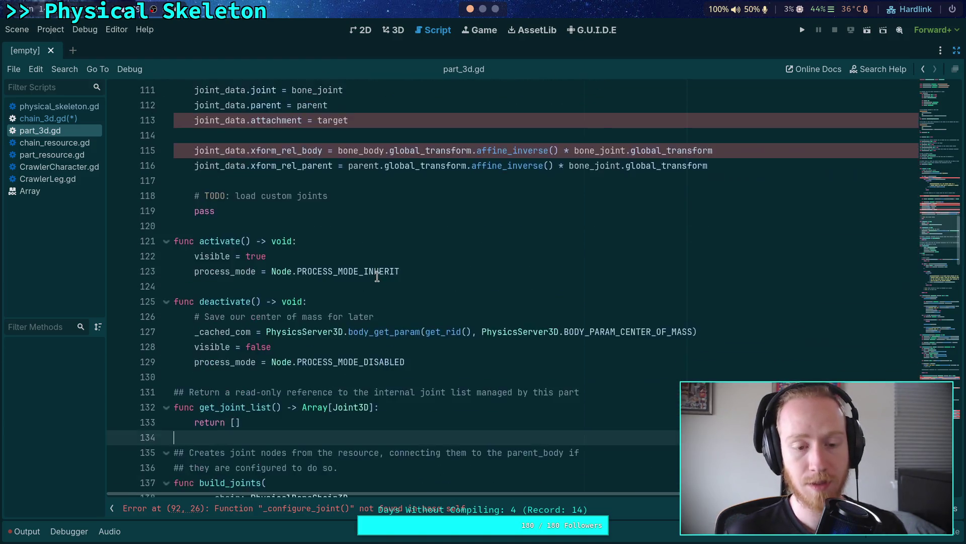
scroll(377, 277, down, 6)
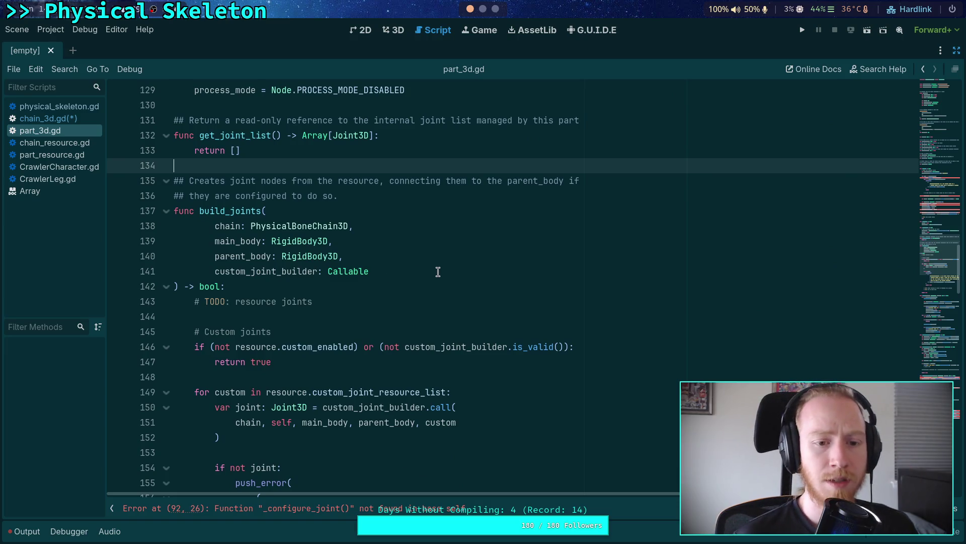
scroll(438, 272, down, 6)
scroll(438, 272, up, 4)
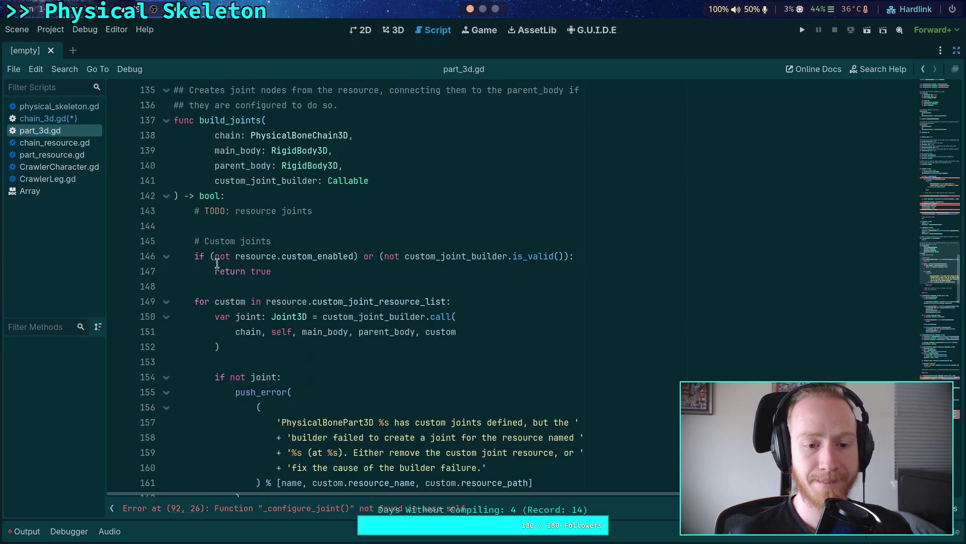
click(166, 196)
click(267, 218)
scroll(267, 218, up, 3)
key(Return)
key(Return)
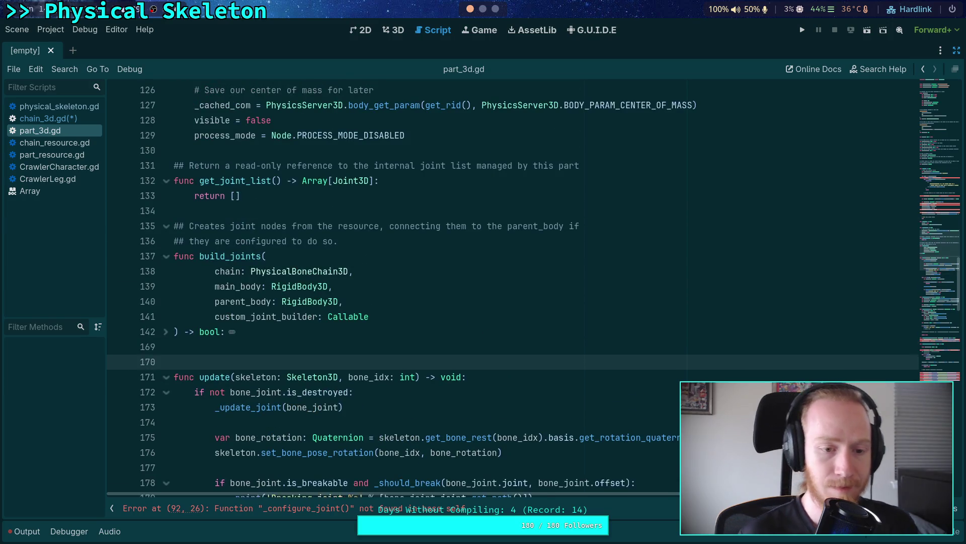
Start func load_joints in part_3d.gd with a first parameter chain: PhysicalBoneChain3D
key(Up)
text(func load)
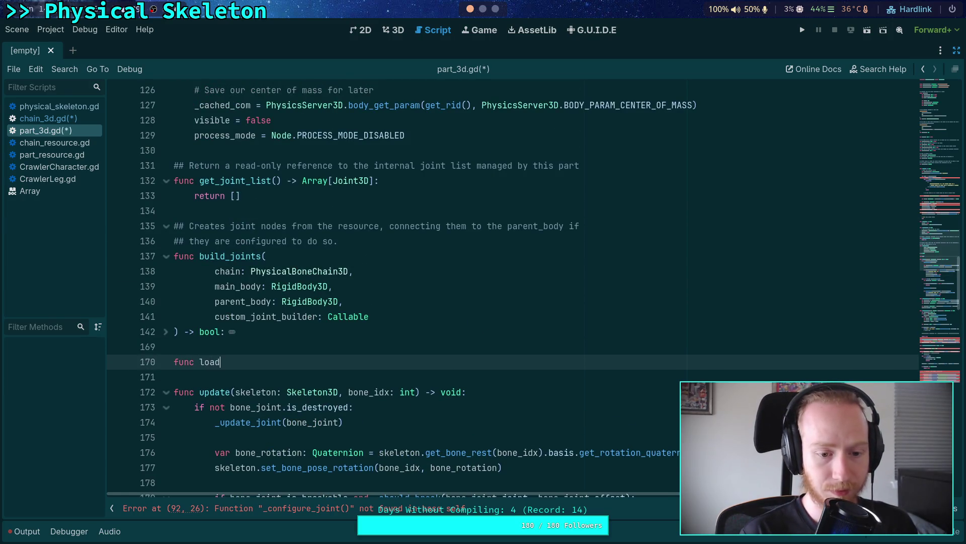
text(_joints()
key(Return)
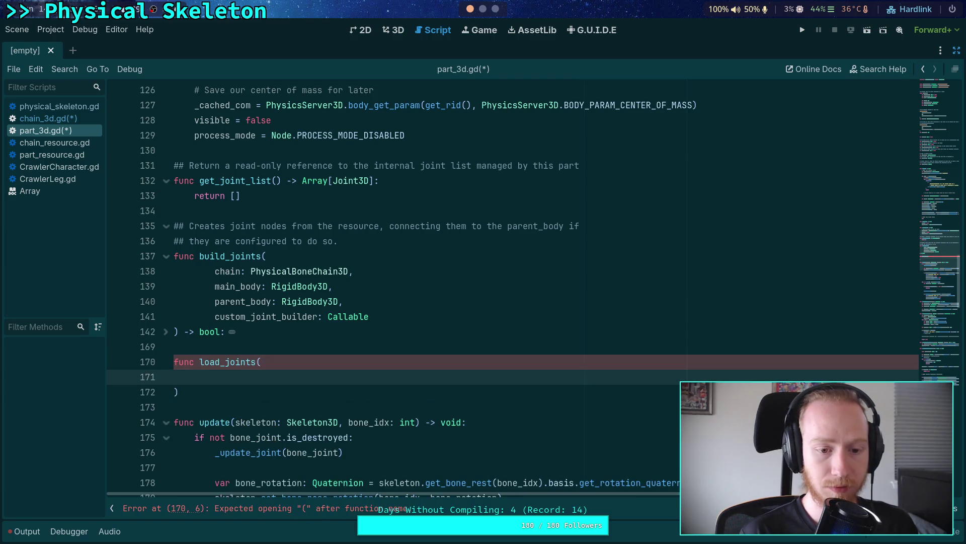
key(Down)
key(Down)
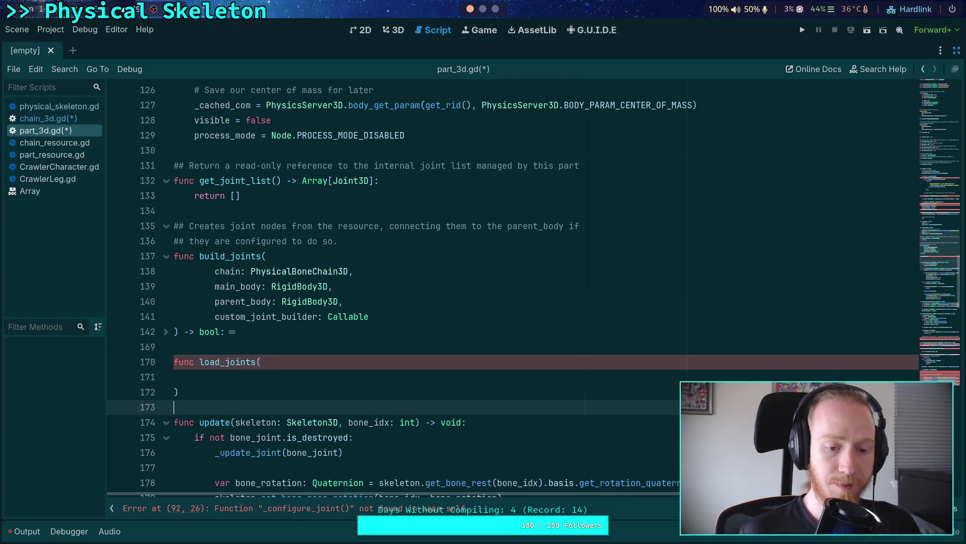
key(Up)
key(Up)
text(chai)
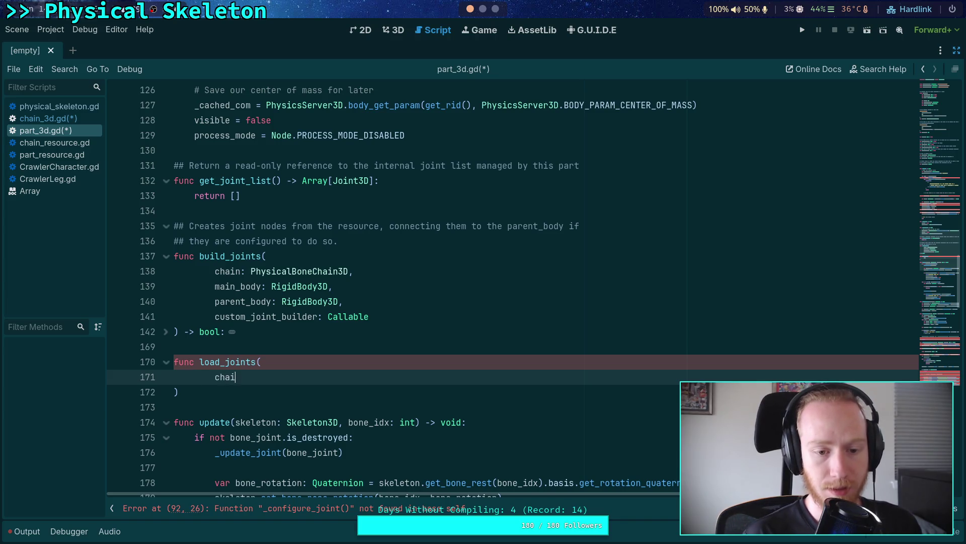
text(n: PhysicalB)
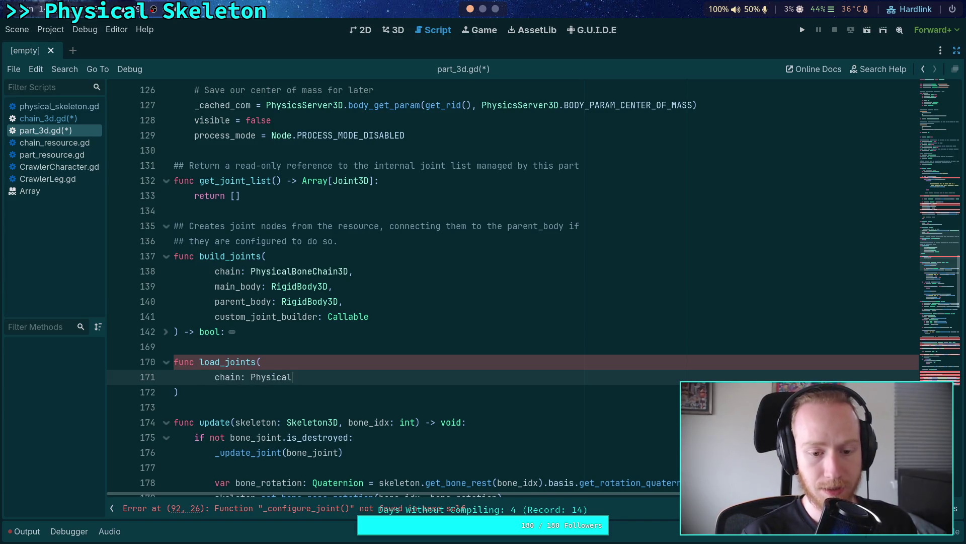
key(Return)
text(,)
key(Return)
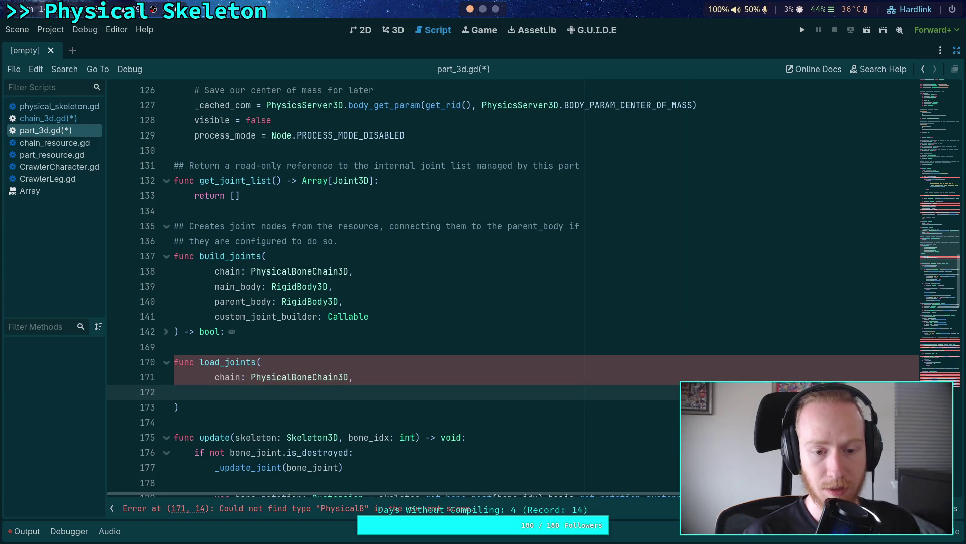
Add parameters main_body: RigidBody3D, parent_body: RigidBody3D and custom_joint_loader: Callable
text(main_body: Red)
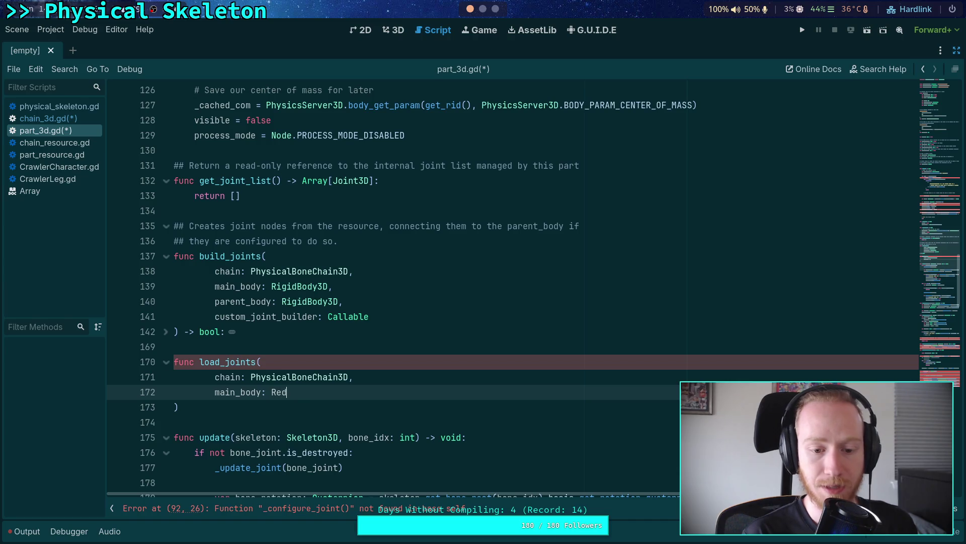
key(BackSpace)
key(BackSpace)
text(igid)
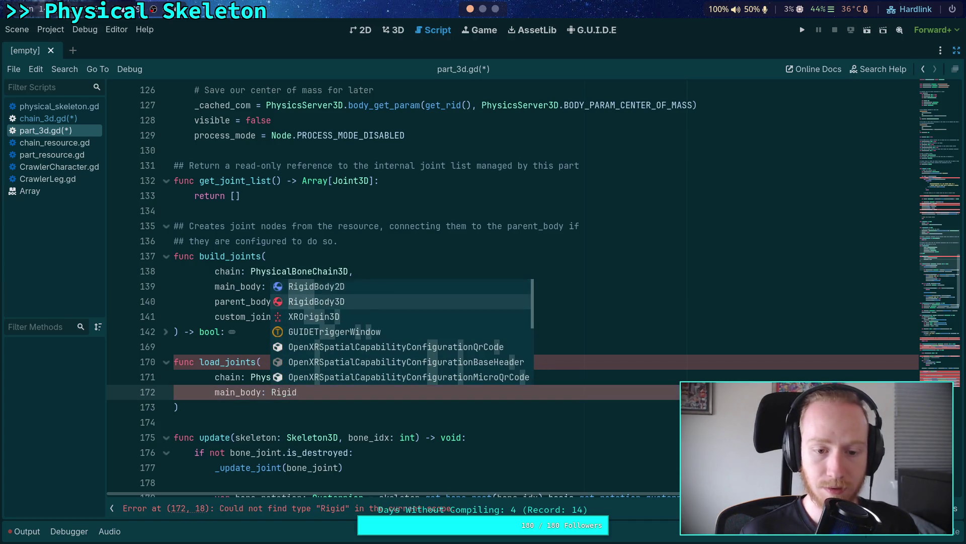
key(Return)
text(,)
key(Return)
text(parent_)
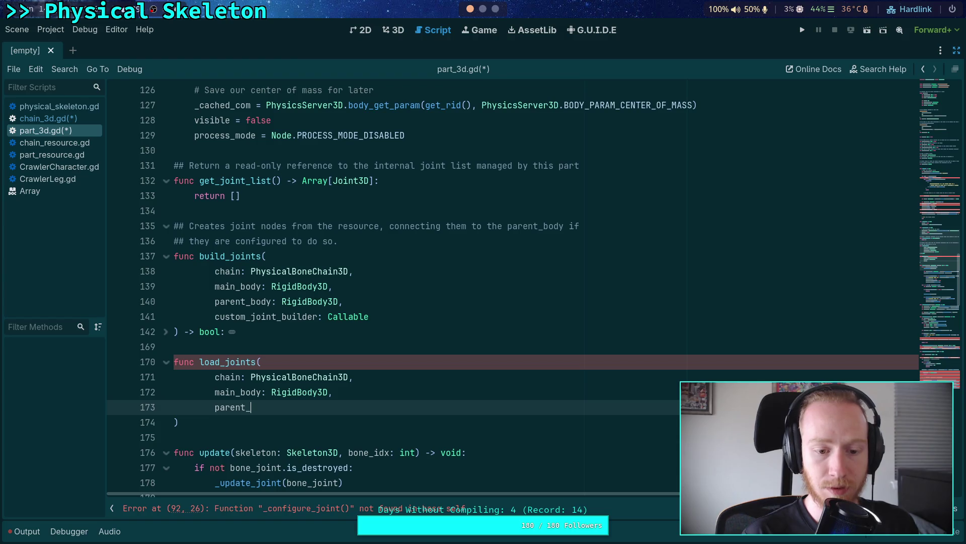
text(body: Rigi)
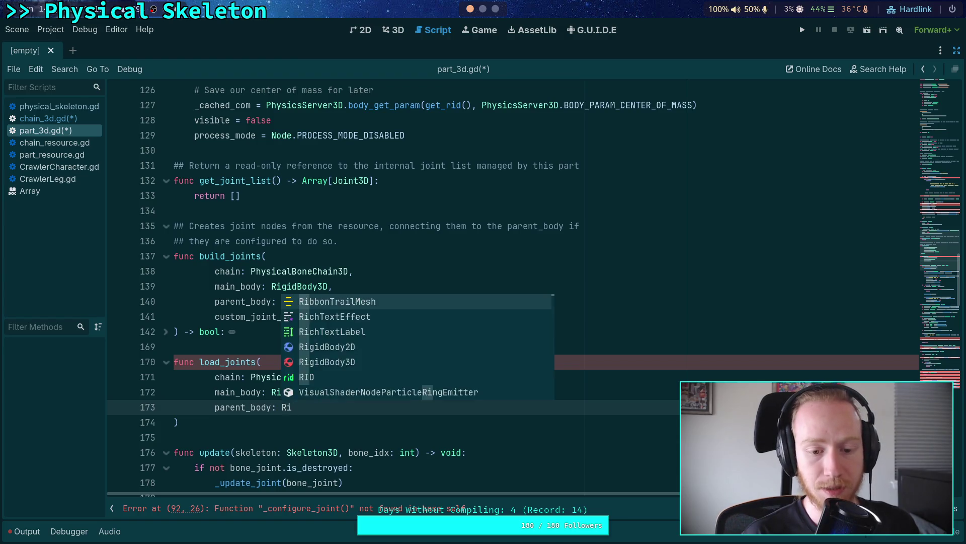
key(Return)
text(,)
key(Return)
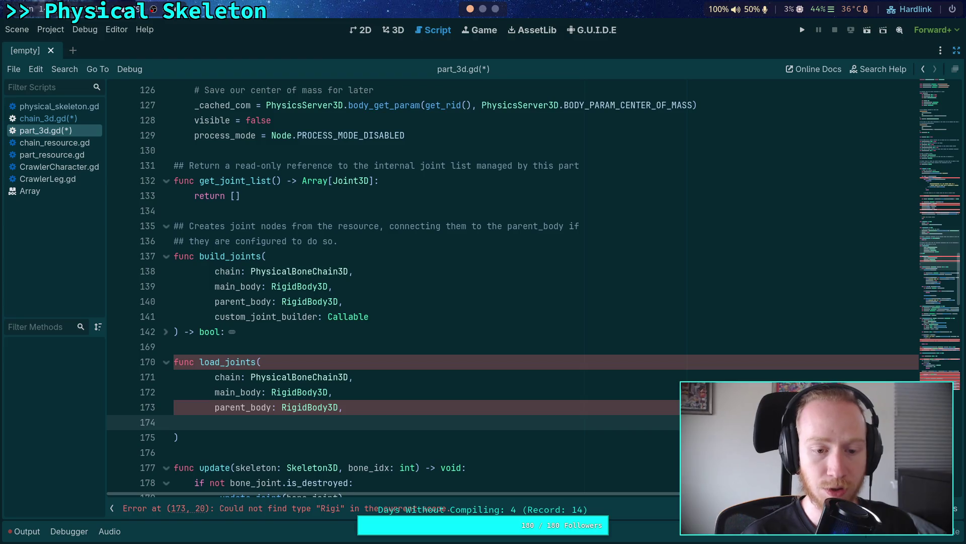
text(custom_joint_loader: C)
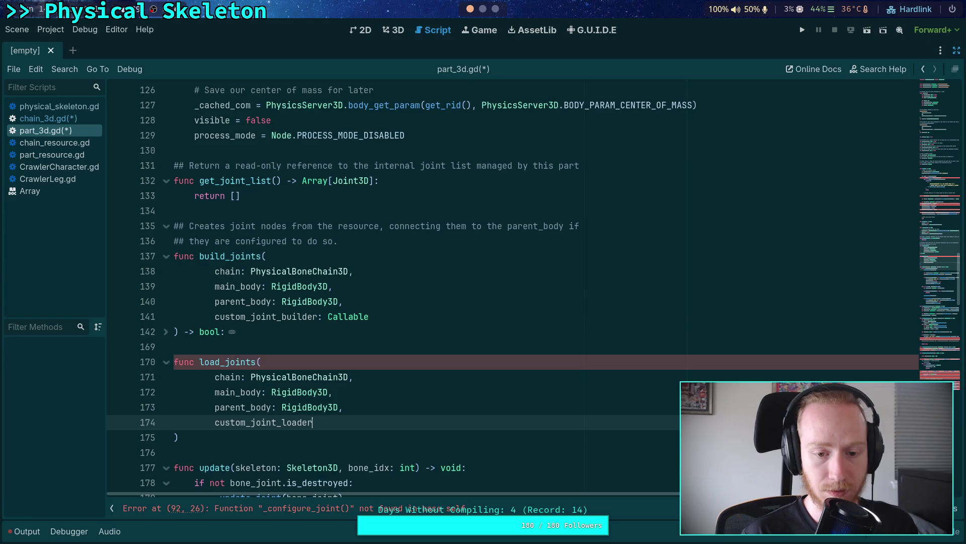
text(allable)
Give load_joints a '-> bool' return type with 'return false' body, and save part_3d.gd
key(Down)
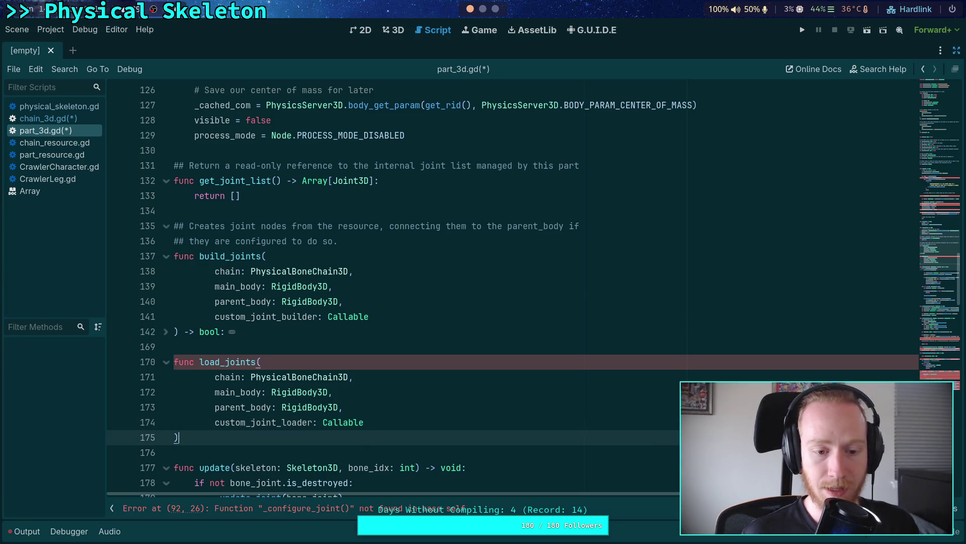
text( ->)
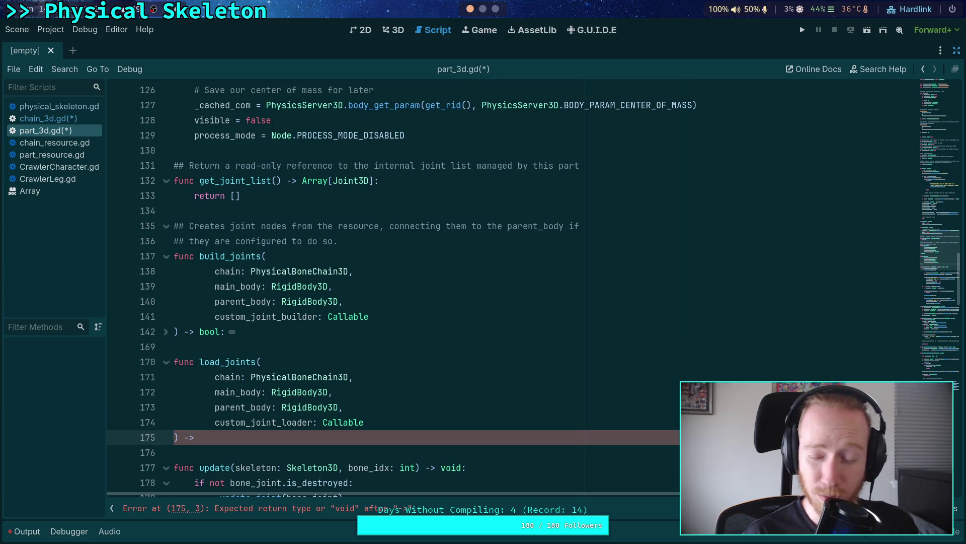
text(ool)
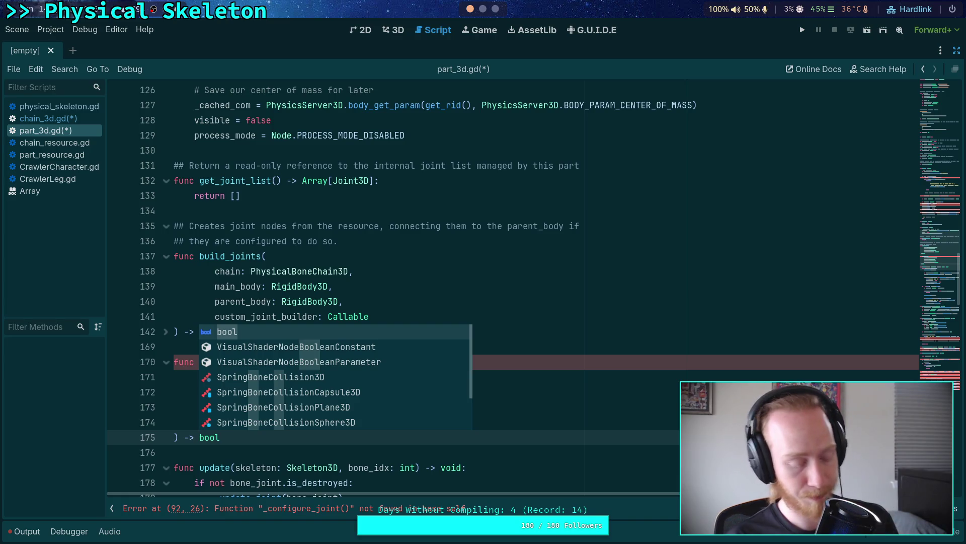
text(:)
key(Return)
text(return false)
key(ctrl+s)
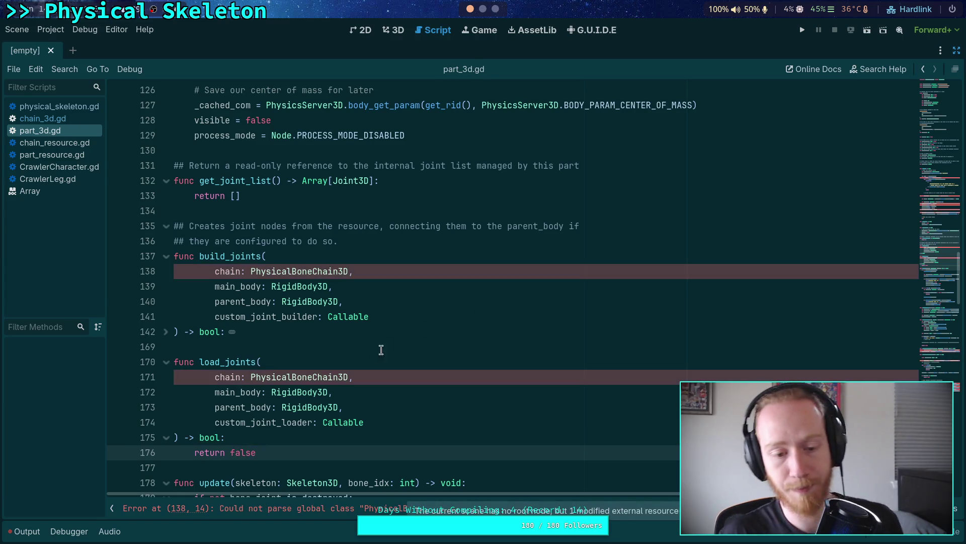
In chain_3d.gd, add a push_error call inside the 'if not part.is_valid' block
click(37, 107)
click(40, 119)
click(312, 266)
click(335, 255)
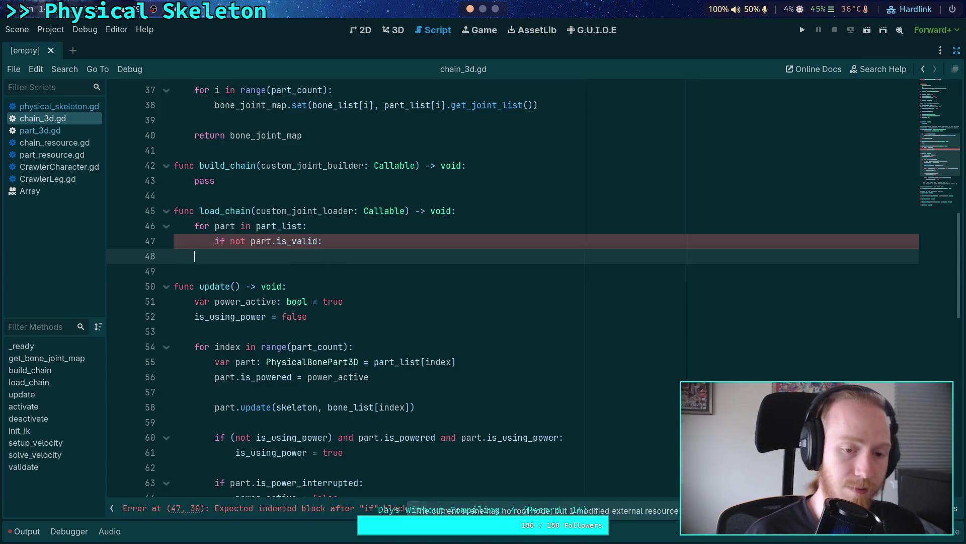
key(Tab)
key(Tab)
text(push_err)
key(Return)
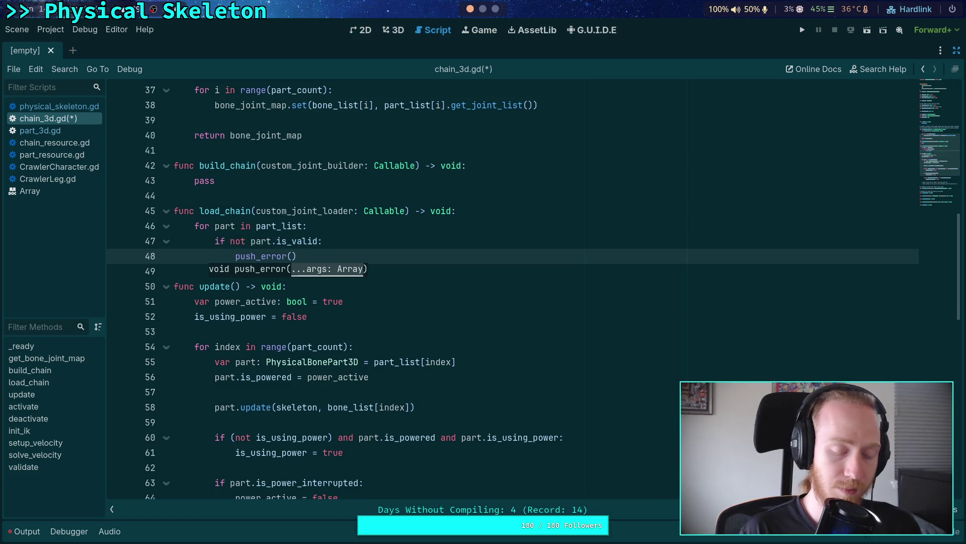
key(Return)
scroll(397, 289, up, 3)
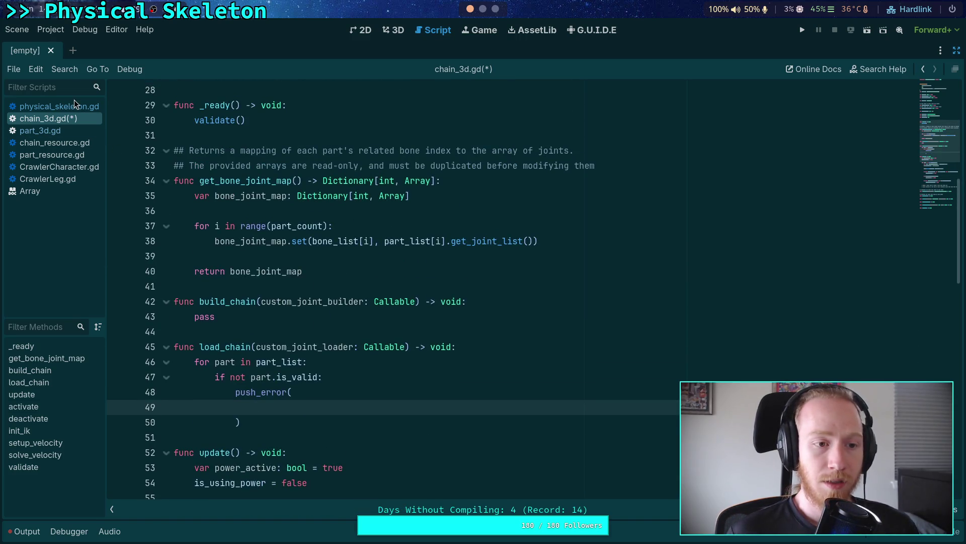
In physical_skeleton.gd, change load_chain and build_chain to return bool, replacing build_chain's pass with 'return false'
click(74, 105)
scroll(317, 287, up, 1)
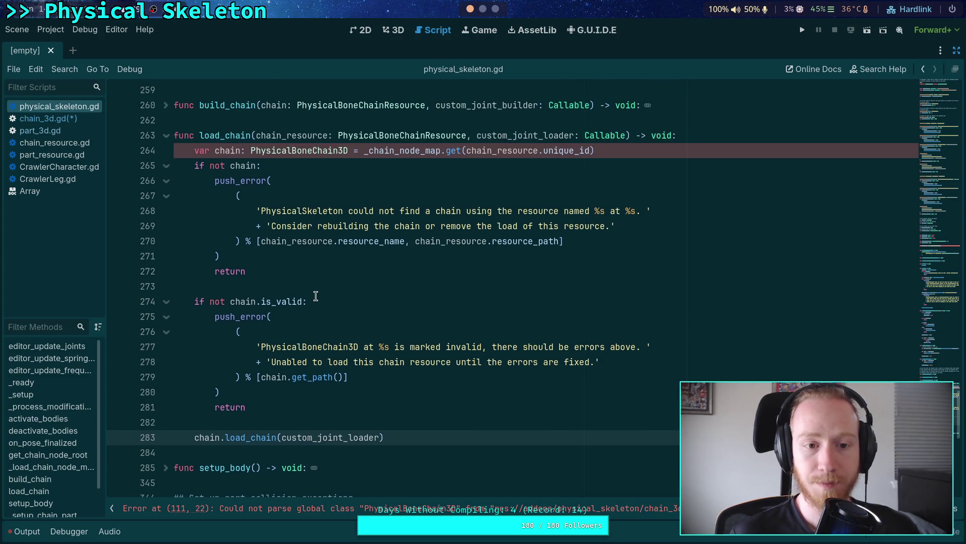
double_click(658, 134)
text(bool)
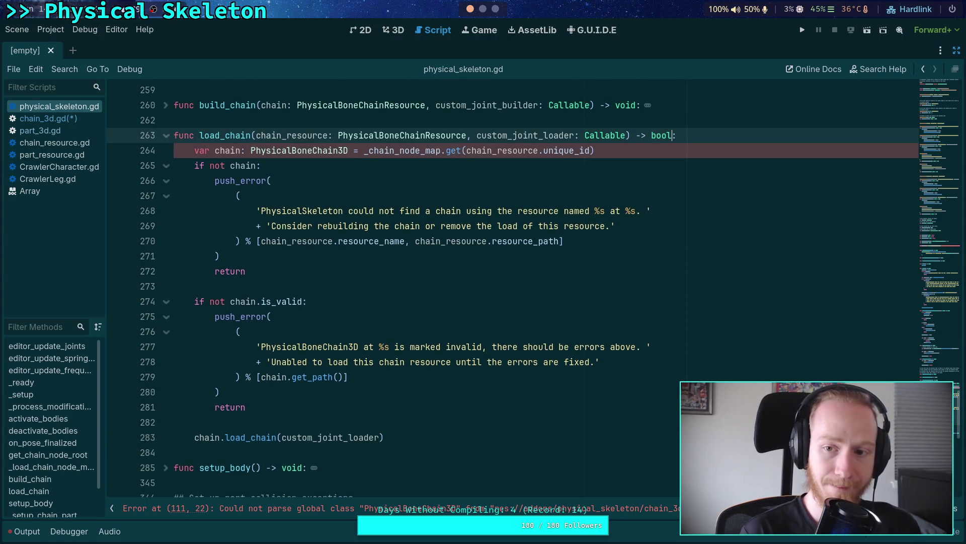
double_click(621, 105)
text(bool)
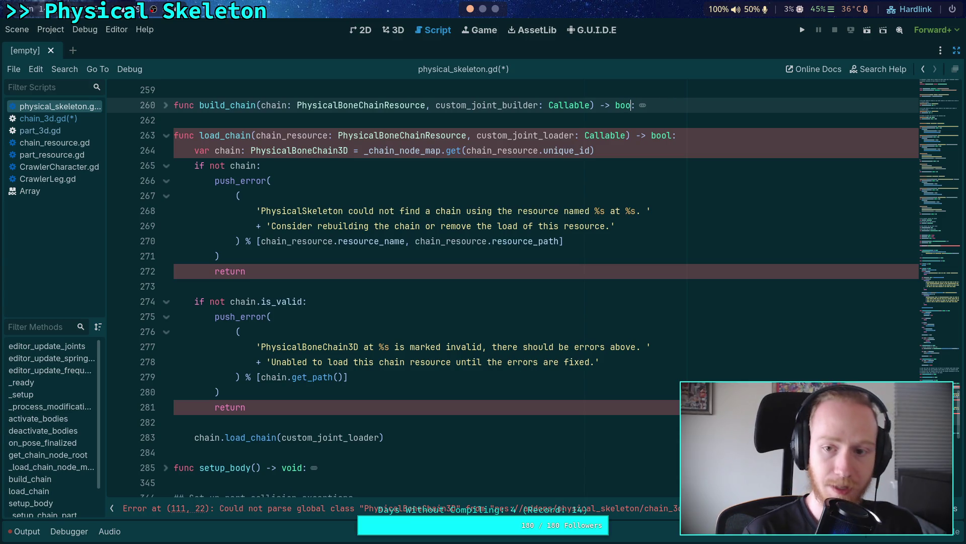
click(238, 196)
click(166, 105)
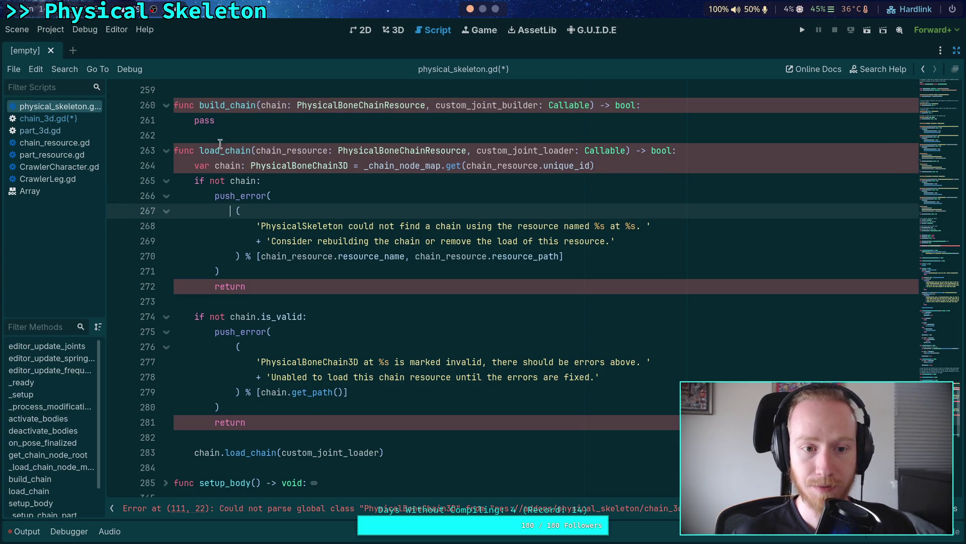
drag(215, 121, 196, 120)
text(return false)
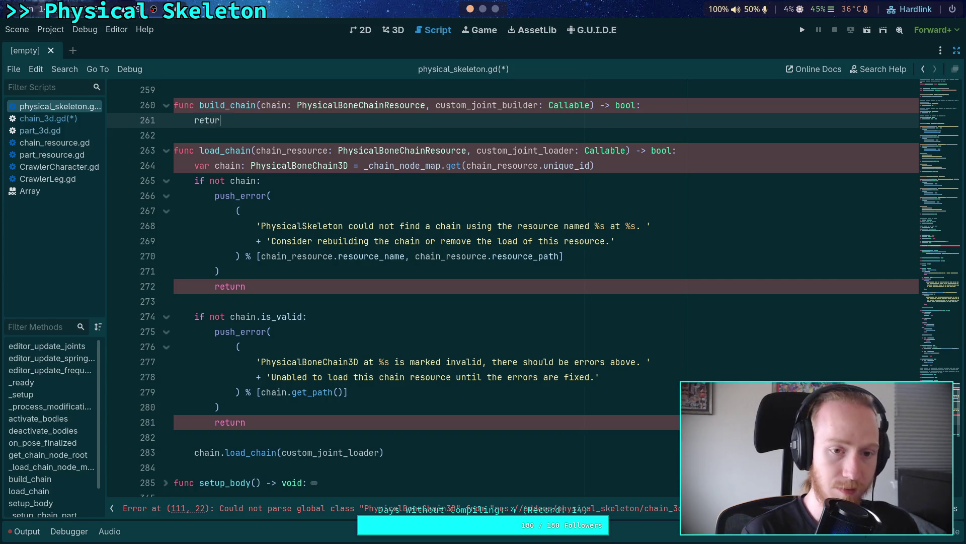
Make load_chain's bare returns 'return false', return chain.load_chain(custom_joint_loader), and save
click(290, 279)
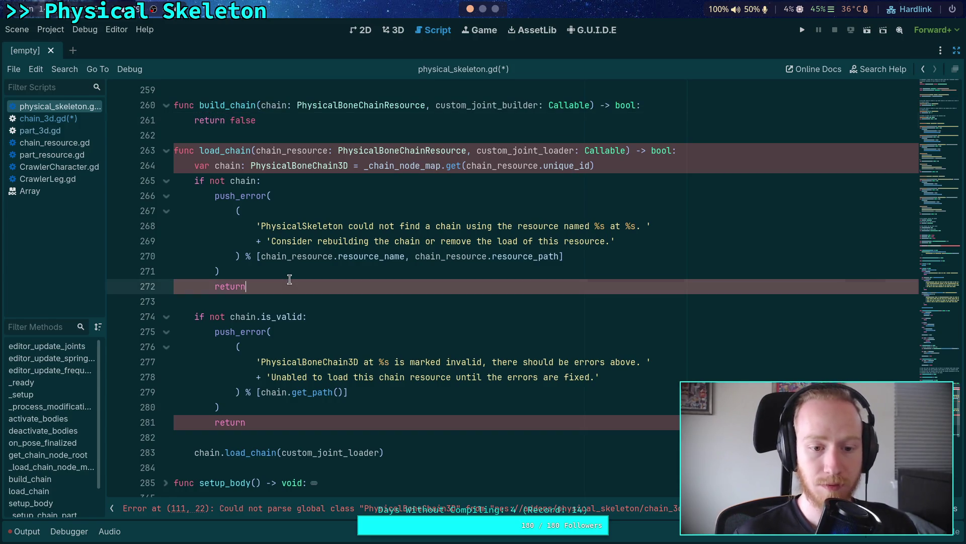
text( false)
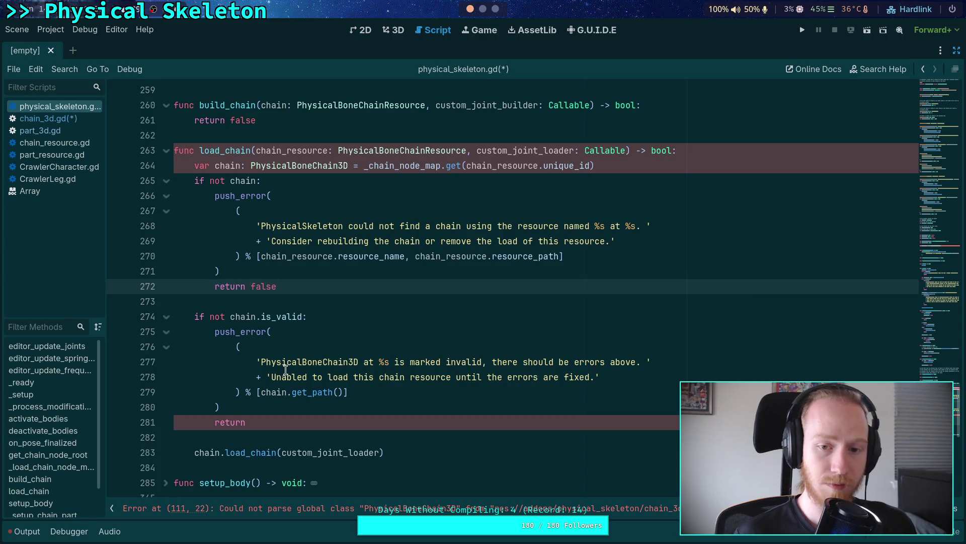
click(321, 425)
text(lse)
click(415, 445)
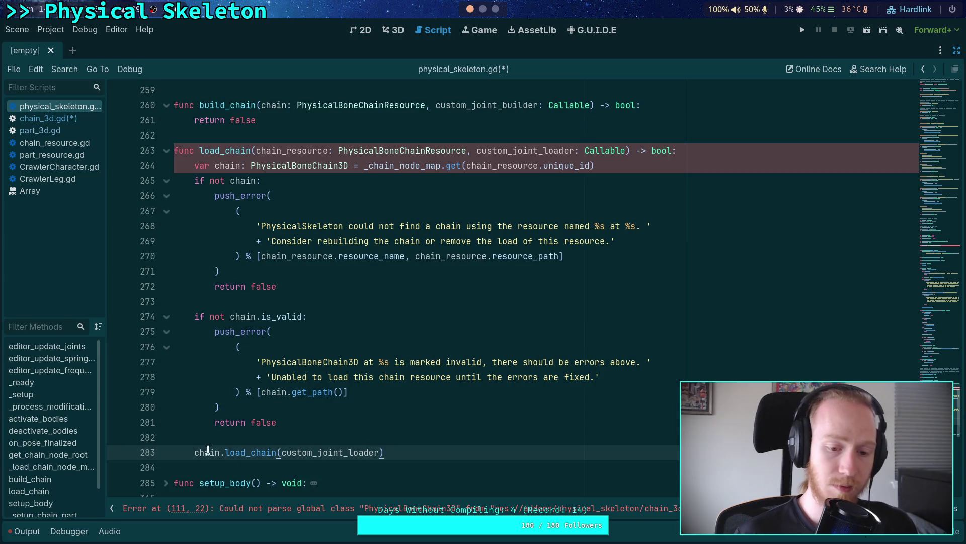
scroll(267, 411, down, 1)
scroll(205, 412, up, 1)
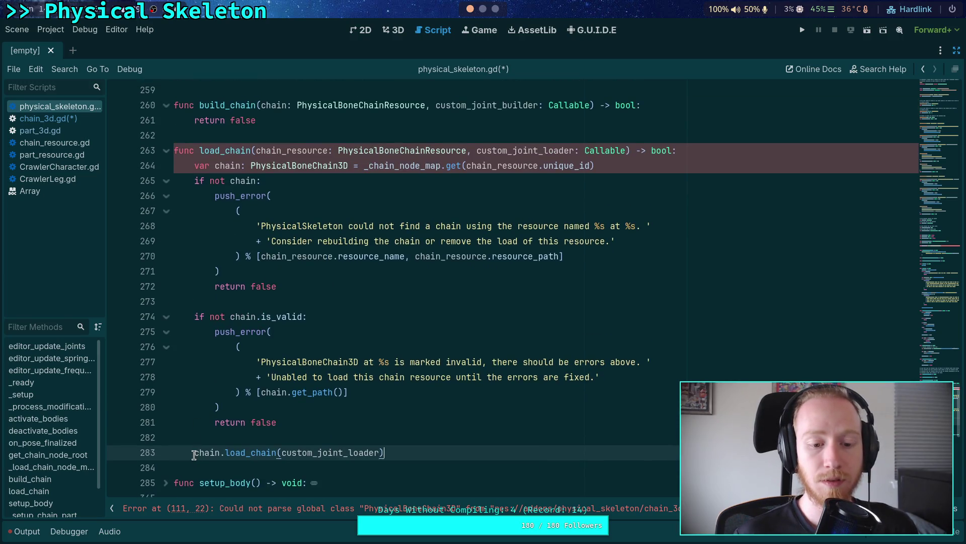
mouse_move(194, 454)
key(Home)
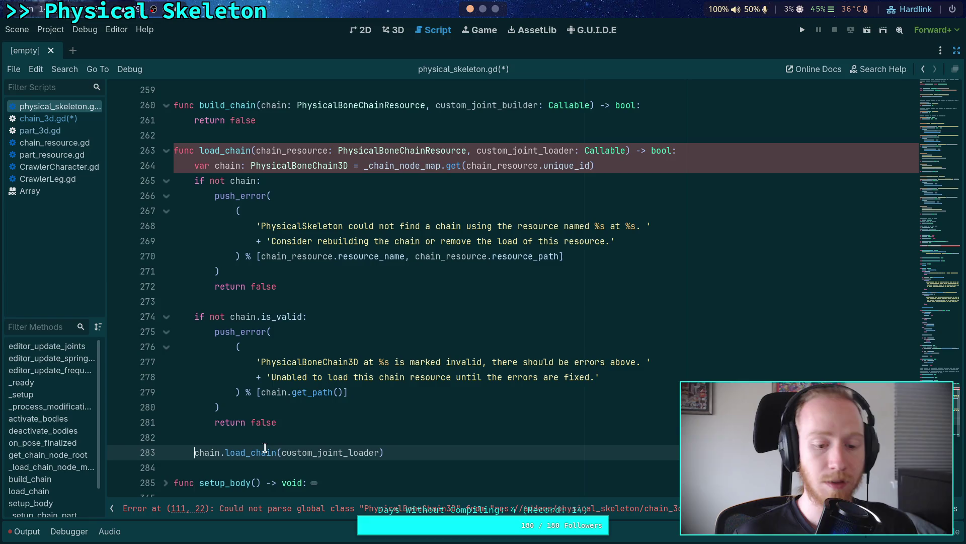
text(return)
key(ctrl+s)
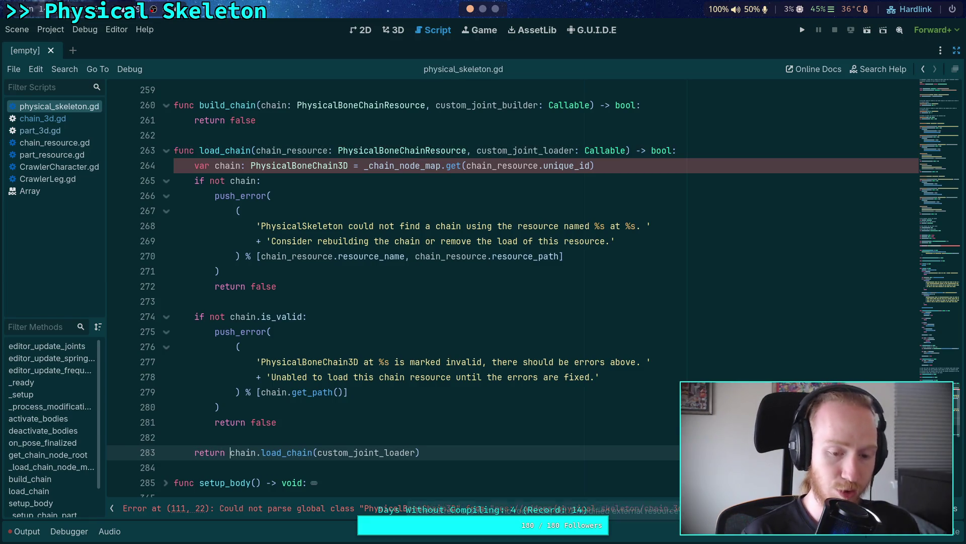
click(299, 428)
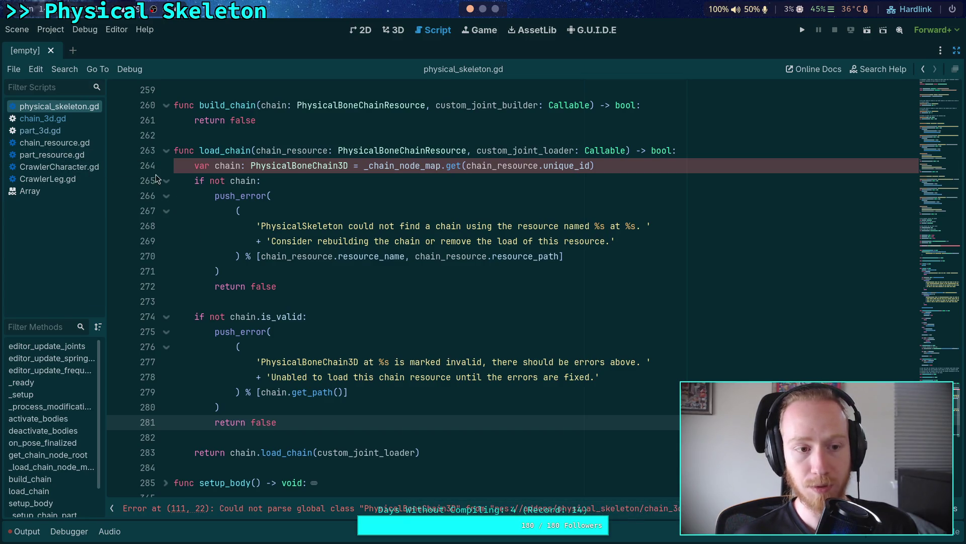
click(60, 120)
click(424, 334)
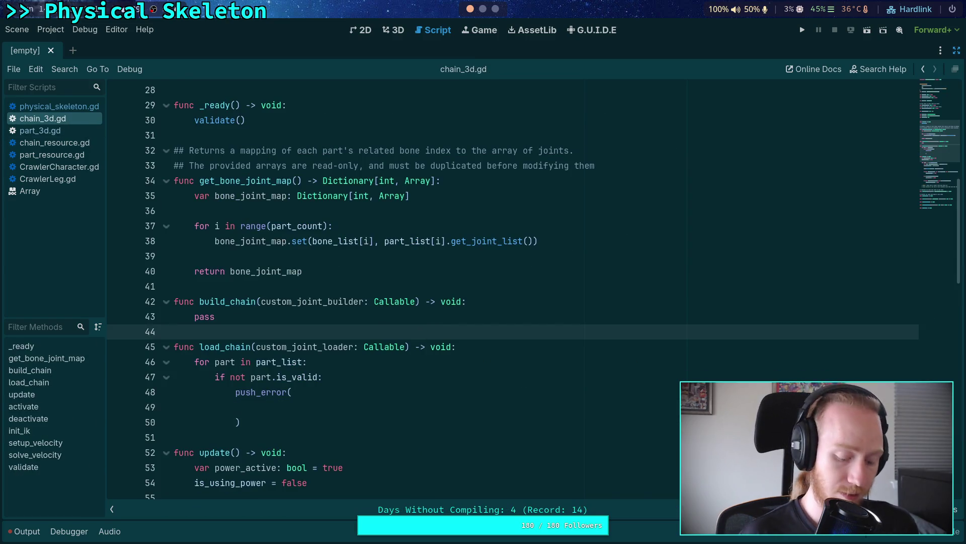
In chain_3d.gd, set load_chain and build_chain return types to bool and replace build_chain's pass with 'return false'
click(77, 108)
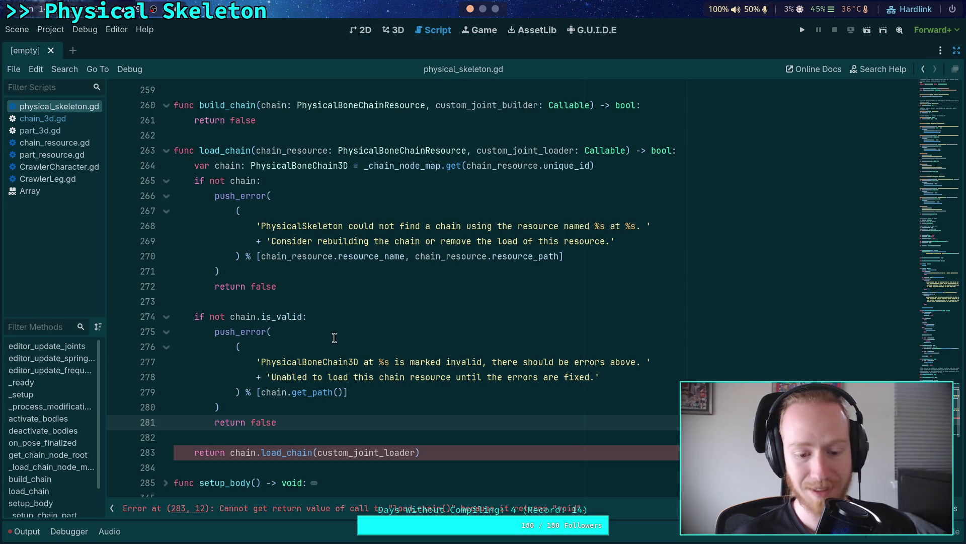
click(75, 118)
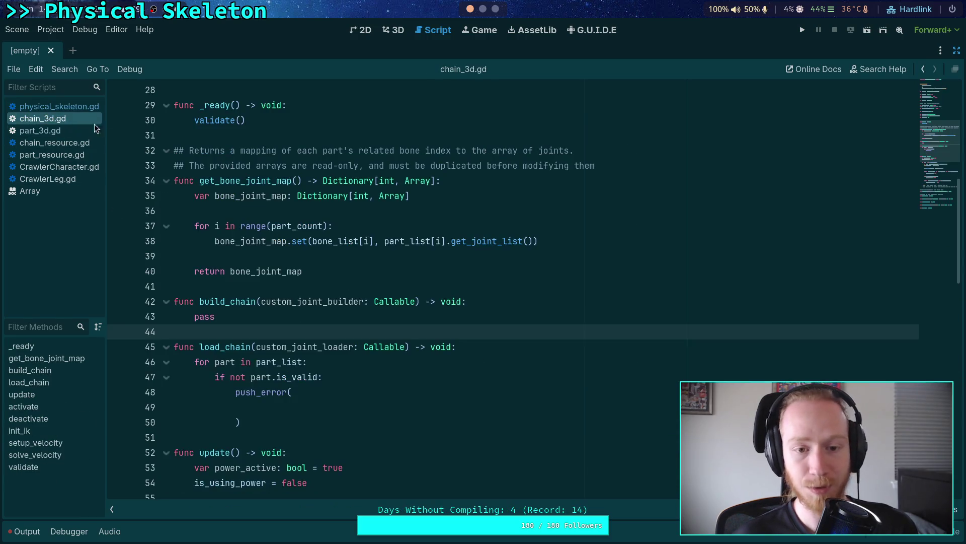
double_click(440, 347)
text(bool)
double_click(444, 298)
text(boo)
click(215, 316)
key(BackSpace)
key(BackSpace)
text(return false)
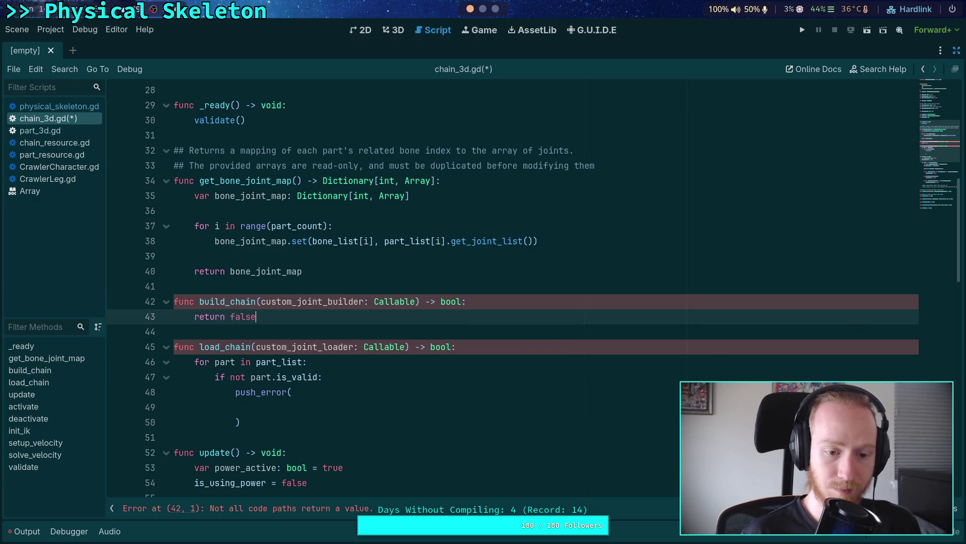
Add 'return false' after the push_error and 'return true' at load_chain's end, then save
click(342, 423)
key(Return)
text(eturn false)
key(Return)
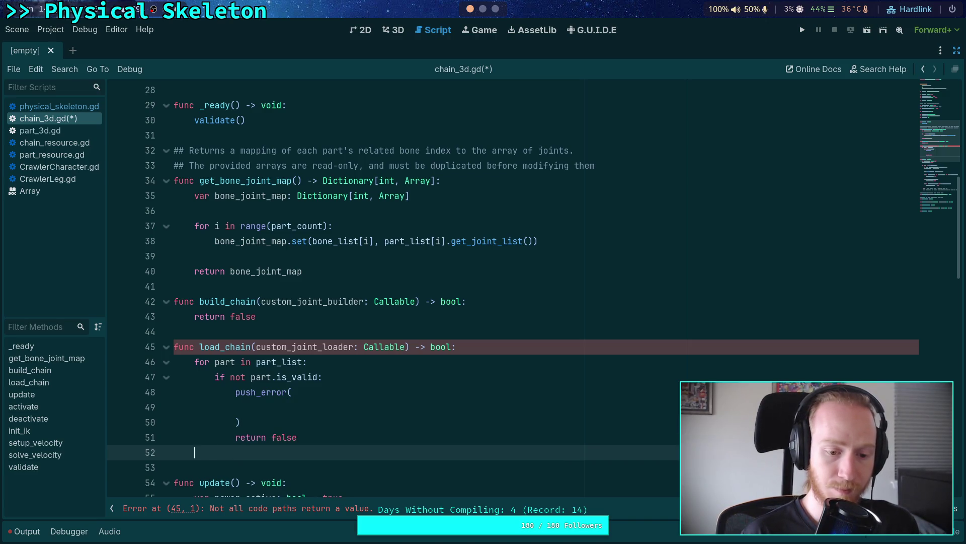
key(Return)
text(return true)
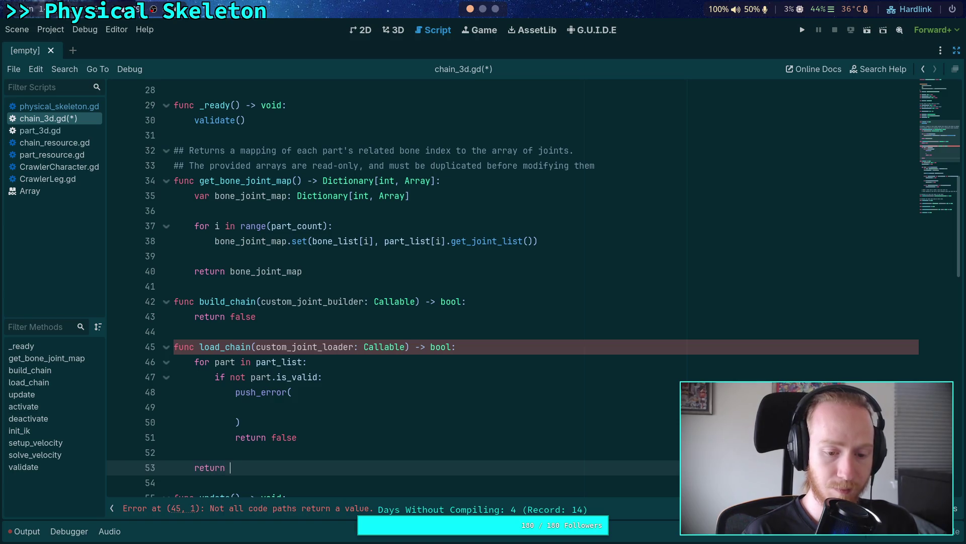
key(ctrl+s)
Review part_3d.gd and physical_skeleton.gd, then return to the push_error call in chain_3d.gd
scroll(129, 227, down, 1)
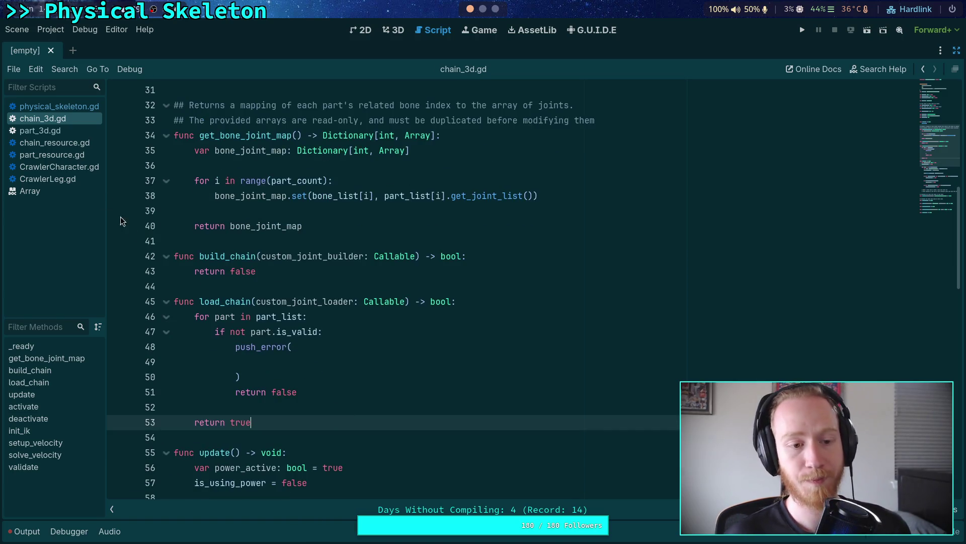
click(71, 130)
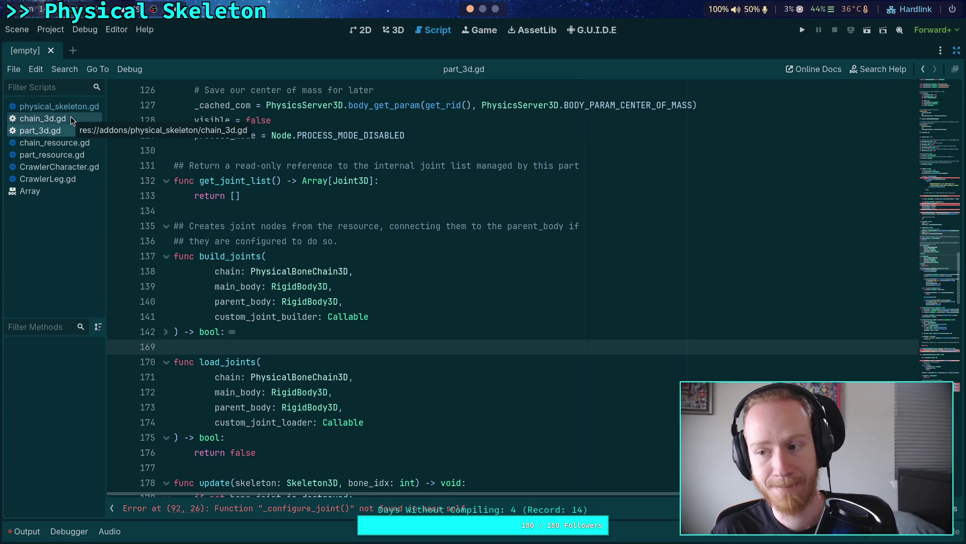
click(53, 107)
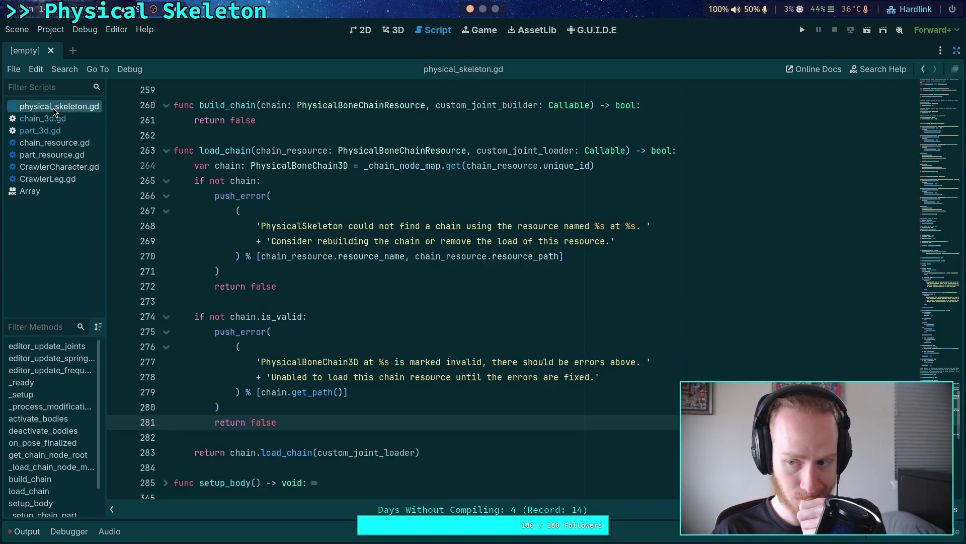
click(54, 119)
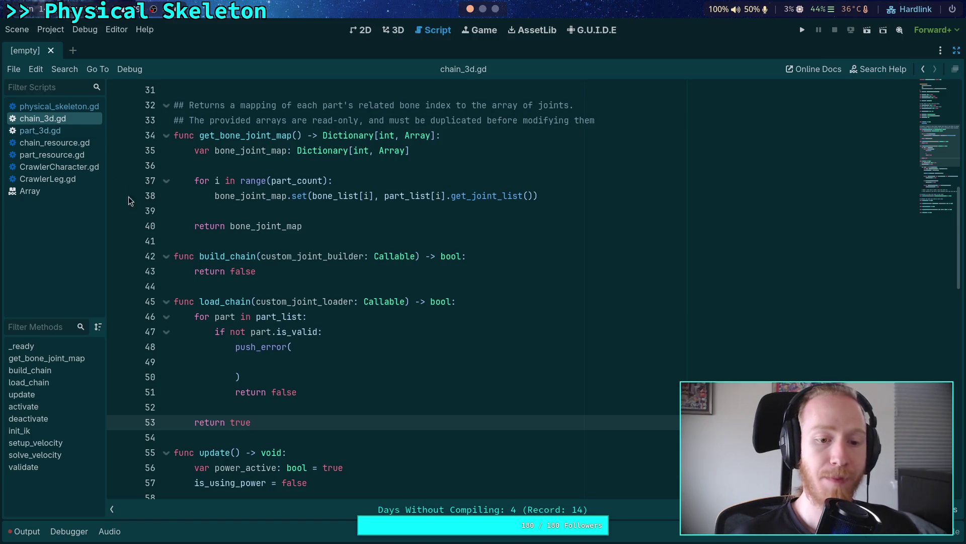
click(409, 362)
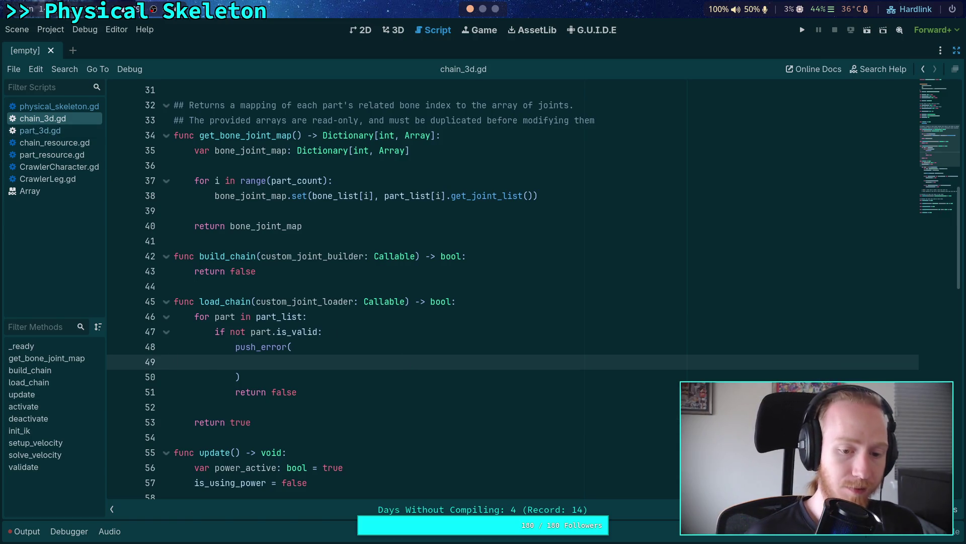
Write the push_error message 'PhysicalBoneChain3D at %s has an invalid part. There should be errors above.'
text(()
key(Return)
text(')
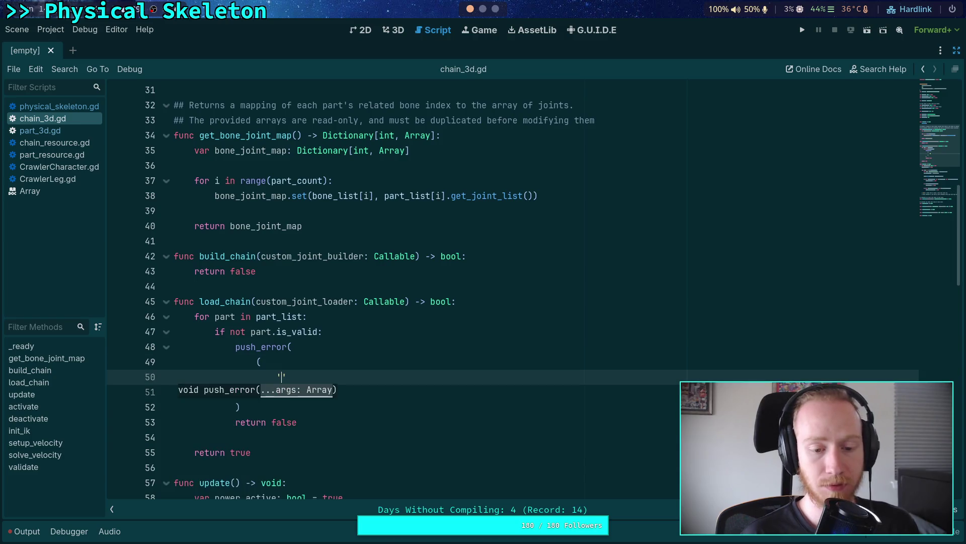
text(PhysicalB)
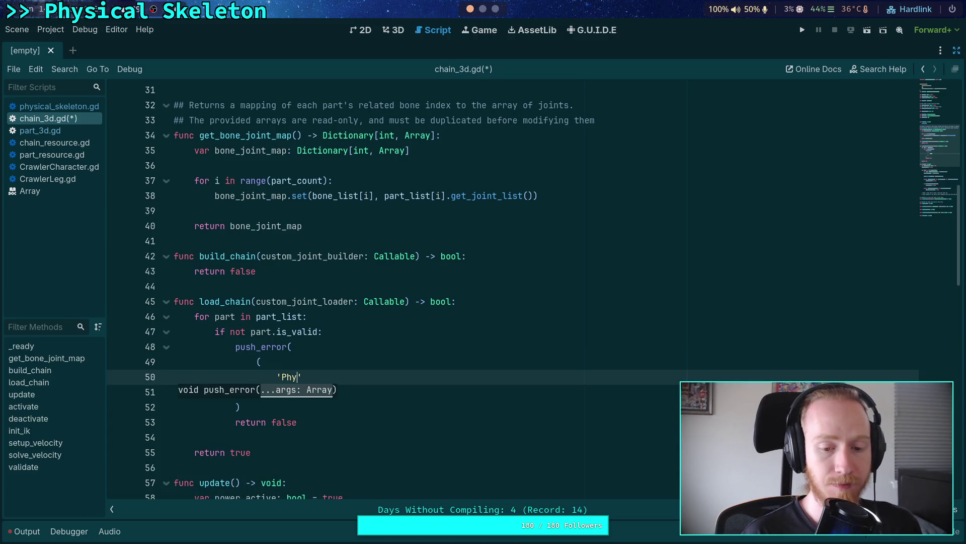
text(oneChain )
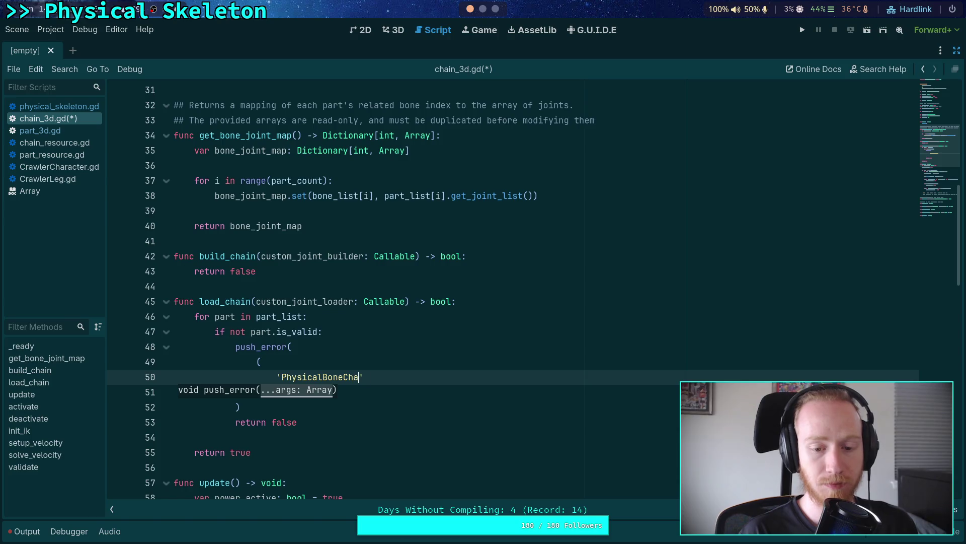
text(3D at )
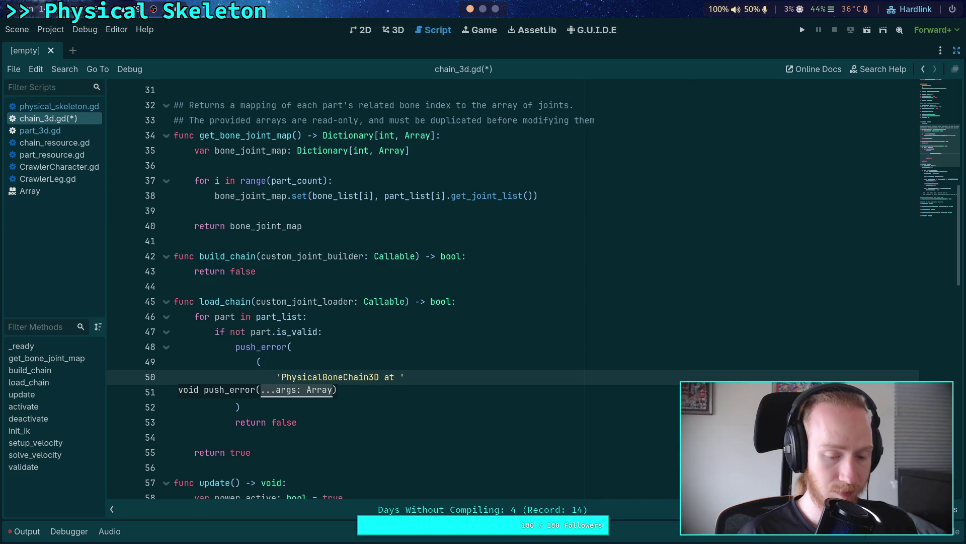
text(%s )
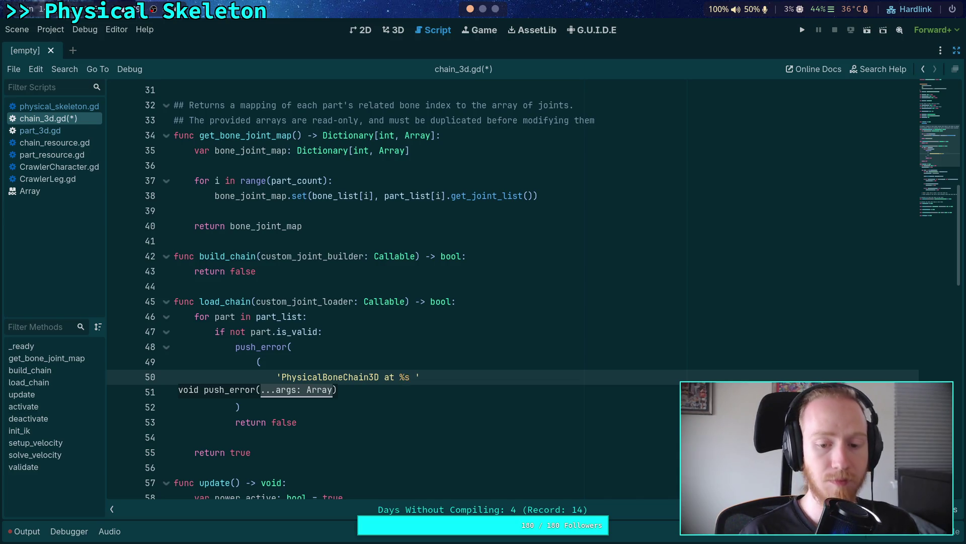
text(has an )
text(validpart)
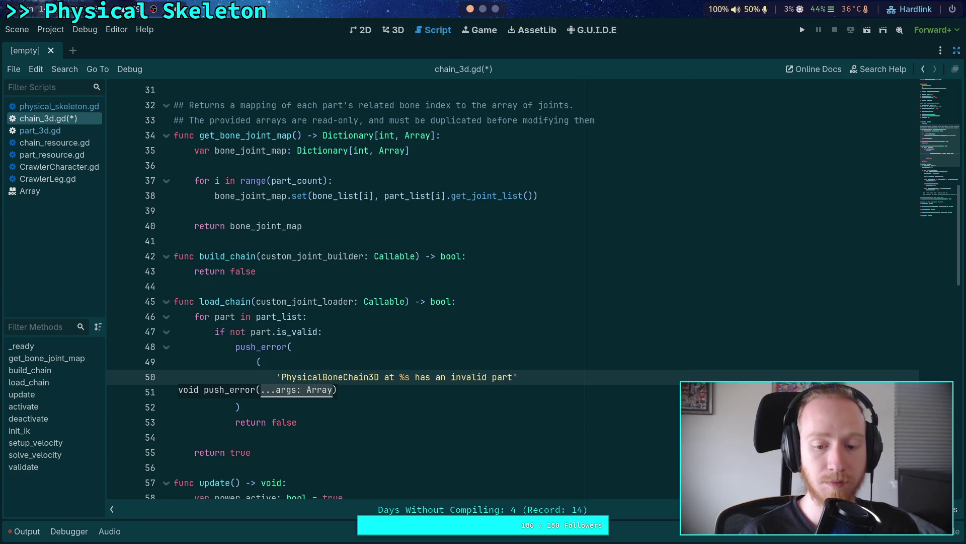
text(. )
text(There should be er)
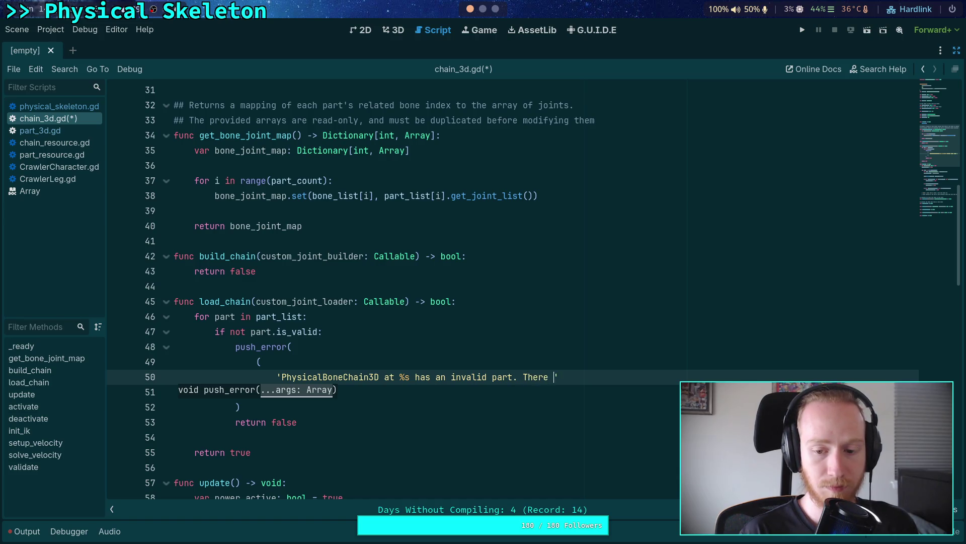
text(rors above.)
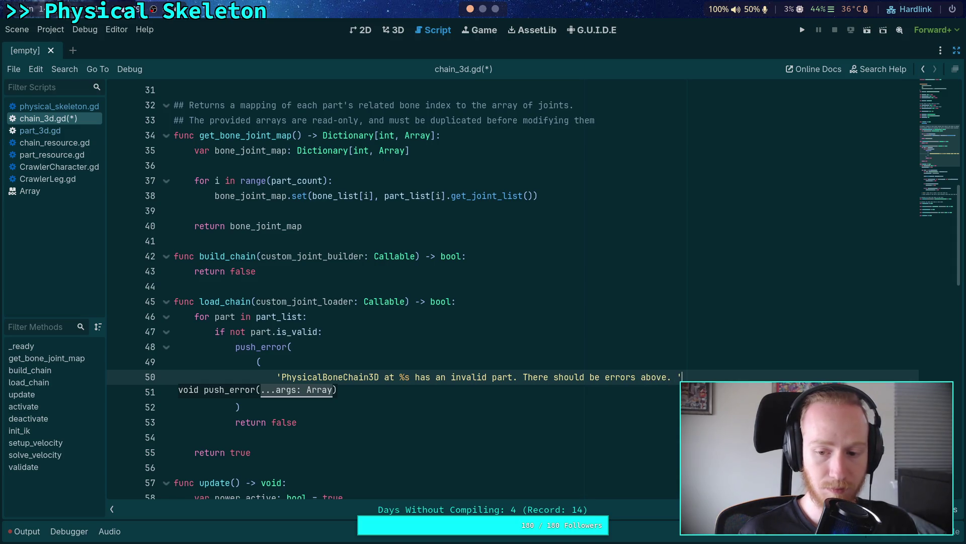
key(Return)
text(Please)
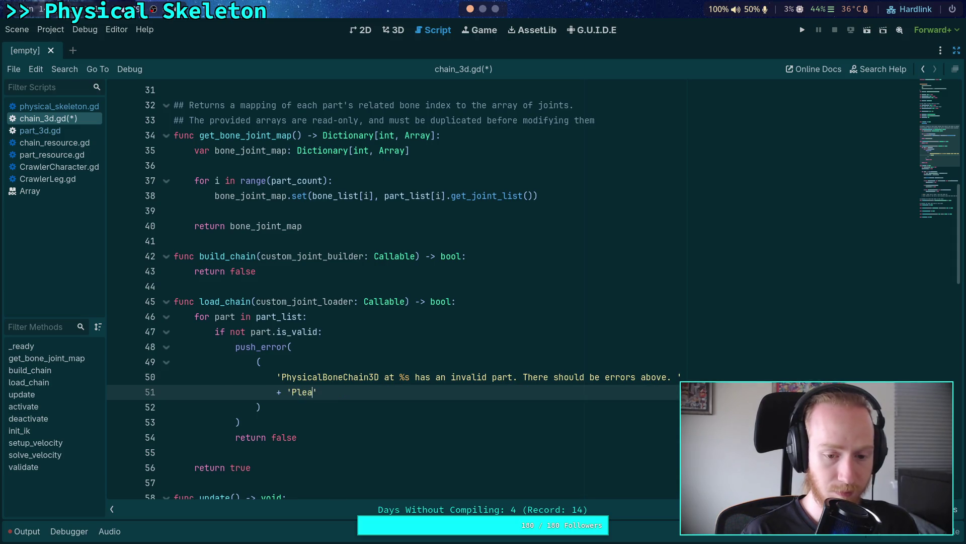
text( fix the errer)
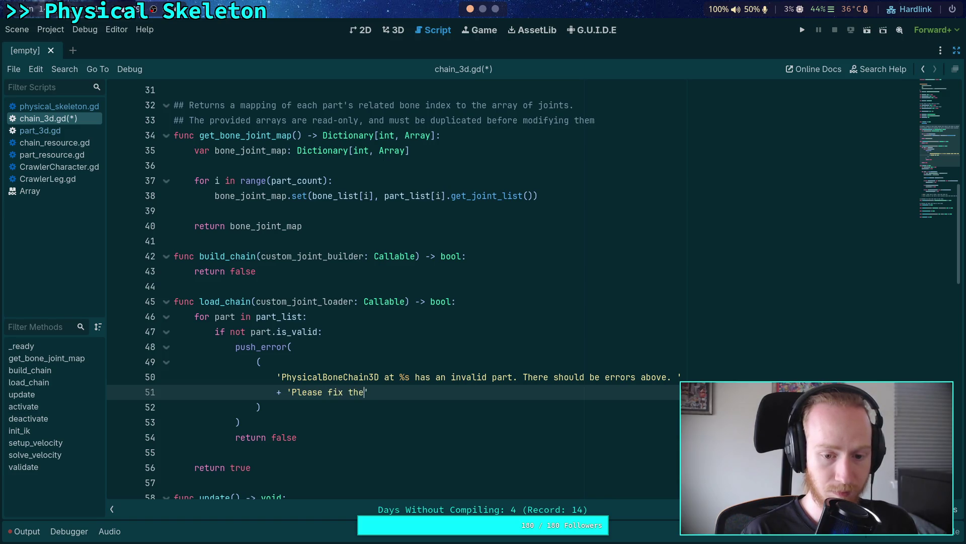
key(BackSpace)
key(BackSpace)
key(BackSpace)
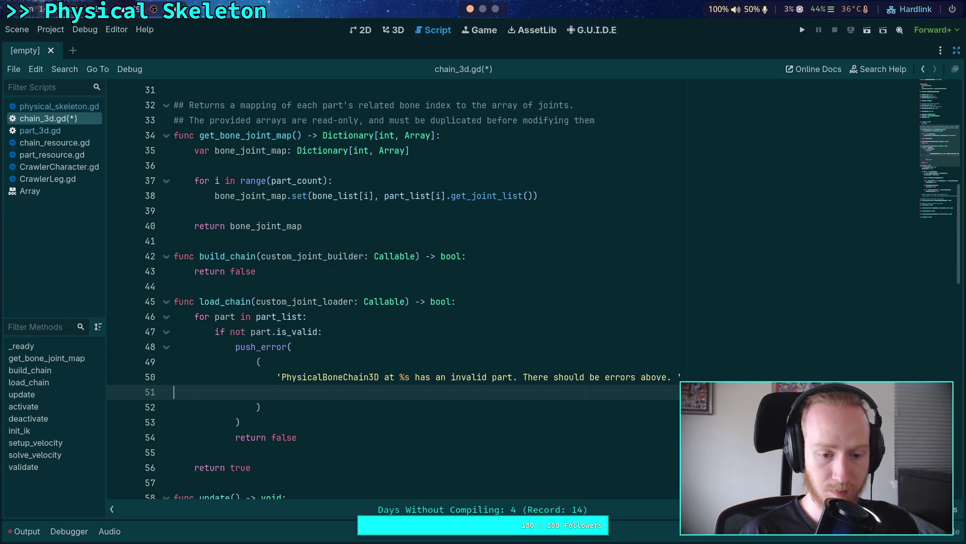
key(BackSpace)
click(261, 392)
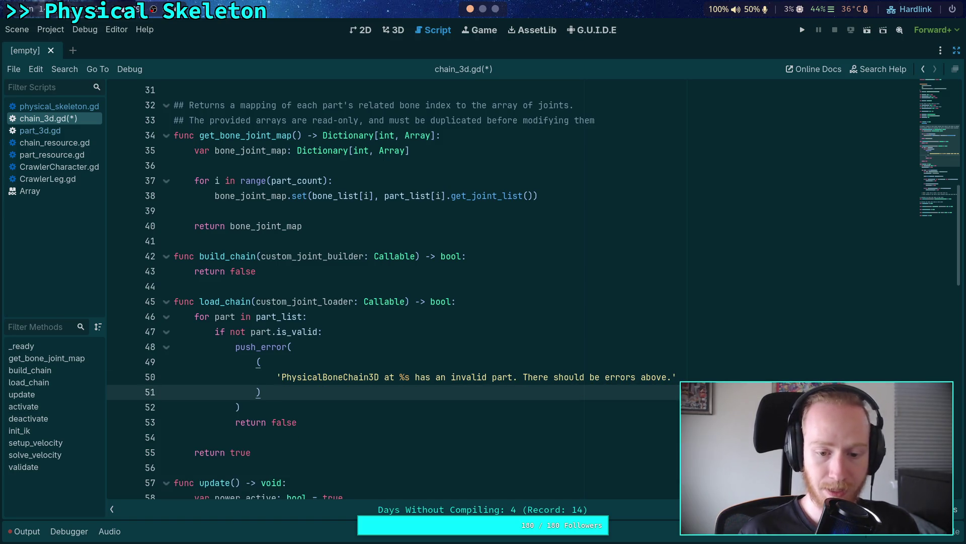
text(%)
key(BackSpace)
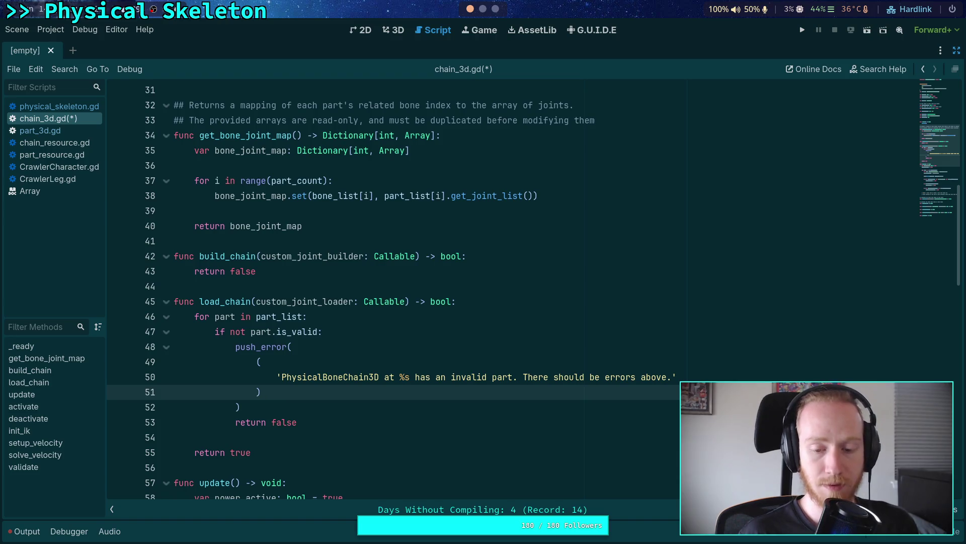
Add 'at %s' after part, format with [get_path(), part.get_path()], and save chain_3d.gd
click(513, 377)
text(ah)
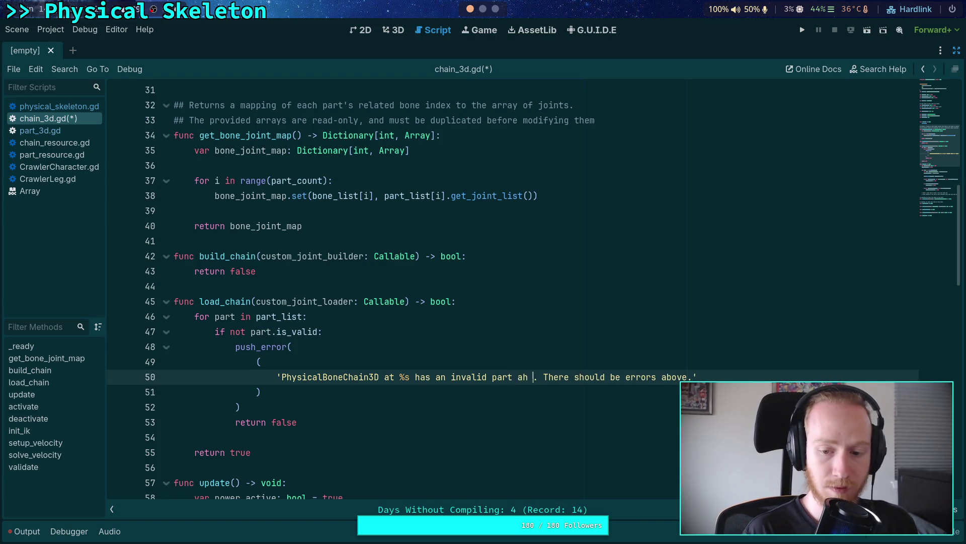
key(BackSpace)
key(BackSpace)
text(t %s)
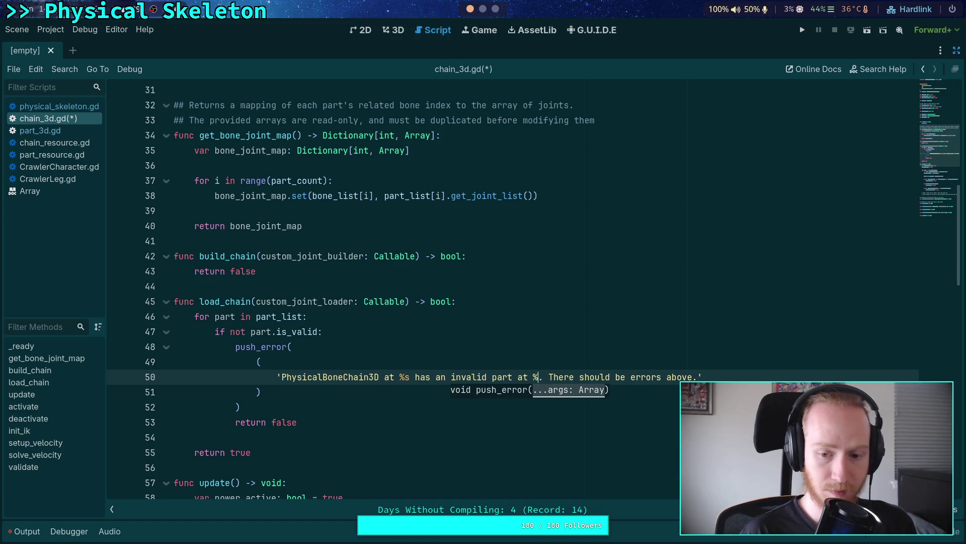
drag(377, 382, 373, 388)
click(373, 387)
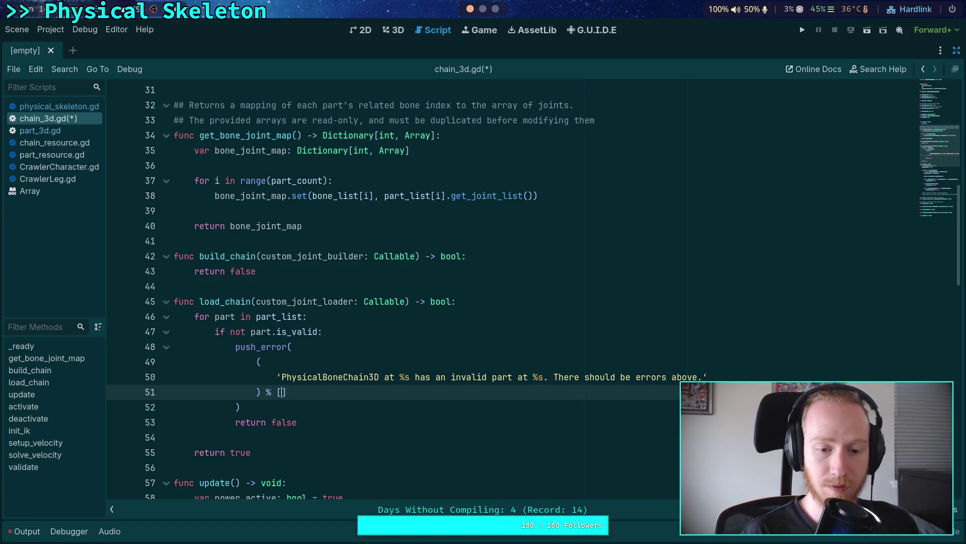
text(get_path)
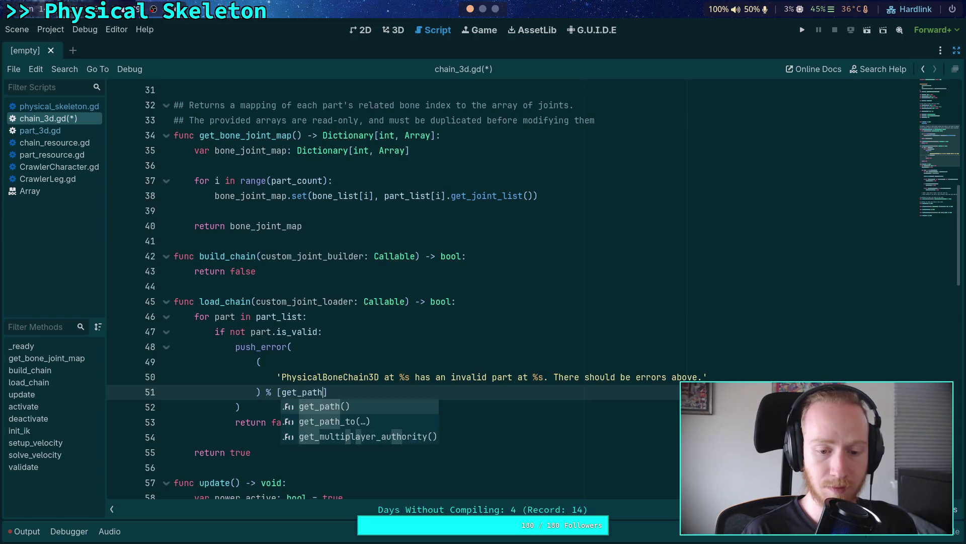
key(Return)
text(, )
text(part.get_pa)
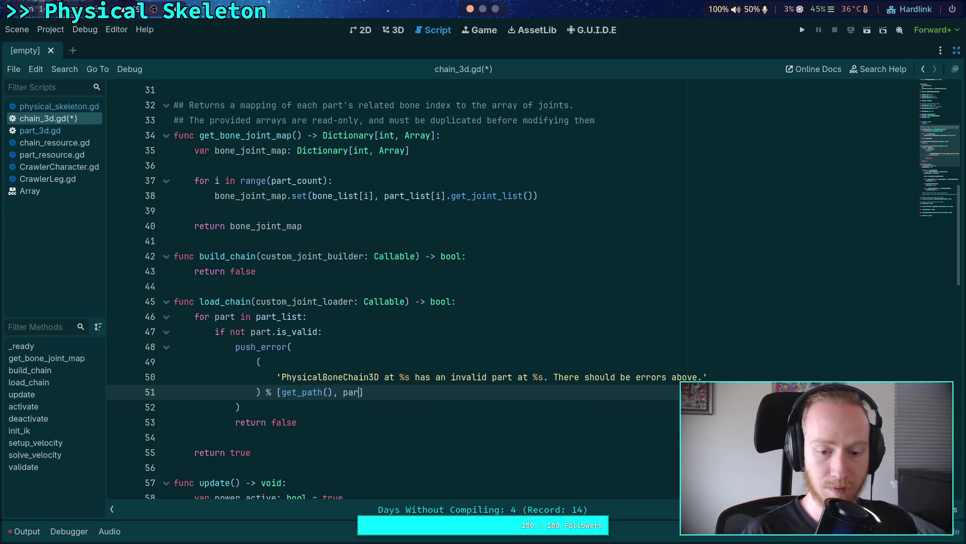
text(th)
key(Return)
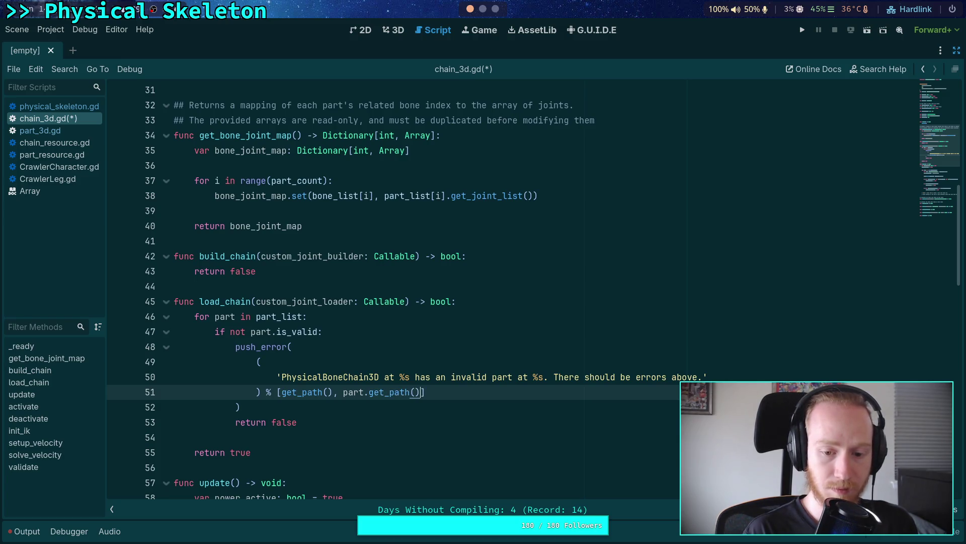
key(ctrl+s)
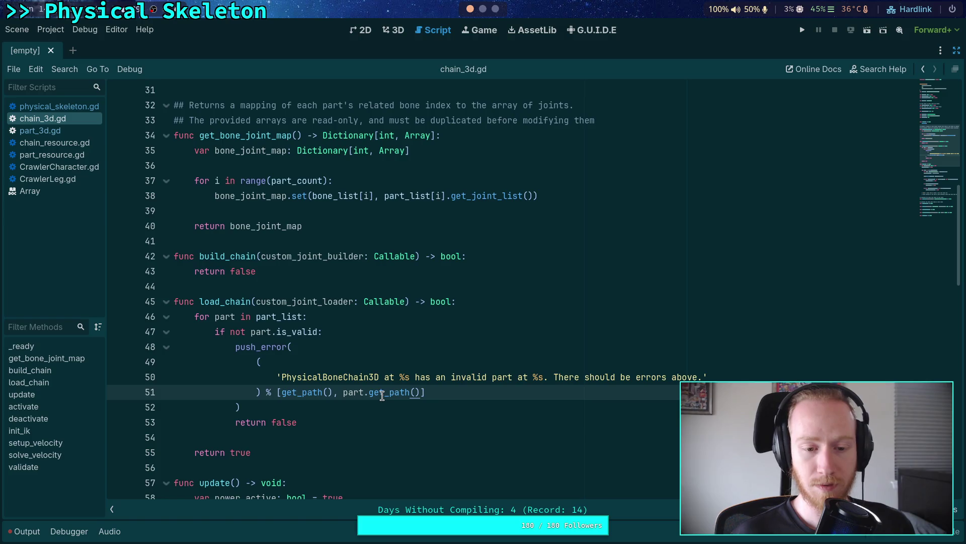
mouse_move(382, 396)
click(333, 411)
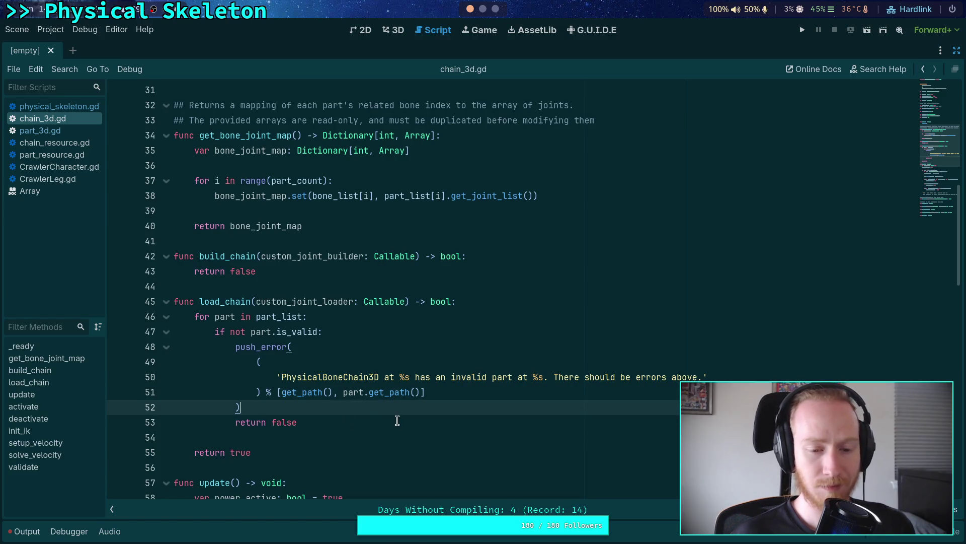
click(397, 420)
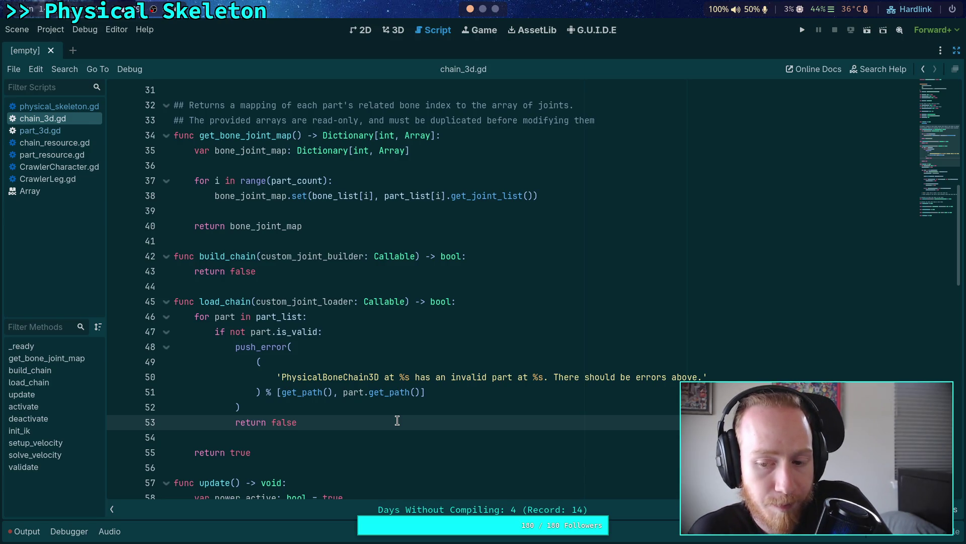
key(Return)
key(Return)
key(BackSpace)
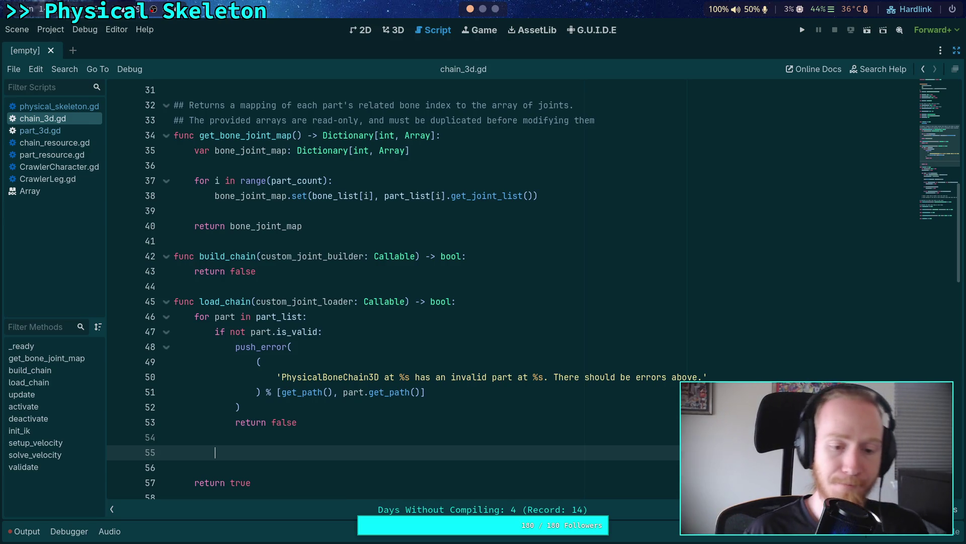
scroll(404, 380, down, 1)
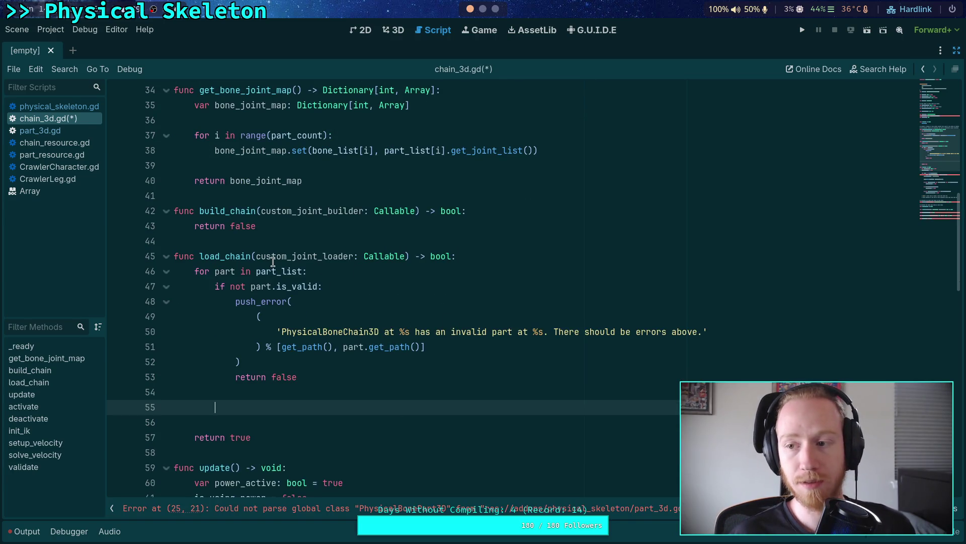
scroll(272, 262, up, 6)
scroll(273, 258, down, 2)
click(65, 130)
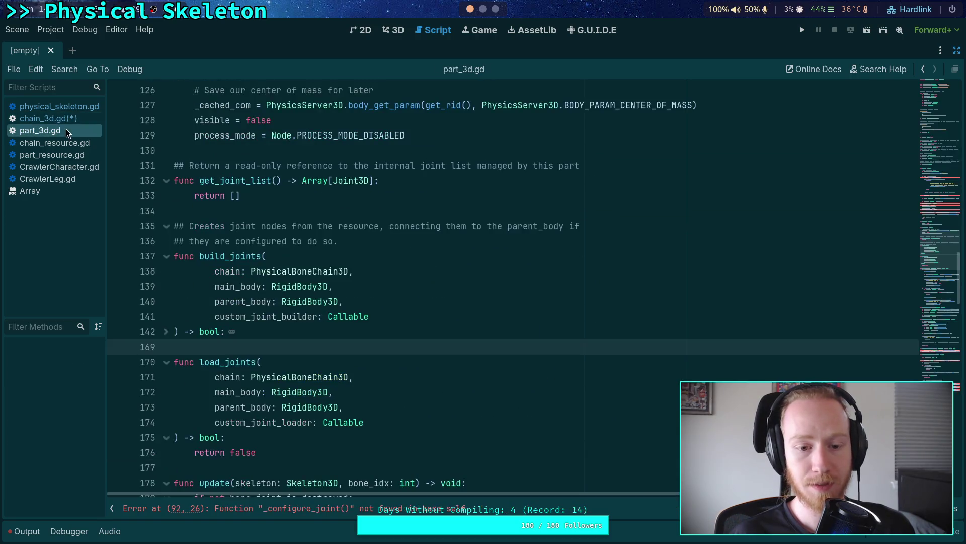
scroll(547, 325, up, 4)
scroll(547, 325, up, 7)
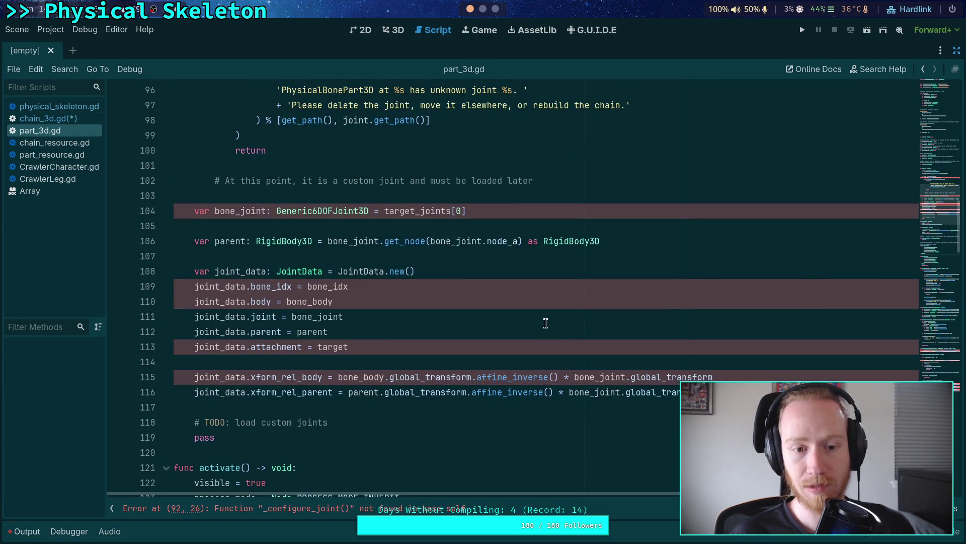
scroll(547, 325, down, 20)
scroll(547, 325, up, 3)
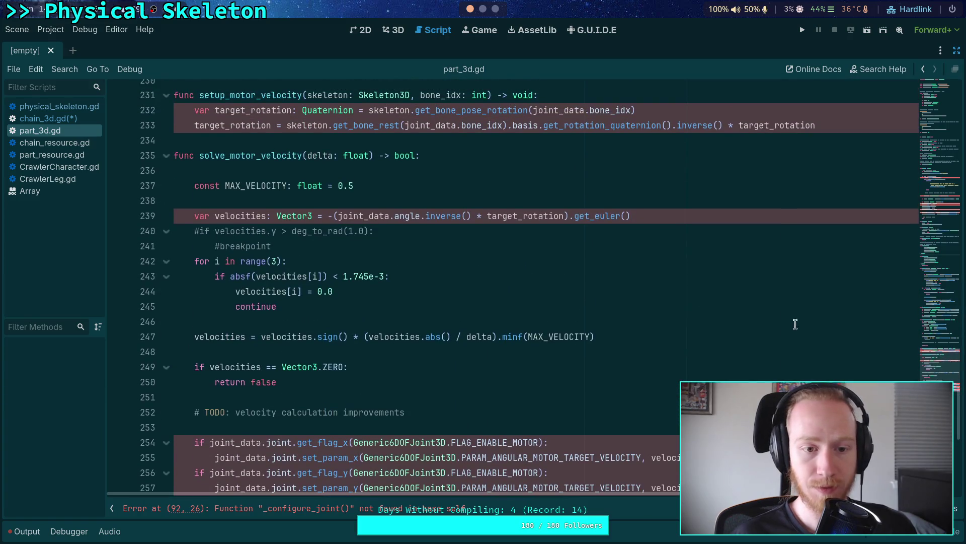
click(507, 229)
click(166, 156)
click(166, 96)
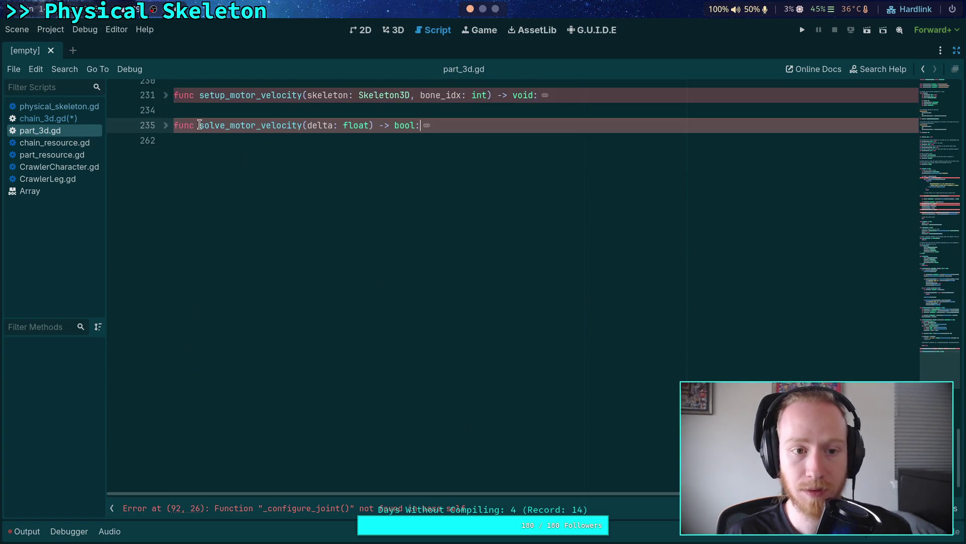
scroll(269, 208, up, 12)
click(48, 119)
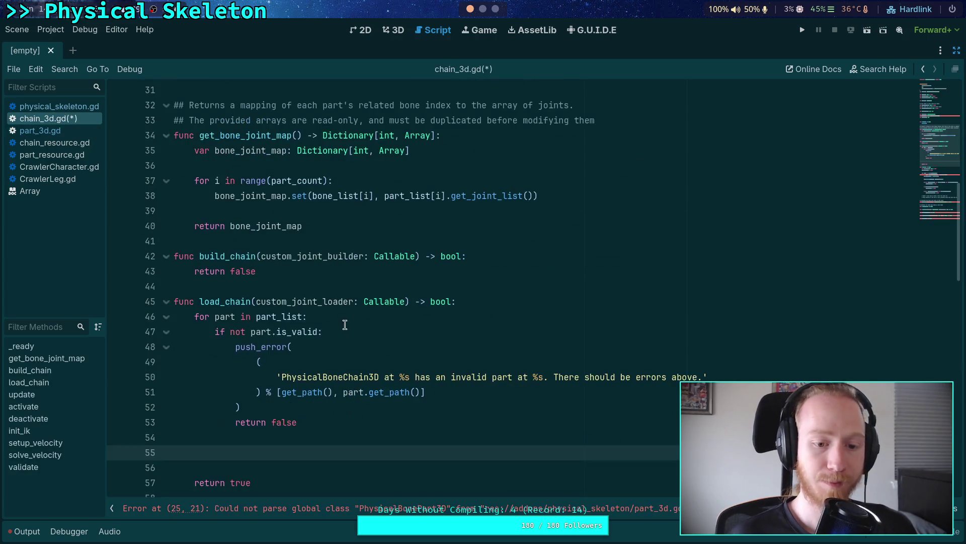
scroll(386, 363, down, 2)
click(386, 362)
scroll(386, 363, down, 4)
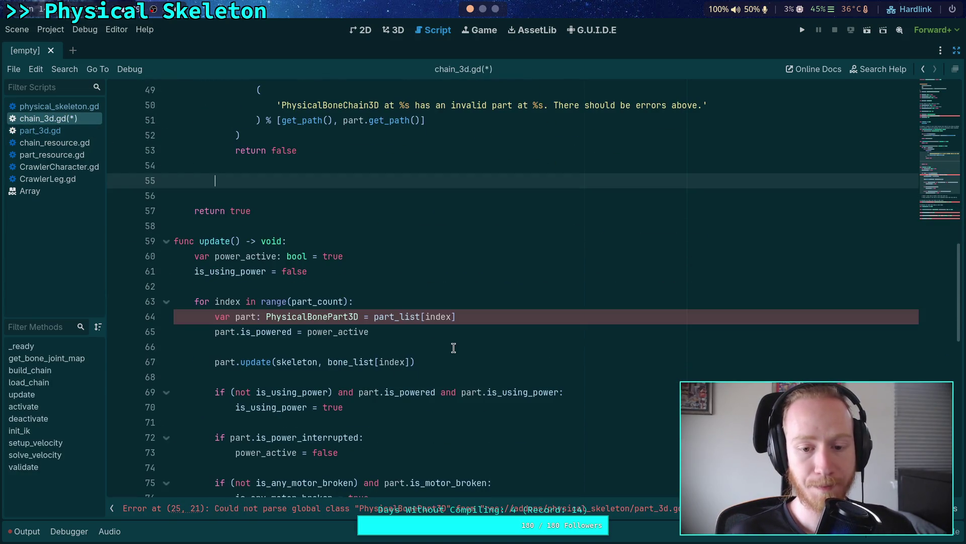
scroll(459, 347, up, 5)
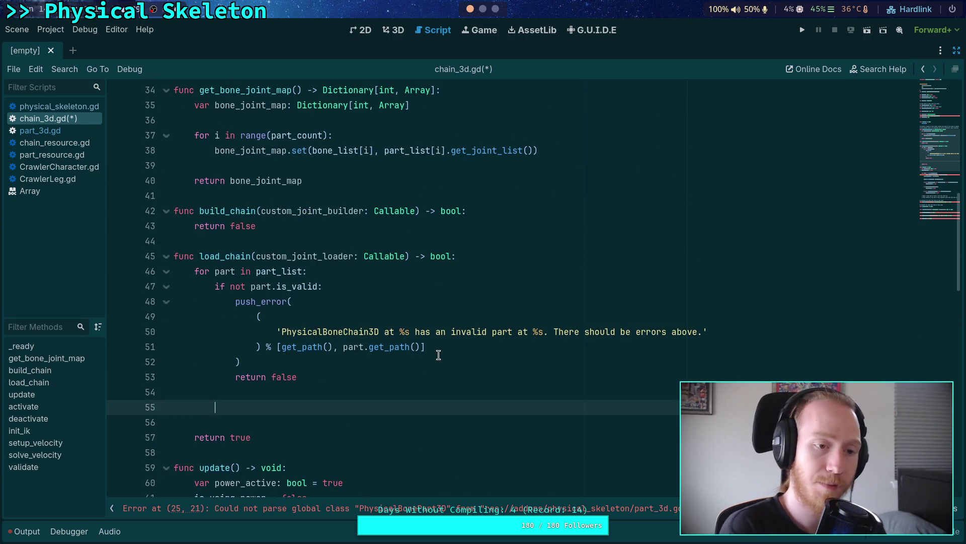
click(40, 131)
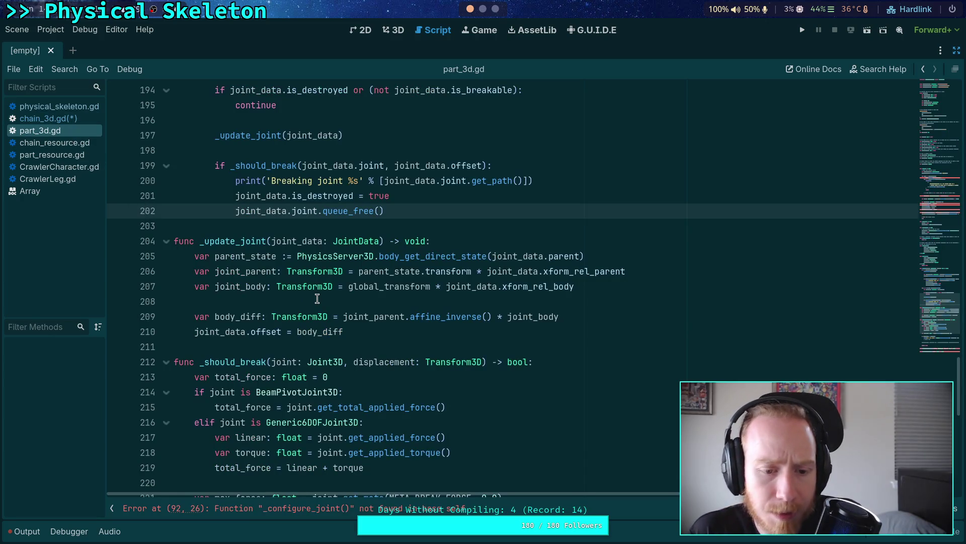
scroll(317, 298, up, 4)
scroll(318, 299, up, 6)
scroll(318, 298, down, 5)
scroll(317, 298, up, 9)
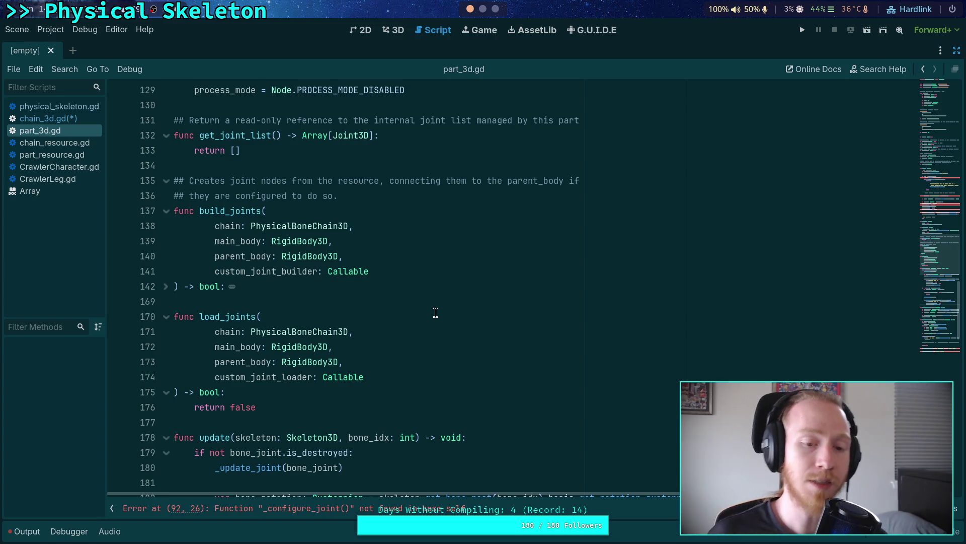
click(51, 119)
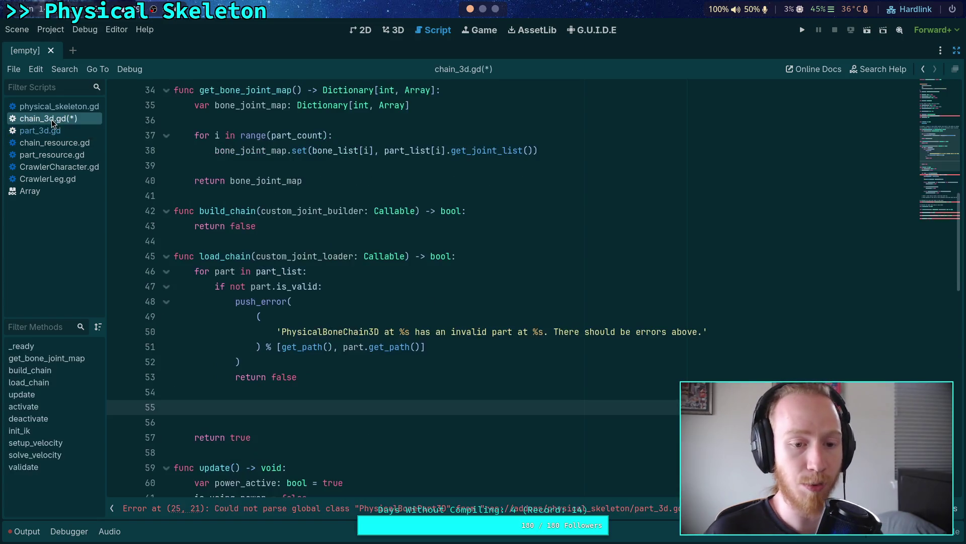
scroll(503, 327, up, 11)
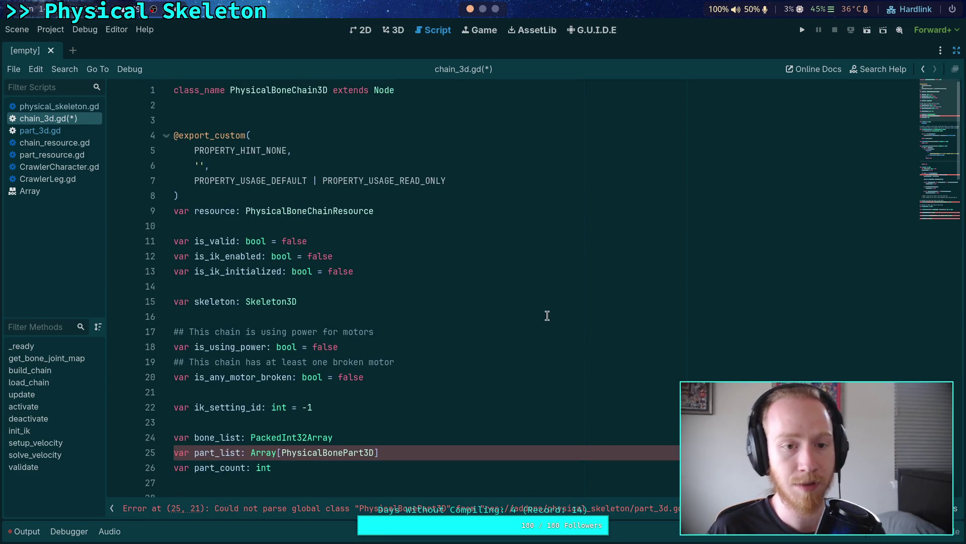
scroll(548, 316, down, 12)
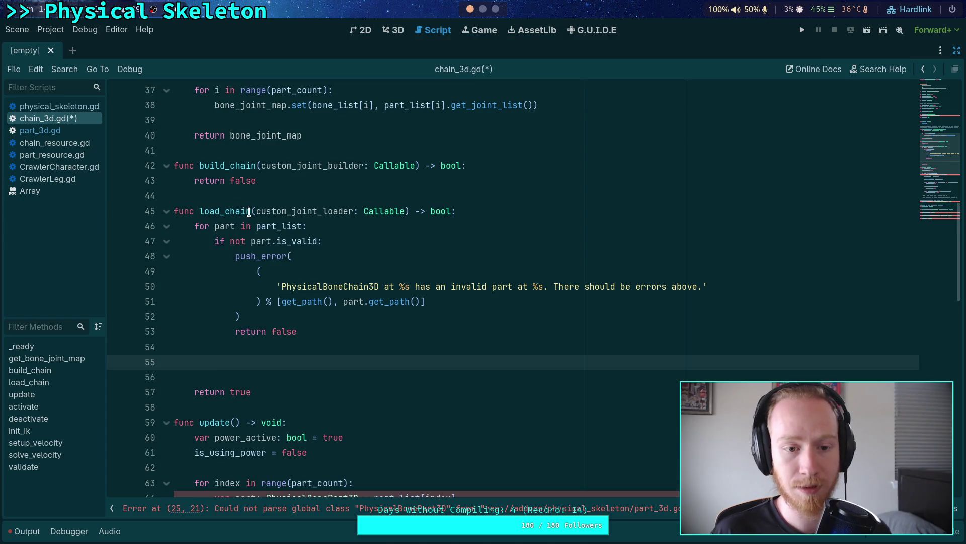
Add a 'main_body: RigidBody3D' parameter to chain_3d.gd's load_chain and build_chain, then save
click(255, 211)
text(main_body: )
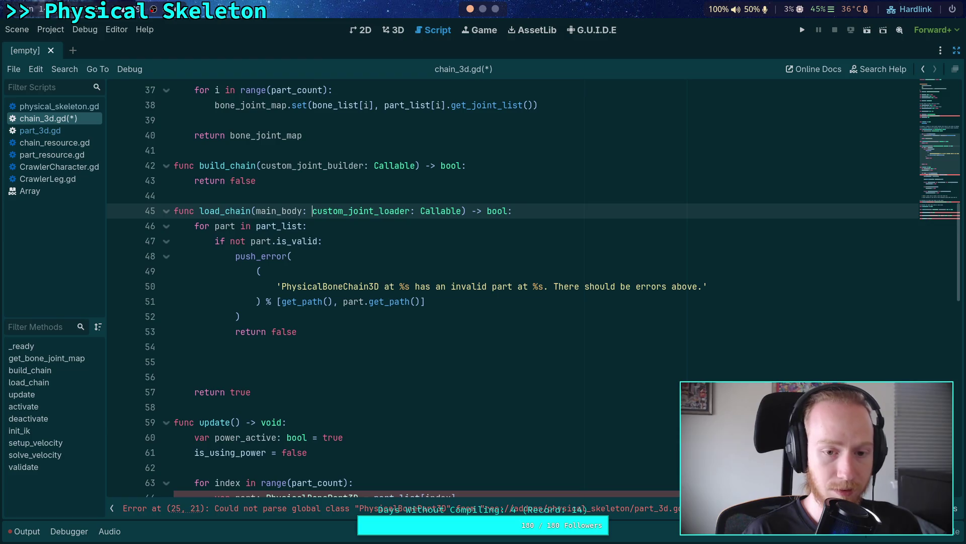
text(RigidB)
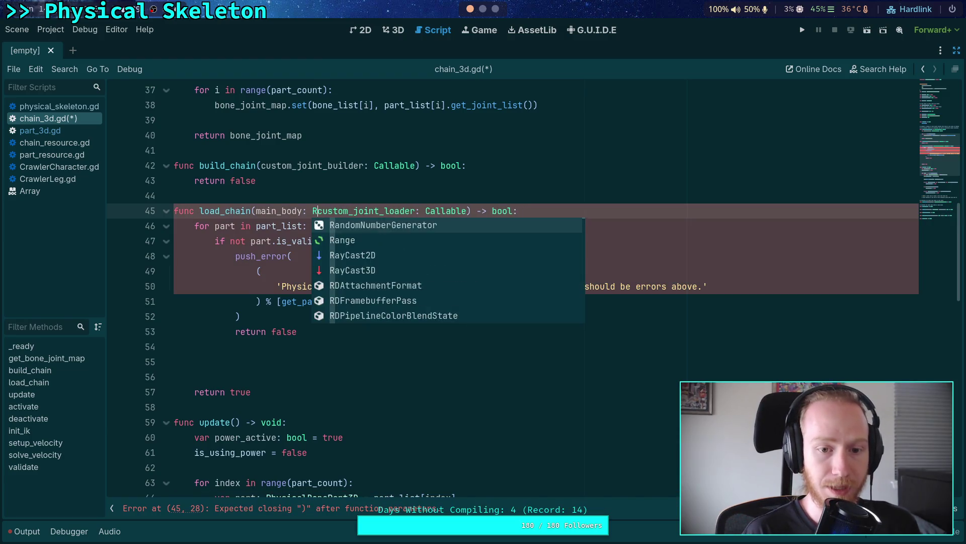
key(Down)
key(Return)
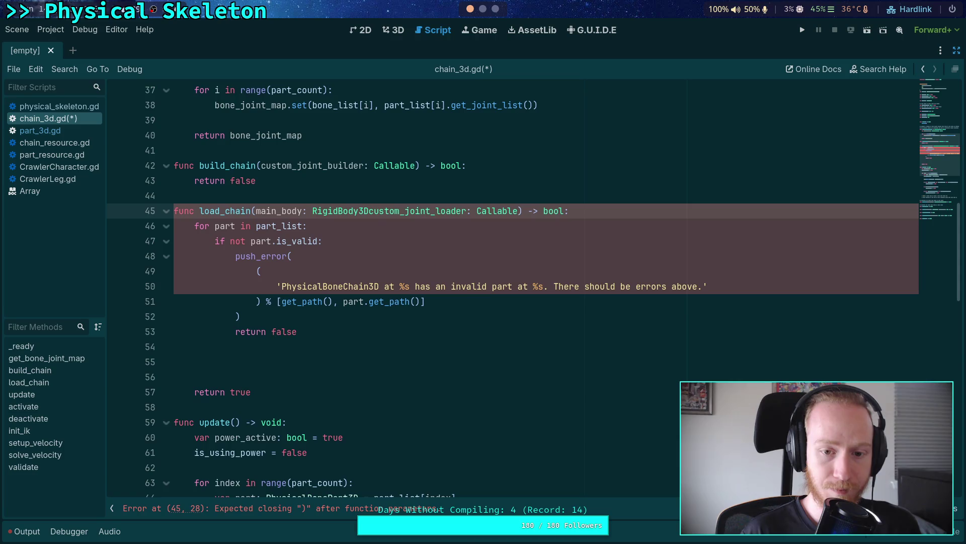
text(,)
drag(256, 211, 379, 212)
right_click(357, 212)
click(383, 264)
click(257, 165)
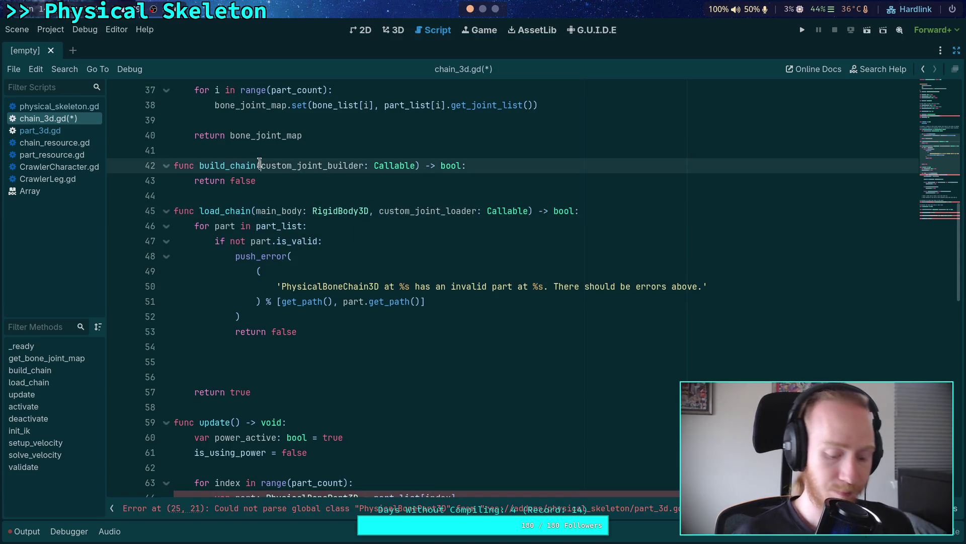
key(ctrl+v)
key(ctrl+s)
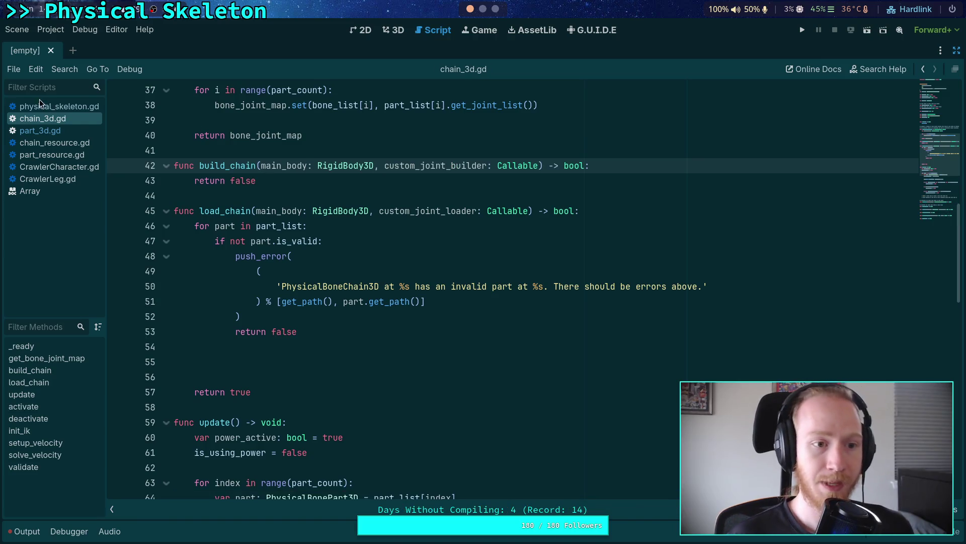
In physical_skeleton.gd, pass main_body as the first argument of chain.load_chain and save
click(48, 106)
click(321, 452)
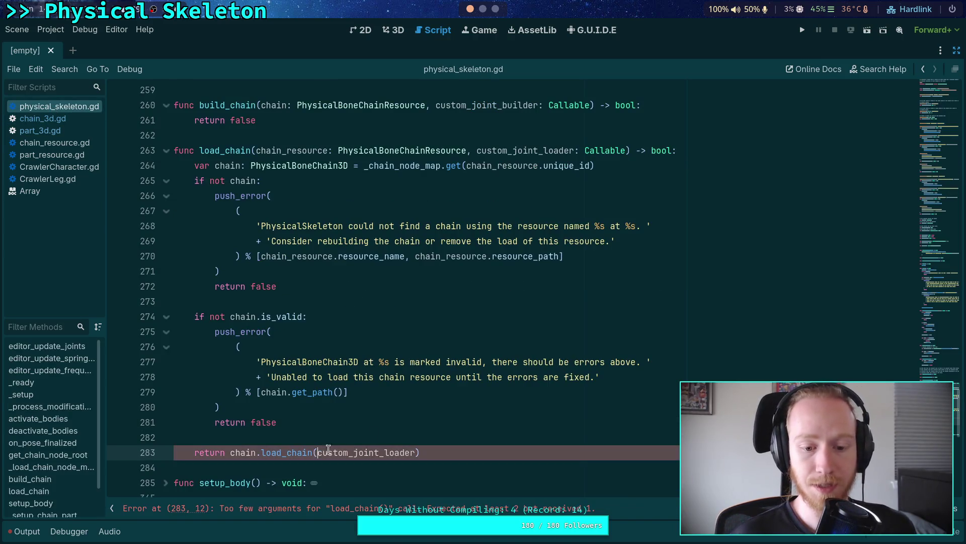
text(main_body )
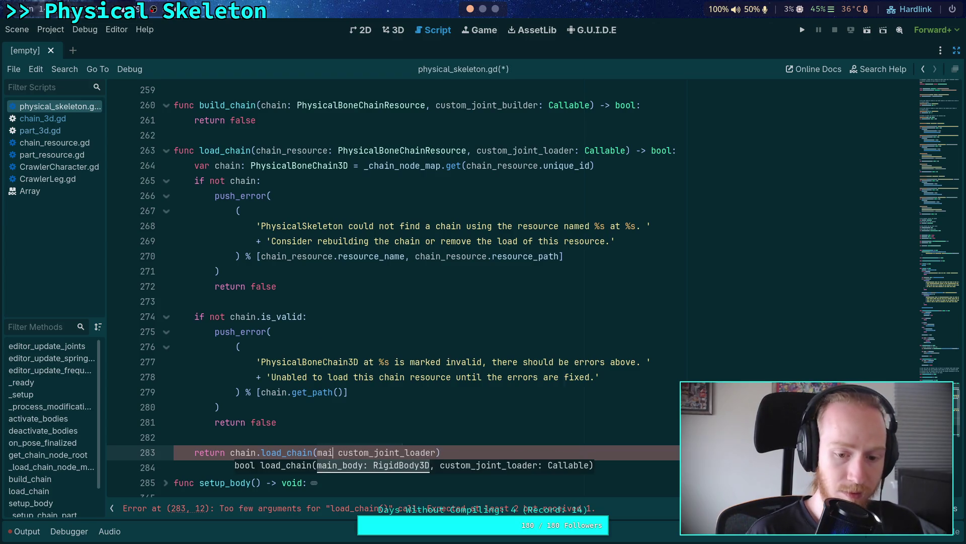
text(,)
key(ctrl+s)
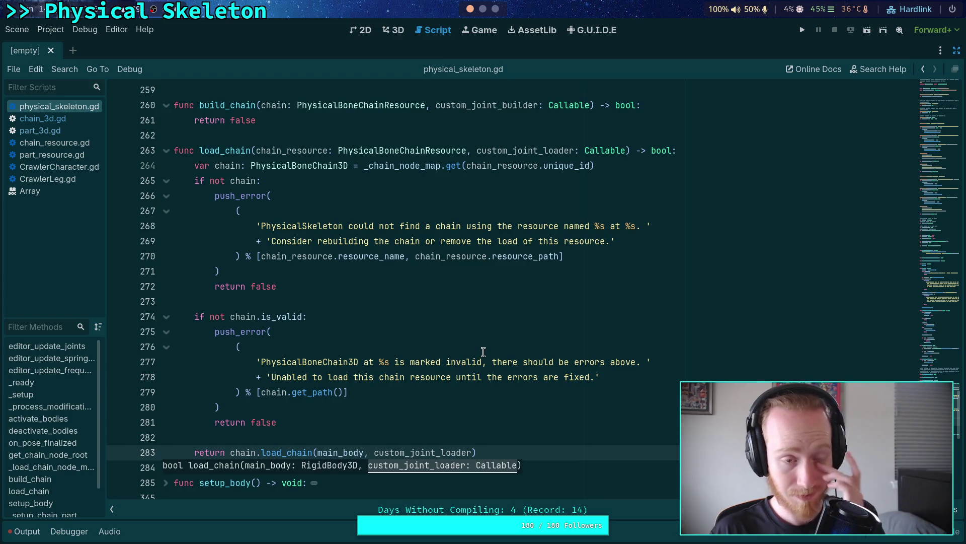
click(710, 151)
scroll(696, 241, up, 4)
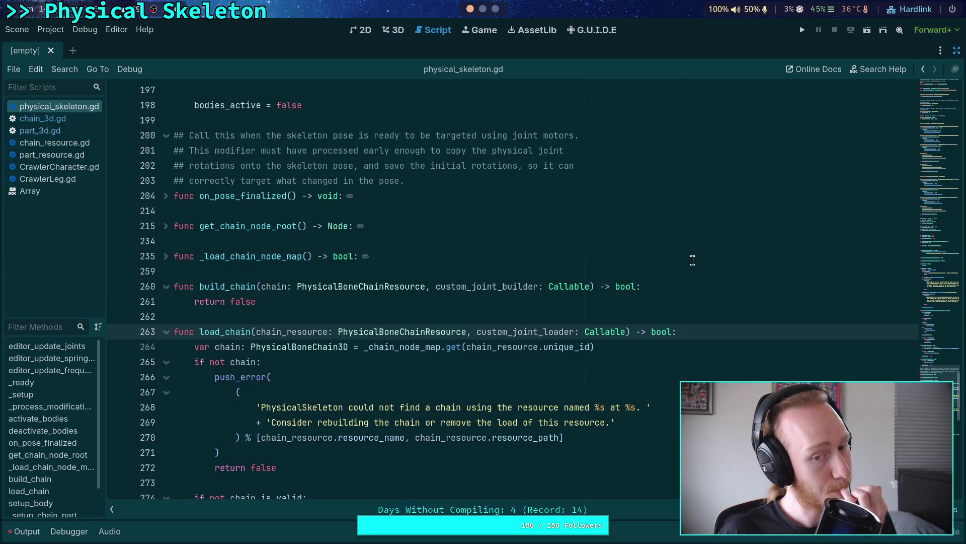
key(Return)
key(Return)
key(Up)
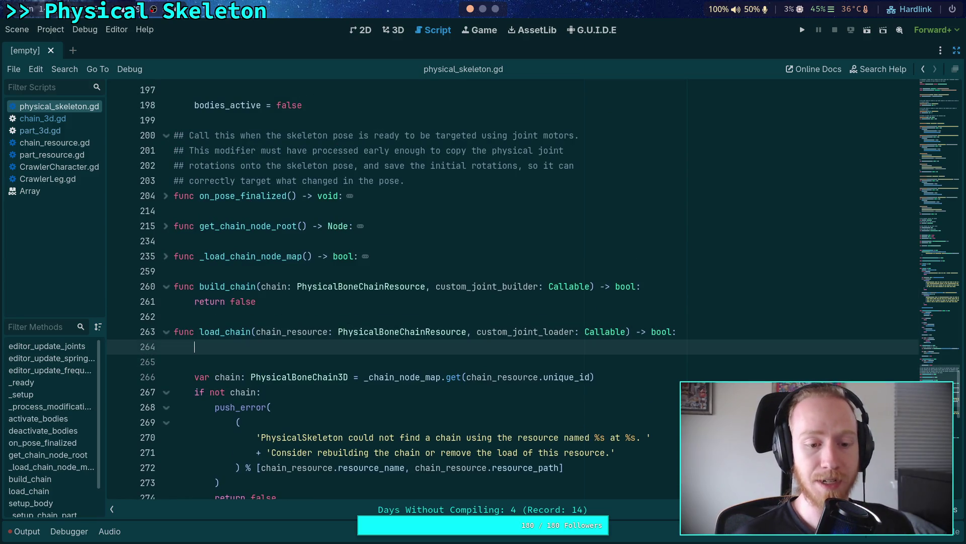
click(72, 166)
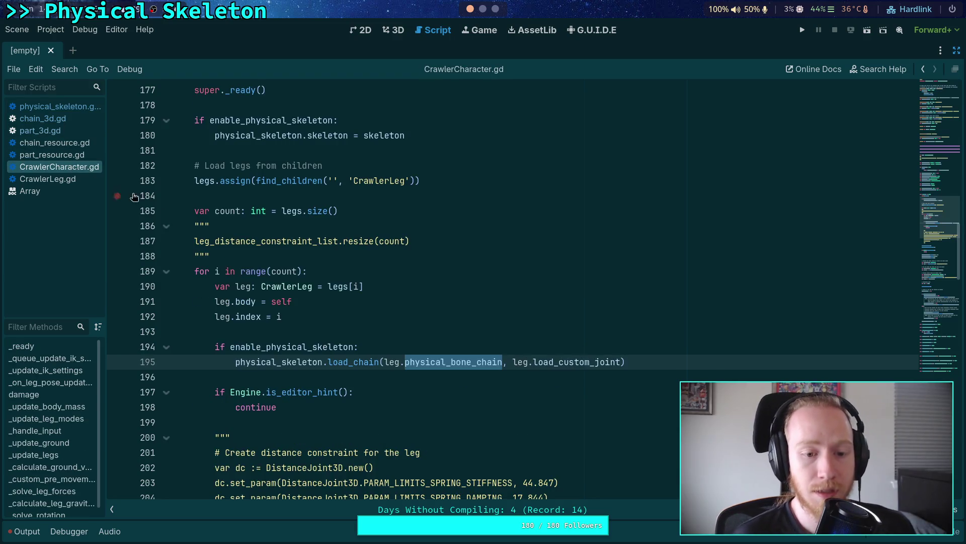
Inspect the load_chain call in CrawlerCharacter.gd's leg setup loop
click(398, 330)
double_click(370, 363)
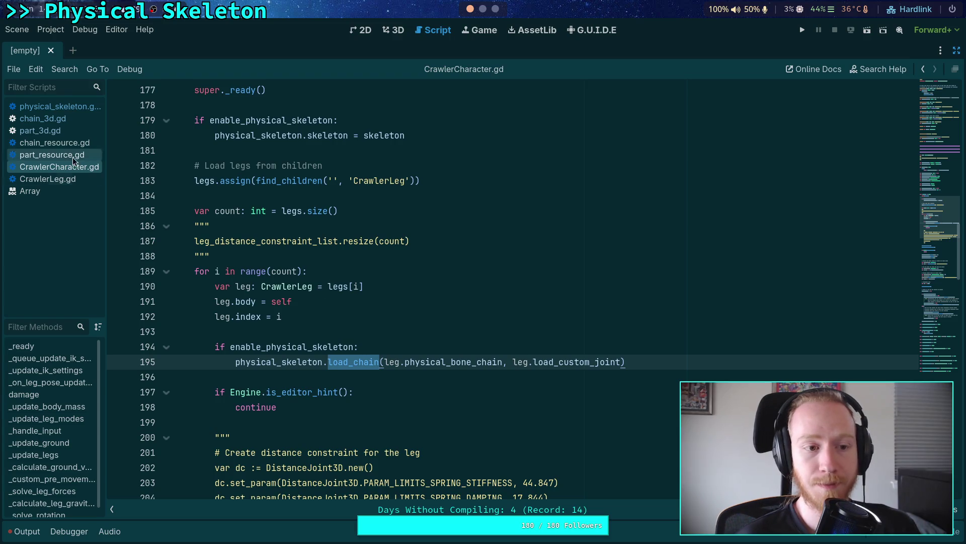
scroll(307, 233, up, 2)
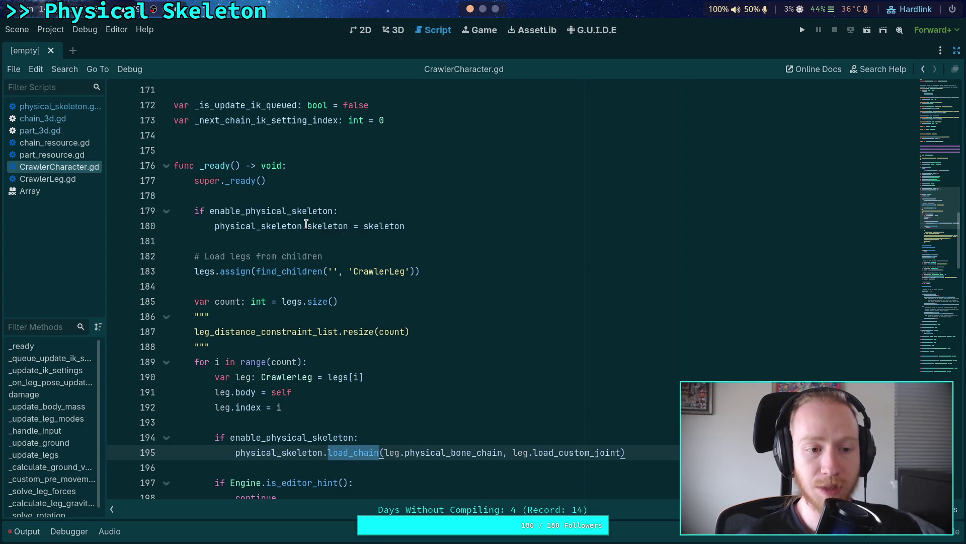
Switch to physical_skeleton.gd and look through its _setup and activate_bodies functions
click(78, 110)
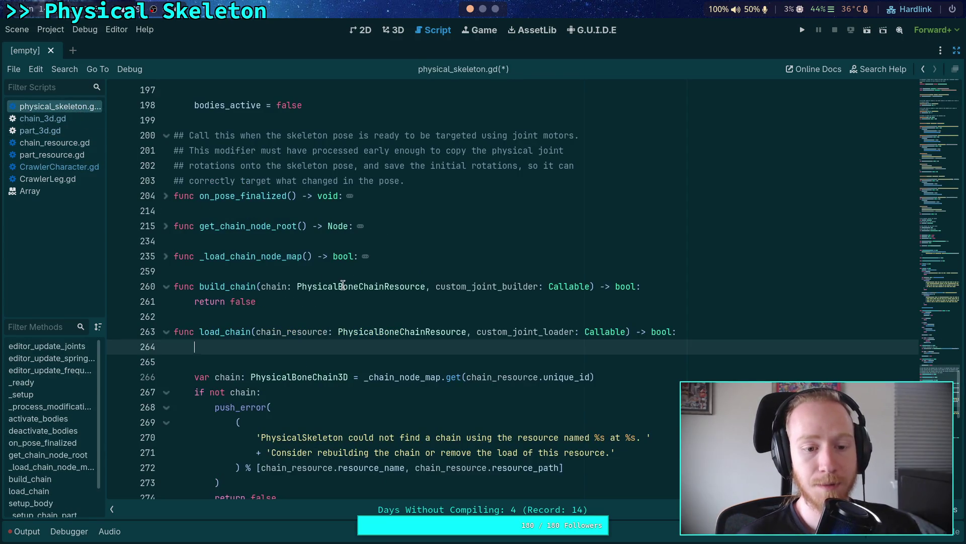
scroll(230, 264, up, 10)
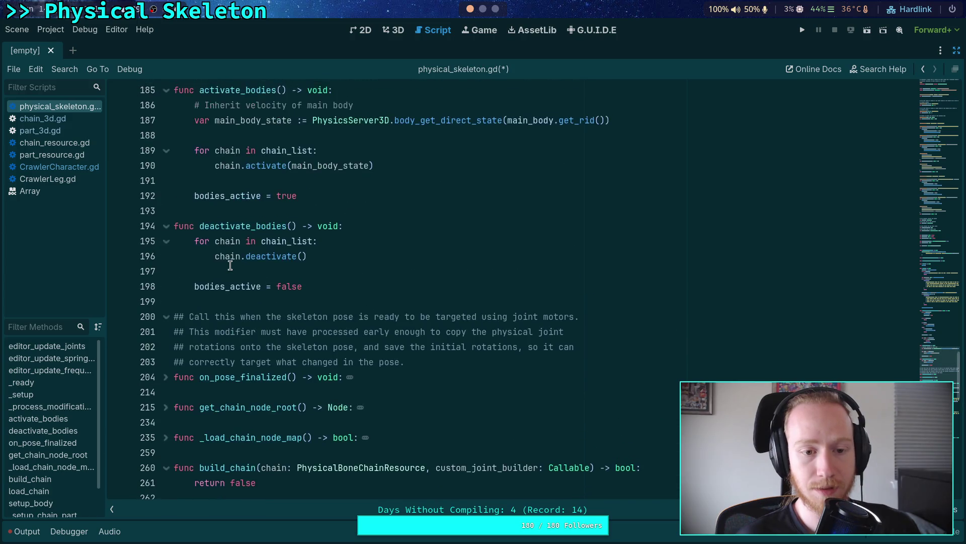
scroll(231, 264, up, 5)
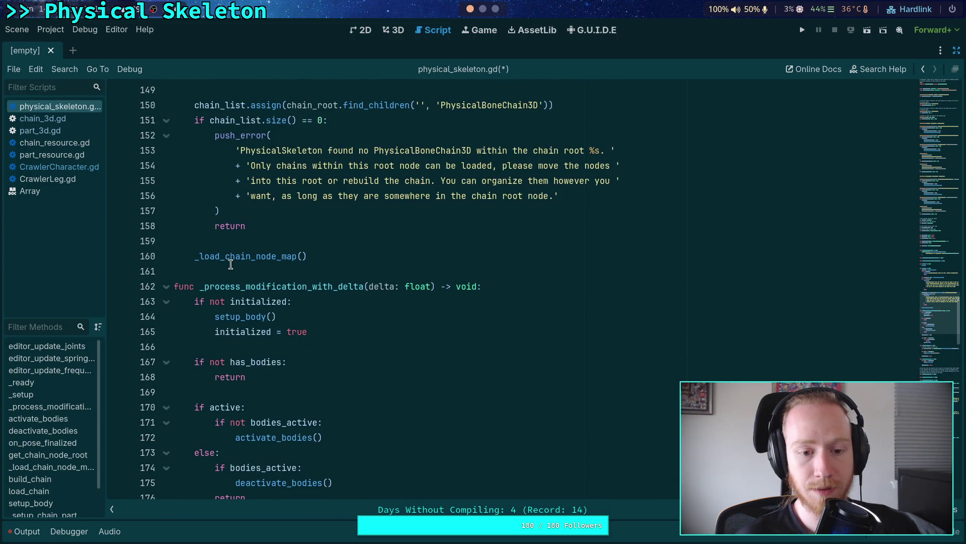
scroll(231, 264, up, 10)
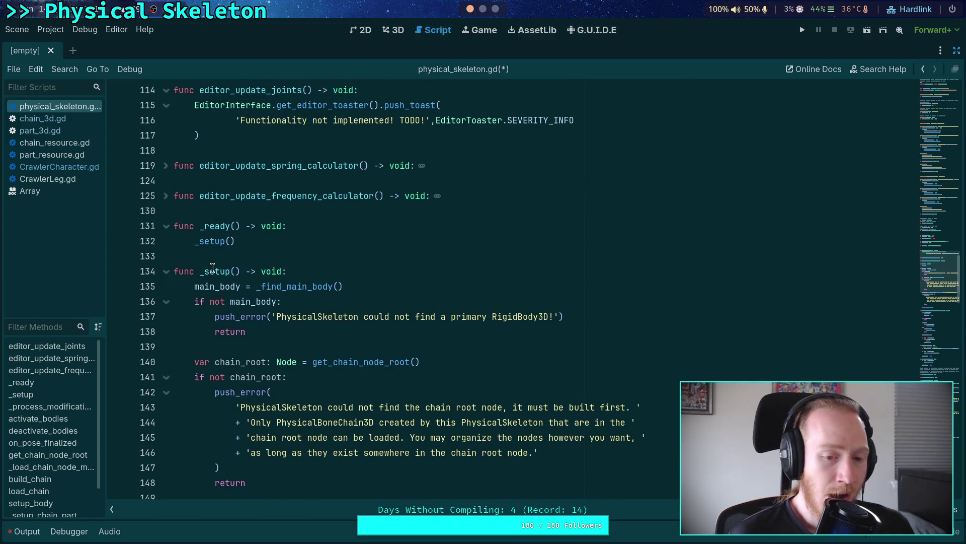
scroll(251, 276, down, 8)
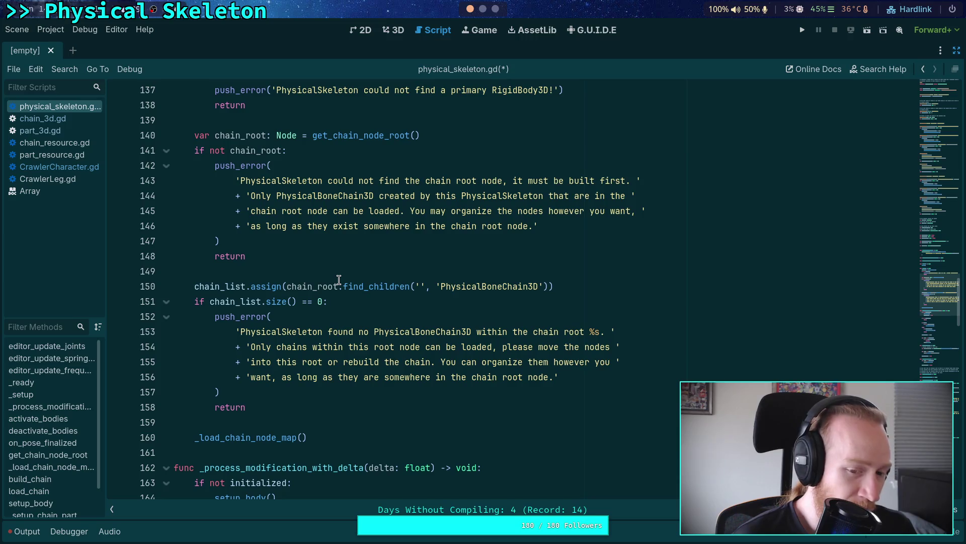
scroll(339, 279, up, 8)
scroll(339, 279, down, 3)
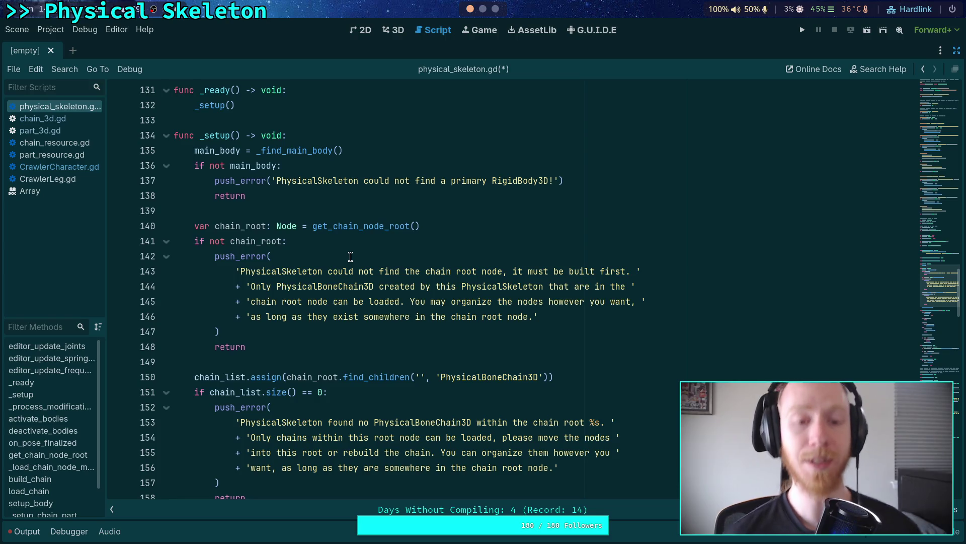
scroll(351, 256, down, 12)
scroll(351, 256, down, 11)
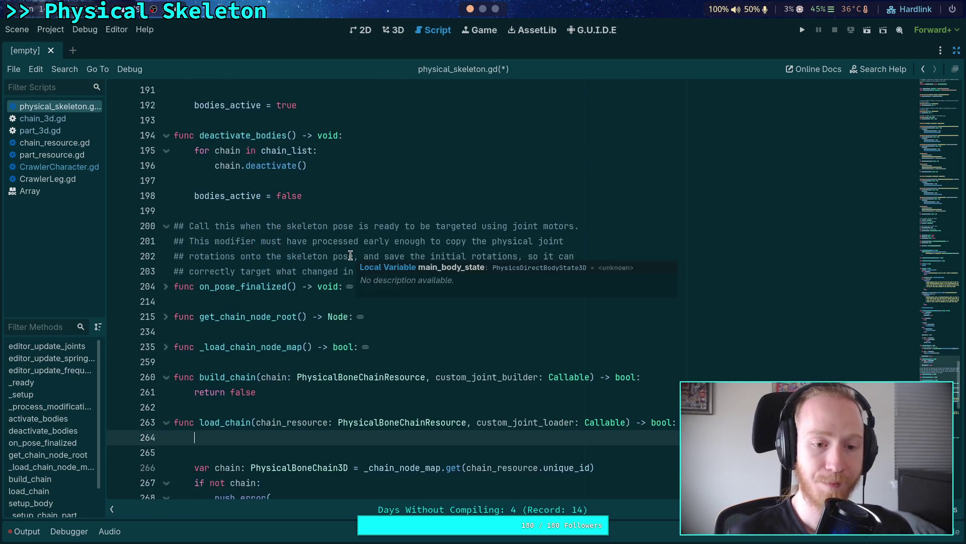
scroll(313, 306, up, 20)
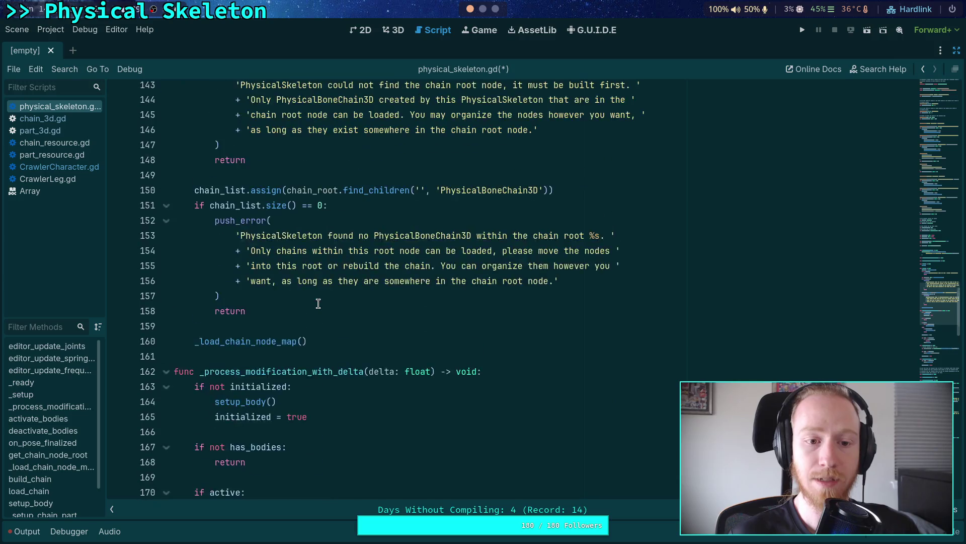
scroll(320, 301, down, 20)
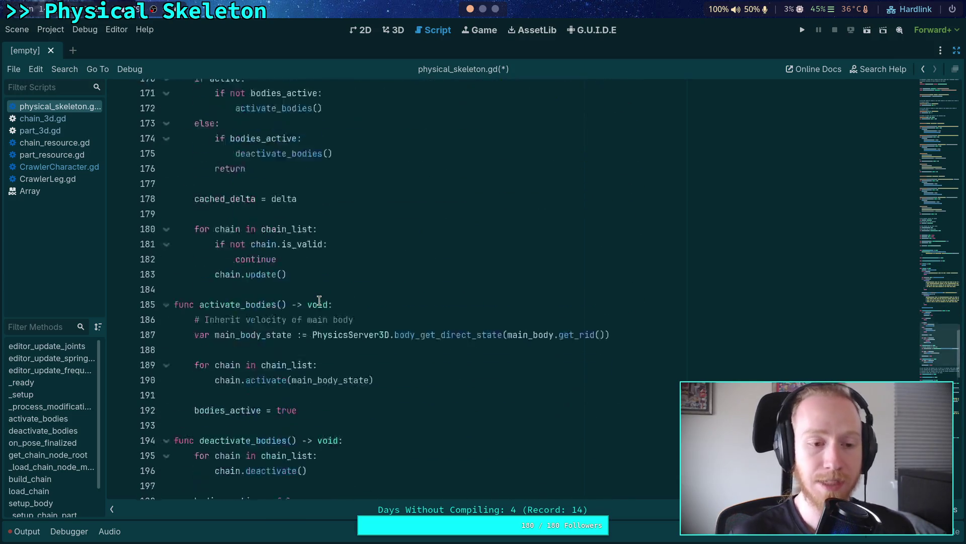
Add an 'if not main_body:' check that calls push_error saying the PhysicalSkeleton at %s has no main body
text(if not main_body:)
key(Return)
text(sh_)
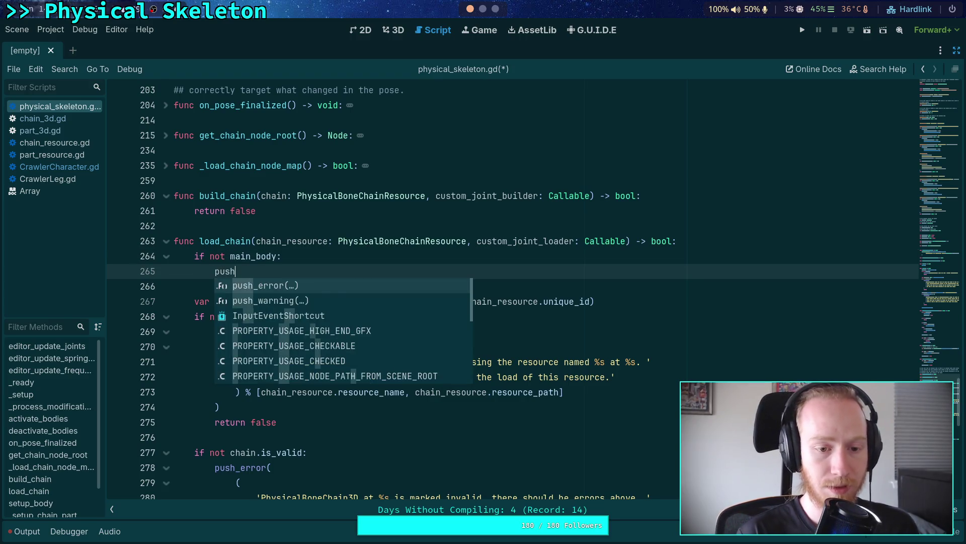
key(Return)
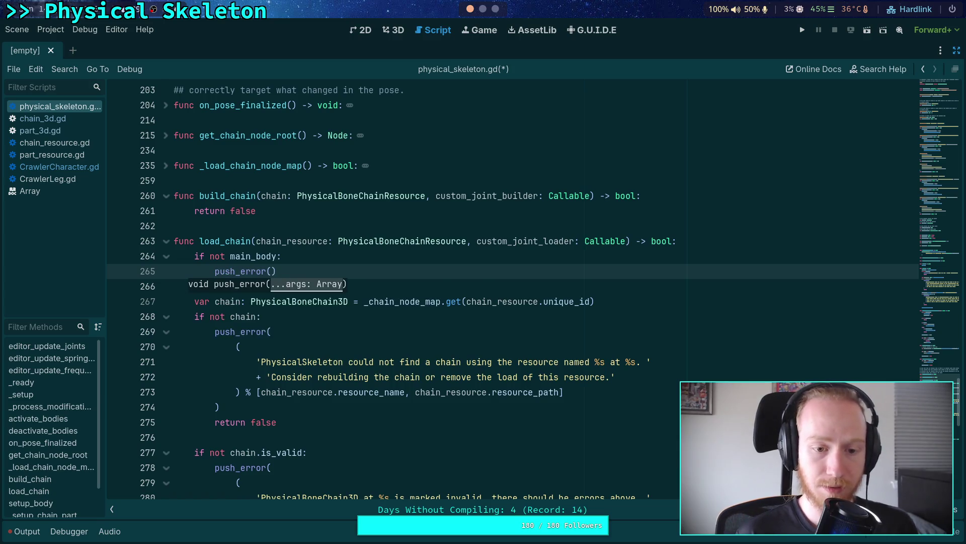
key(Return)
text(()
key(Return)
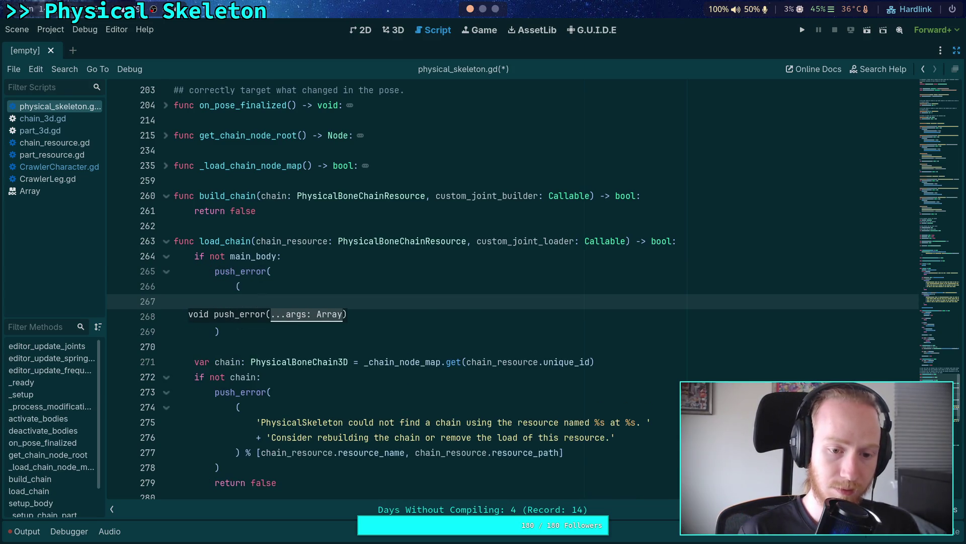
text(PhysicalS)
text(keleto)
text(n has no mai)
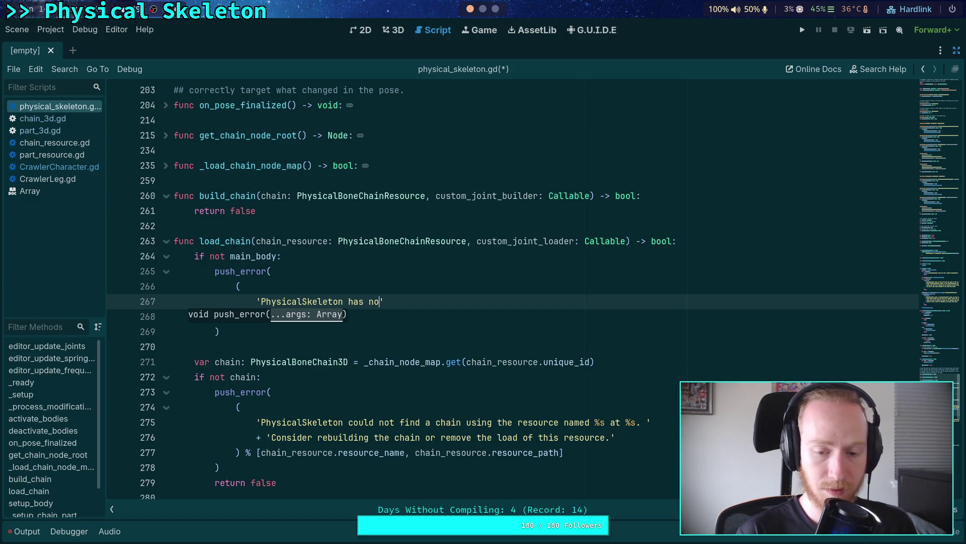
text( body)
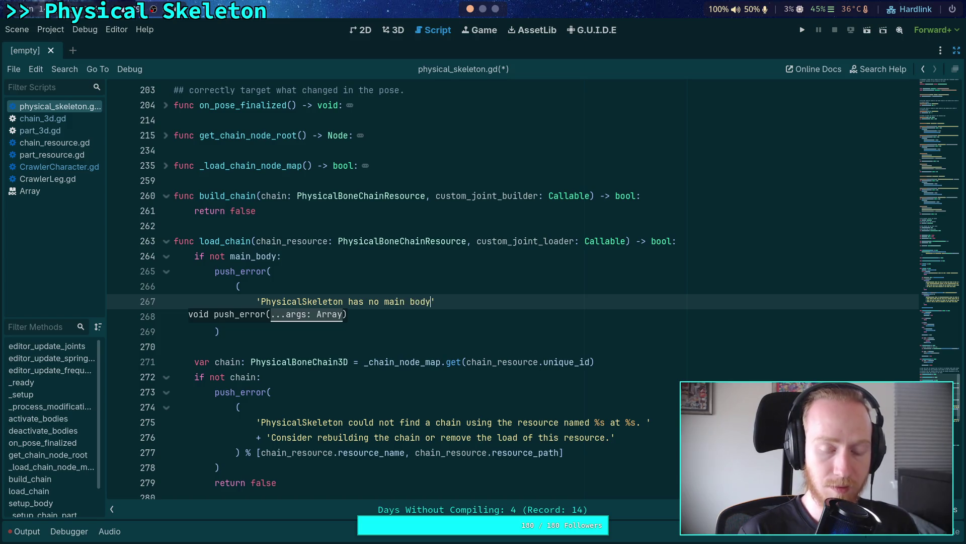
text(unable )
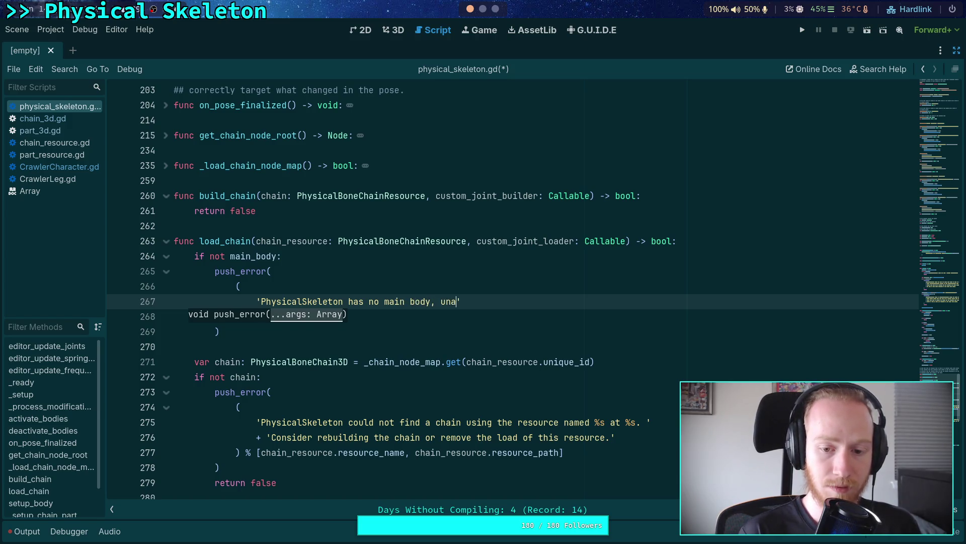
text(oad chain resources)
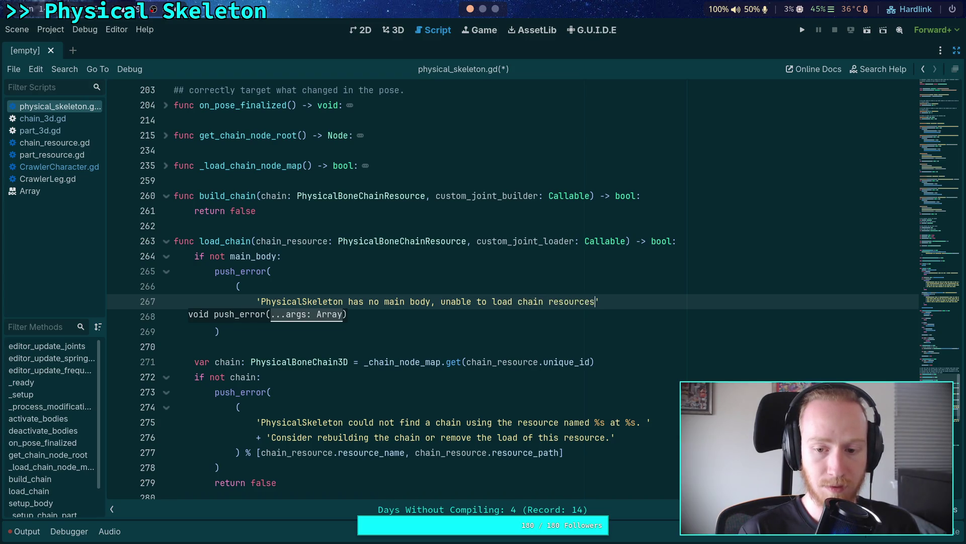
text(r)
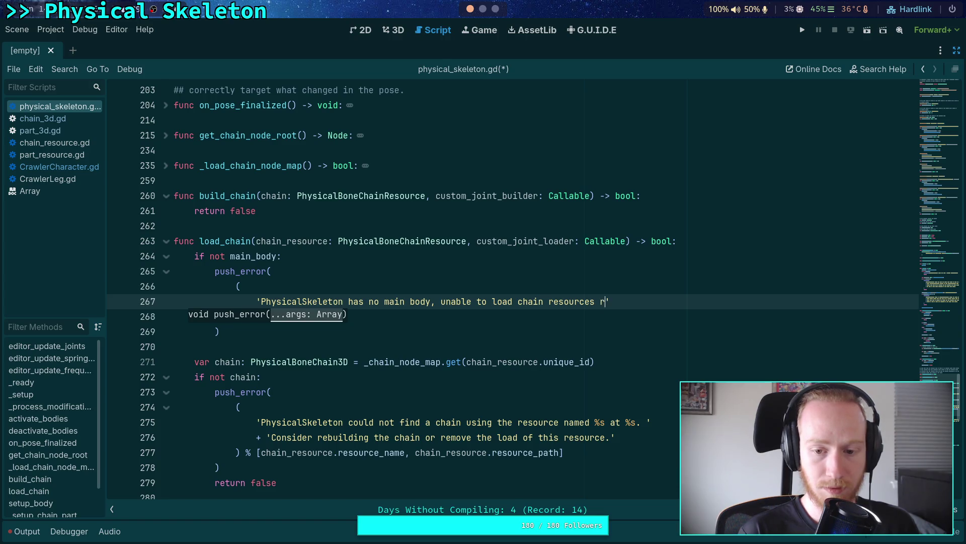
text(this time)
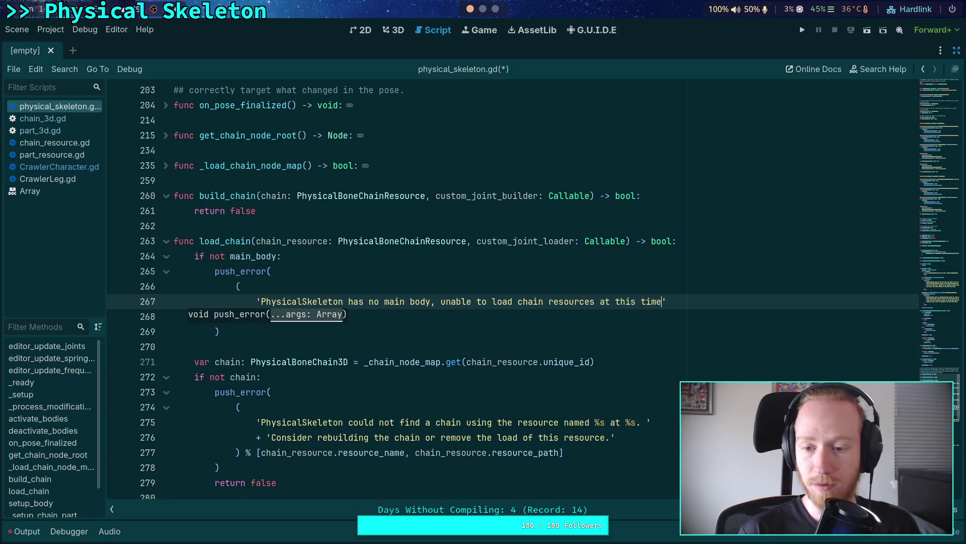
click(240, 316)
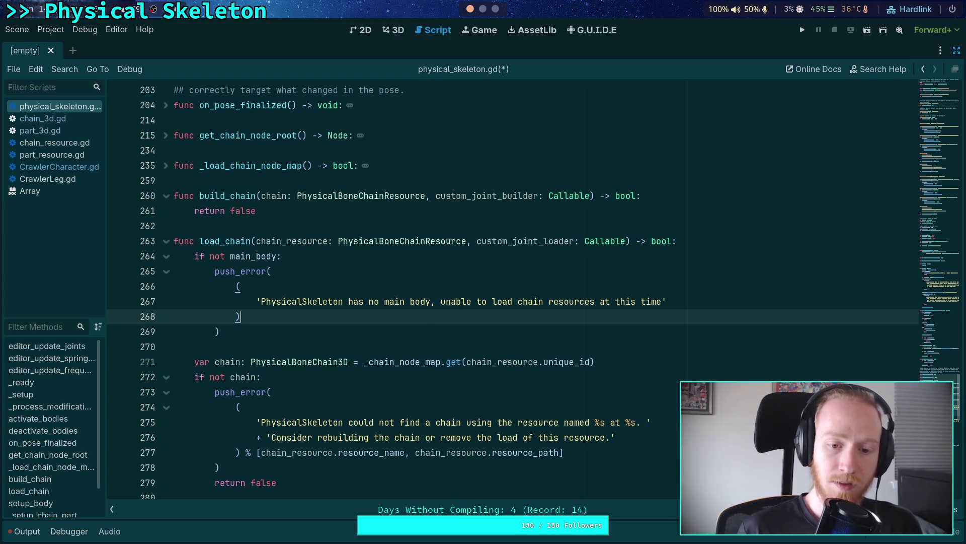
click(345, 301)
text(at )
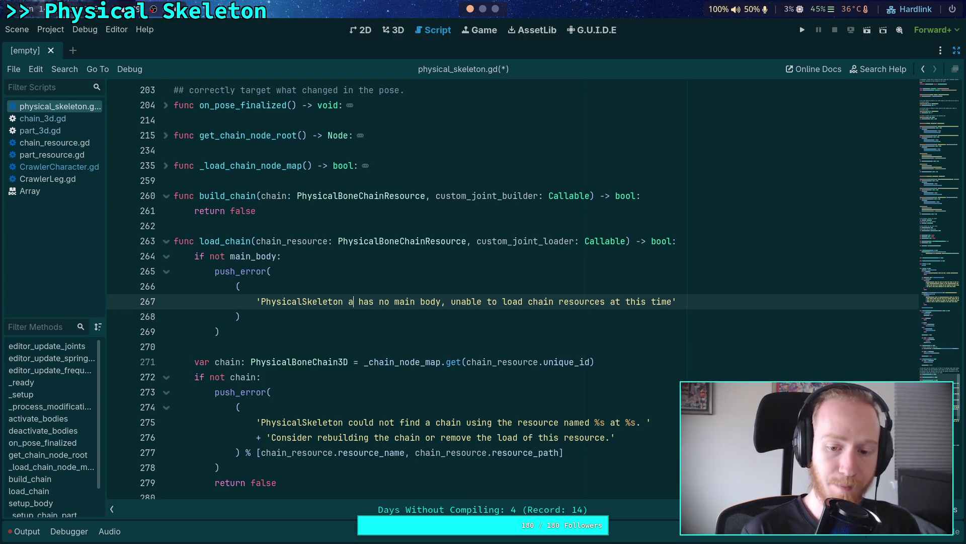
text(%S)
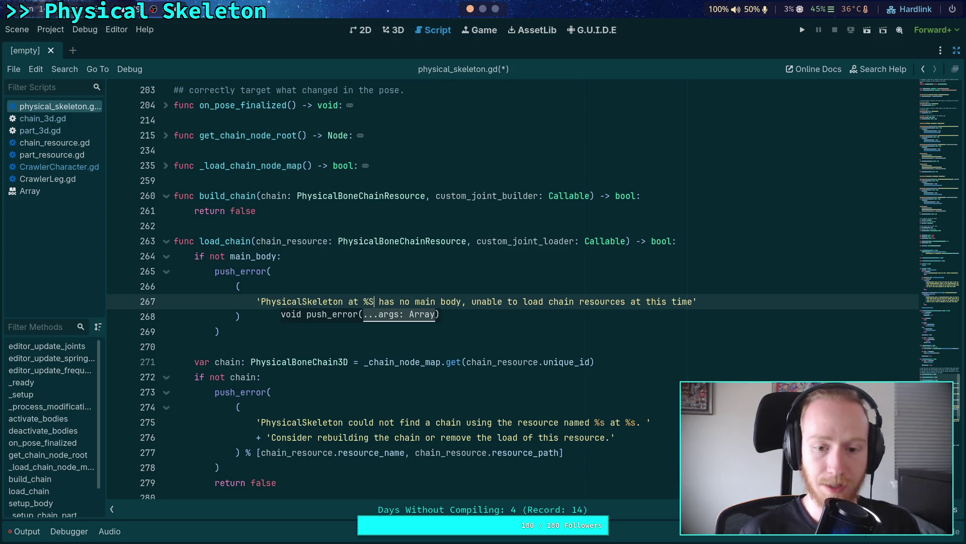
Format that error with % get_path() and follow it with 'return false'
click(254, 317)
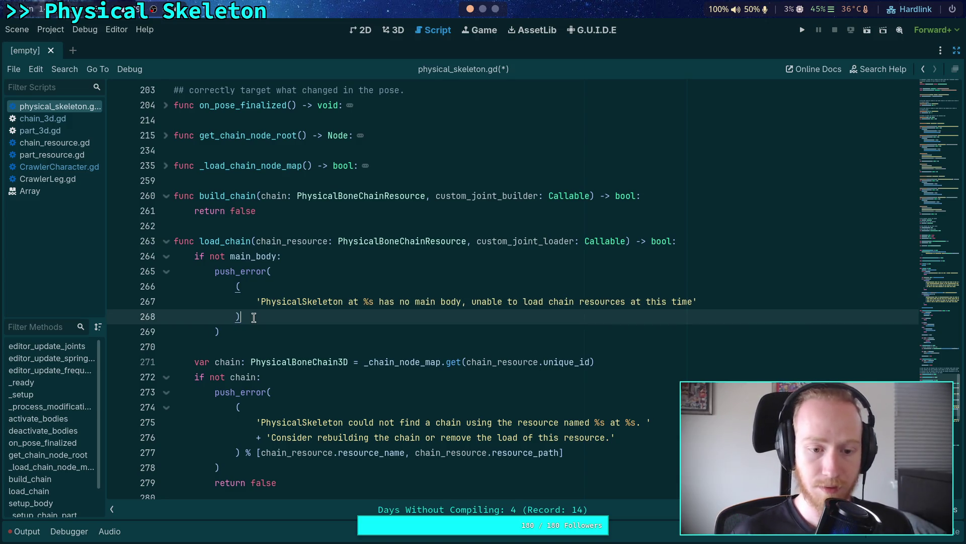
text( % get_path)
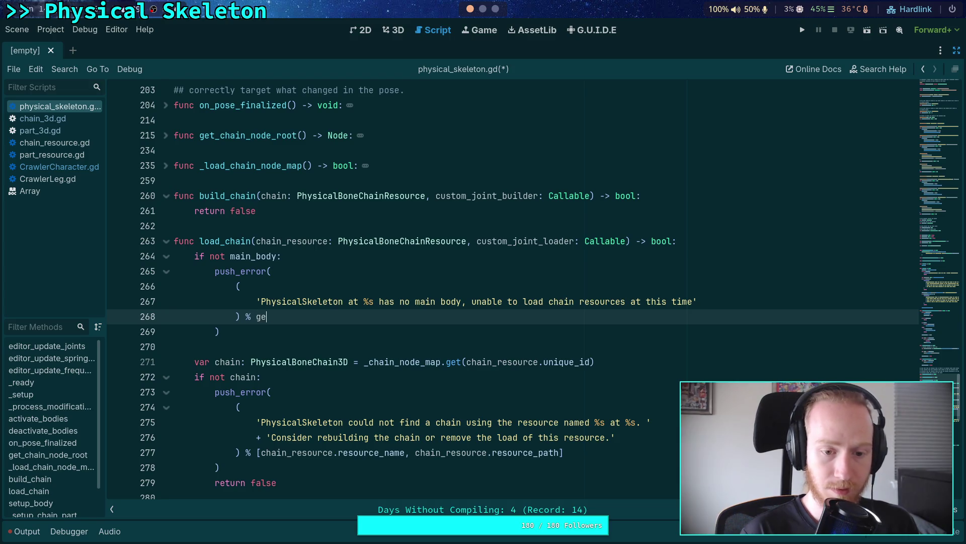
key(Return)
key(Down)
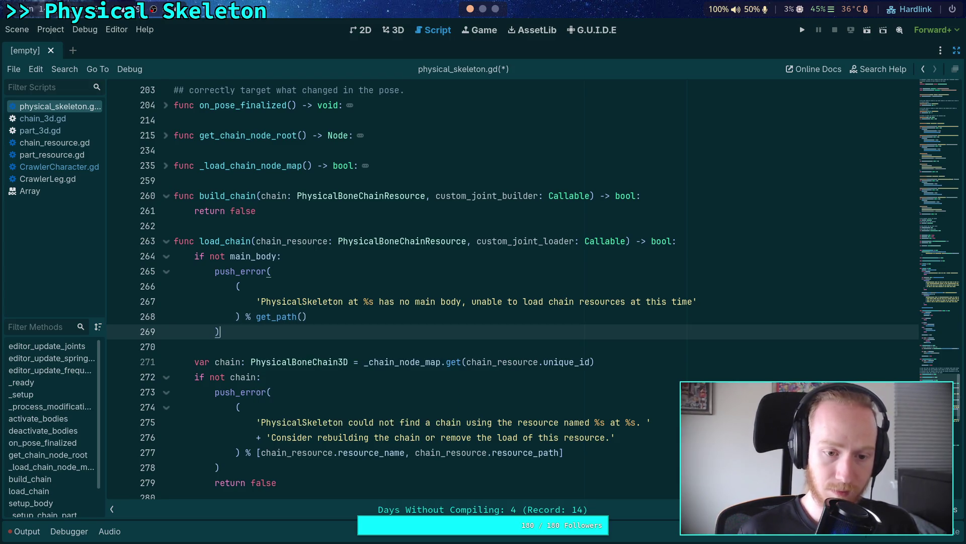
key(Return)
text(retur)
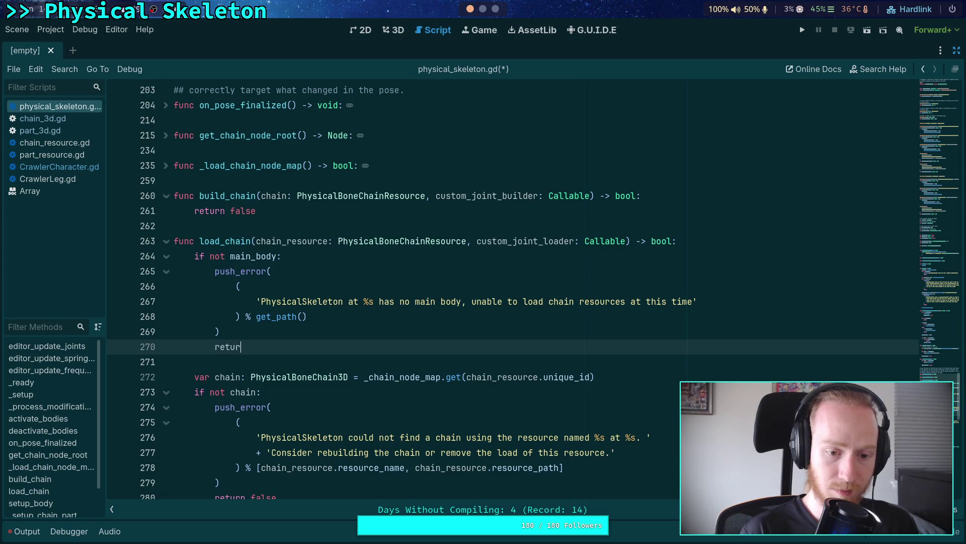
text(n false)
Add 'at %s' and get_path() to the could-not-find-chain error, then save
scroll(358, 307, down, 3)
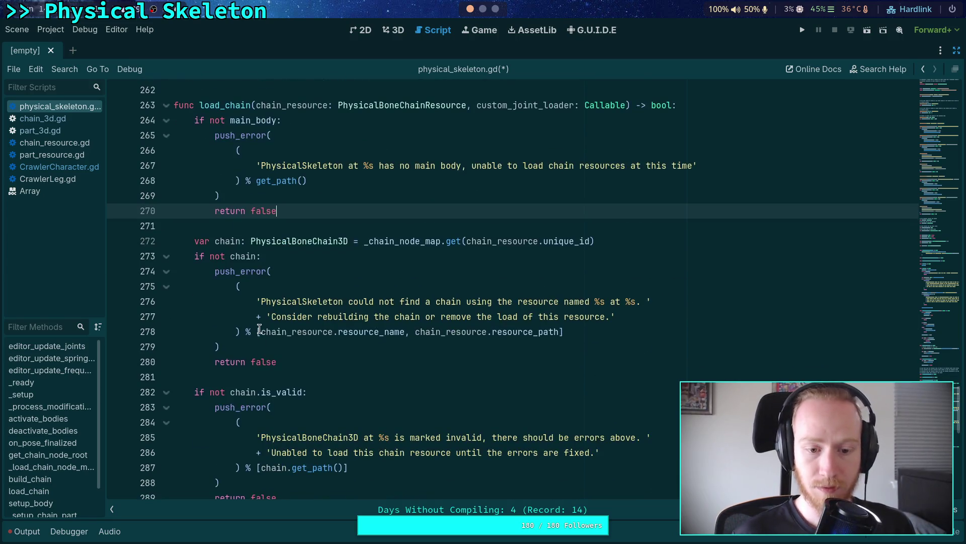
click(343, 302)
text(at %s)
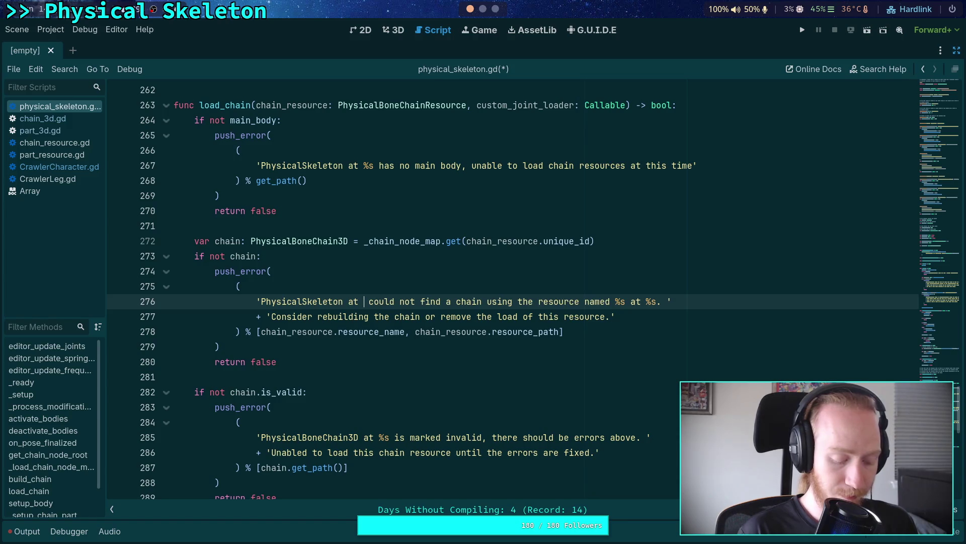
click(260, 332)
text(get_path(),)
click(224, 363)
key(ctrl+s)
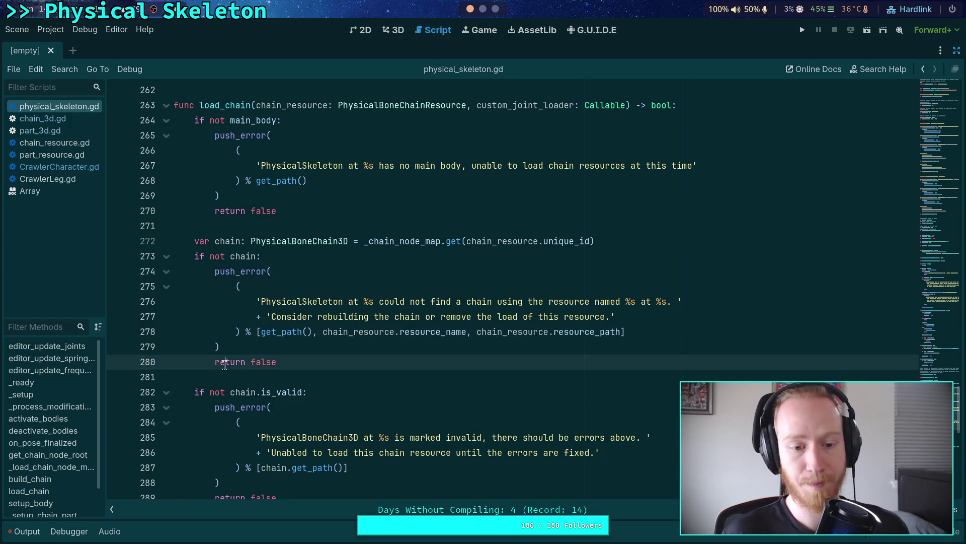
scroll(225, 363, down, 4)
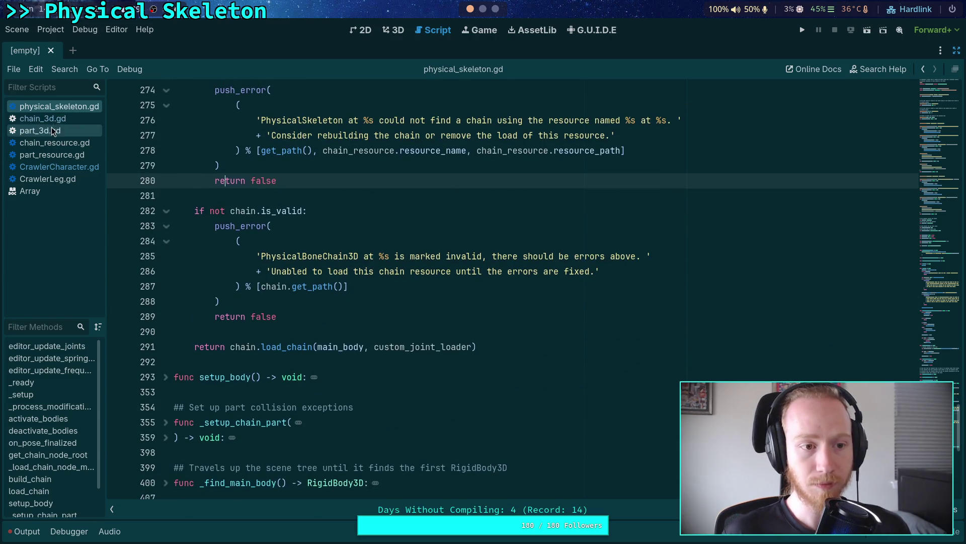
In chain_3d.gd, declare 'var parent_body: RigidBody3D = main_body' at the top of load_chain
click(59, 119)
click(59, 106)
scroll(328, 235, up, 4)
scroll(328, 235, up, 2)
key(alt+Left)
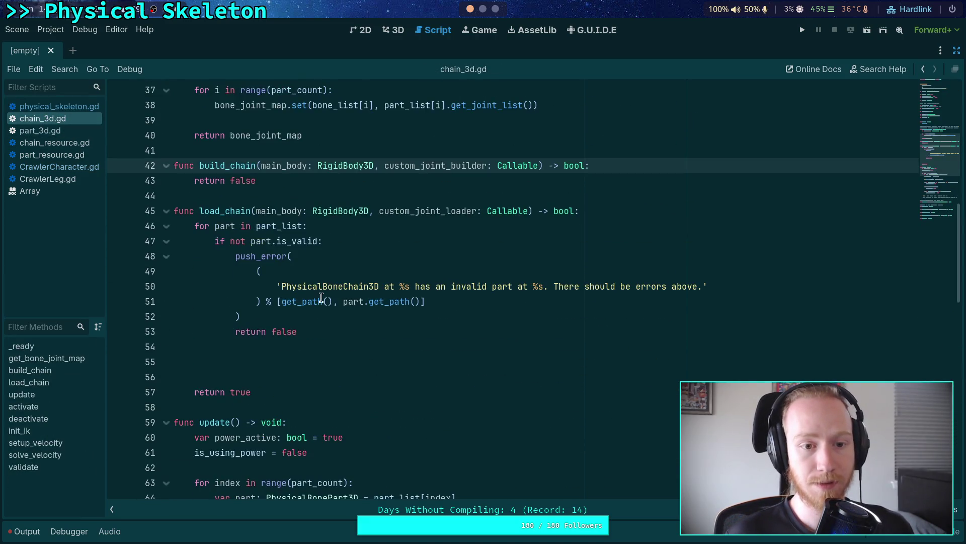
click(352, 347)
click(620, 210)
key(Return)
text(var parent_)
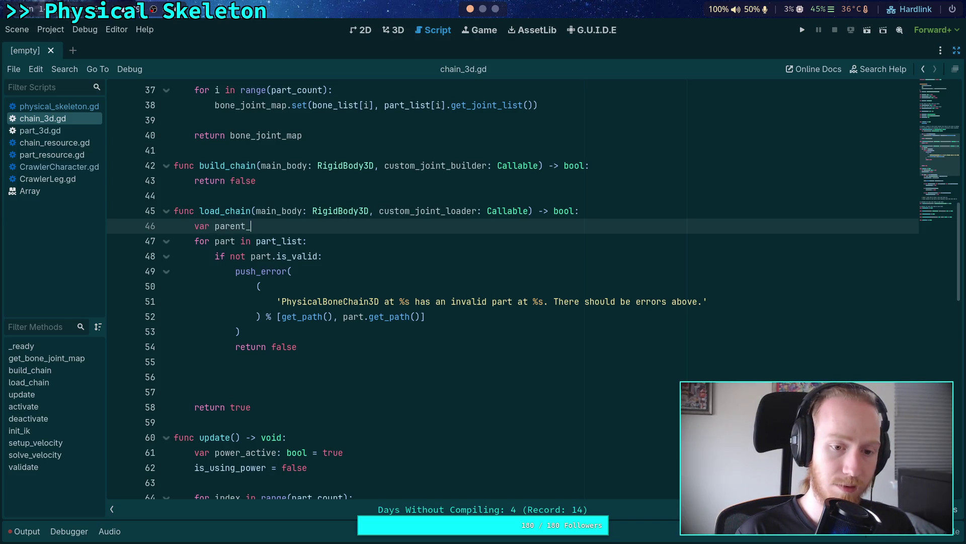
text(body: RigidBody3D)
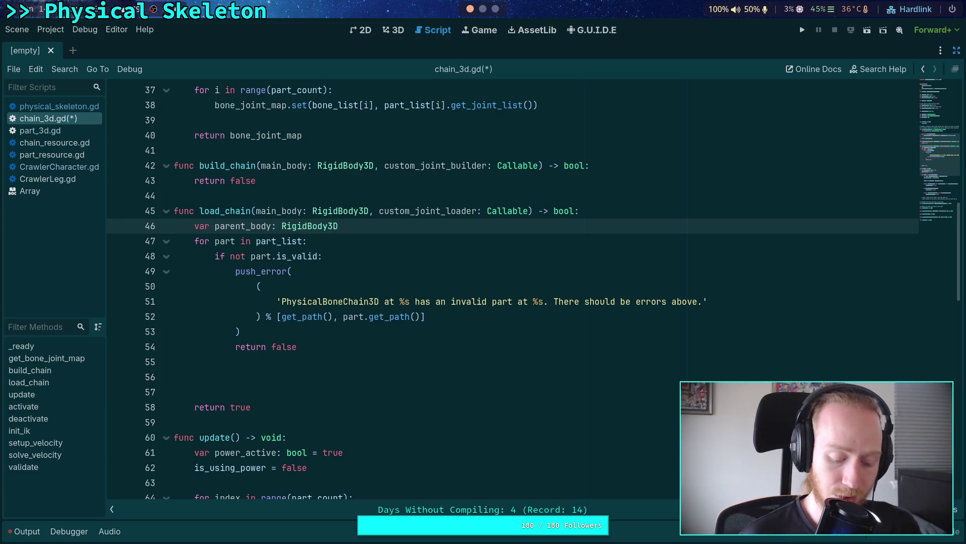
text( = main_body)
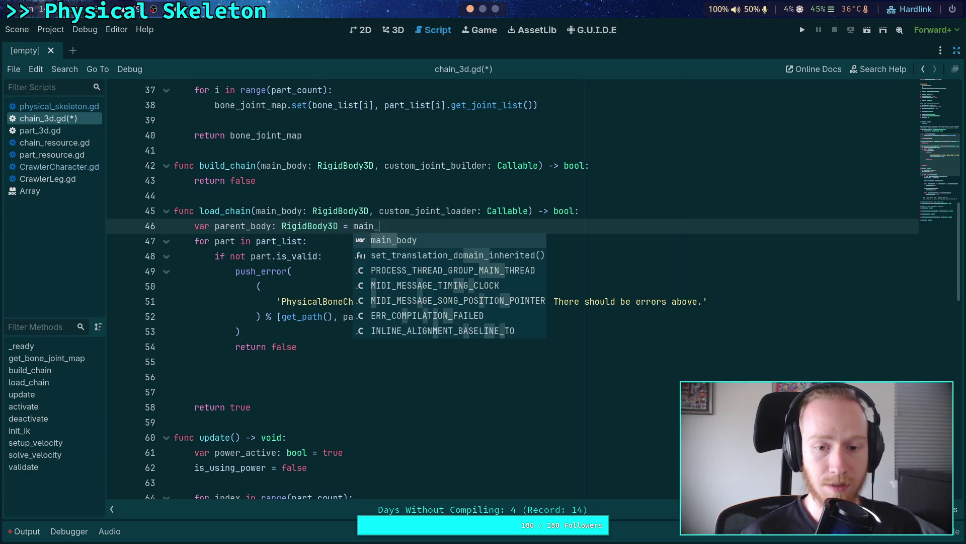
Start a 'part.l…' method call on the line below the invalid-part check
click(367, 362)
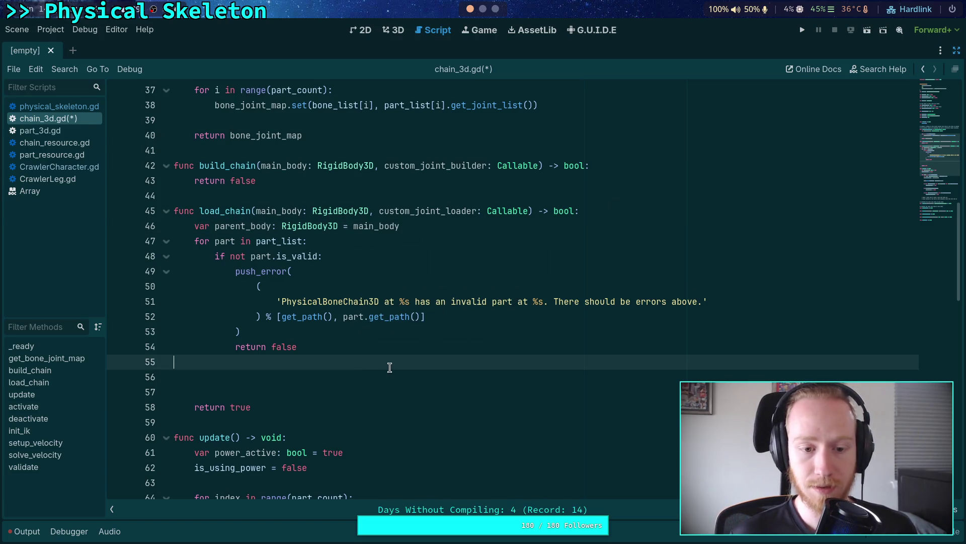
click(385, 371)
text(part.loa)
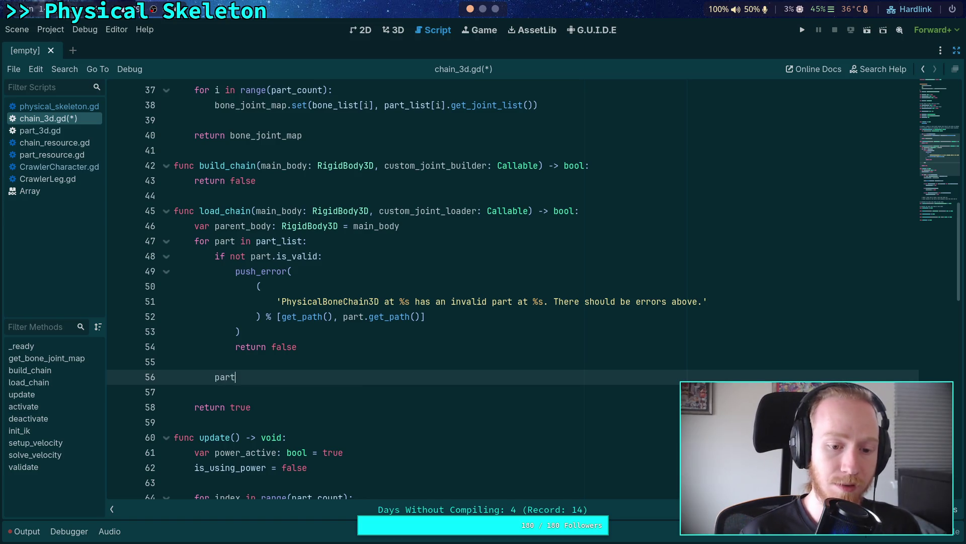
key(Escape)
key(Return)
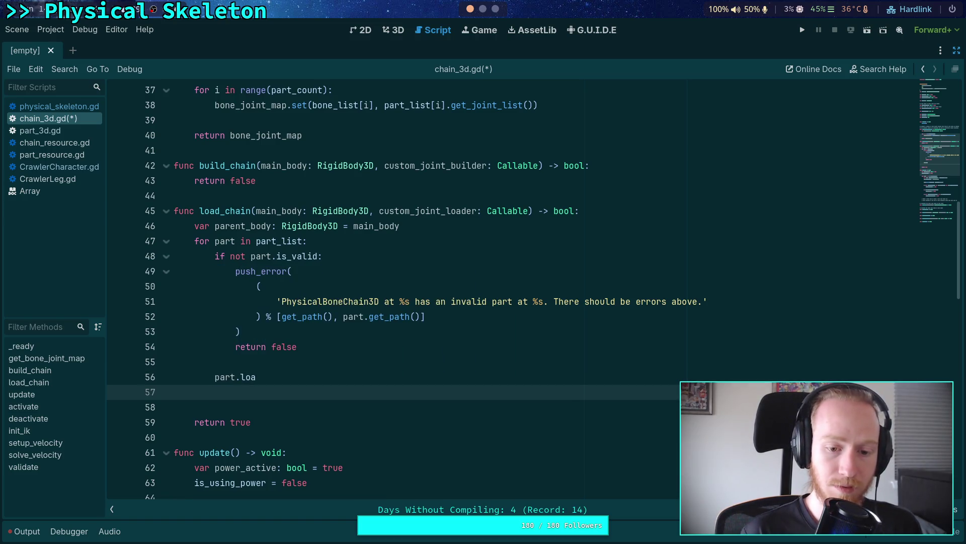
key(BackSpace)
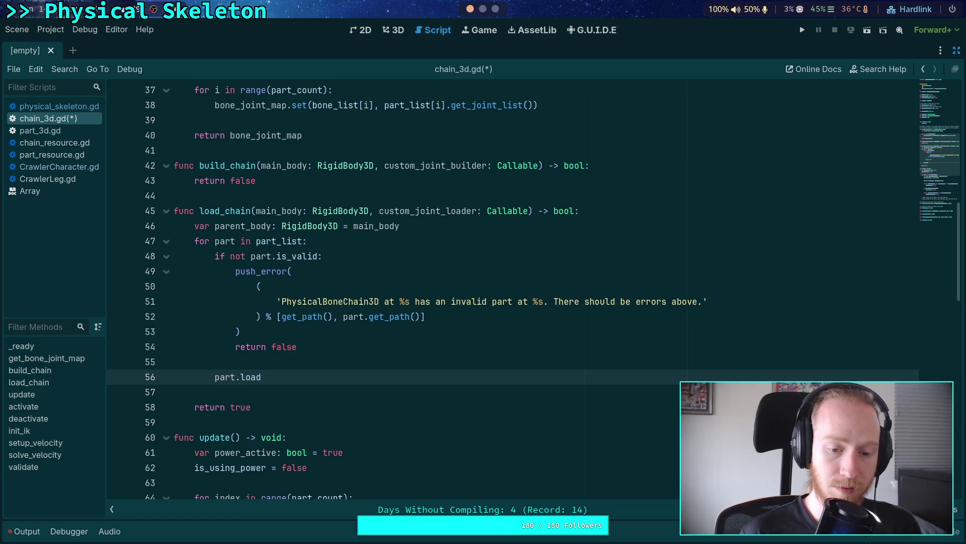
text(_joints()
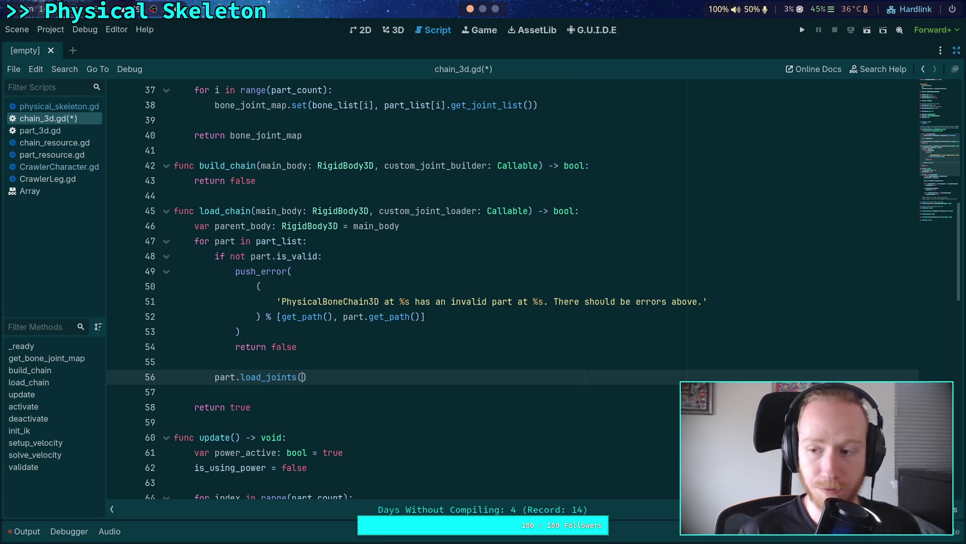
key(ctrl+s)
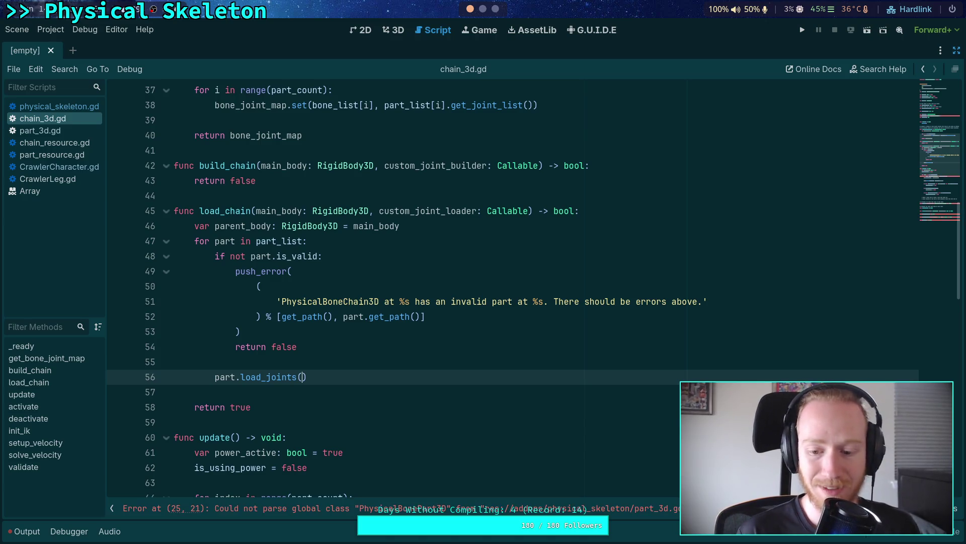
key(BackSpace)
key(BackSpace)
key(BackSpace)
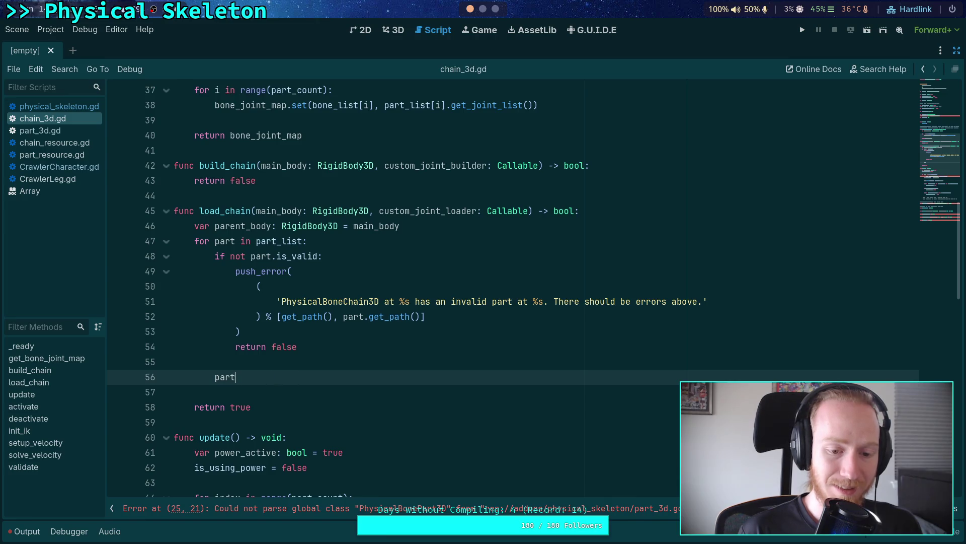
text(.l)
key(Escape)
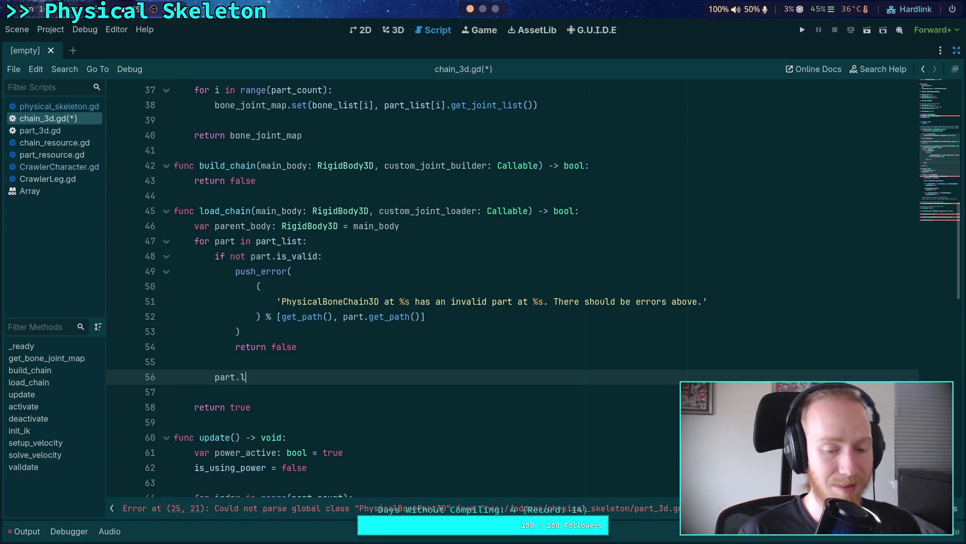
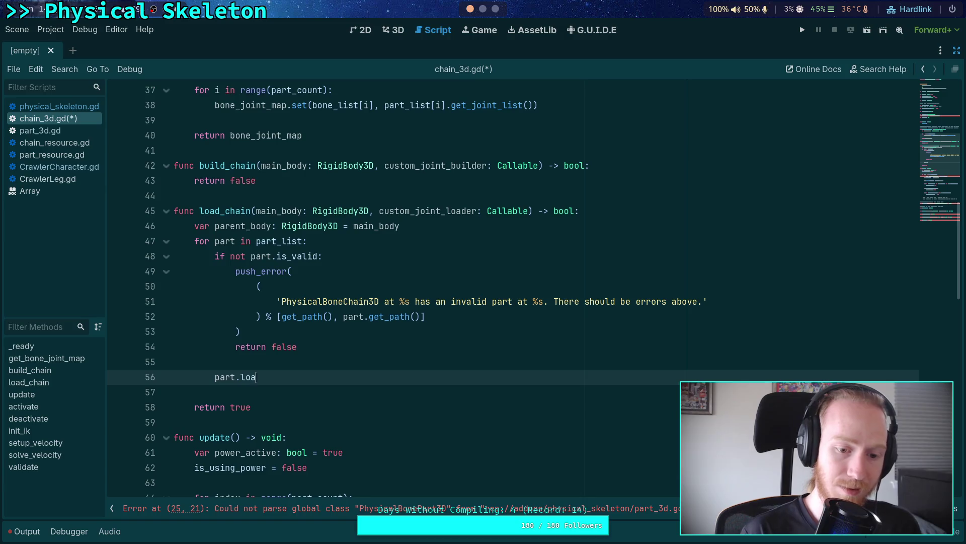
Write `if not part.load_joints(self, main_body, parent_body, custom_joint_loader)` on line 56 of chain_3d.gd
text(d_joints()
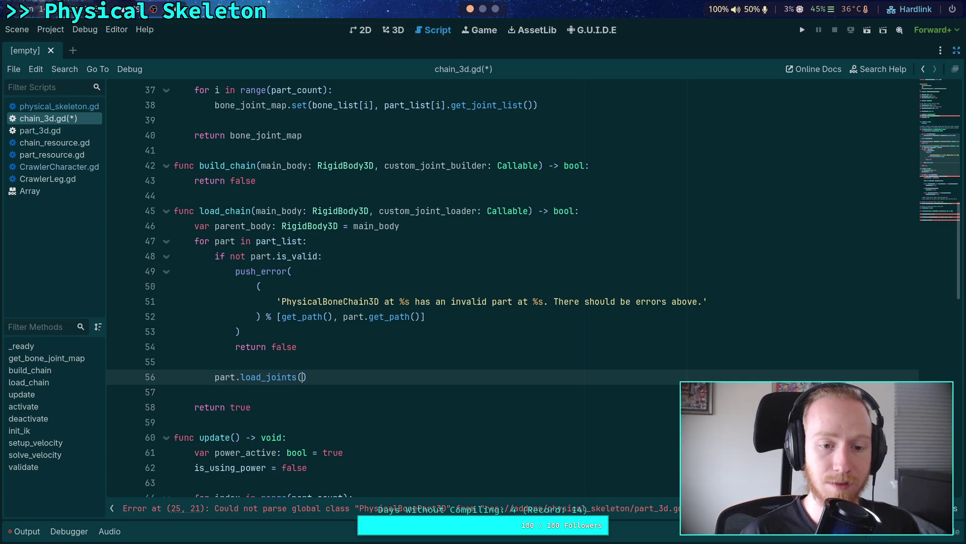
click(45, 131)
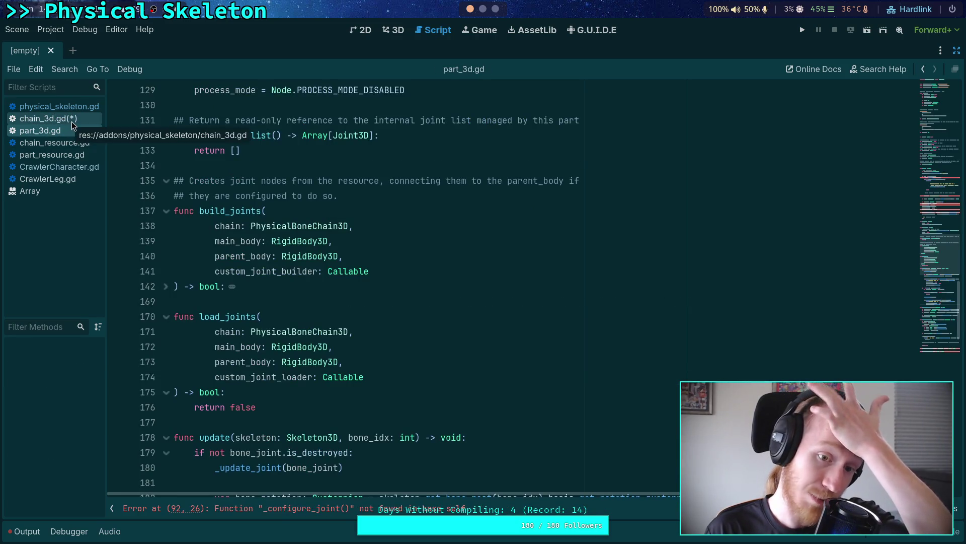
click(72, 119)
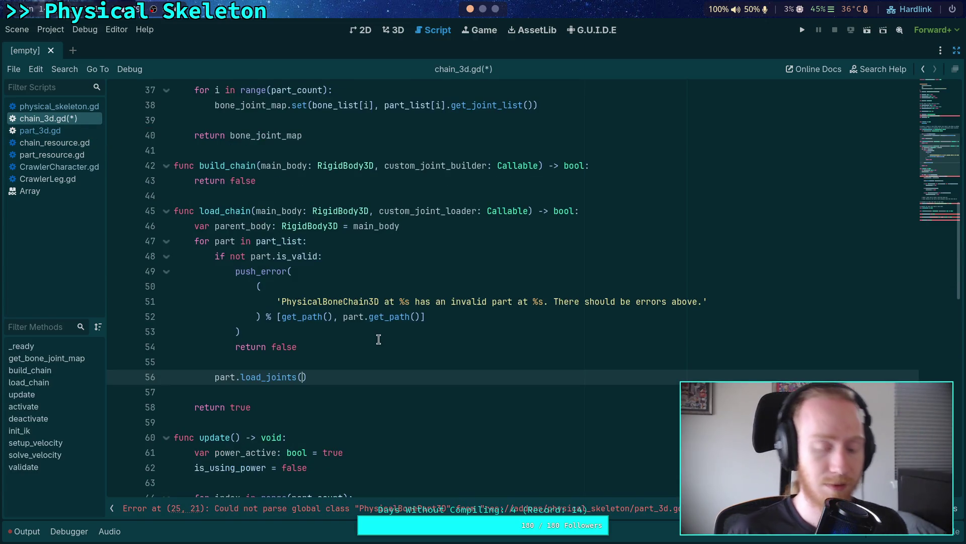
text(self, main_bo)
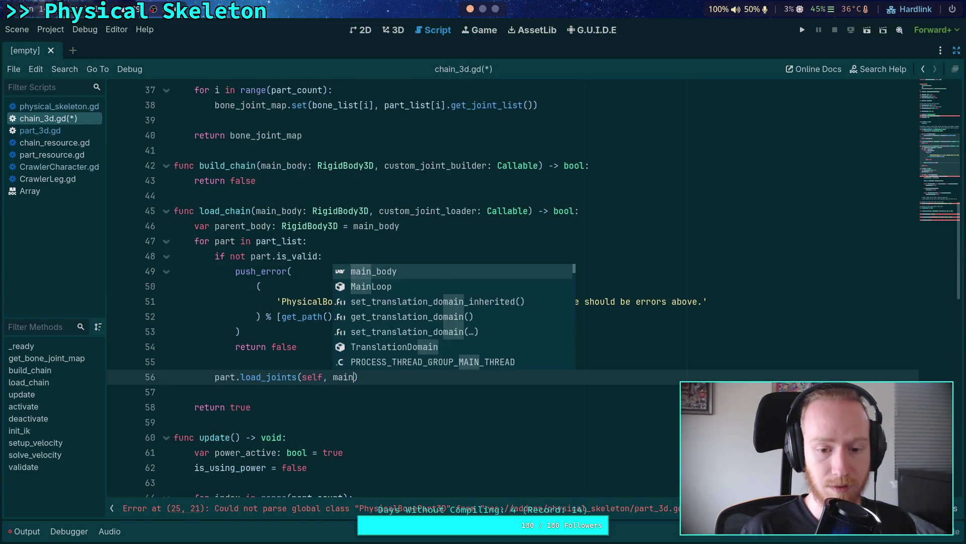
text(dy, parent_body, )
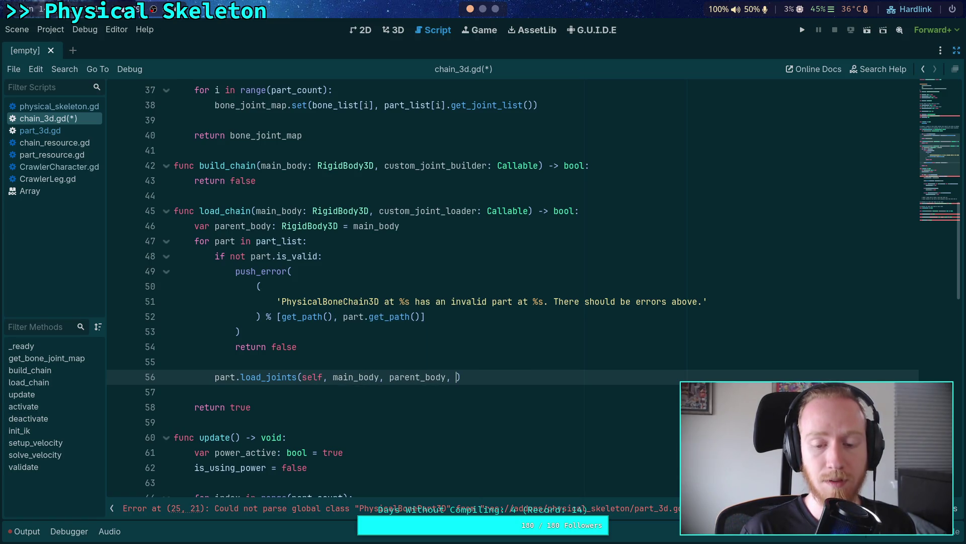
text(custom_joint_loader)
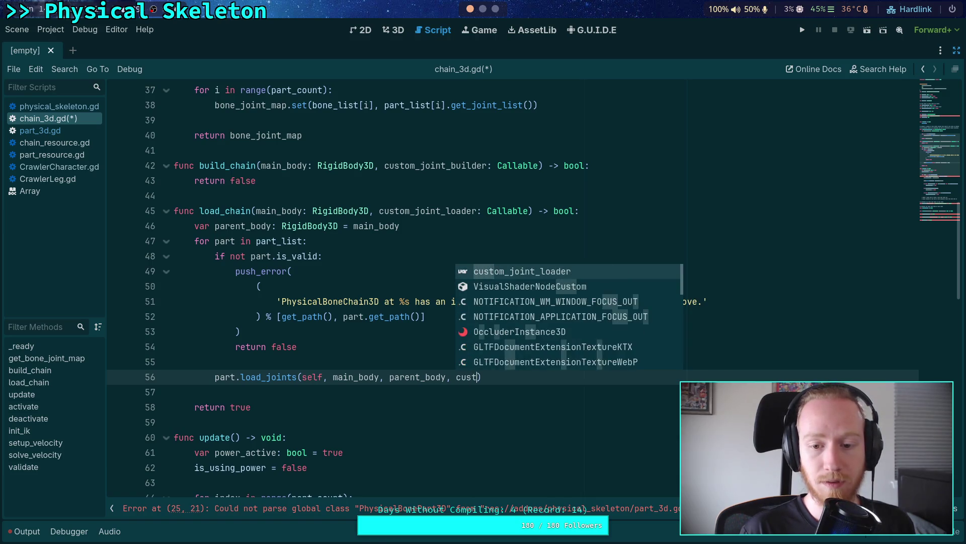
key(Return)
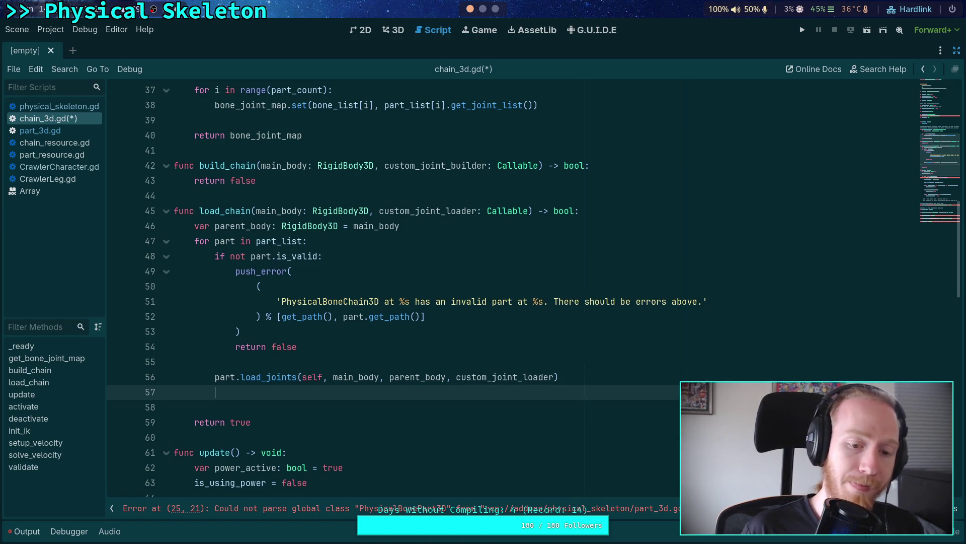
click(215, 377)
text(if not)
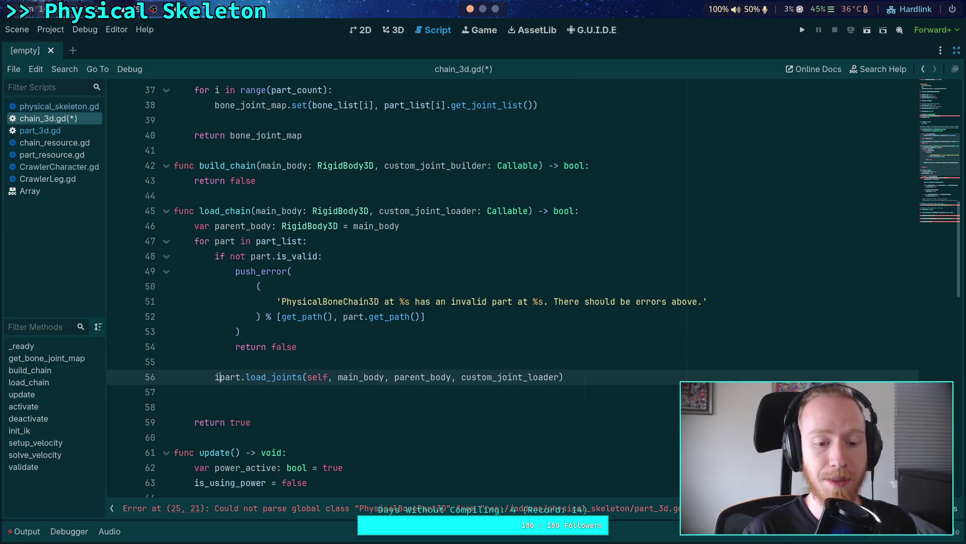
click(651, 378)
Push a 'PhysicalBoneChain3D at %s failed to load part at %s' error formatted with get_path() and part.get_path()
key(Return)
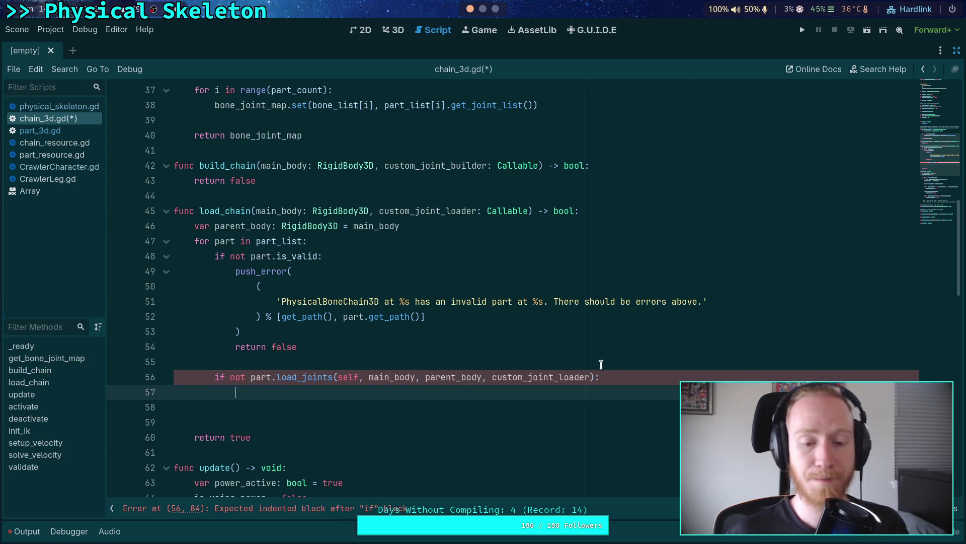
text(push_error()
key(Return)
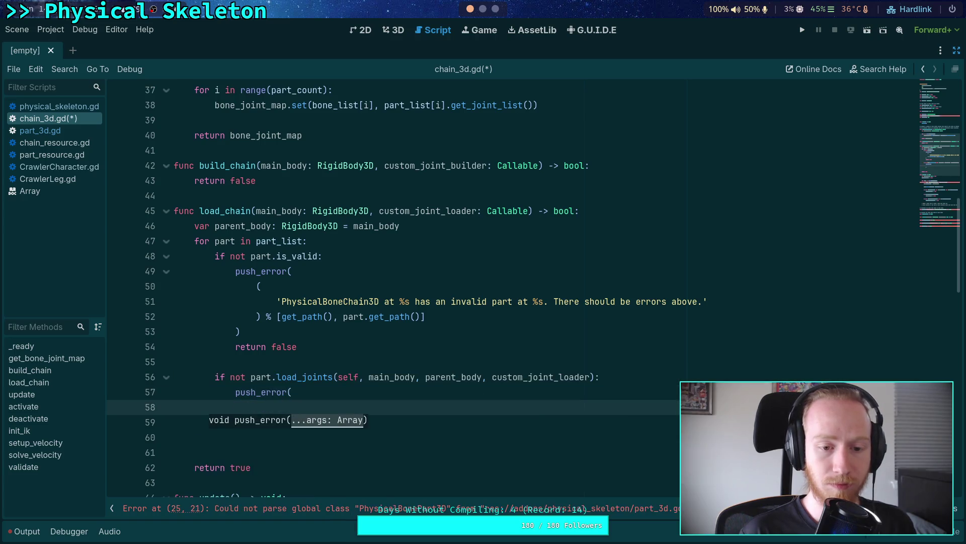
text(()
key(Return)
text(')
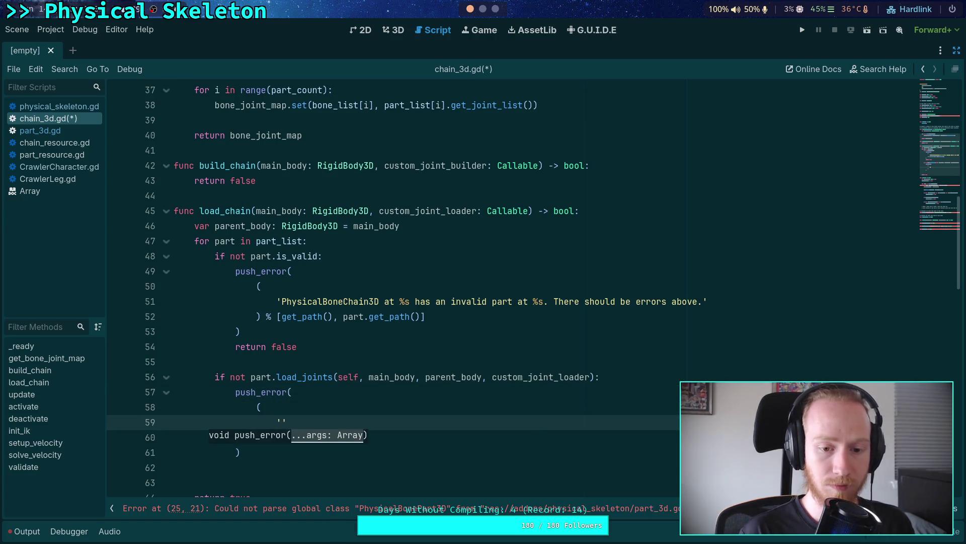
text(PhysicalBoneChain3D at %)
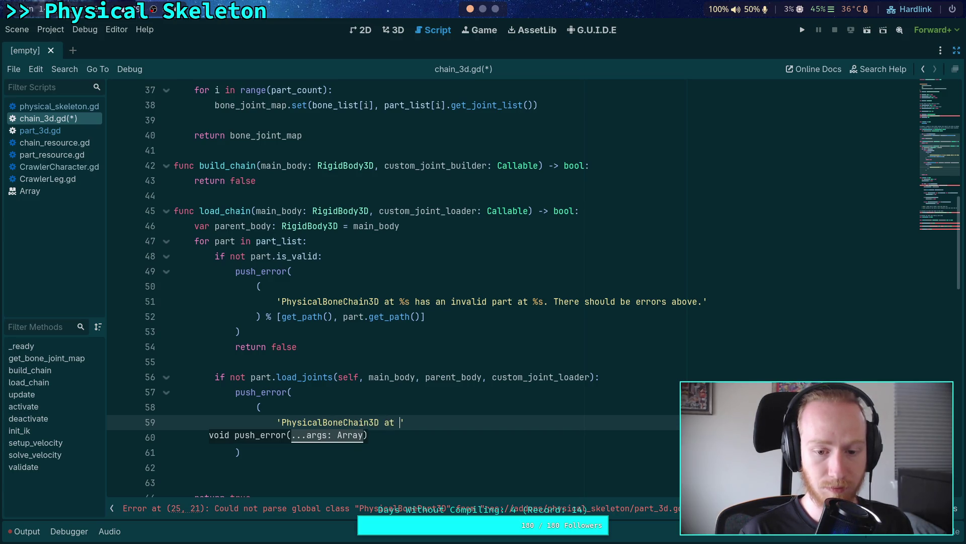
text(s )
text(fail)
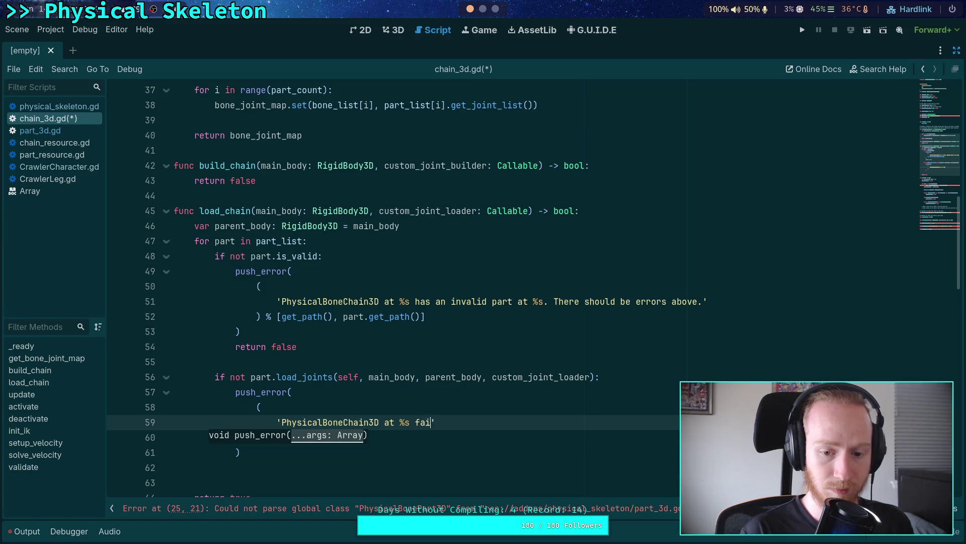
text(ed to )
text(load pa)
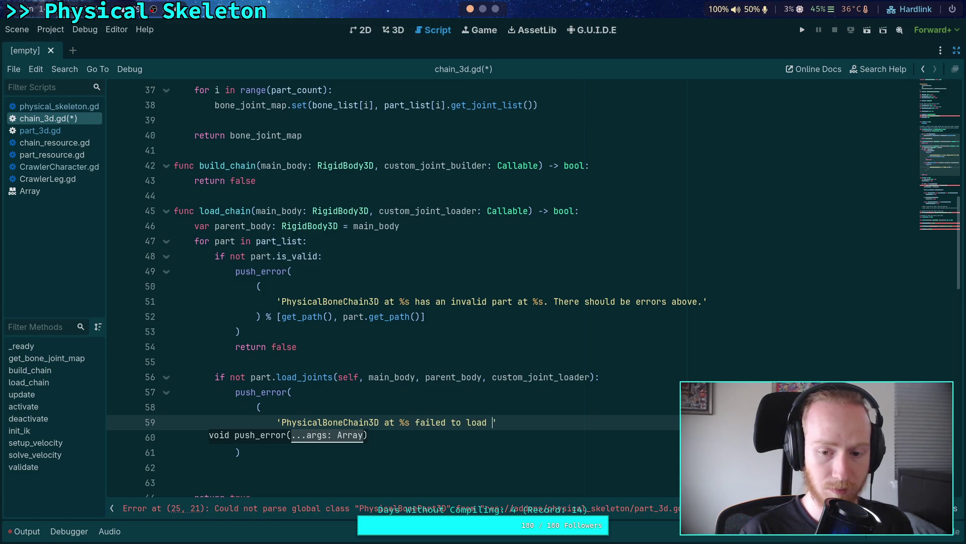
text(rt at %)
text(s. T)
text(here should be err)
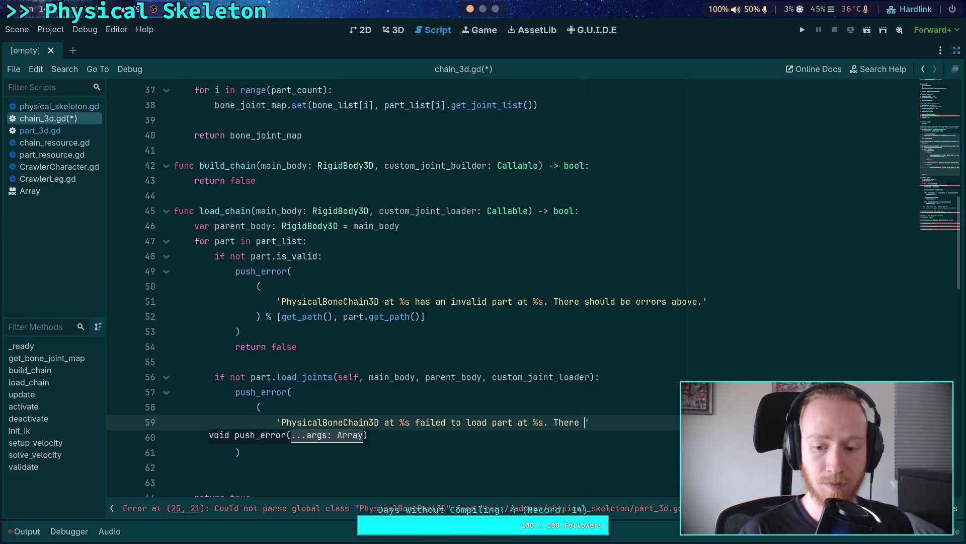
text(ors ab)
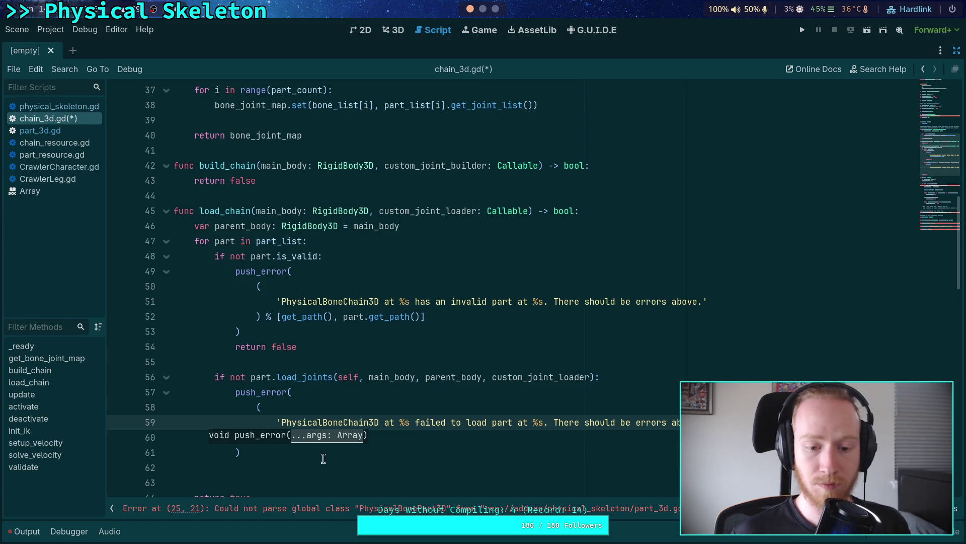
click(375, 431)
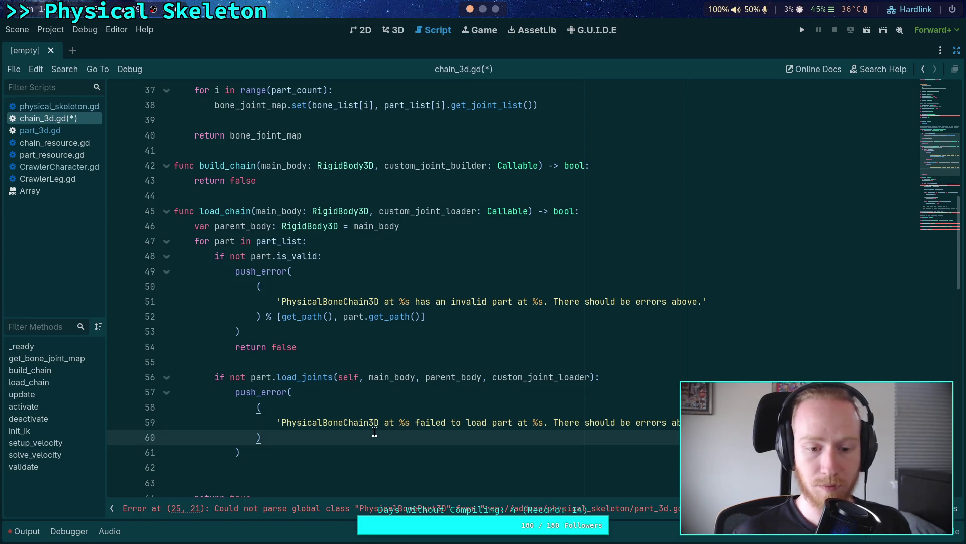
text( % [)
text(get_path(), )
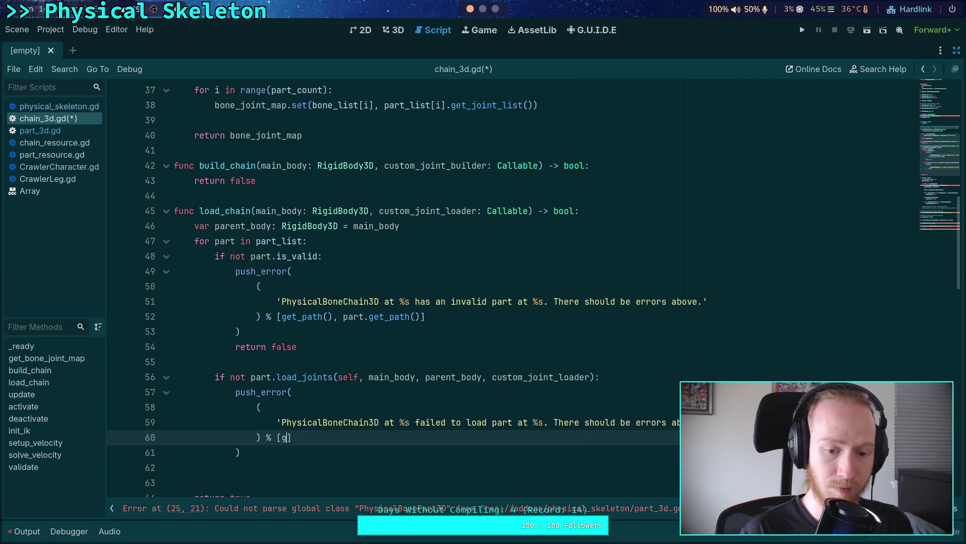
text(part.get_path())
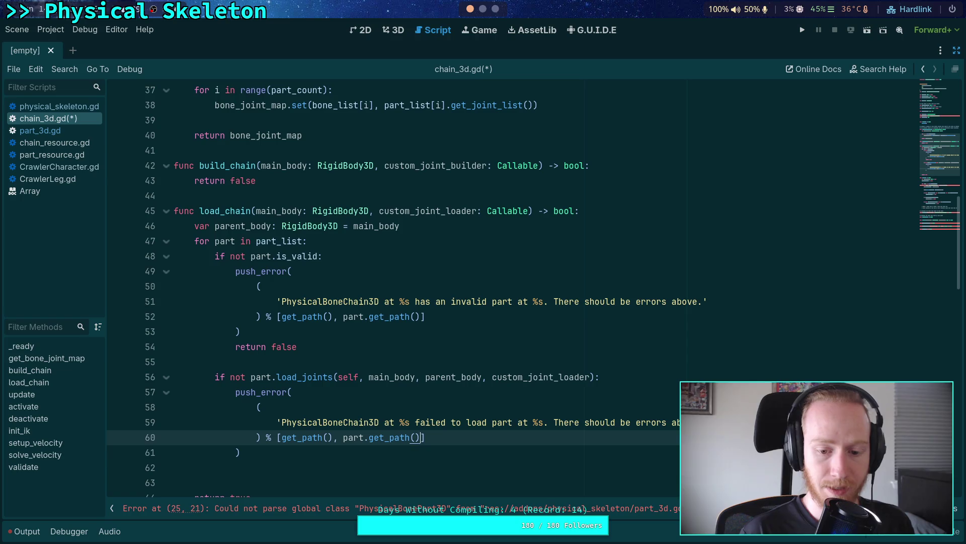
Add 'return false' after the error and save chain_3d.gd
click(275, 450)
key(Down)
text(return false)
key(ctrl+s)
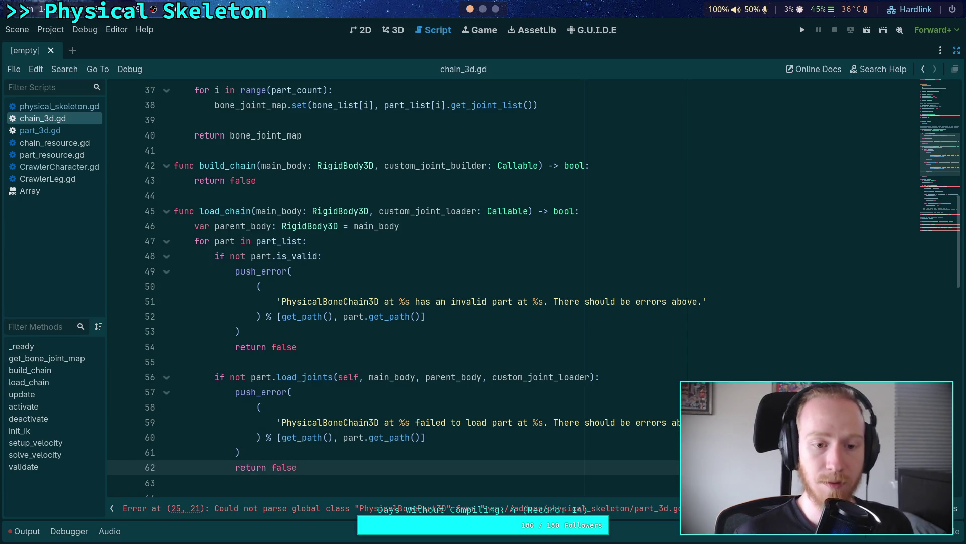
click(76, 106)
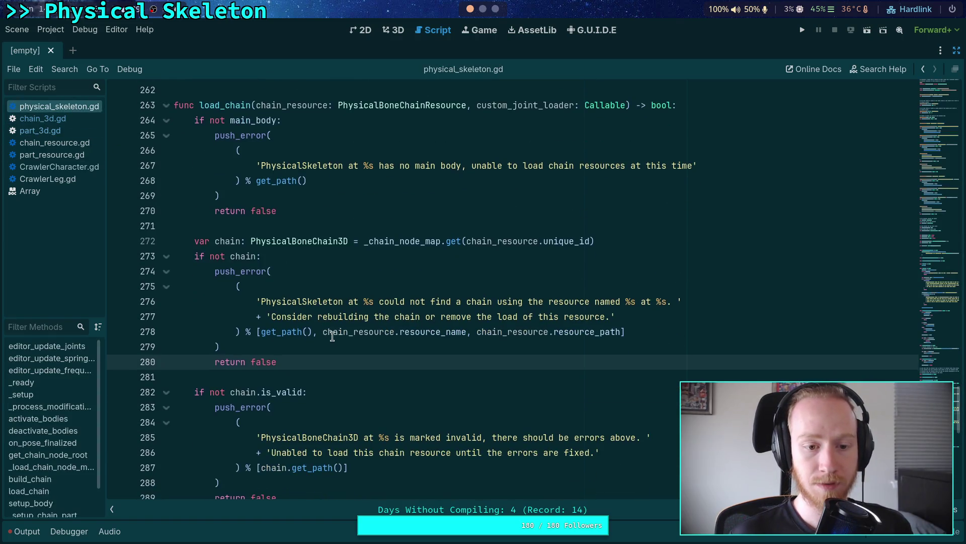
Add 'parent_body = part' below the failed-load check in chain_3d.gd's load_chain
scroll(342, 335, down, 4)
scroll(322, 342, up, 3)
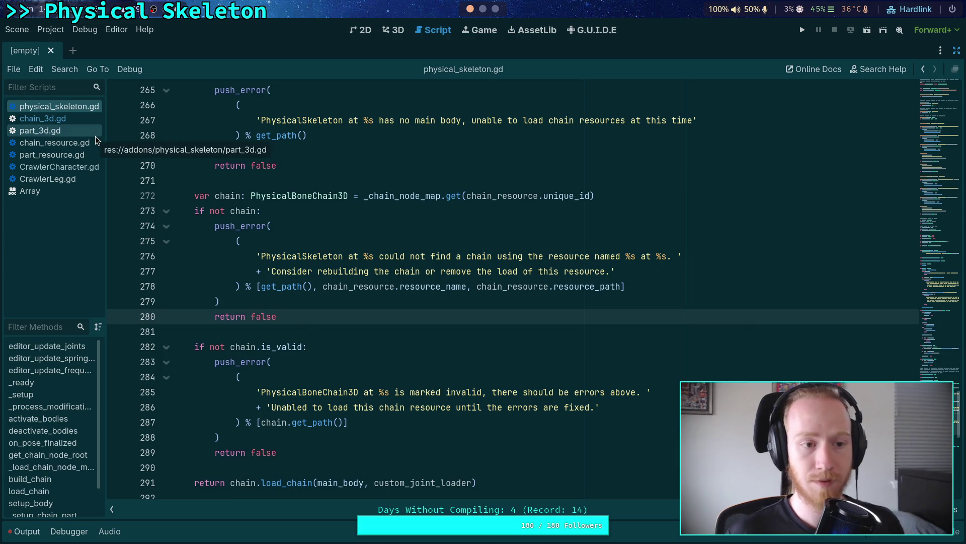
click(80, 122)
key(Up)
key(Up)
key(Up)
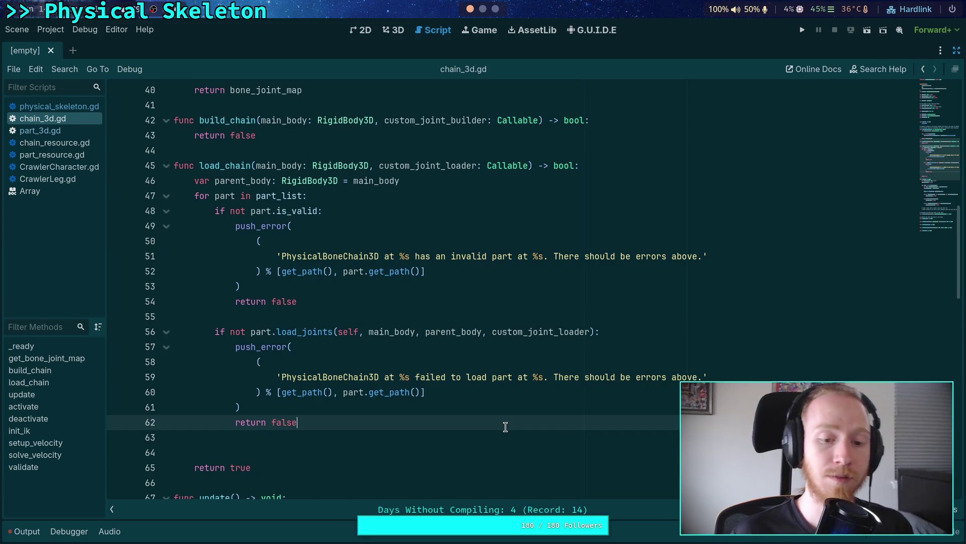
key(Down)
key(Return)
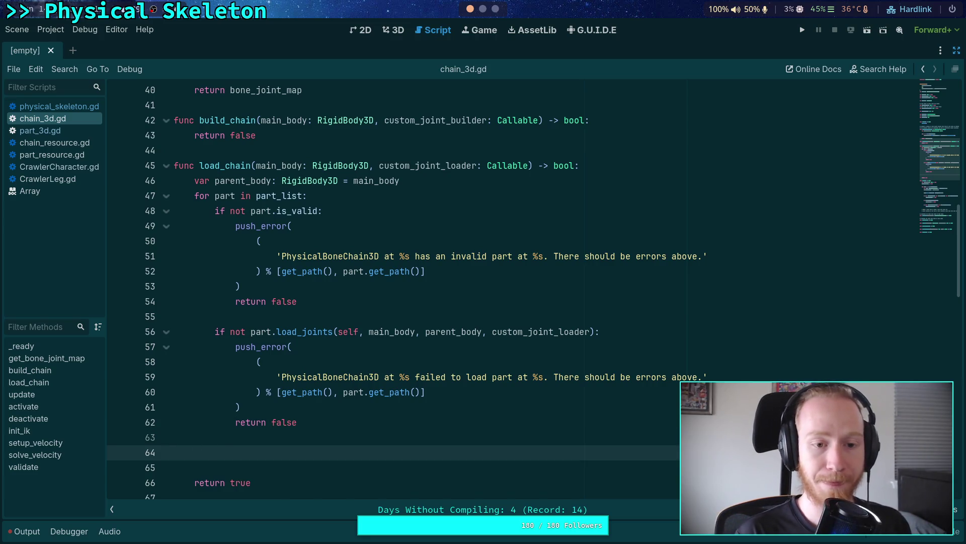
text(parent_body =)
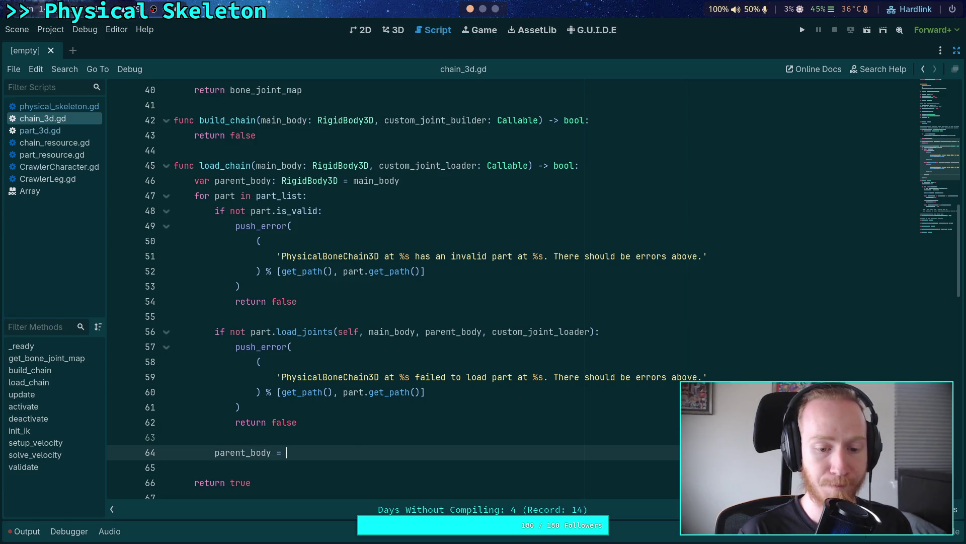
key(ctrl+space)
text(part)
key(Return)
key(Down)
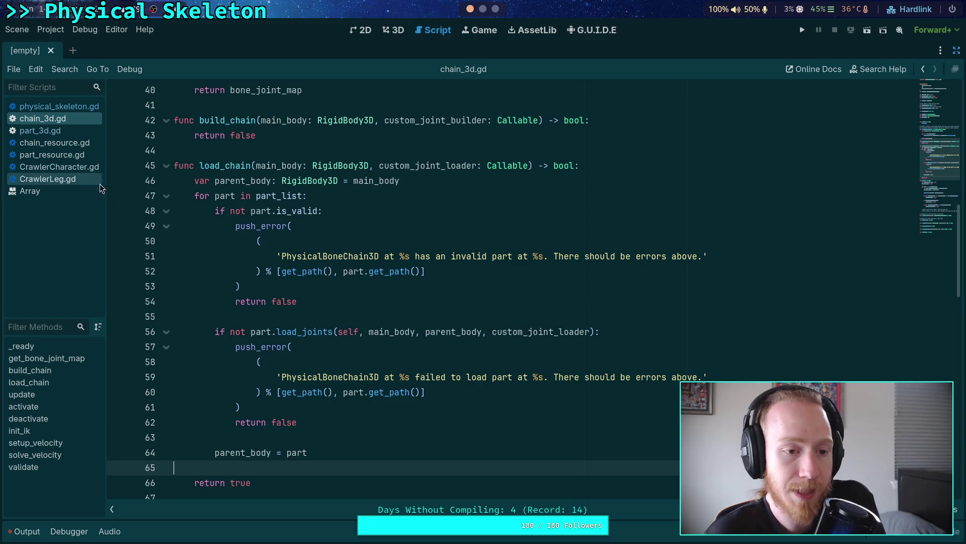
click(76, 128)
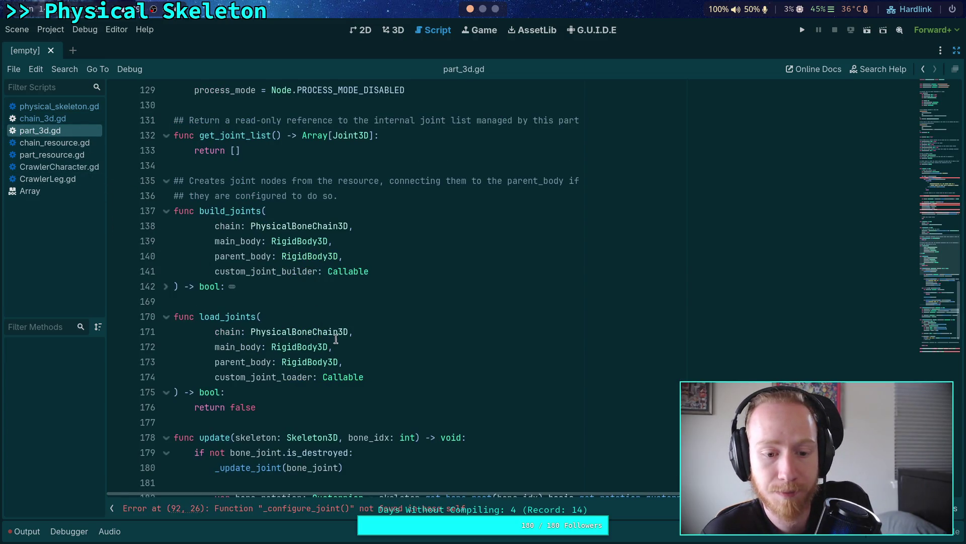
Review build_joints, the PhysicalBoneChain3D lookup on line 272, and _setup_chain_part in physical_skeleton.gd
click(168, 287)
click(167, 287)
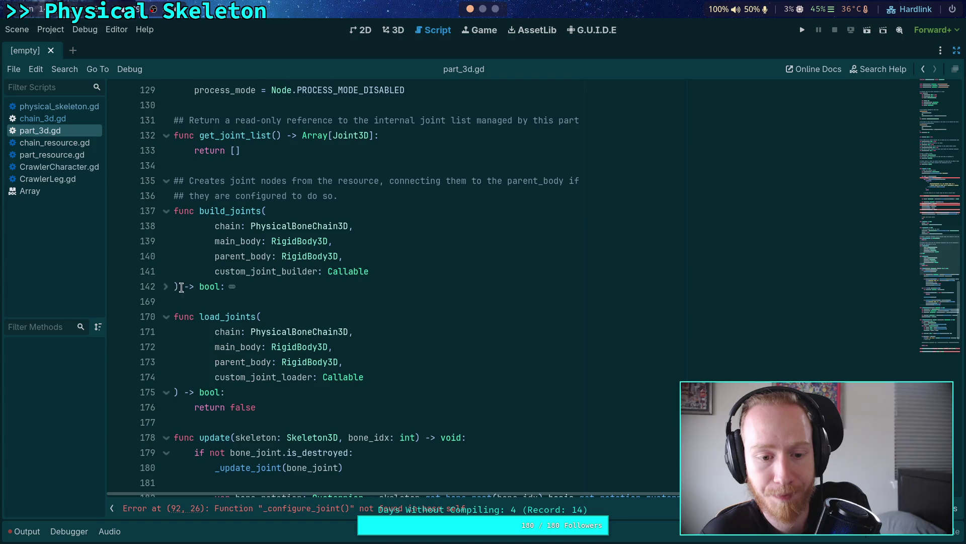
click(44, 118)
scroll(244, 259, up, 1)
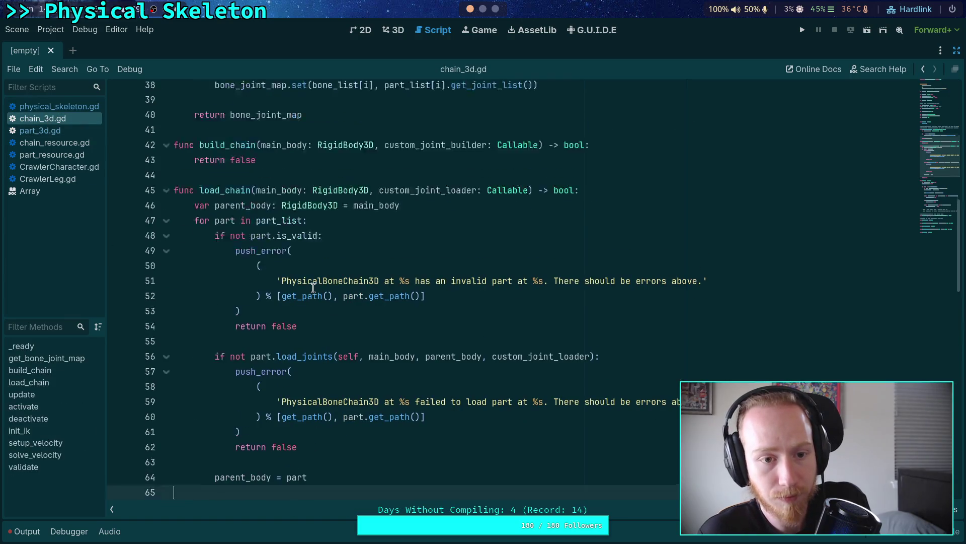
scroll(245, 259, down, 2)
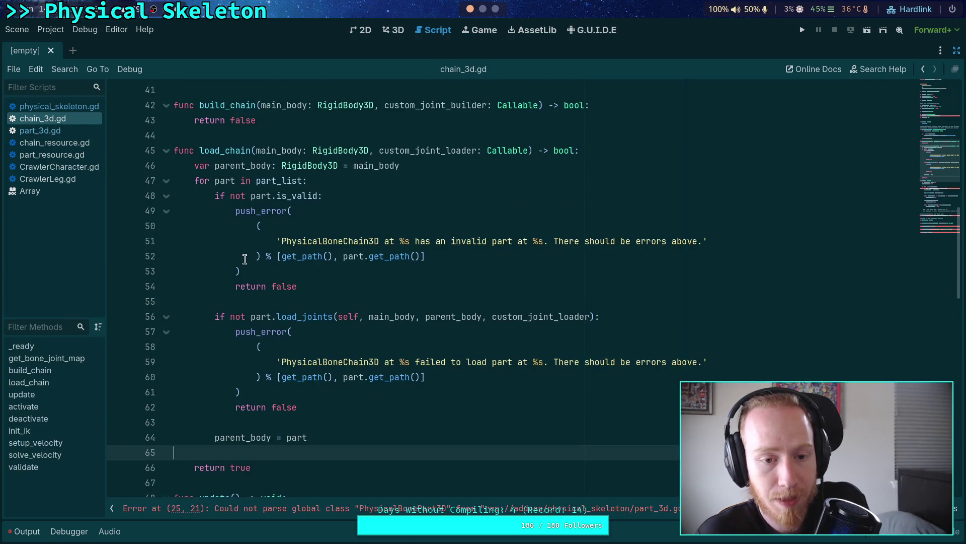
click(74, 110)
click(74, 121)
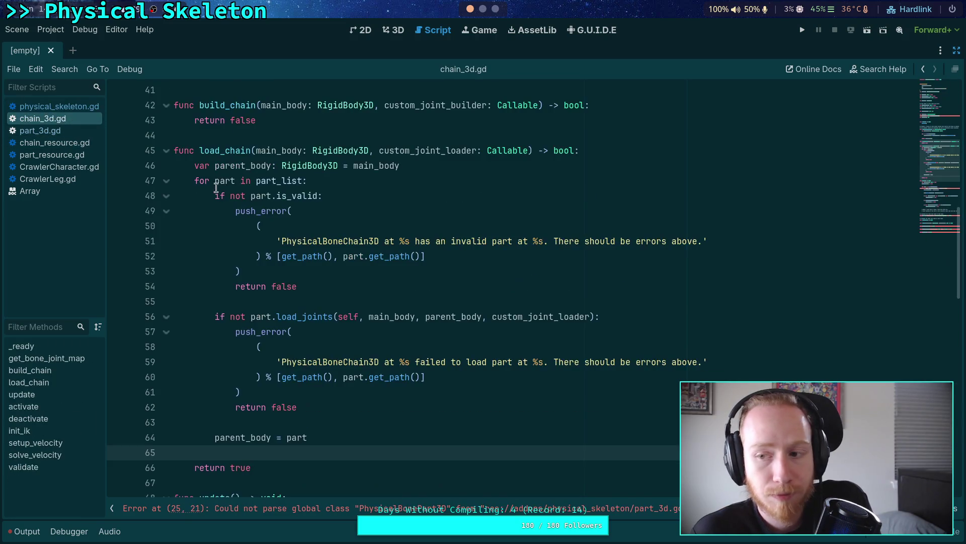
click(75, 107)
click(316, 194)
double_click(317, 196)
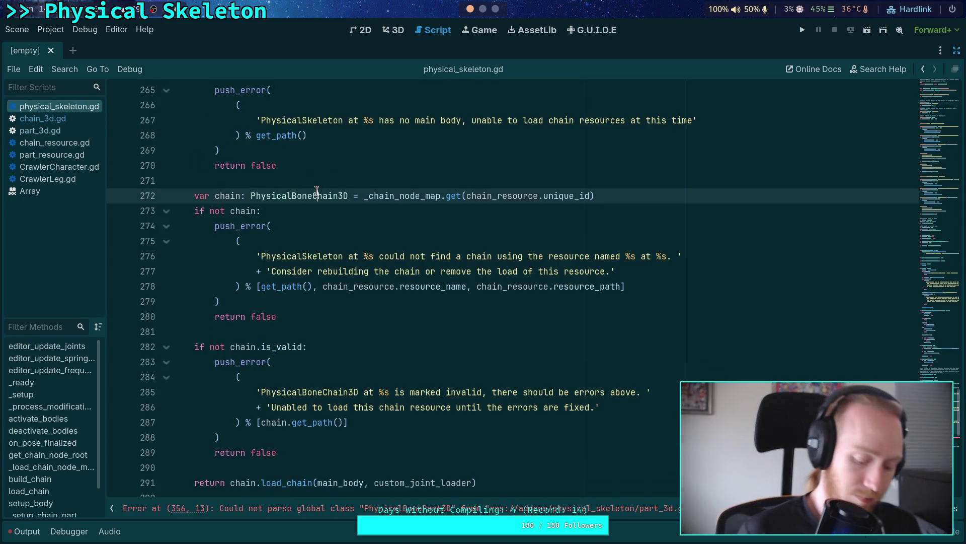
click(317, 195)
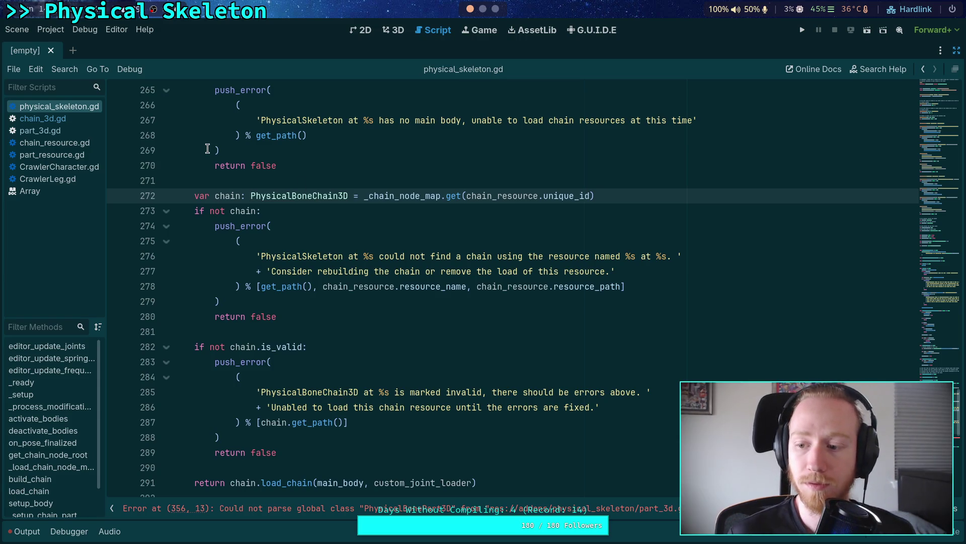
scroll(151, 282, down, 6)
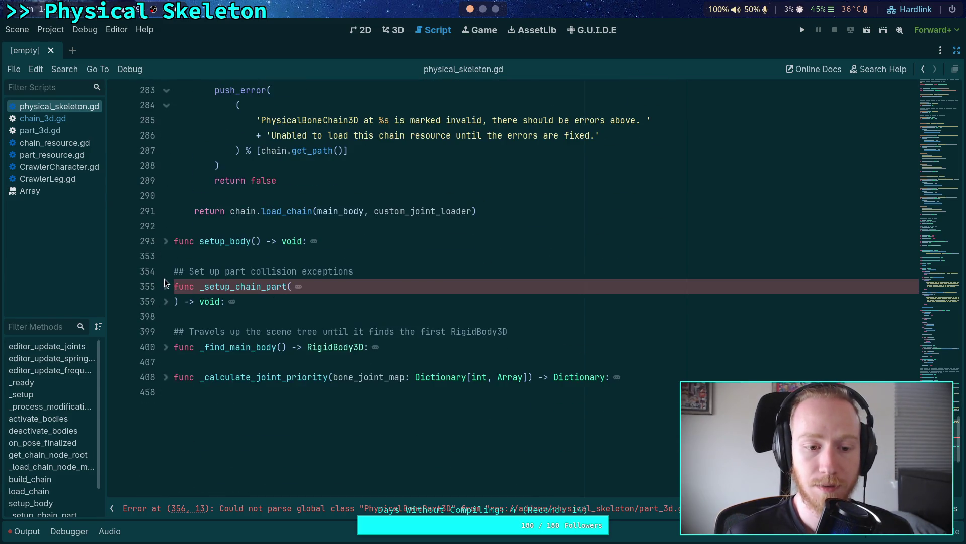
click(165, 285)
click(165, 285)
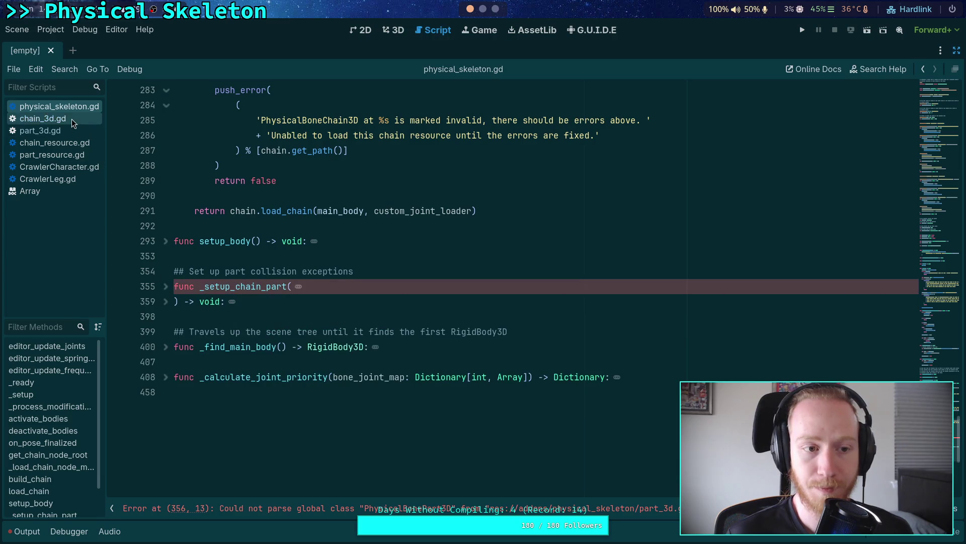
Browse chain_3d.gd, then inspect part_3d.gd's load_joints stub and its return false
click(72, 119)
scroll(266, 332, down, 1)
scroll(271, 331, up, 6)
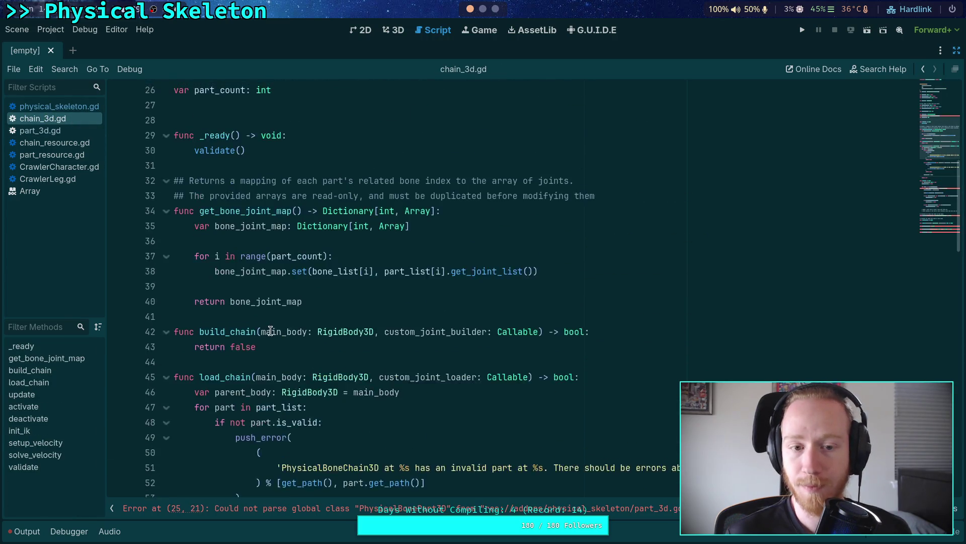
scroll(271, 331, down, 10)
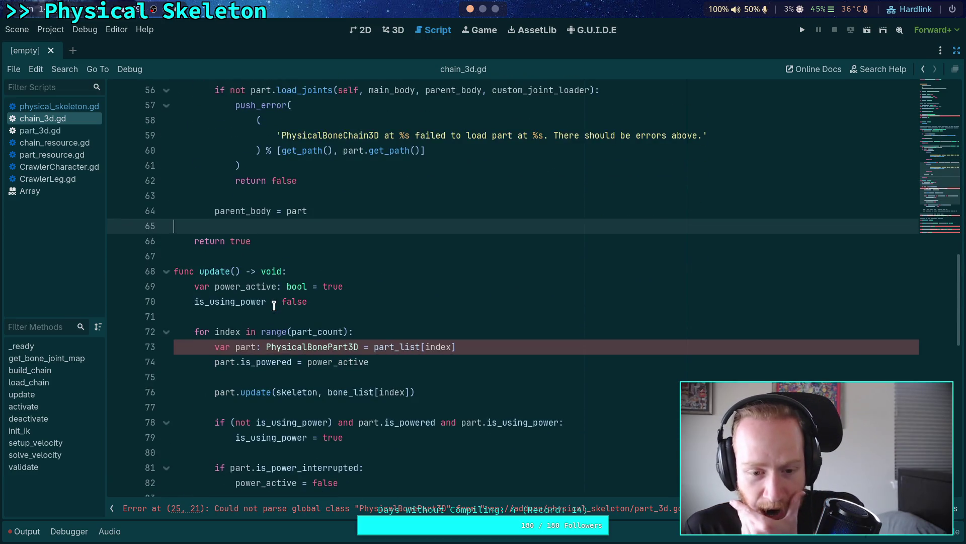
scroll(274, 306, down, 6)
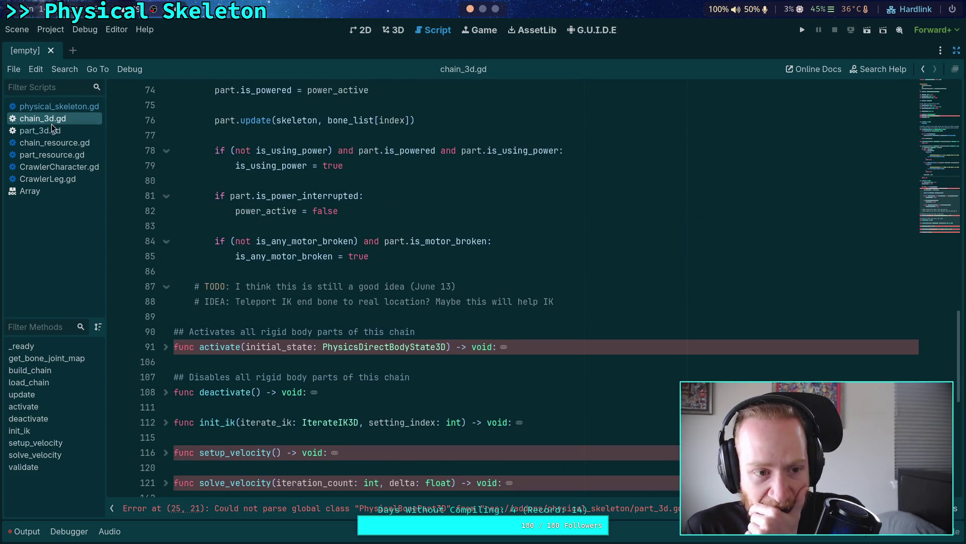
click(51, 126)
scroll(370, 298, down, 4)
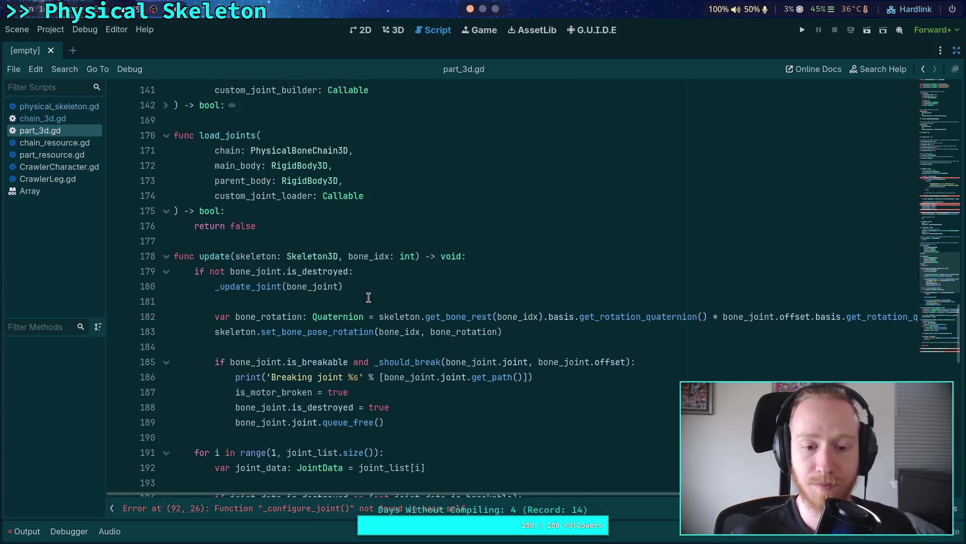
scroll(369, 296, up, 2)
scroll(373, 291, up, 5)
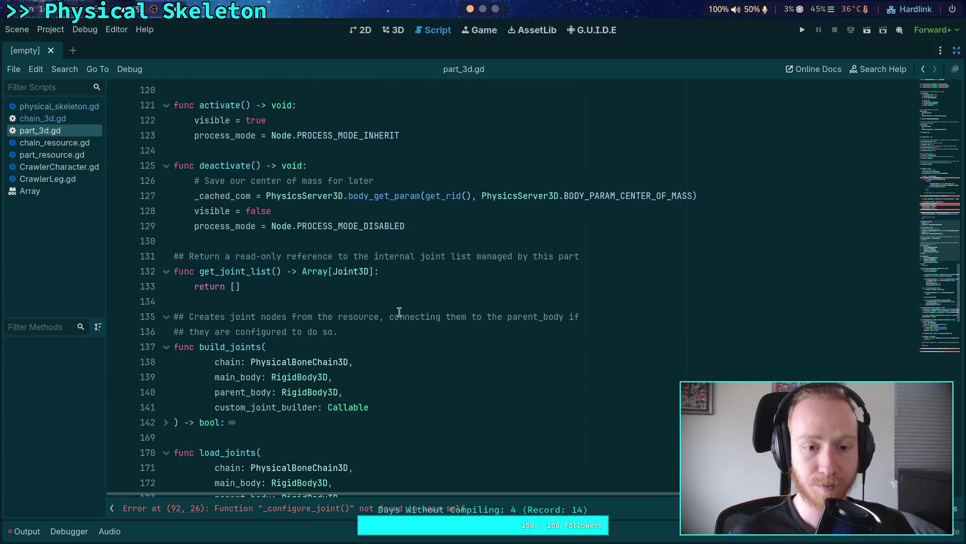
scroll(400, 311, down, 3)
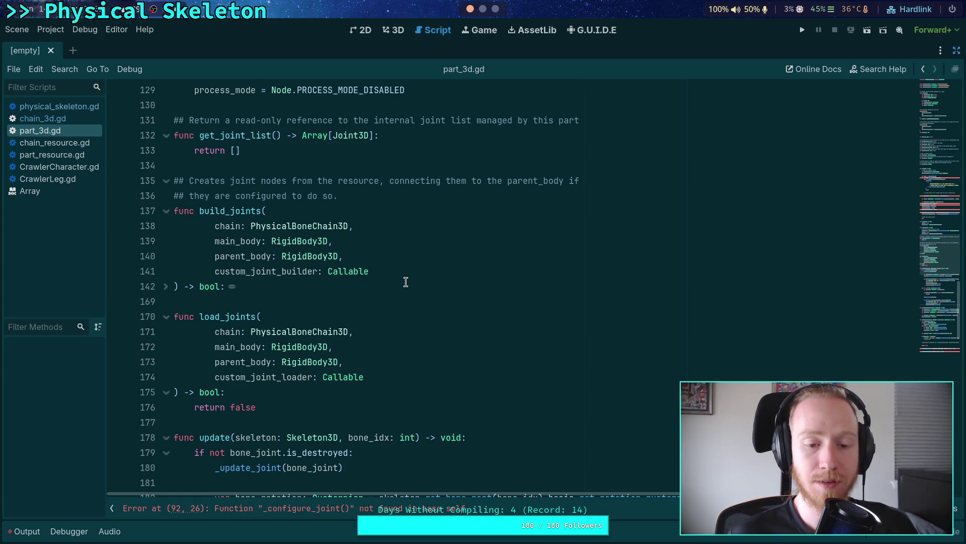
drag(258, 407, 195, 409)
scroll(352, 348, up, 5)
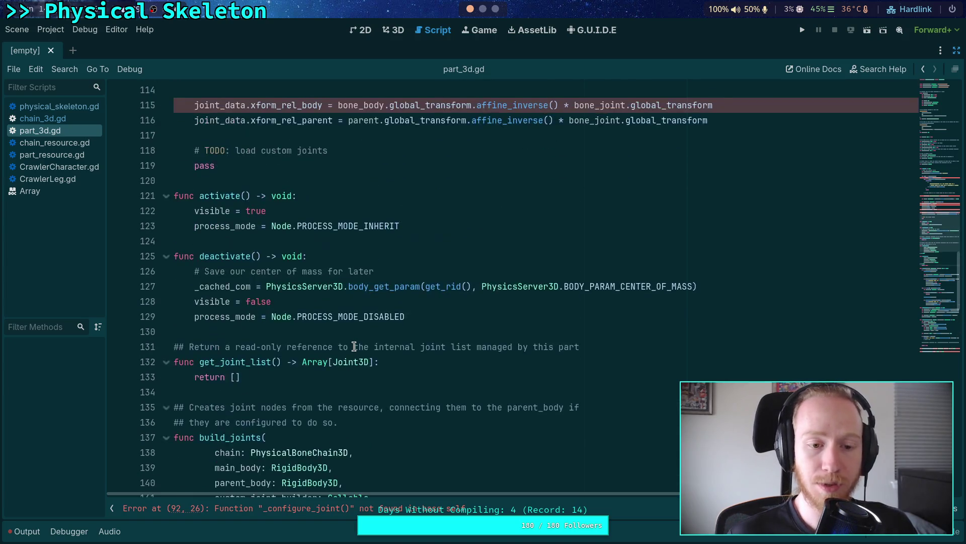
scroll(354, 346, down, 3)
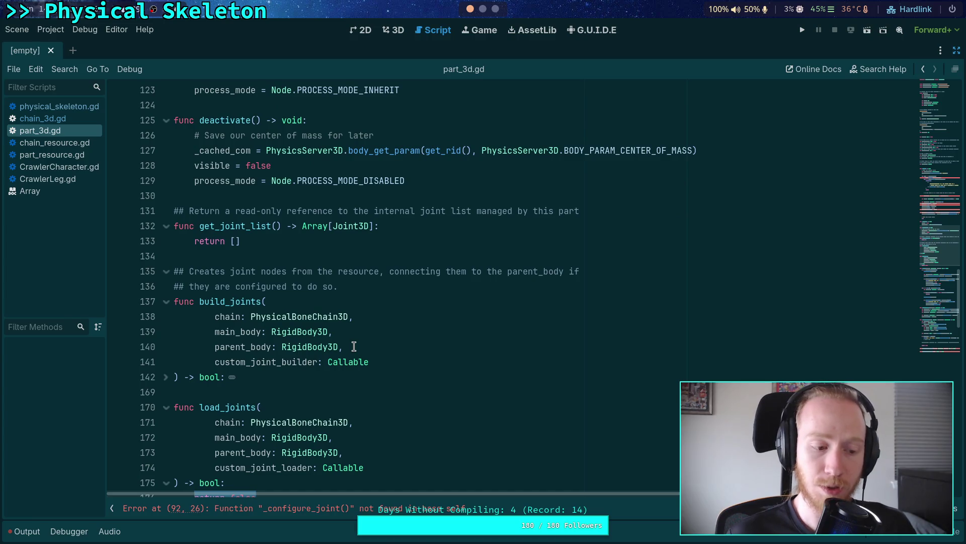
scroll(354, 347, up, 10)
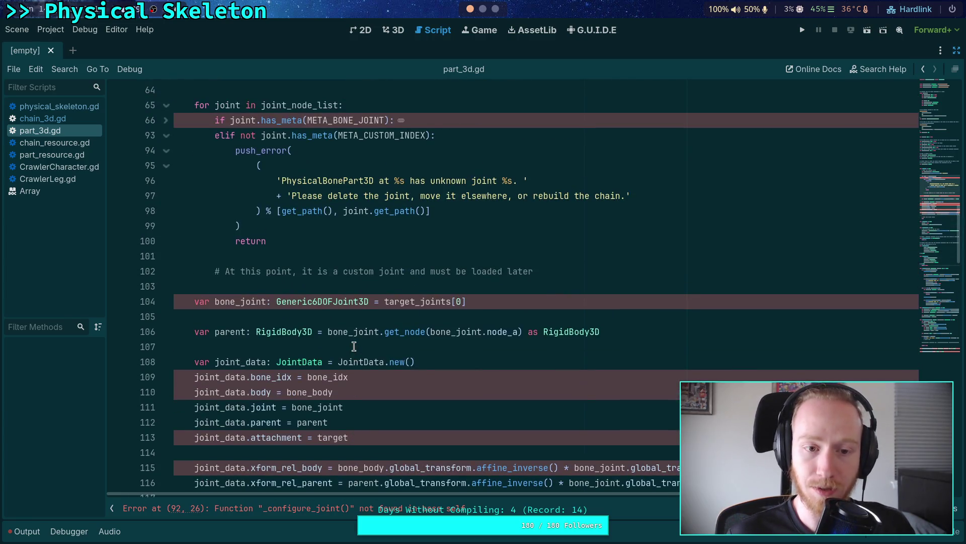
scroll(354, 346, up, 3)
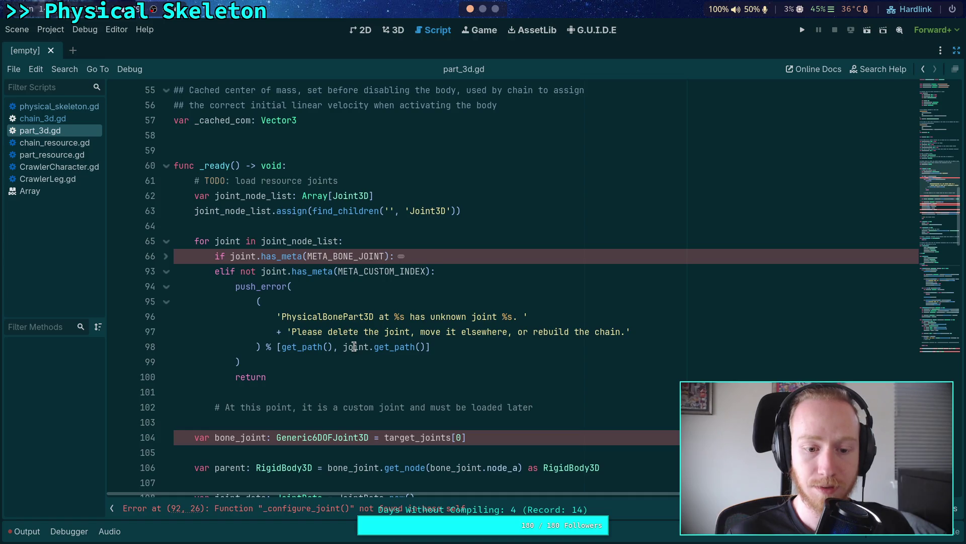
scroll(354, 346, down, 5)
scroll(354, 346, up, 5)
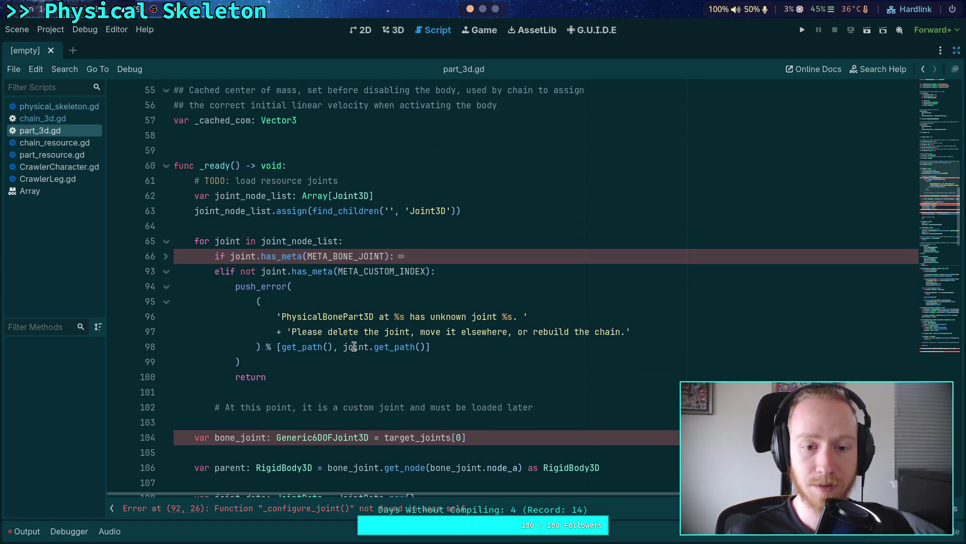
Compare chain_3d.gd's validate() function with part_3d.gd's _ready function
click(339, 169)
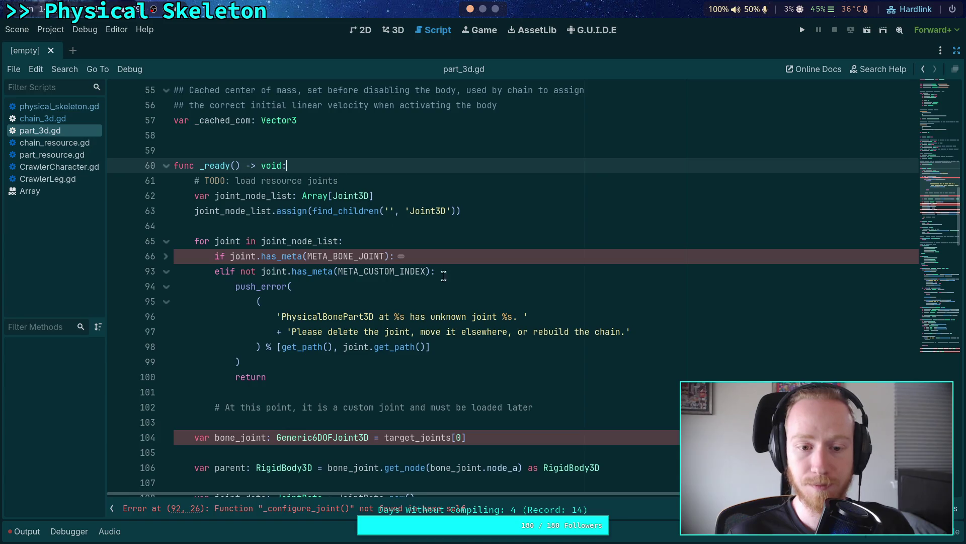
click(64, 119)
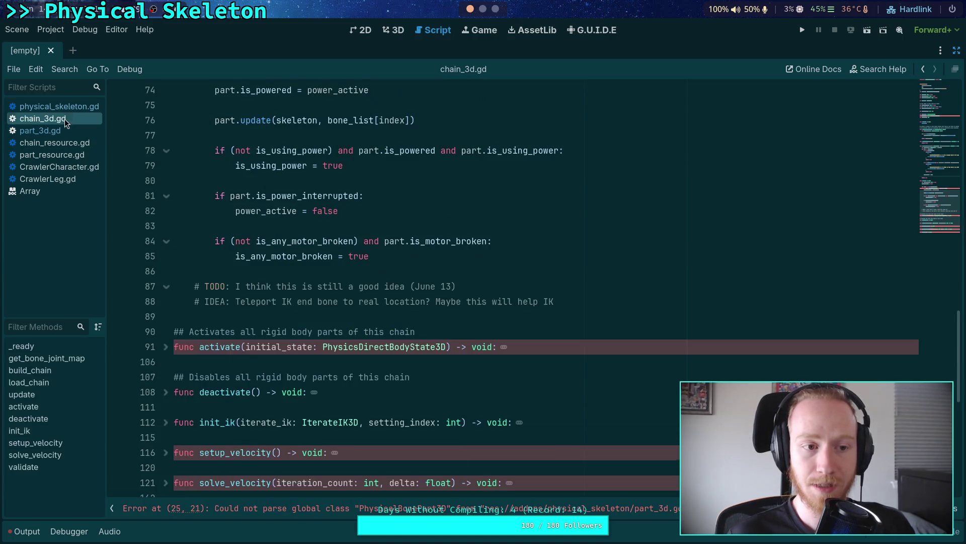
scroll(238, 323, down, 5)
click(170, 198)
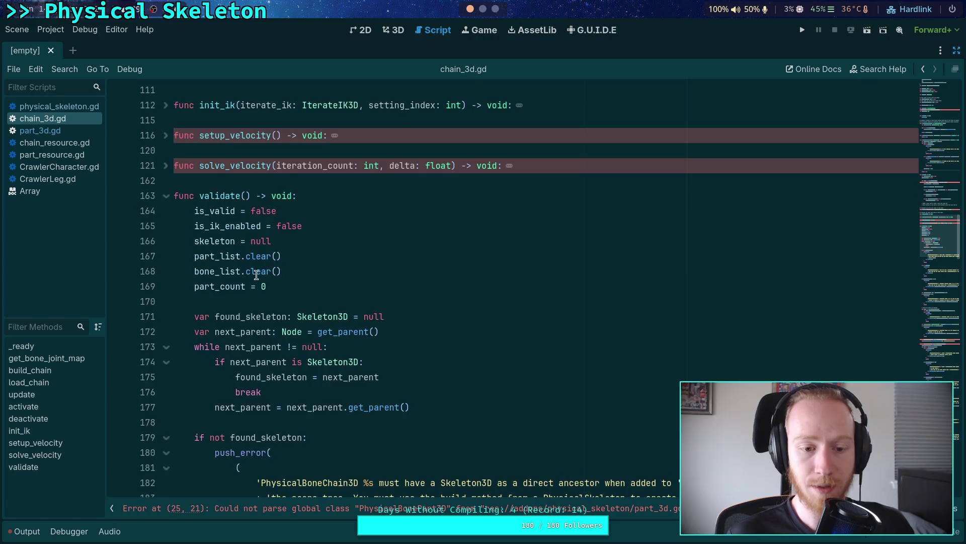
scroll(300, 294, down, 10)
scroll(300, 295, down, 12)
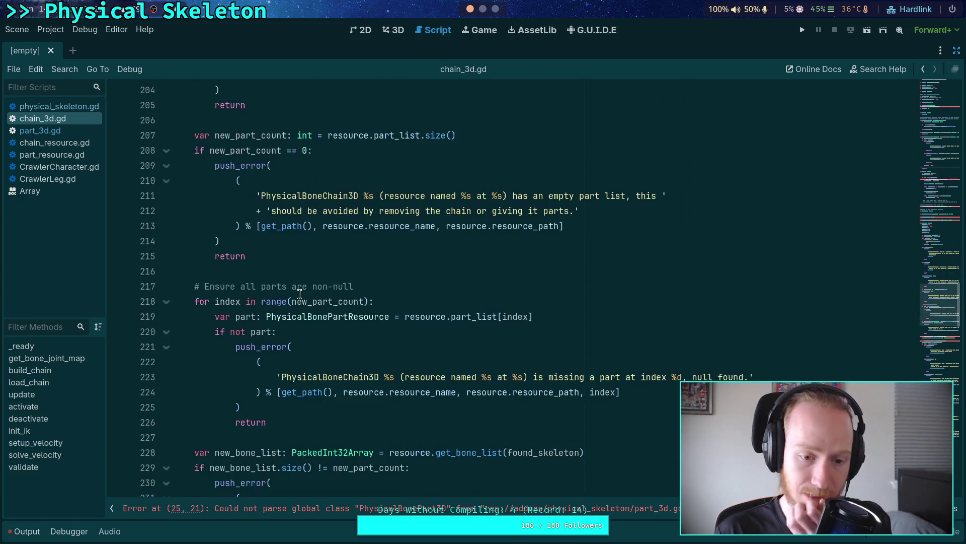
scroll(395, 409, down, 20)
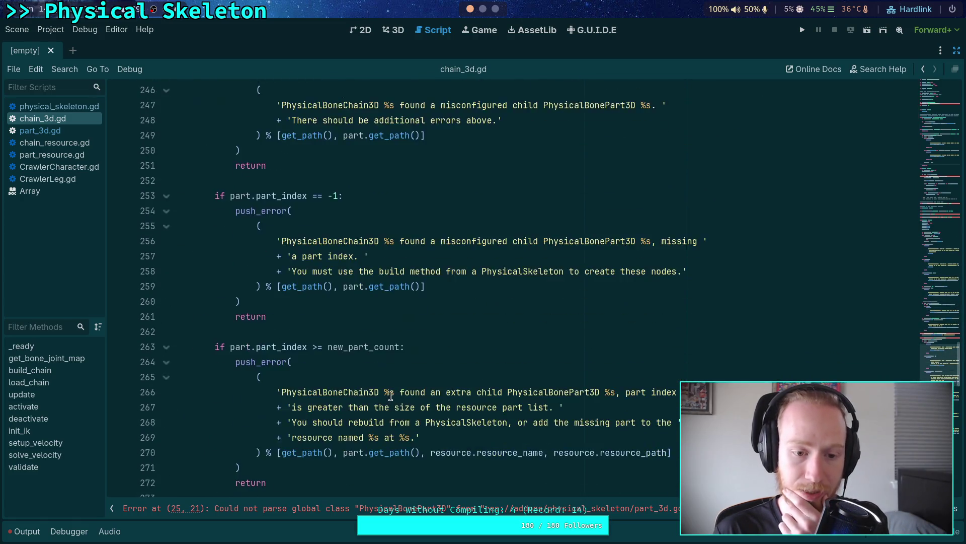
scroll(390, 382, down, 5)
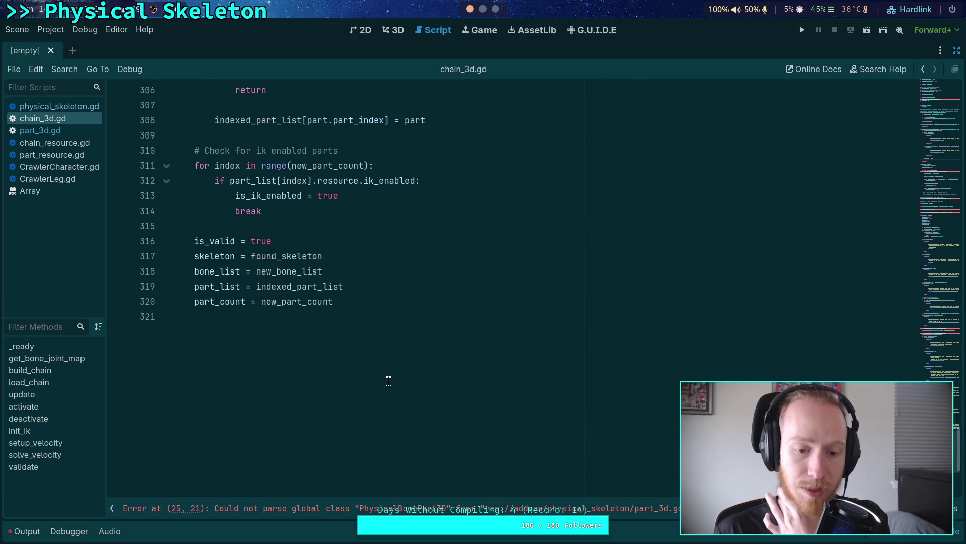
click(72, 132)
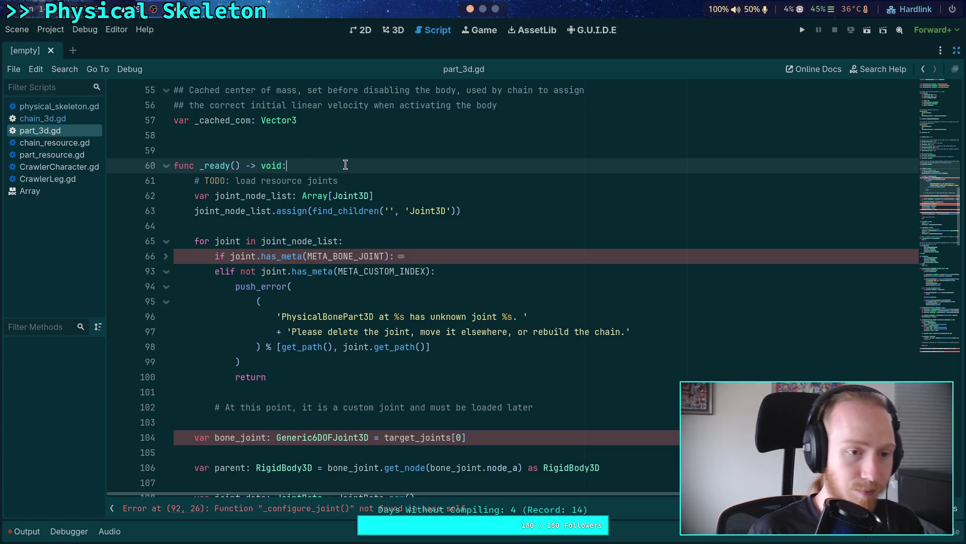
click(77, 120)
scroll(299, 281, up, 4)
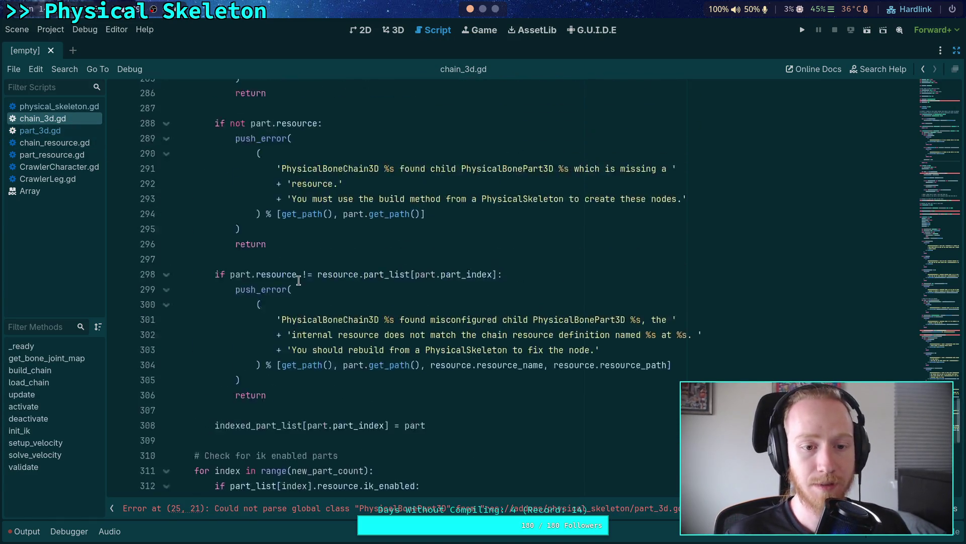
scroll(298, 281, up, 20)
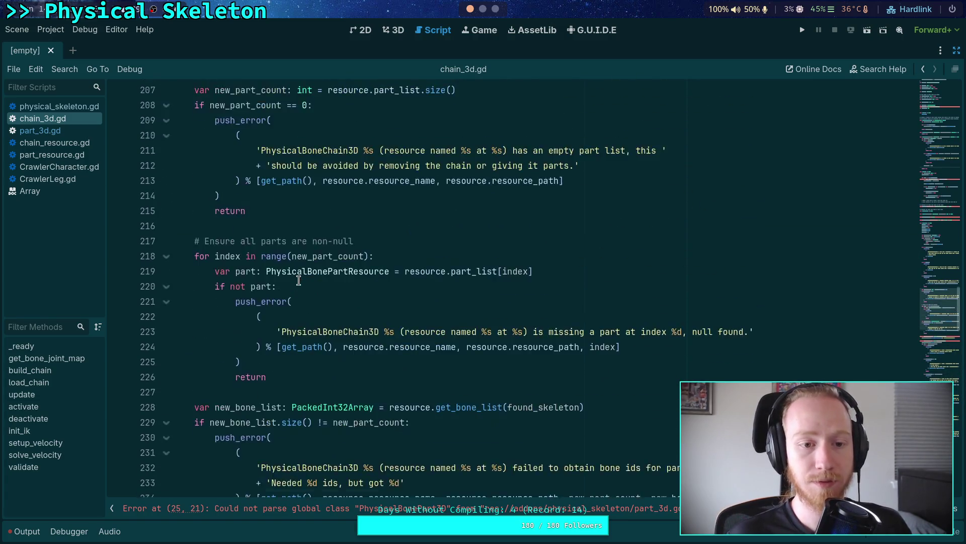
scroll(299, 281, up, 15)
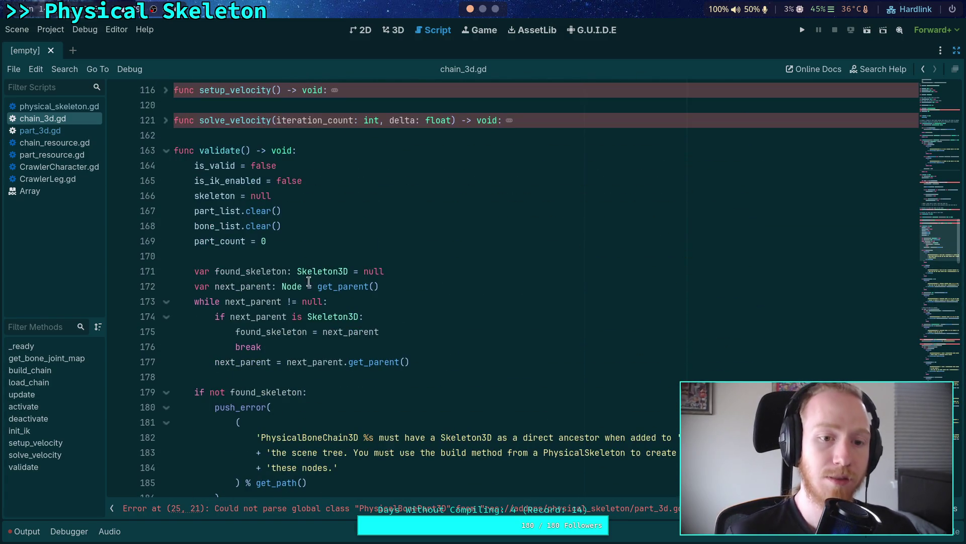
click(73, 131)
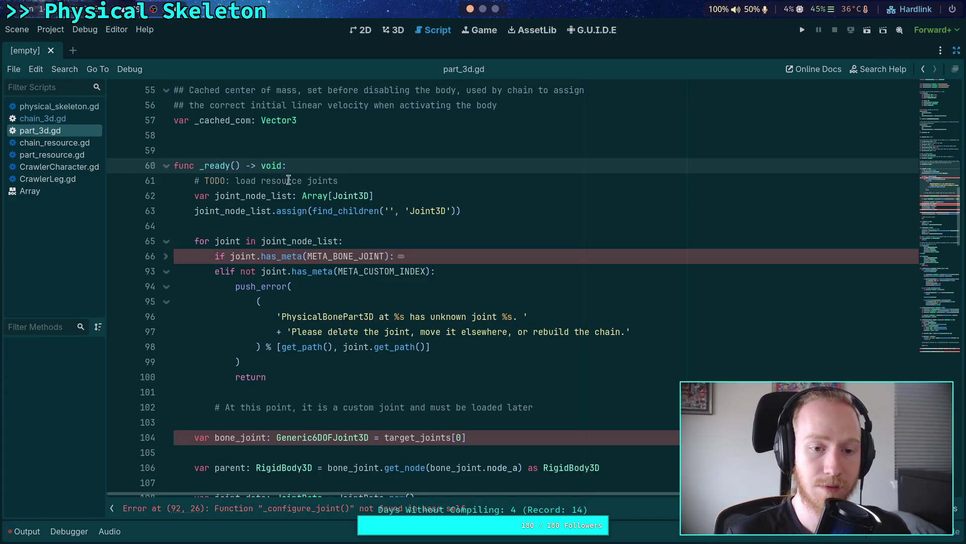
Make _ready call validate() and remove its old joint-loading code
key(Return)
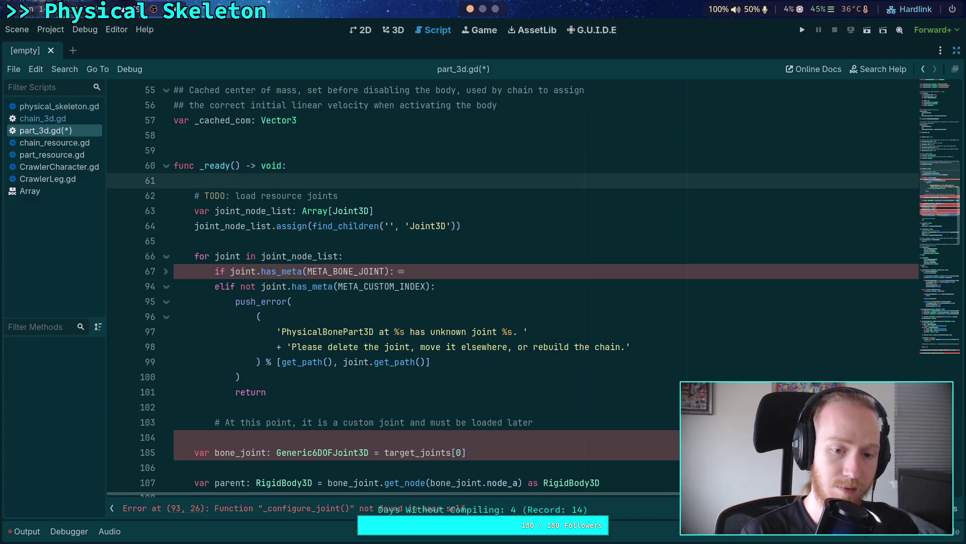
text(validate())
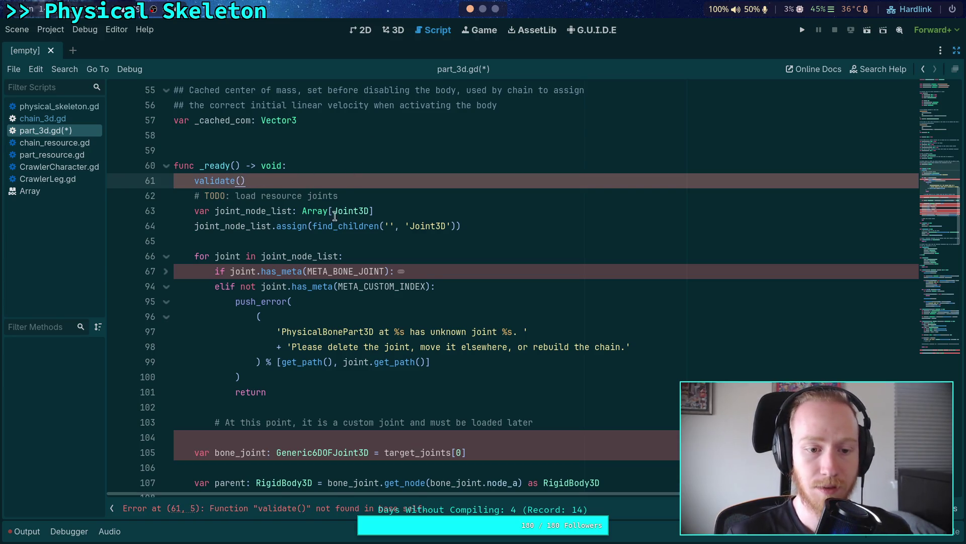
scroll(200, 194, down, 5)
scroll(201, 195, up, 6)
click(194, 240)
drag(194, 241, 295, 403)
key(Delete)
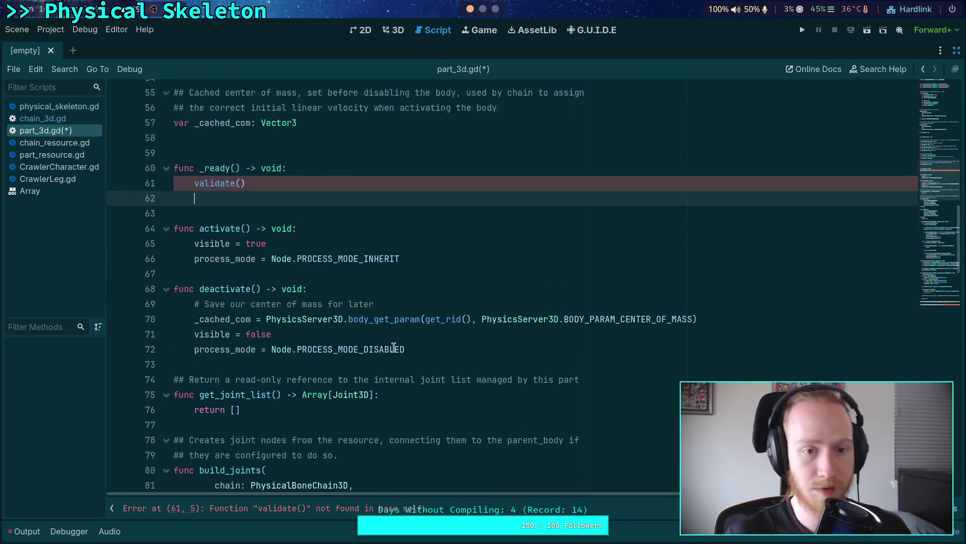
scroll(392, 345, up, 3)
scroll(415, 348, down, 5)
scroll(415, 348, down, 20)
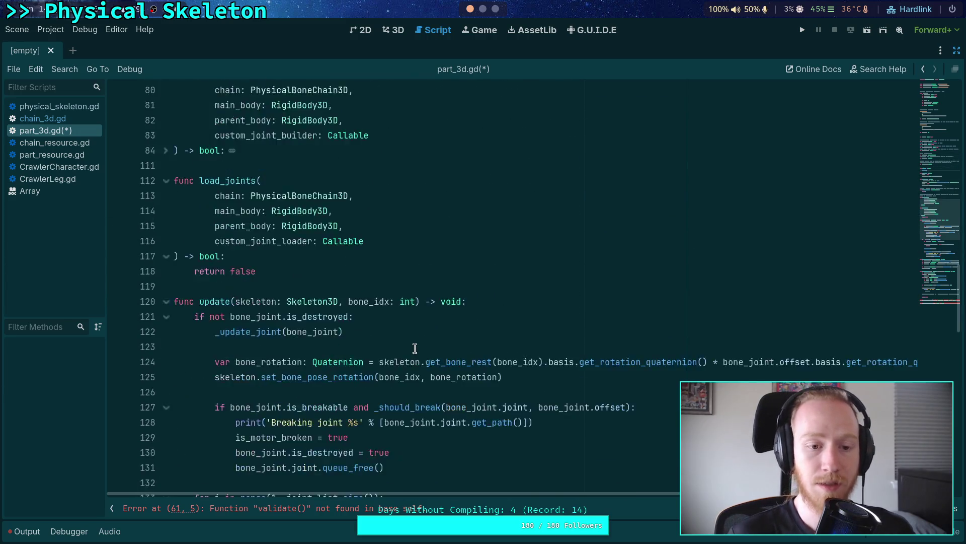
Append a validate() function at the end of part_3d.gd containing the joint-collection code
click(461, 370)
key(Return)
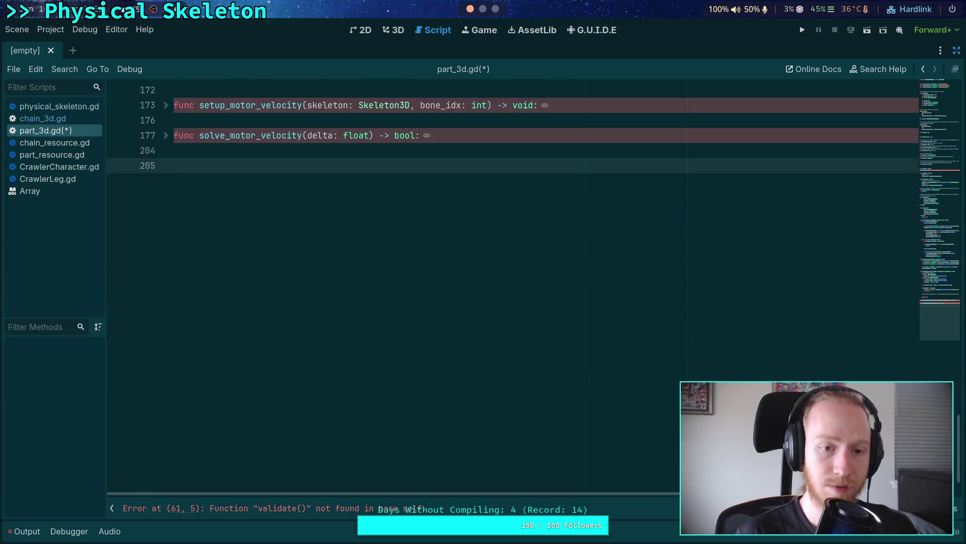
text(func validate() )
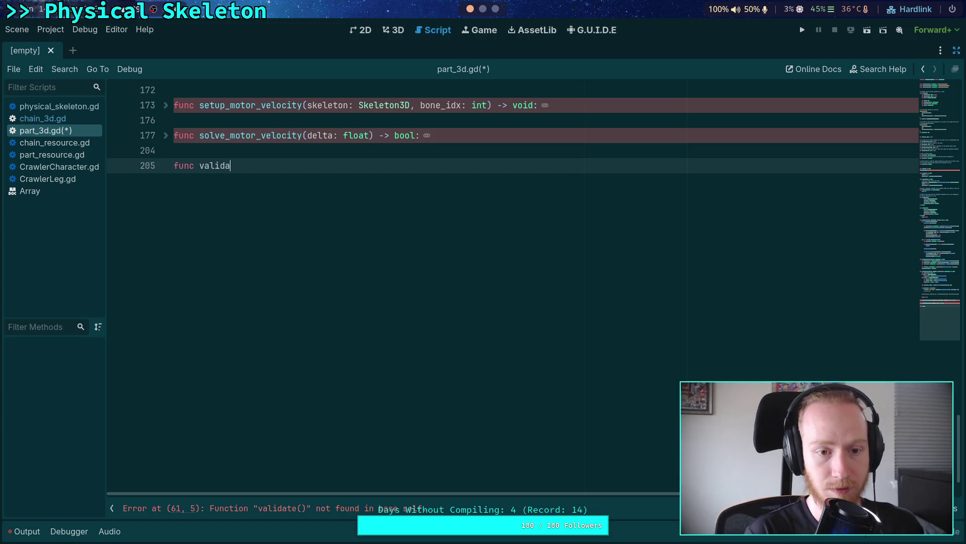
text(bool:)
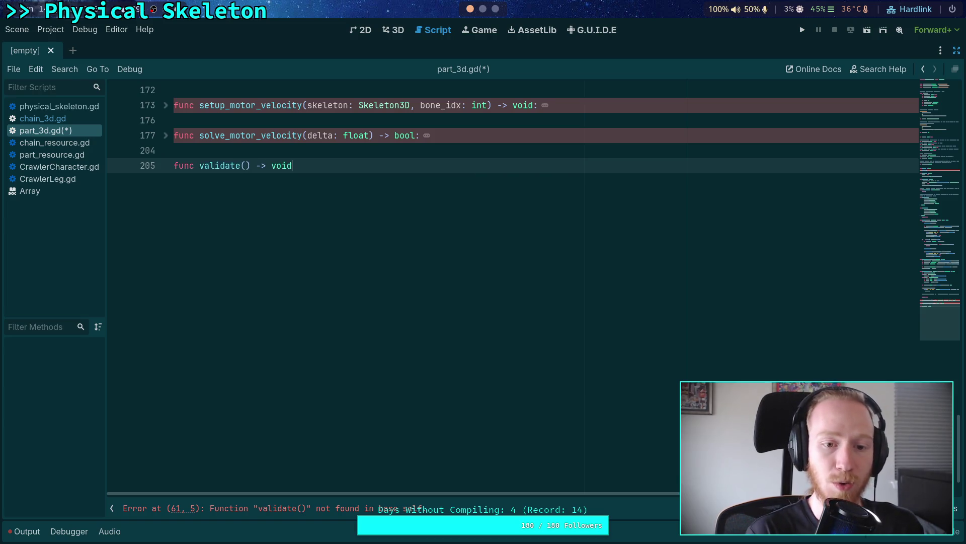
key(Return)
key(ctrl+v)
scroll(375, 372, up, 15)
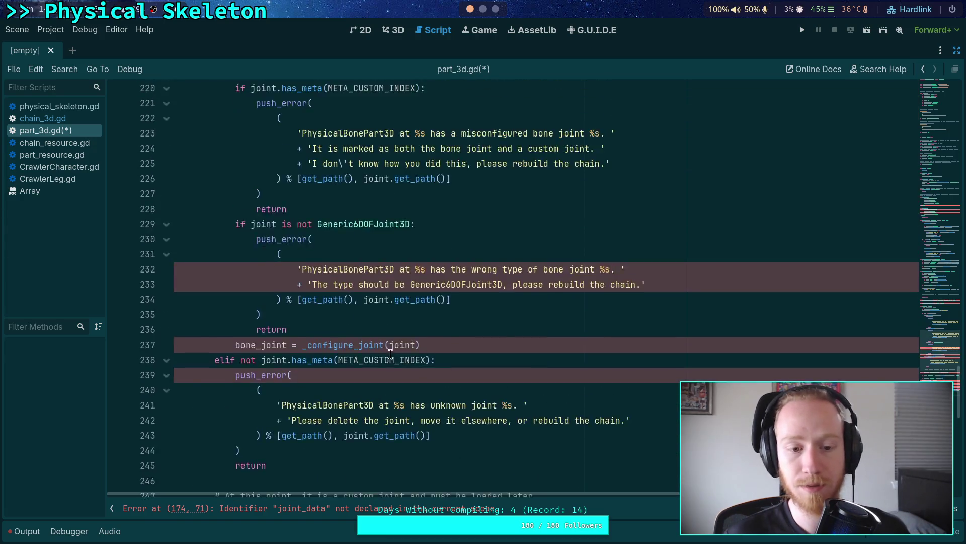
scroll(375, 371, down, 9)
scroll(376, 372, down, 10)
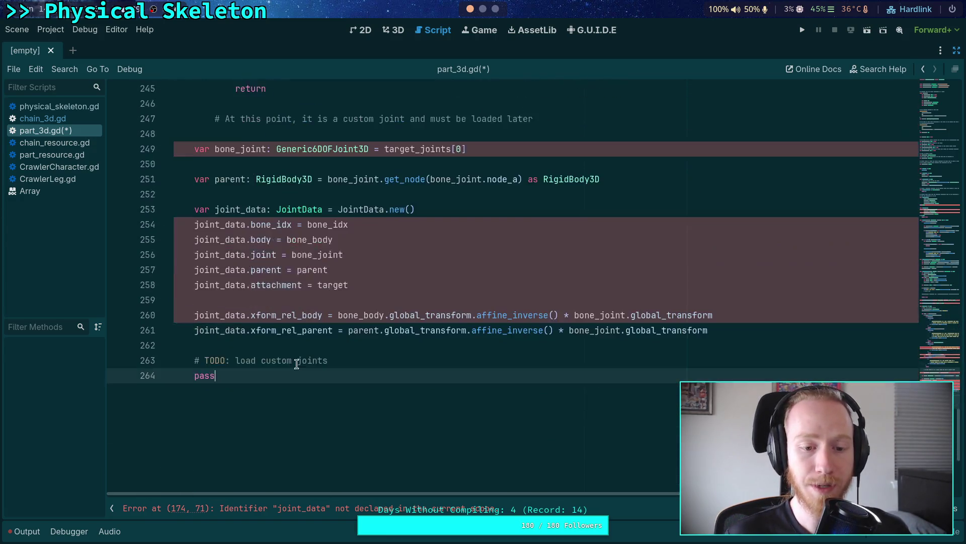
Delete the leftover pass and add blank lines after the TODO and above the bone_joint code
double_click(211, 345)
key(BackSpace)
key(BackSpace)
key(BackSpace)
key(Return)
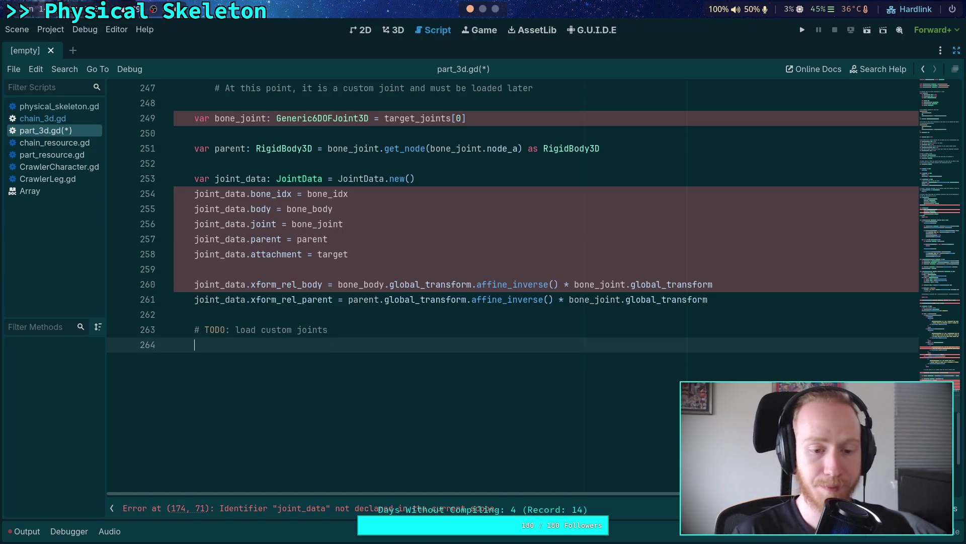
click(382, 328)
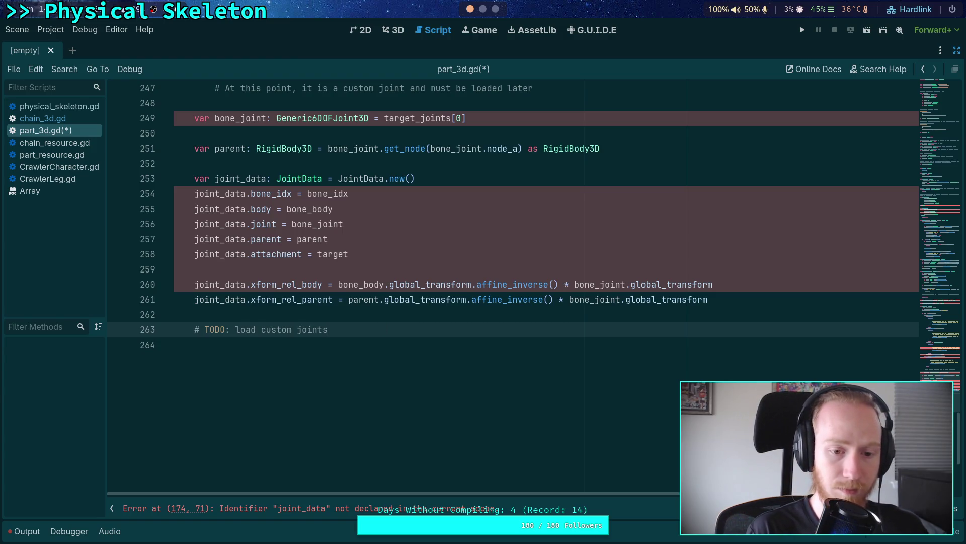
scroll(383, 282, up, 7)
scroll(401, 302, up, 10)
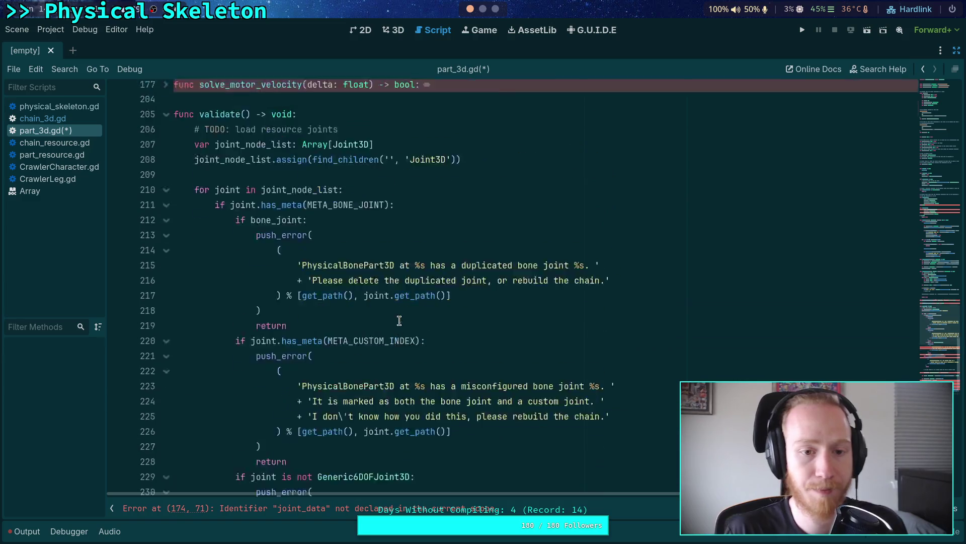
scroll(405, 287, down, 3)
scroll(406, 287, down, 4)
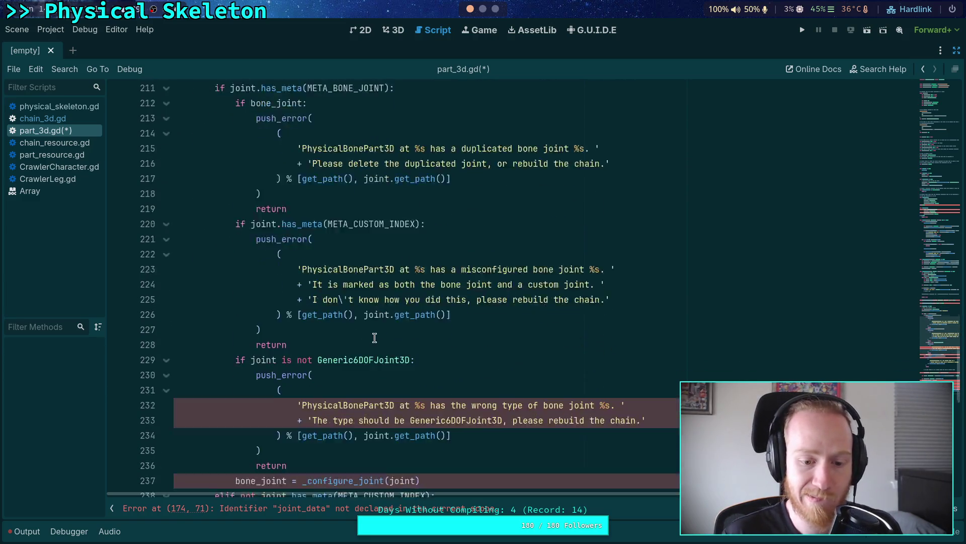
scroll(385, 368, down, 8)
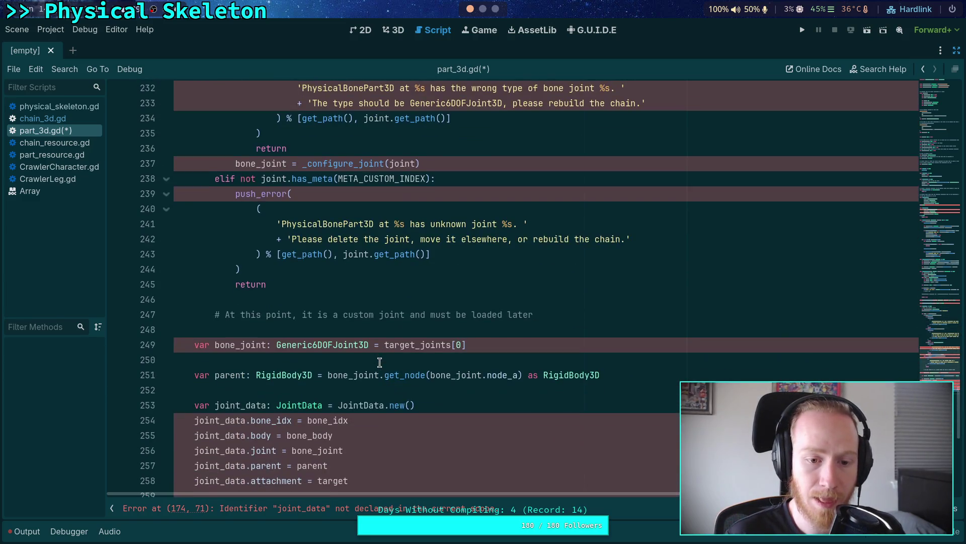
scroll(292, 249, up, 1)
click(319, 239)
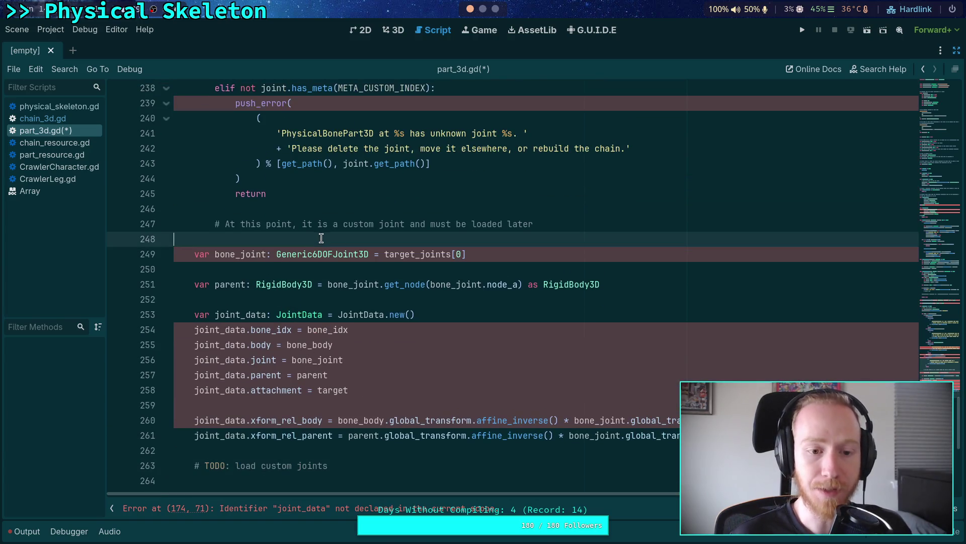
key(Return)
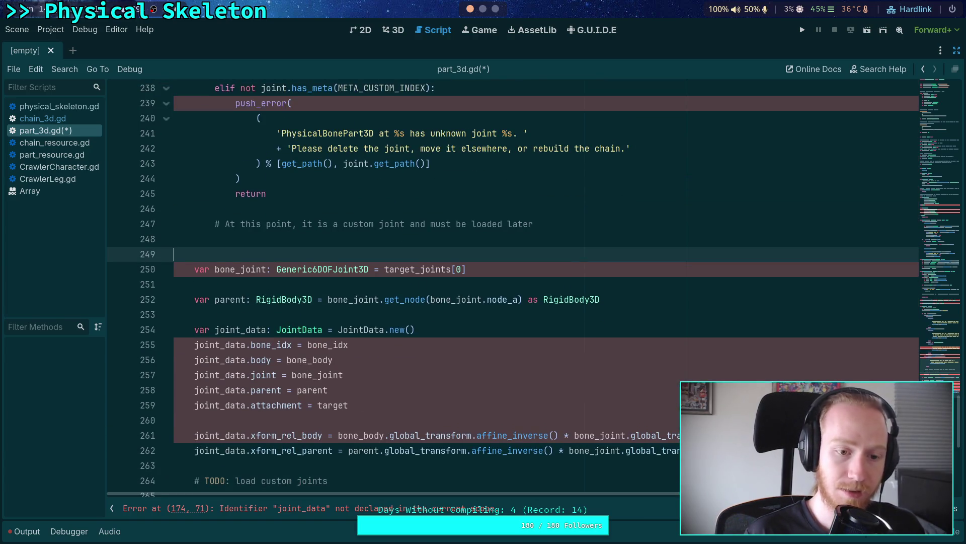
Start func _configure_joint(joint: Joint3D) above the bone-joint code, folding the three error-check if-blocks
text(func)
text(con)
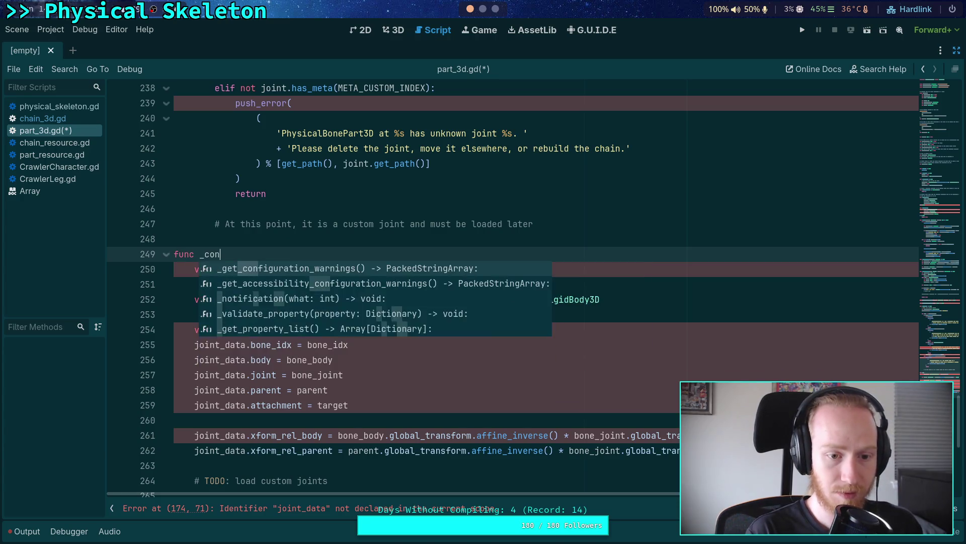
text(figure_joint)
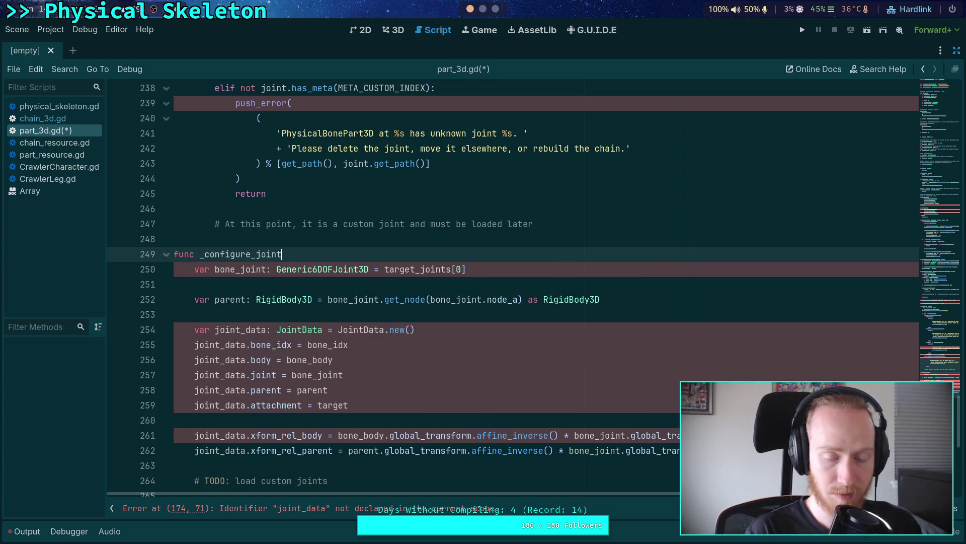
text(())
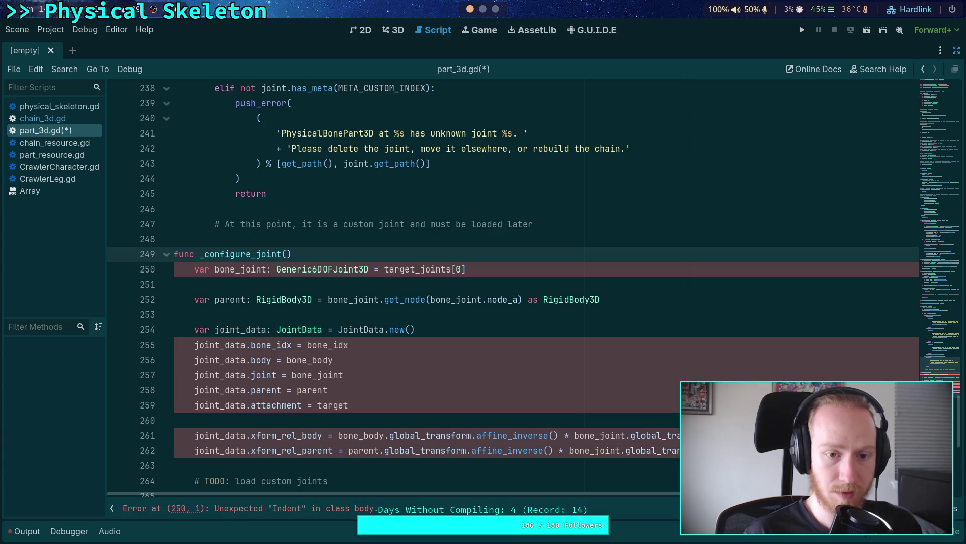
scroll(494, 287, up, 10)
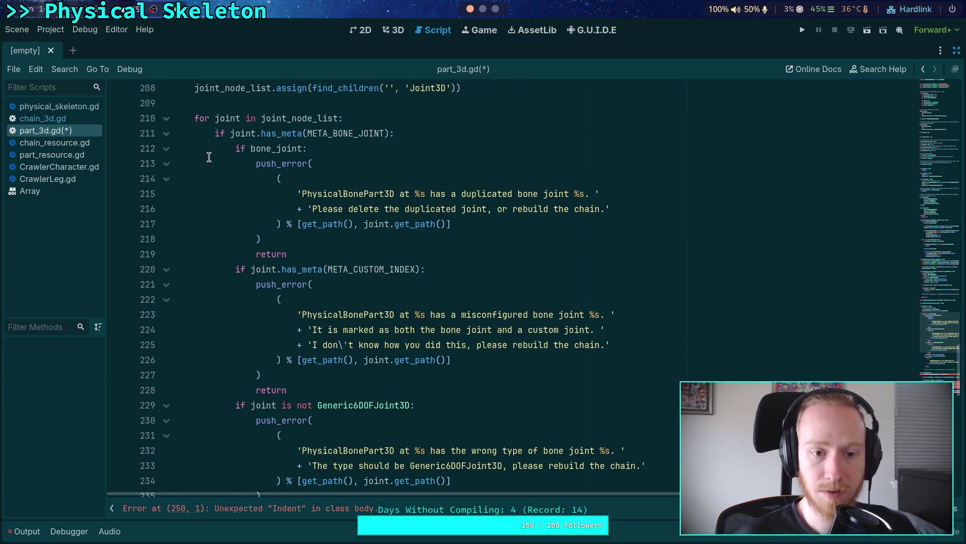
click(166, 148)
click(167, 164)
click(166, 178)
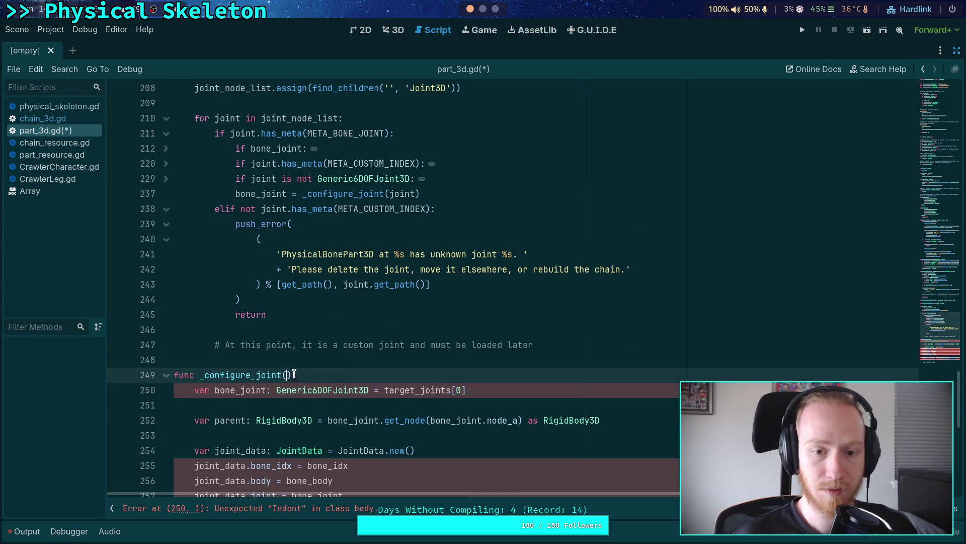
text(joint: J)
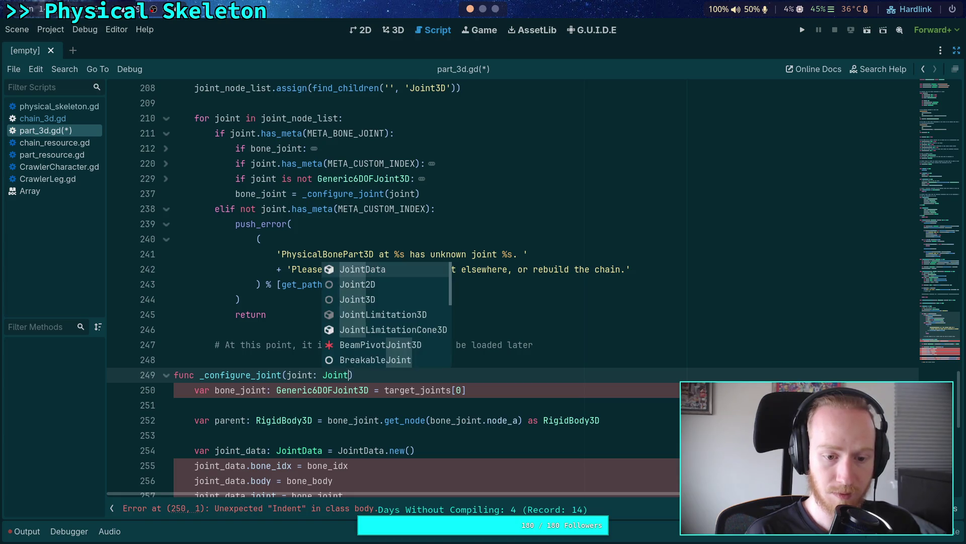
key(BackSpace)
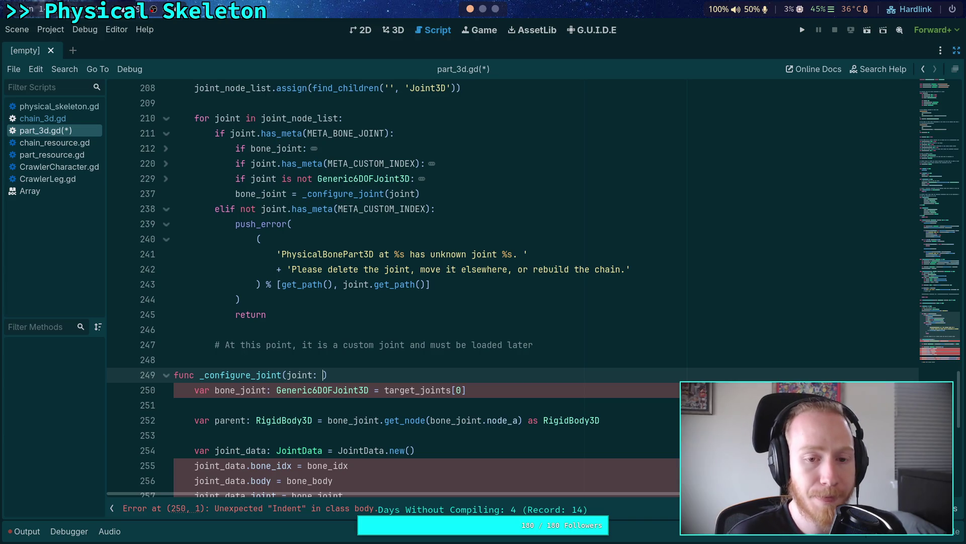
text(oint3D))
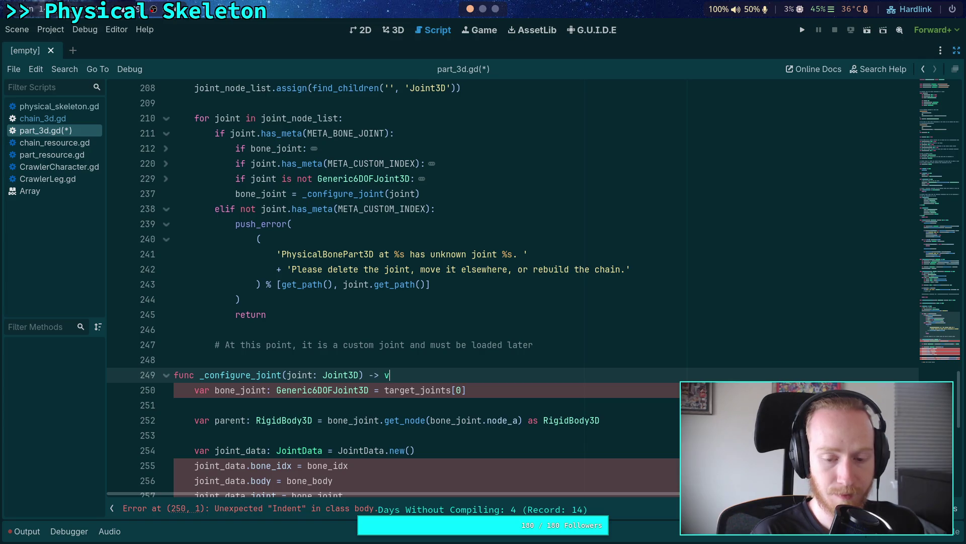
key(BackSpace)
Give _configure_joint a JointData return type and delete its bone_joint = target_joints[0] line
text(JointData:)
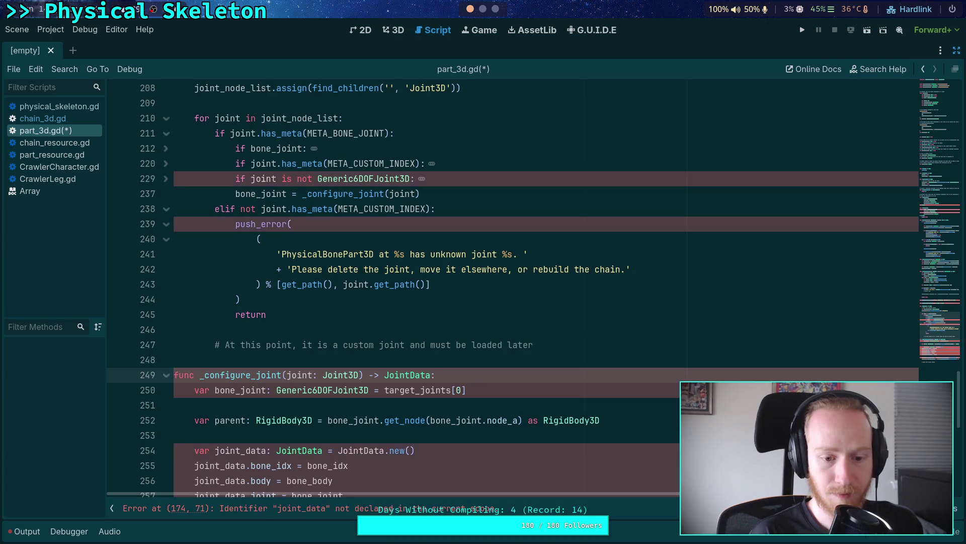
scroll(502, 285, down, 2)
drag(498, 300, 503, 285)
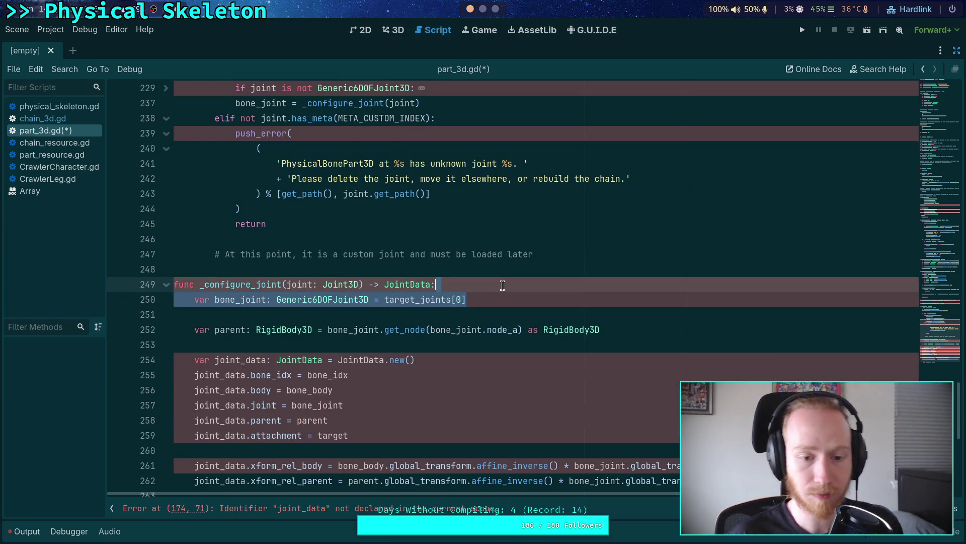
key(BackSpace)
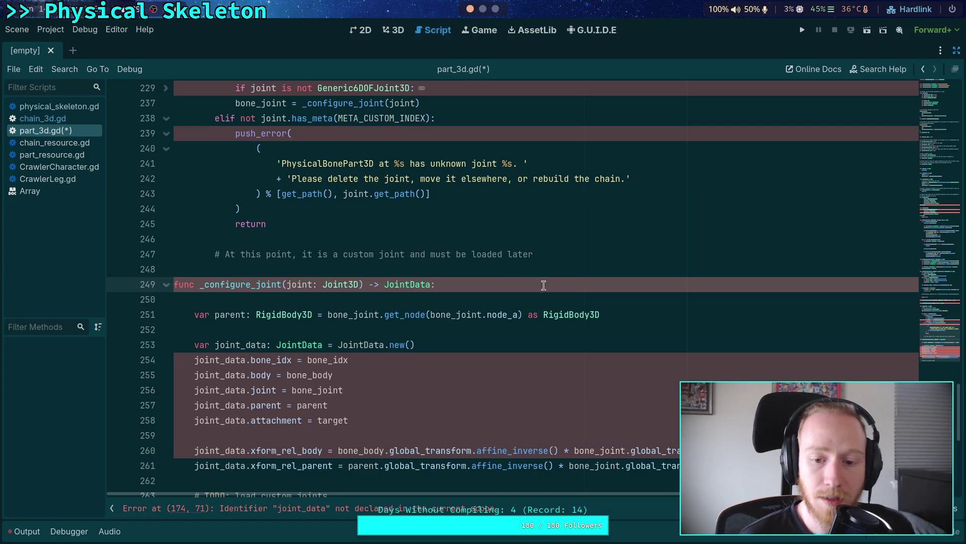
Change the parent lookup to joint.get_node(joint.node_a) by removing both bone_ prefixes
click(642, 321)
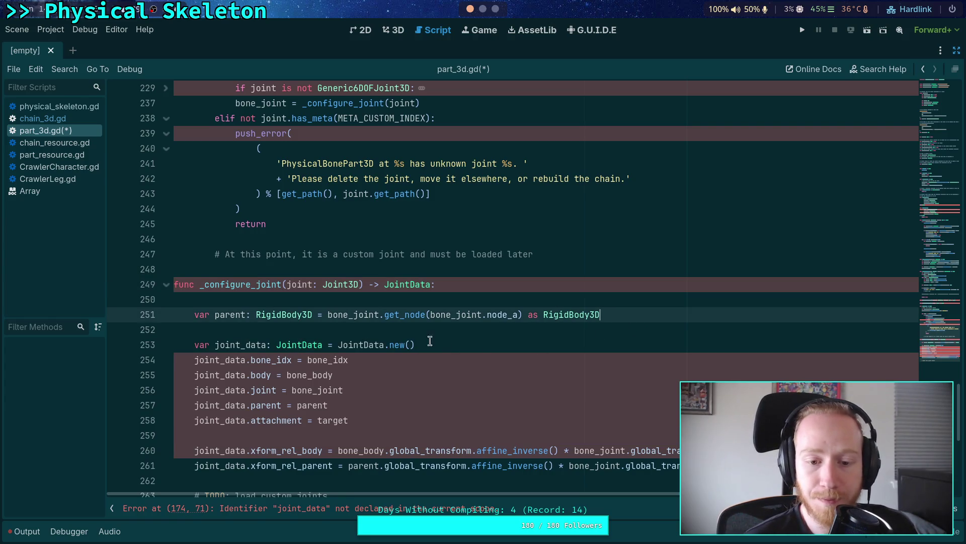
drag(353, 316, 332, 315)
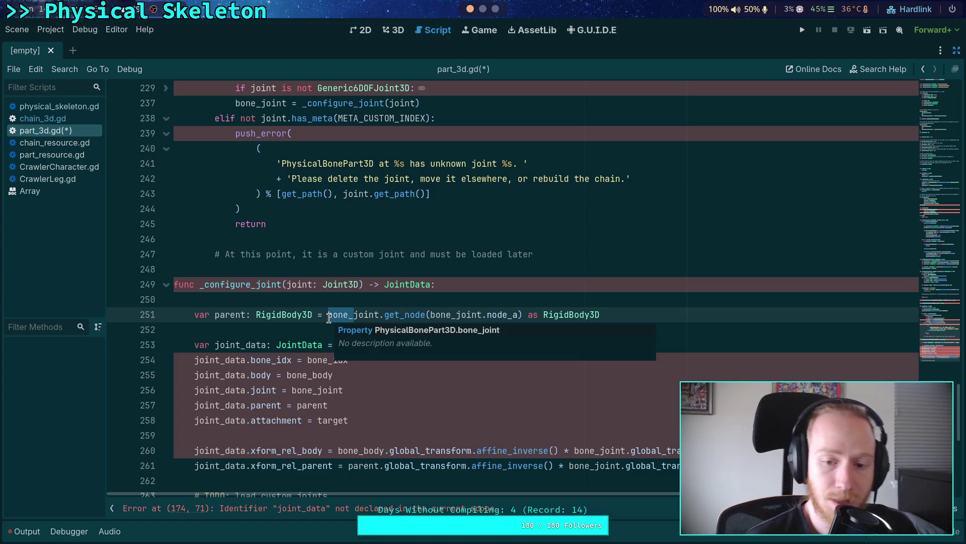
key(BackSpace)
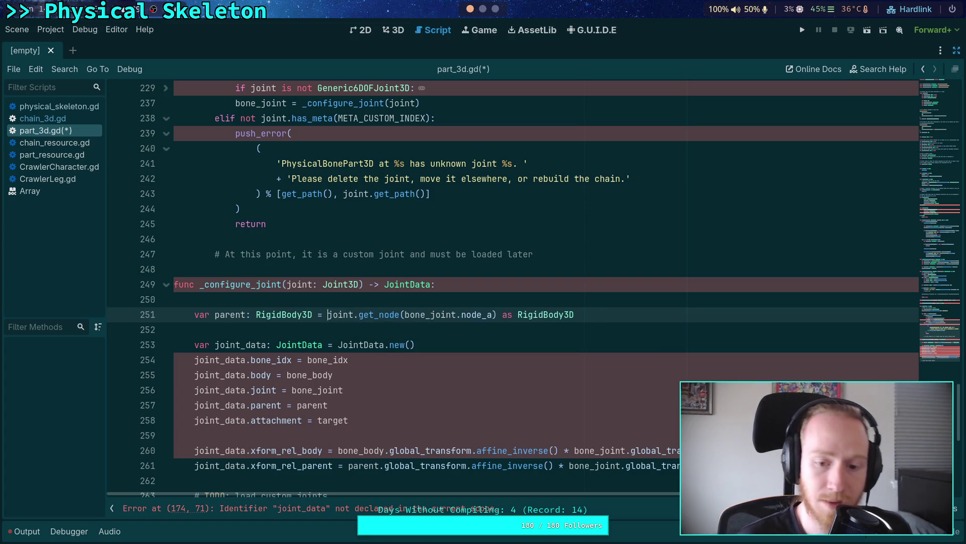
drag(405, 316, 429, 317)
key(BackSpace)
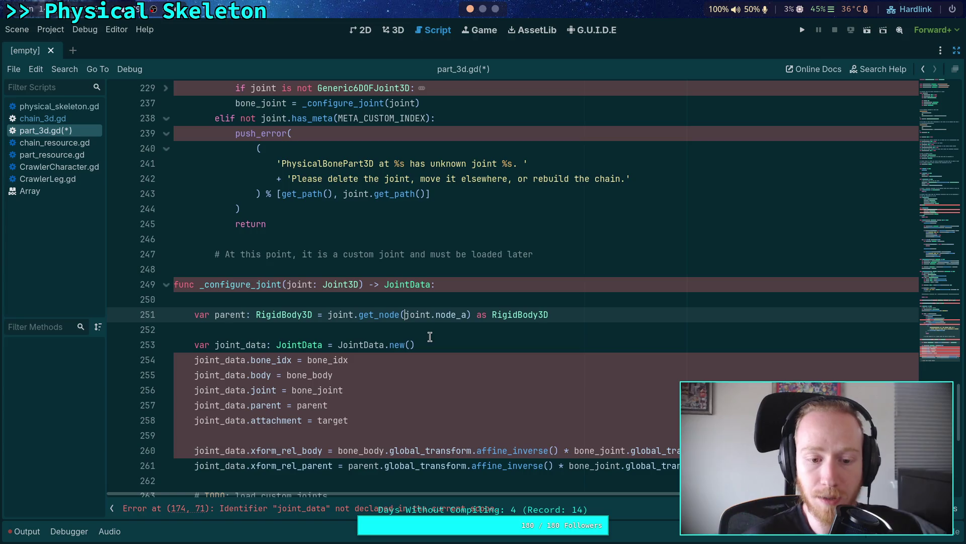
scroll(414, 331, down, 1)
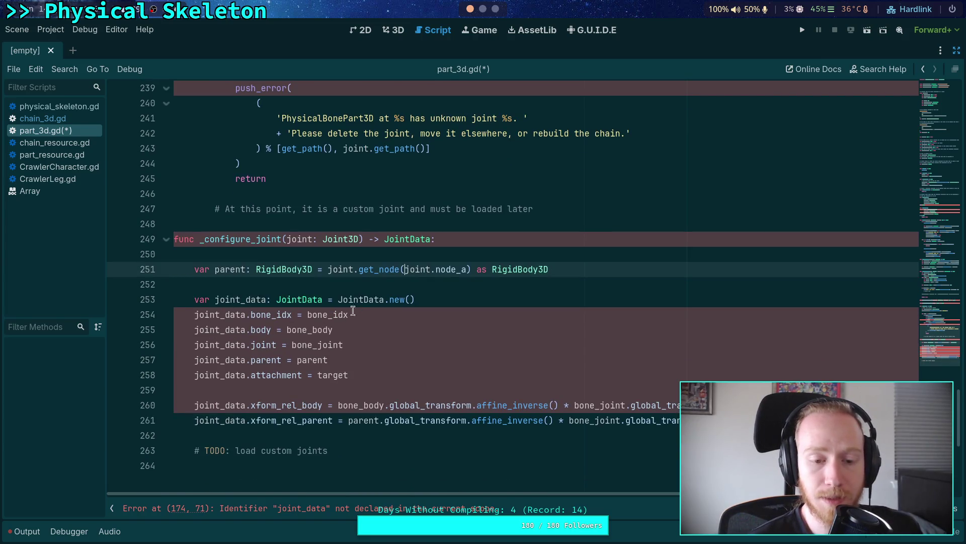
drag(931, 360, 943, 106)
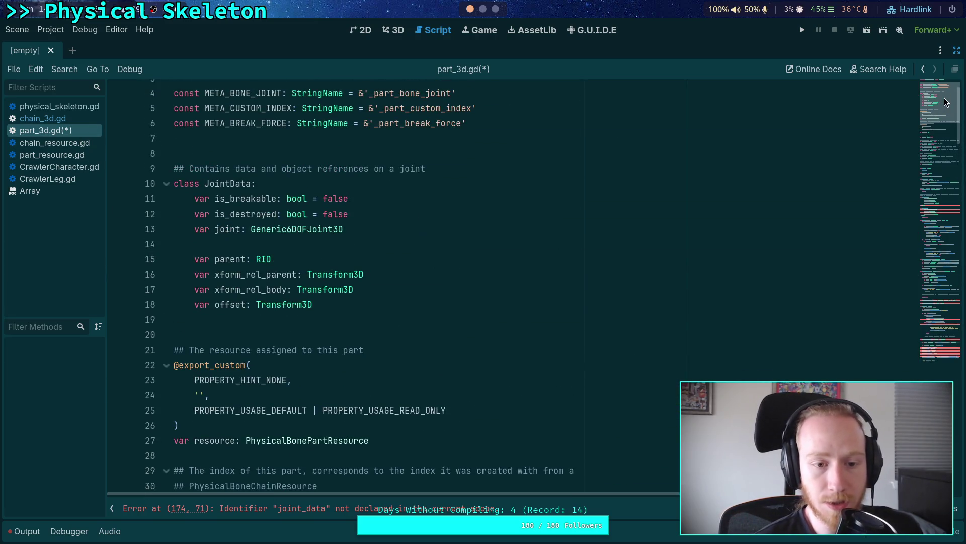
Change the bone joint assignment in _configure_joint to 'joint_data.joint = joint'
scroll(944, 102, down, 20)
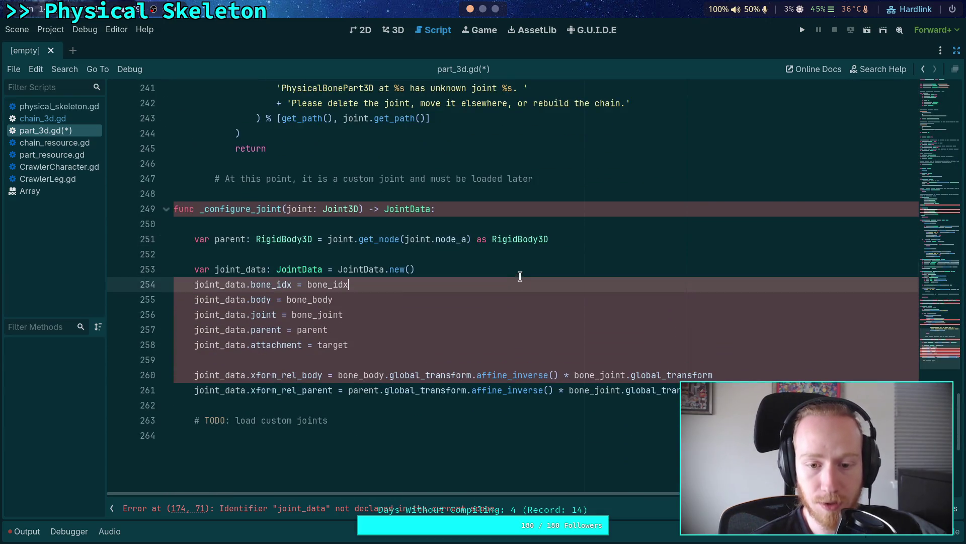
key(ctrl+z)
mouse_move(919, 341)
mouse_down()
mouse_move(924, 125)
mouse_move(922, 333)
mouse_up()
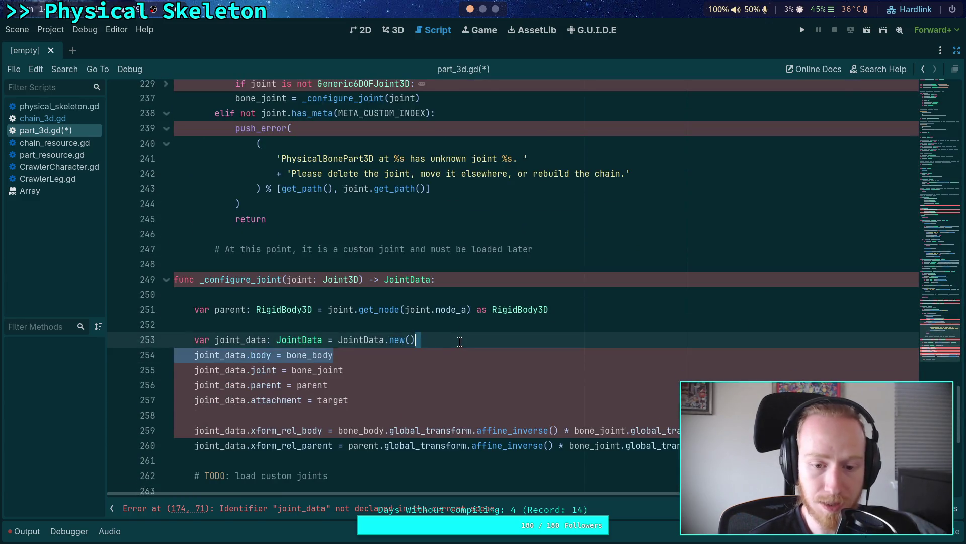
key(ctrl+z)
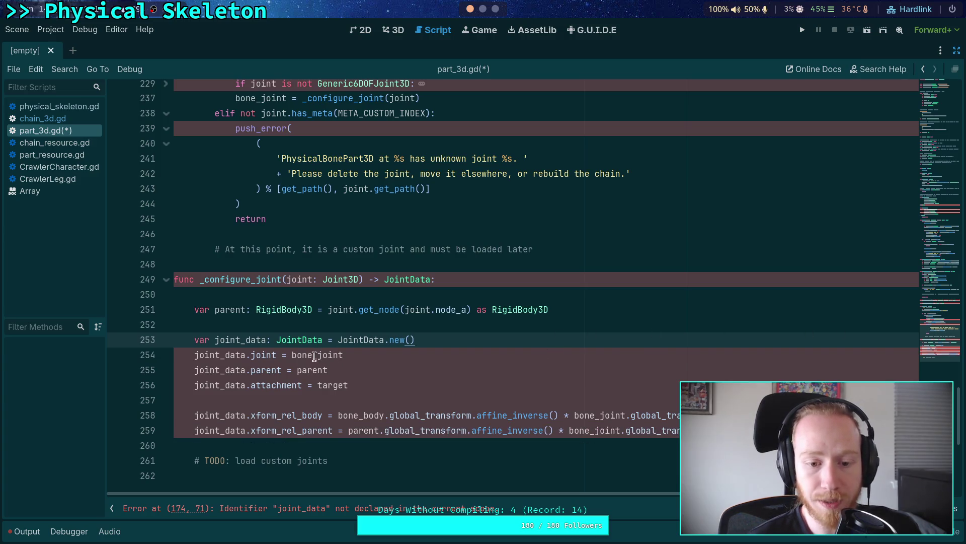
drag(317, 355, 291, 355)
key(BackSpace)
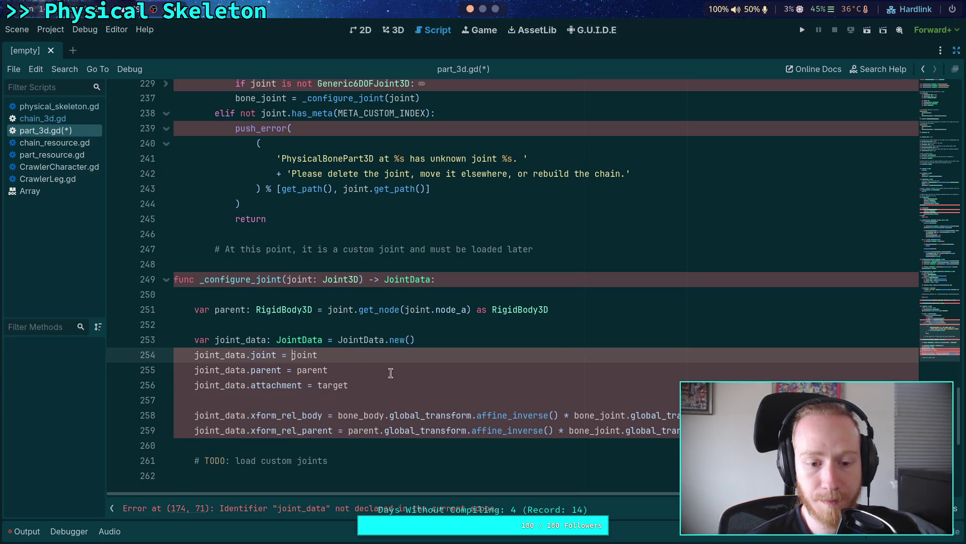
Save the script and delete the 'joint_data.attachment = target' line
click(390, 373)
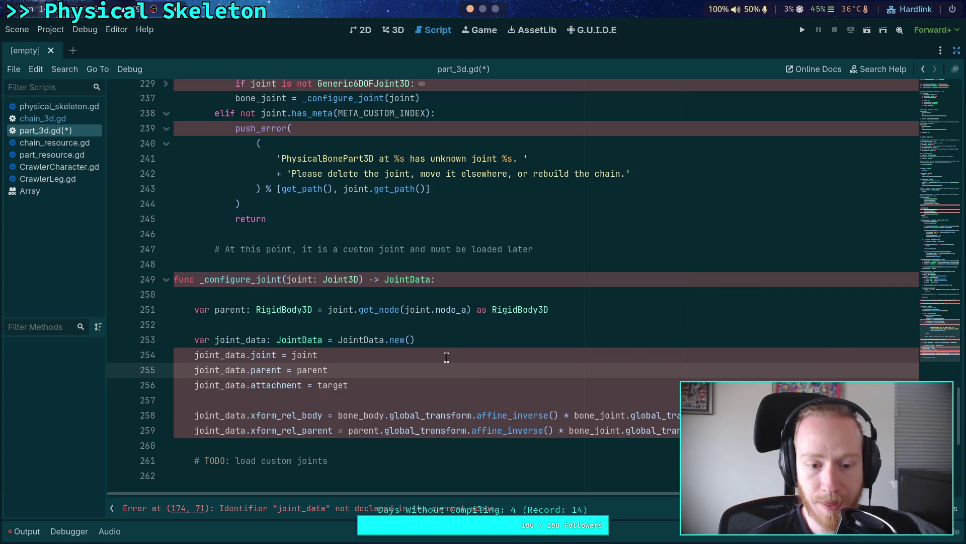
click(241, 339)
key(ctrl+s)
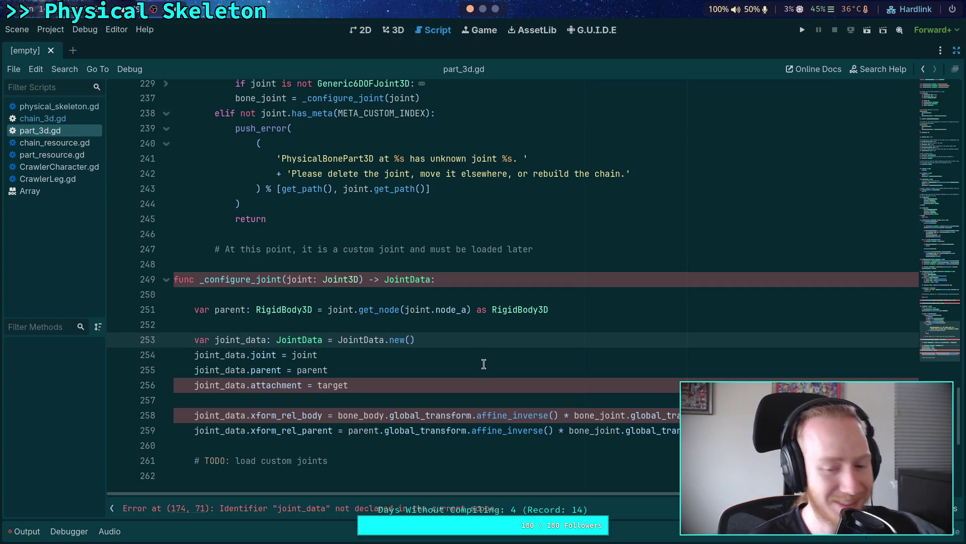
triple_click(398, 387)
key(BackSpace)
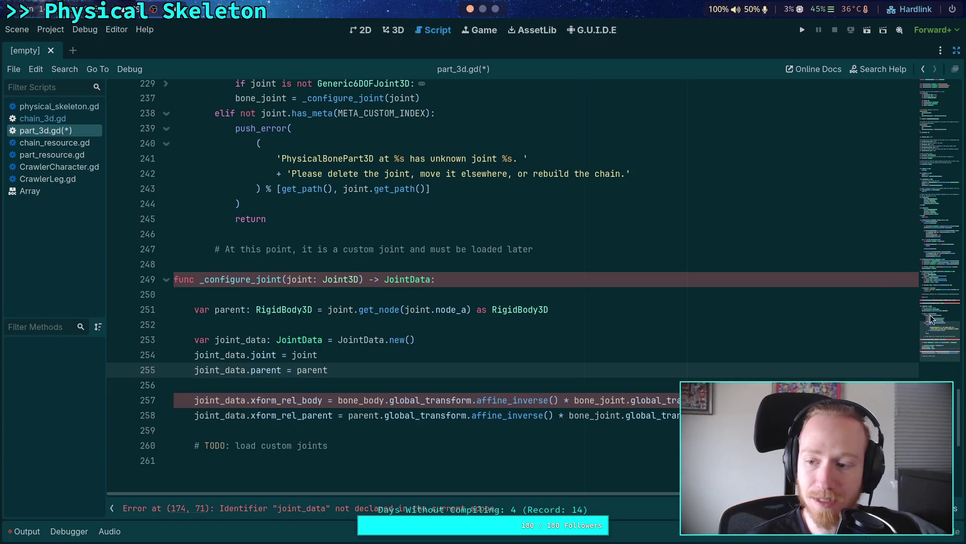
Scroll back down, then start and erase a 'joint_data.' line after the parent assignment
click(913, 123)
drag(913, 124, 913, 115)
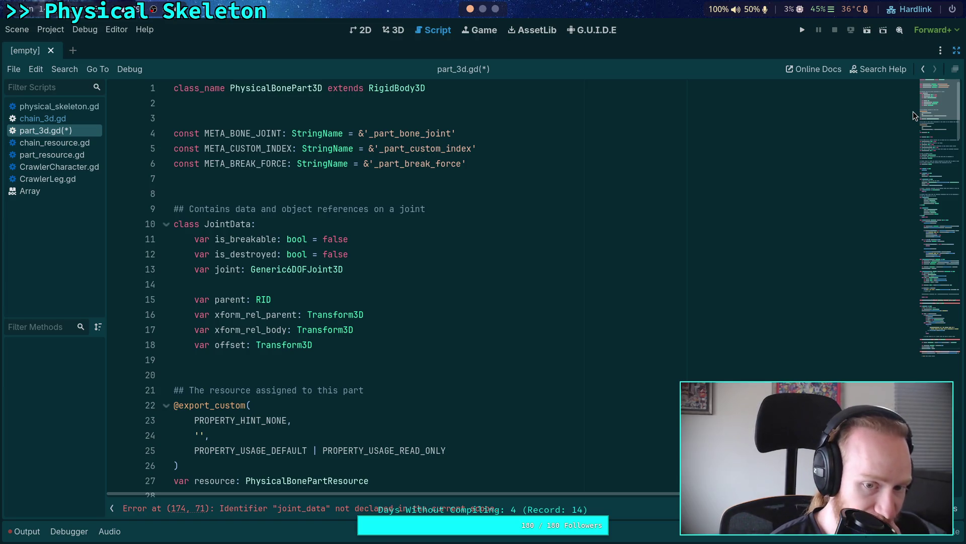
drag(914, 115, 922, 309)
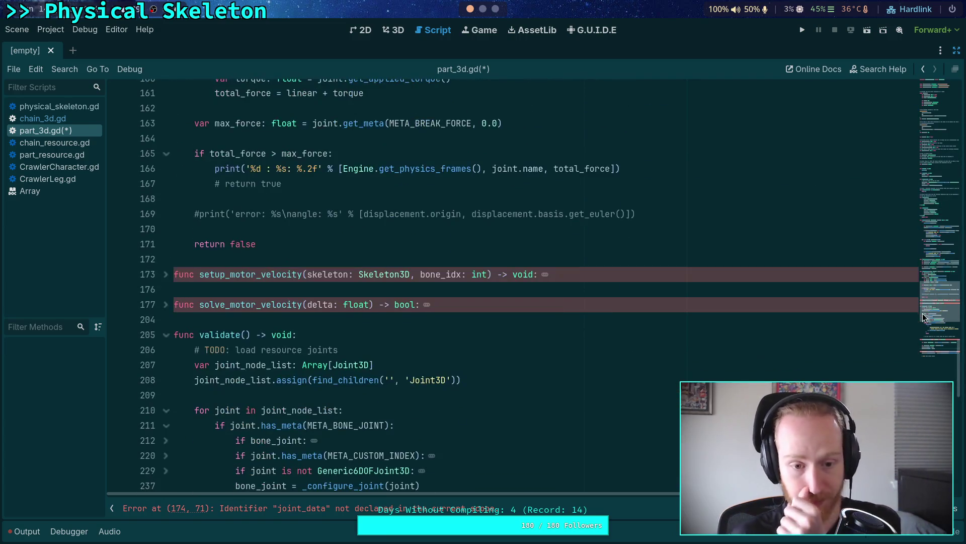
scroll(640, 304, down, 5)
scroll(640, 303, down, 10)
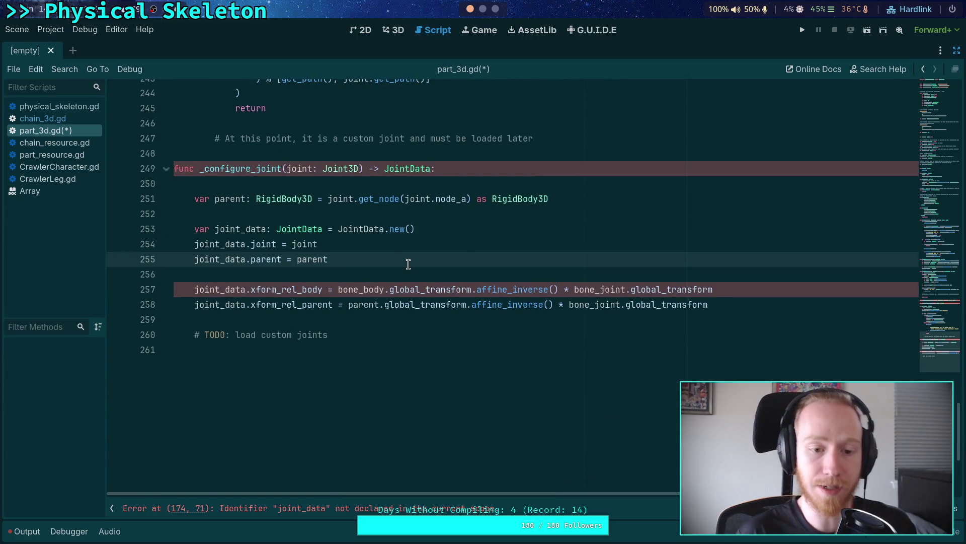
key(Return)
text(joint_data.)
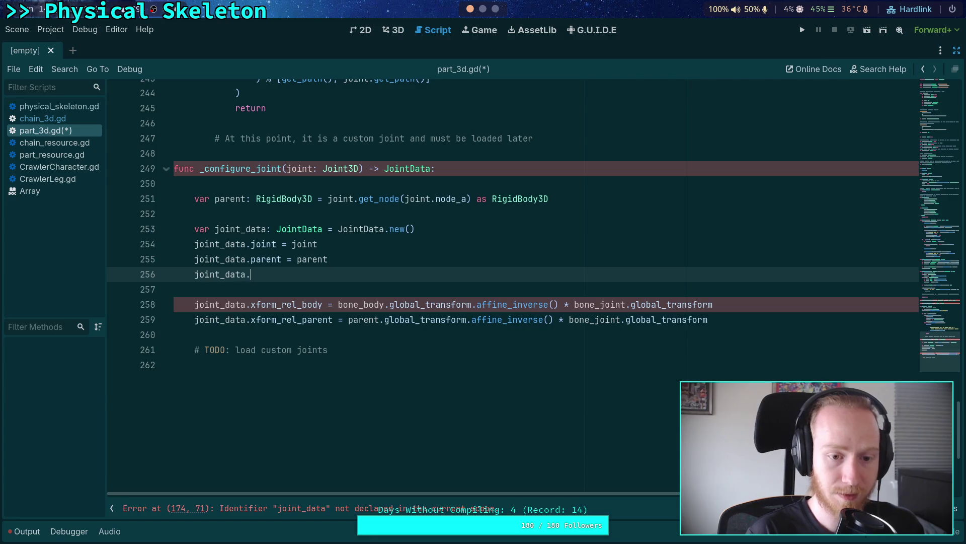
key(BackSpace)
key(BackSpace)
key(BackSpace)
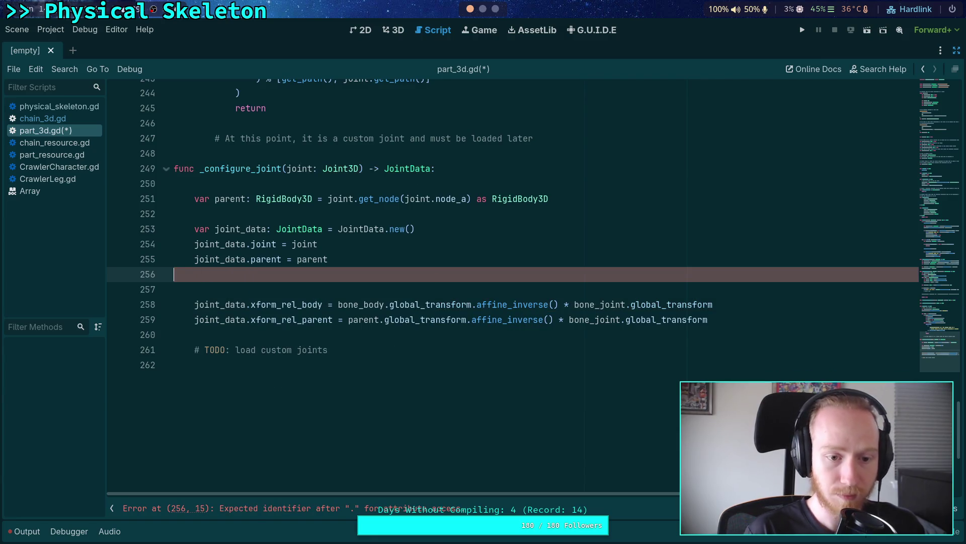
key(BackSpace)
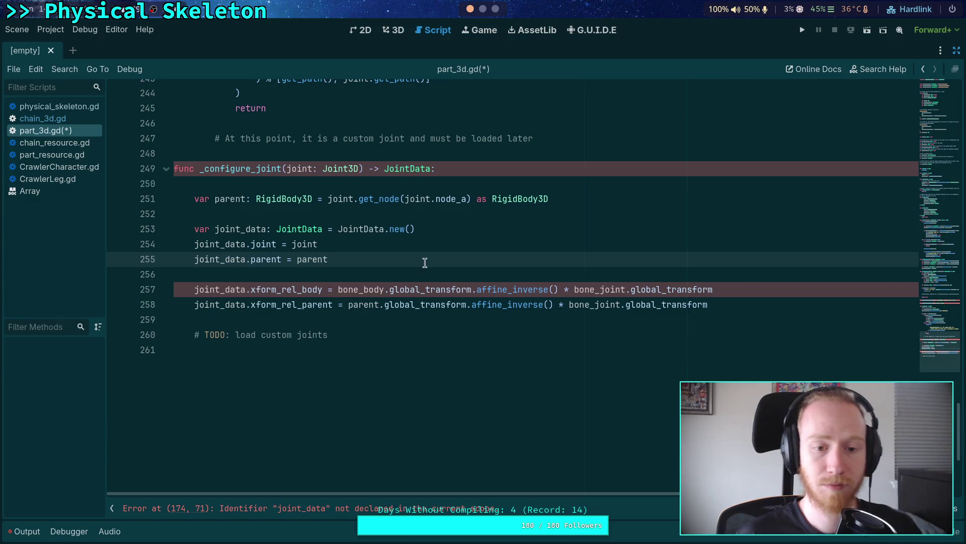
Begin typing 'var breakable: bool = joint.get_met' on a new line below the parent lookup
click(432, 213)
key(Up)
key(Down)
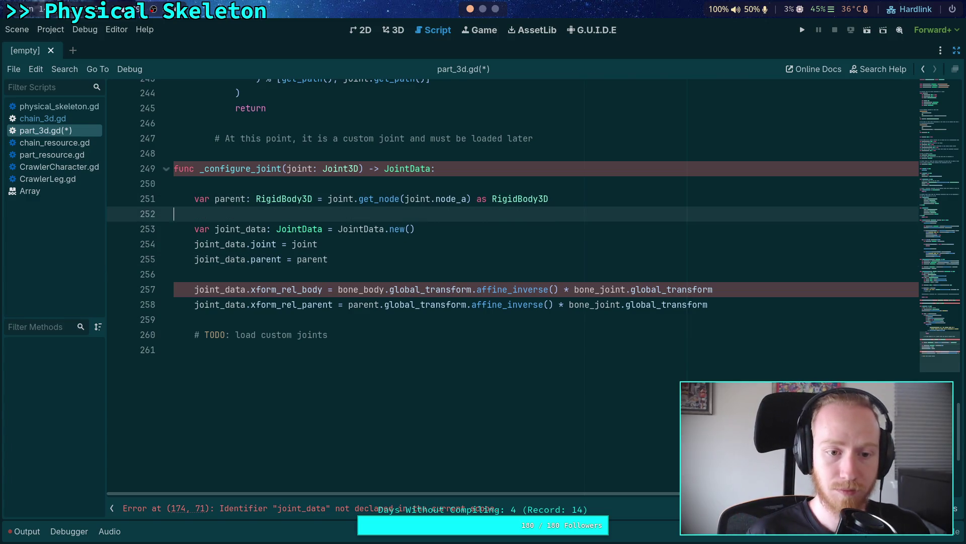
key(Return)
key(Up)
text(var break)
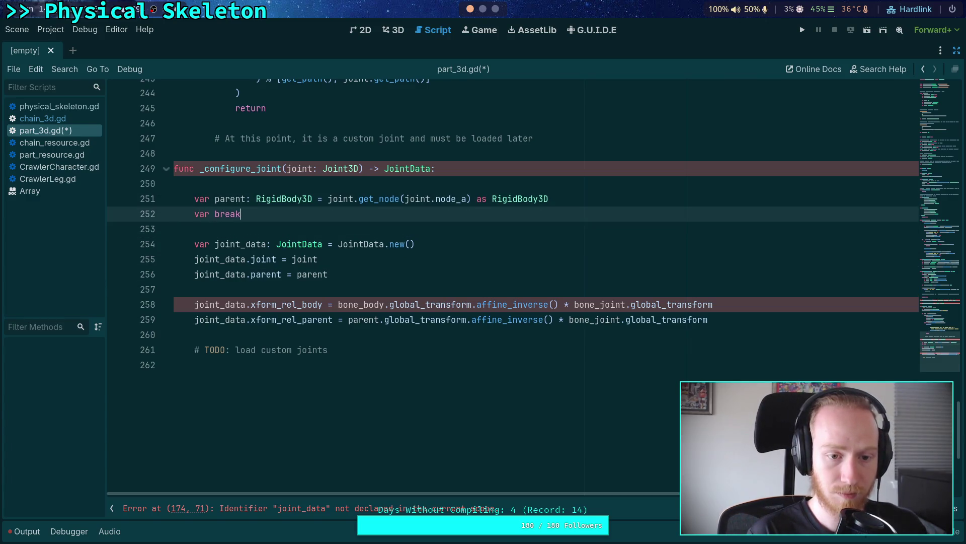
text(able: bool = )
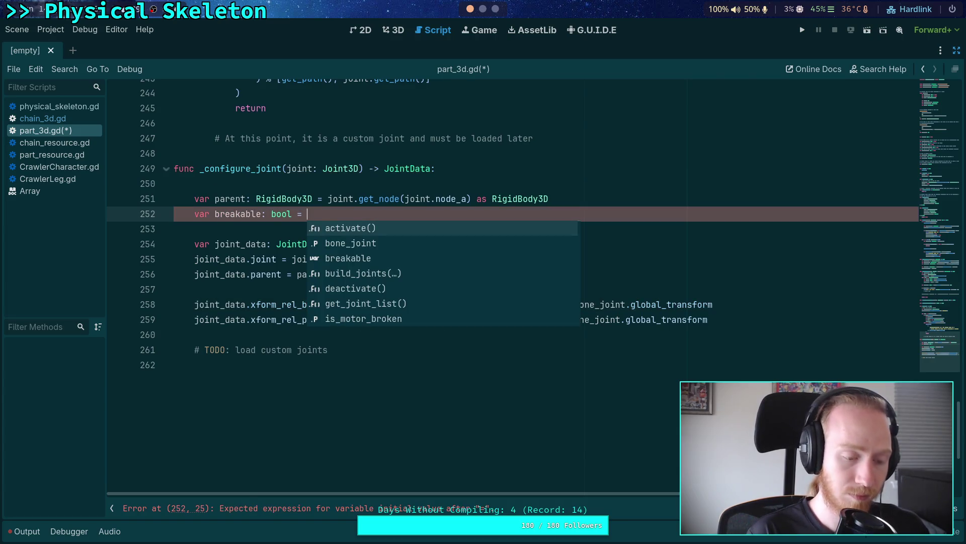
text(joint.)
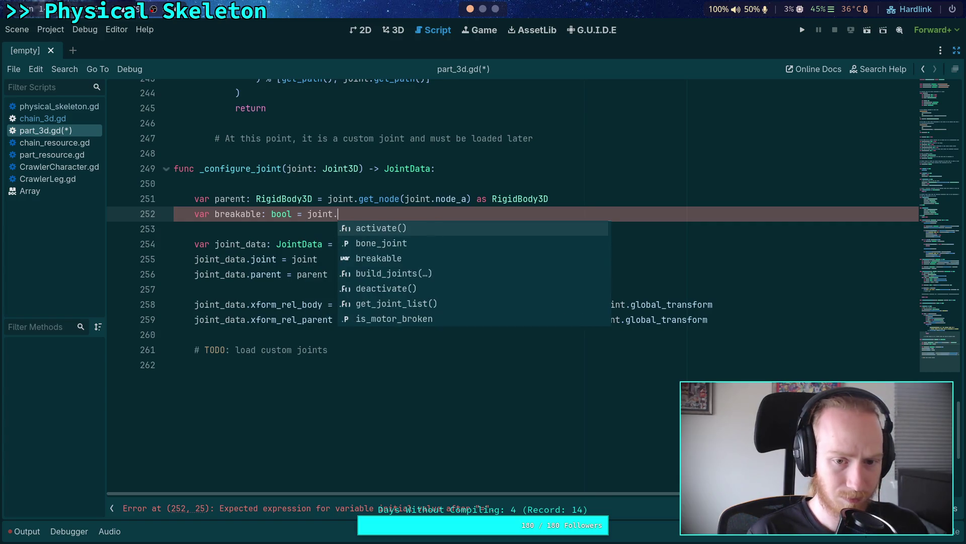
text(get_met)
Complete the line as 'var breakable: bool = joint.get_meta(META_BREAK_FORCE)' using autocomplete
key(Return)
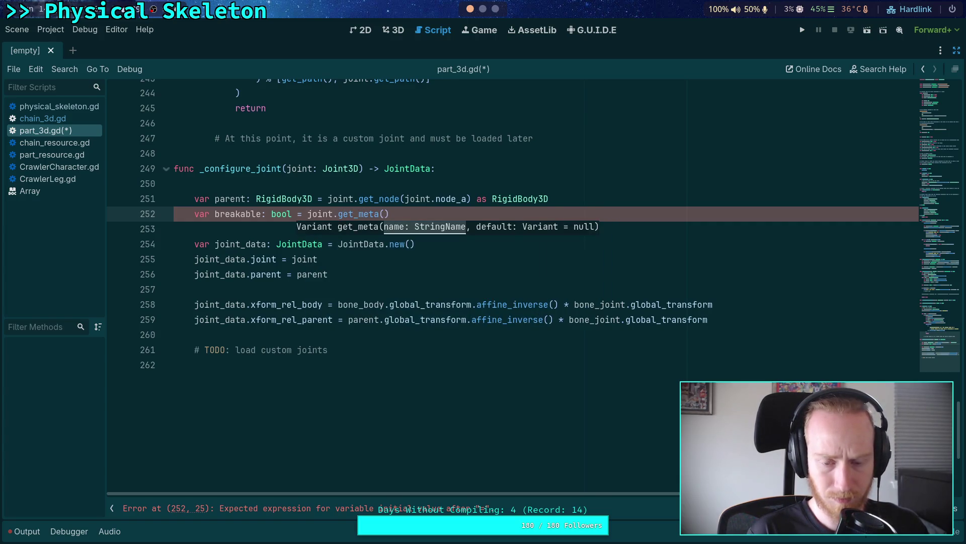
text(META_B)
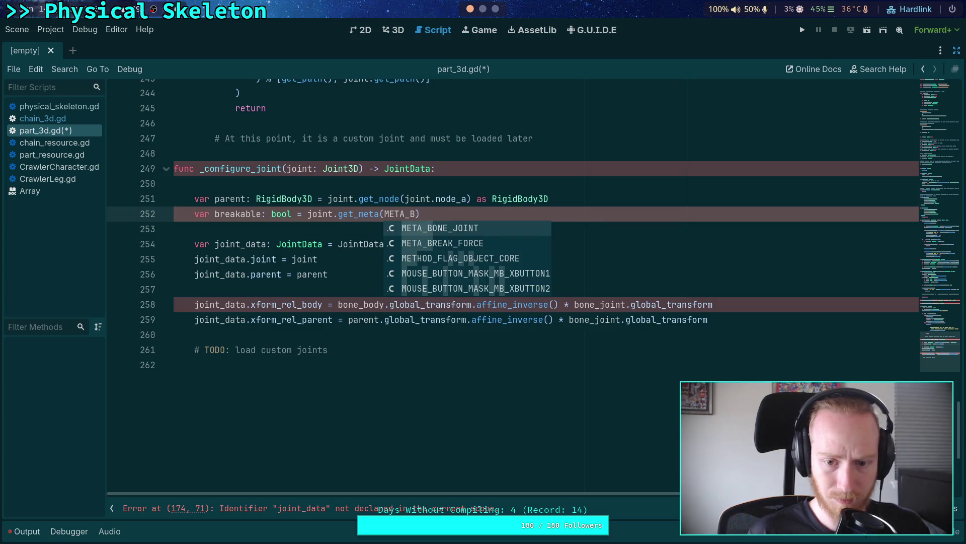
key(Down)
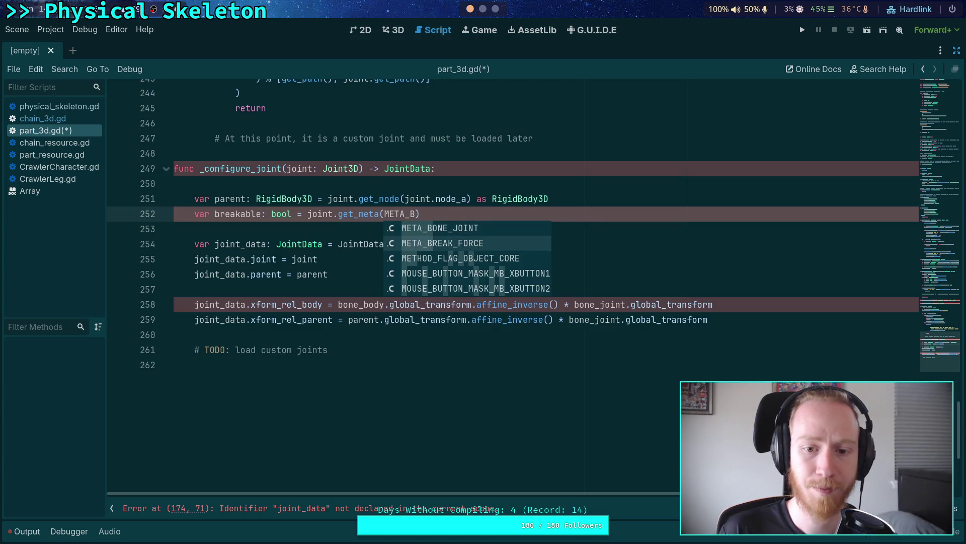
key(Return)
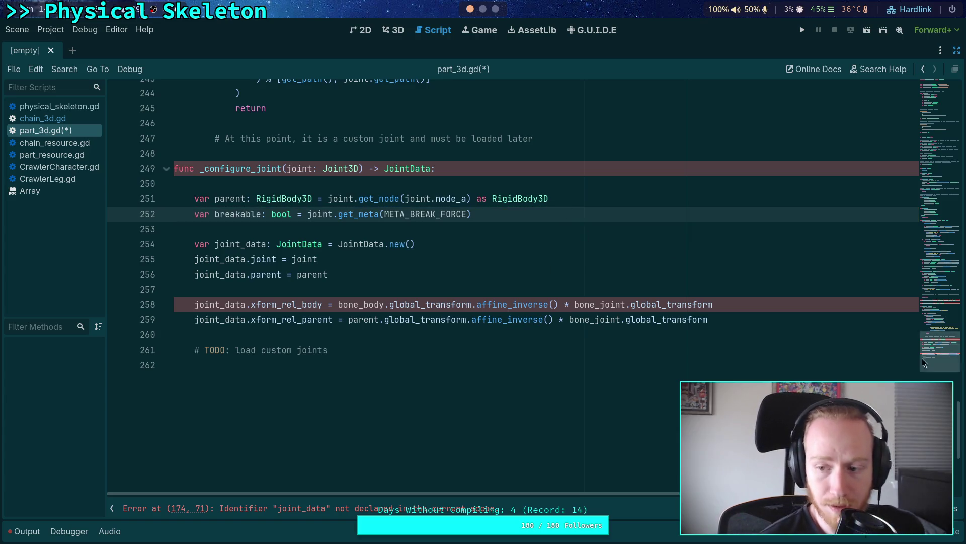
drag(922, 358, 925, 63)
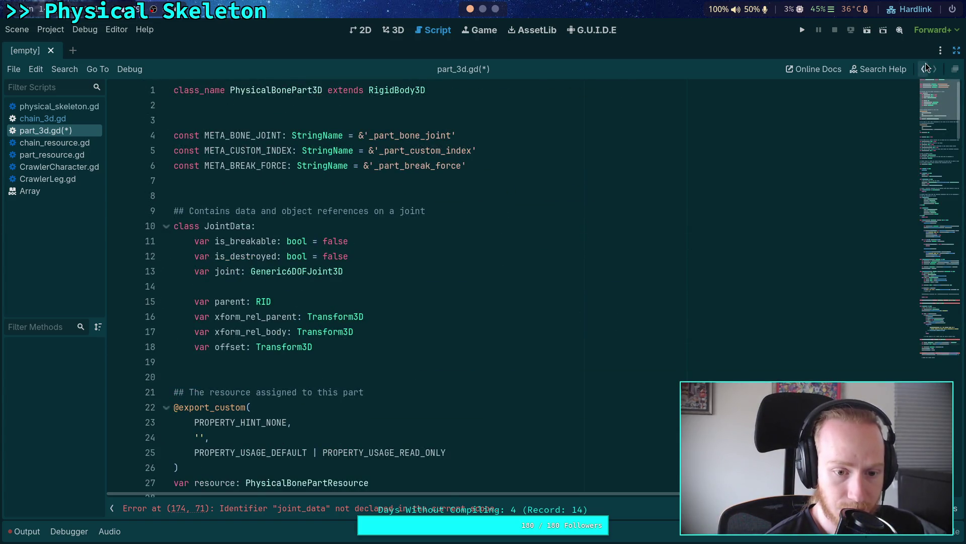
click(933, 210)
mouse_move(933, 212)
mouse_down()
mouse_move(935, 339)
mouse_move(923, 360)
mouse_up()
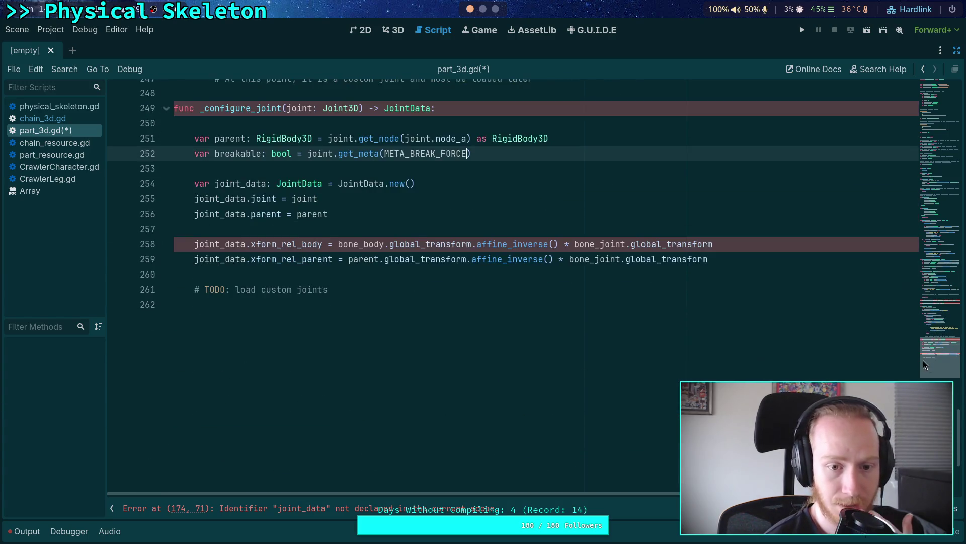
scroll(442, 196, up, 2)
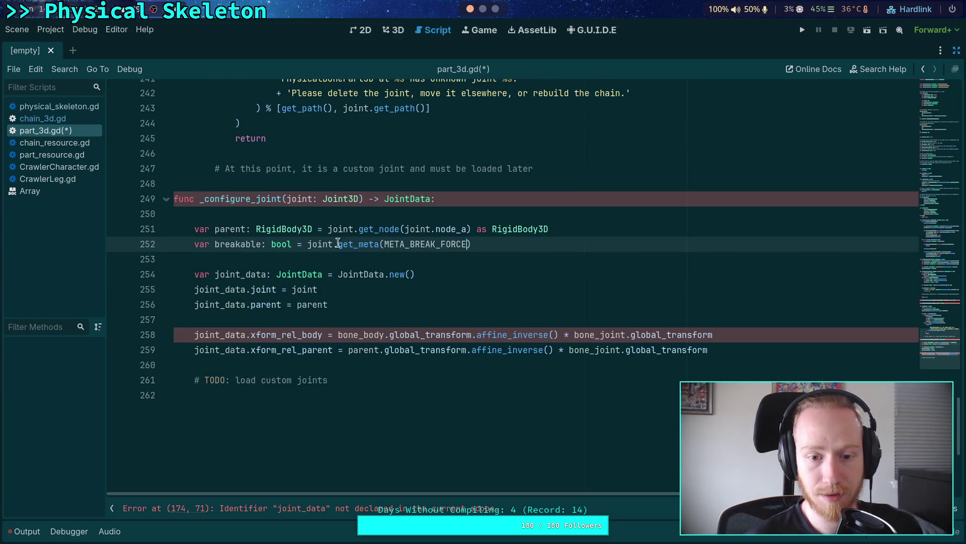
Add 'joint_data.is_breakable = joint.has_meta(META_BREAK_FORCE)' after the joint_data.parent line
click(361, 304)
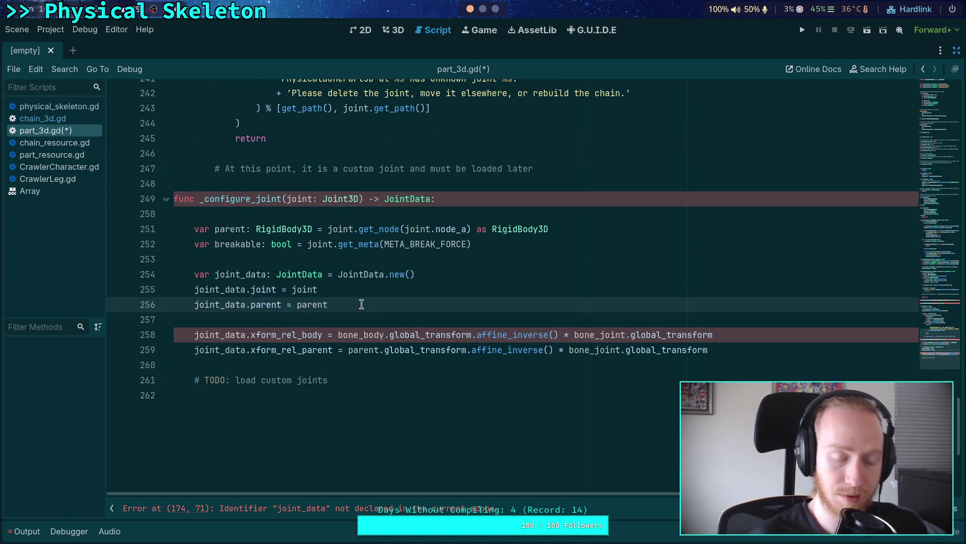
key(Return)
text(joint_data.)
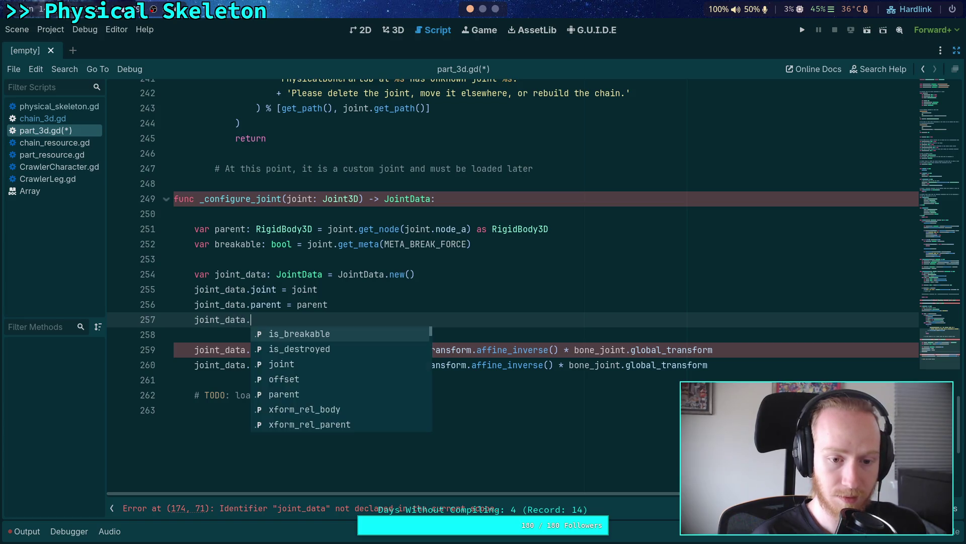
text(is)
key(Return)
text(= joint.has_meta)
key(Return)
text(META)
key(Down)
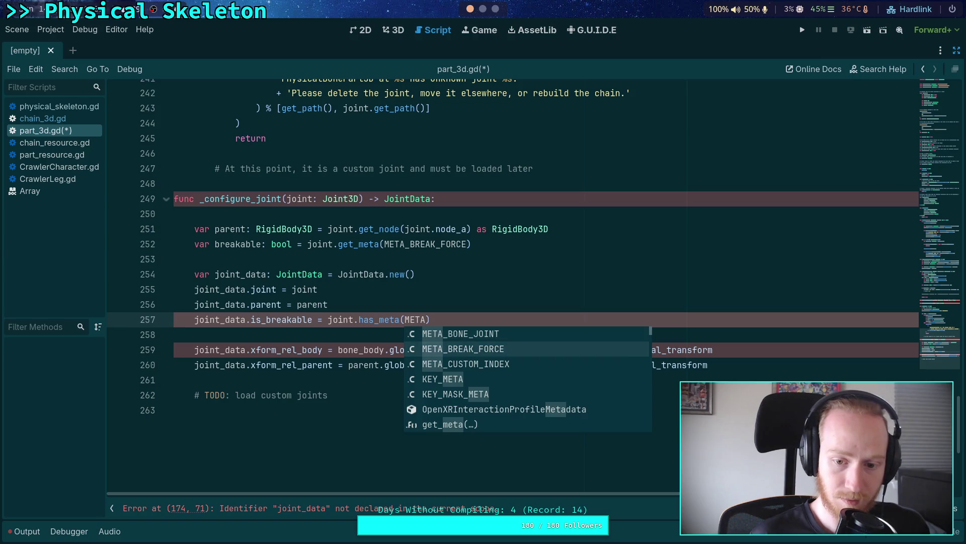
key(Return)
Reorder lines, moving is_breakable up and the parent variable down beside its assignment
key(alt+Up)
key(alt+Up)
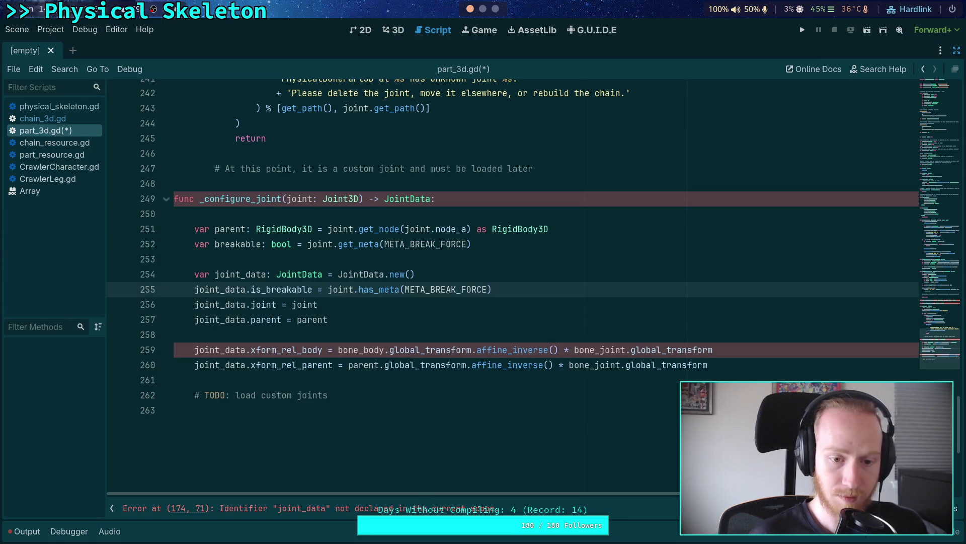
key(Return)
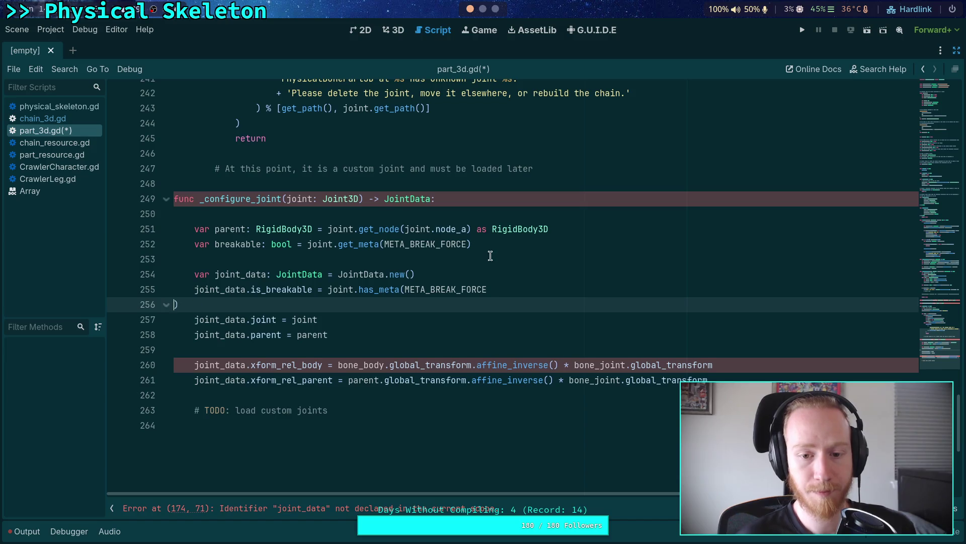
key(ctrl+z)
key(Return)
key(ctrl+z)
click(524, 287)
key(Return)
click(443, 225)
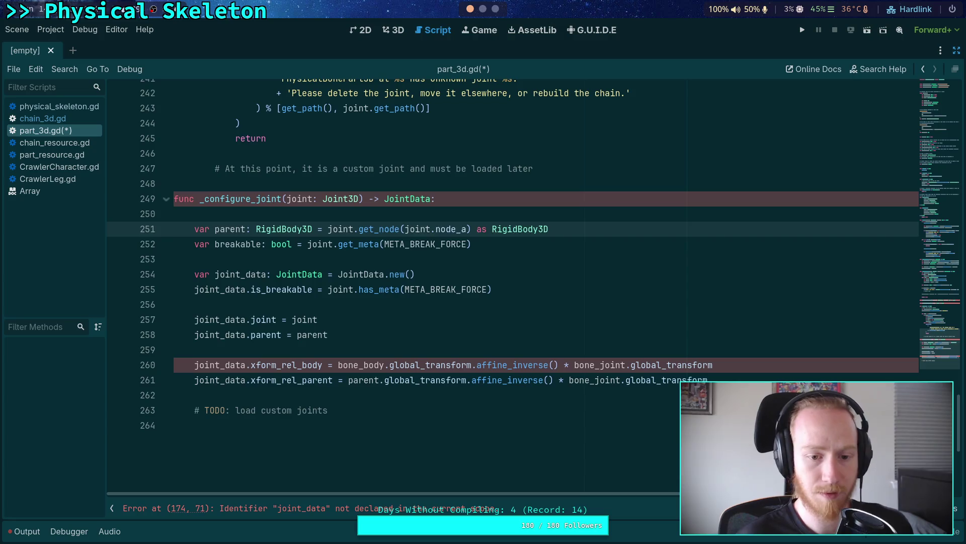
key(alt+Down)
key(alt+Down)
key(alt+Down)
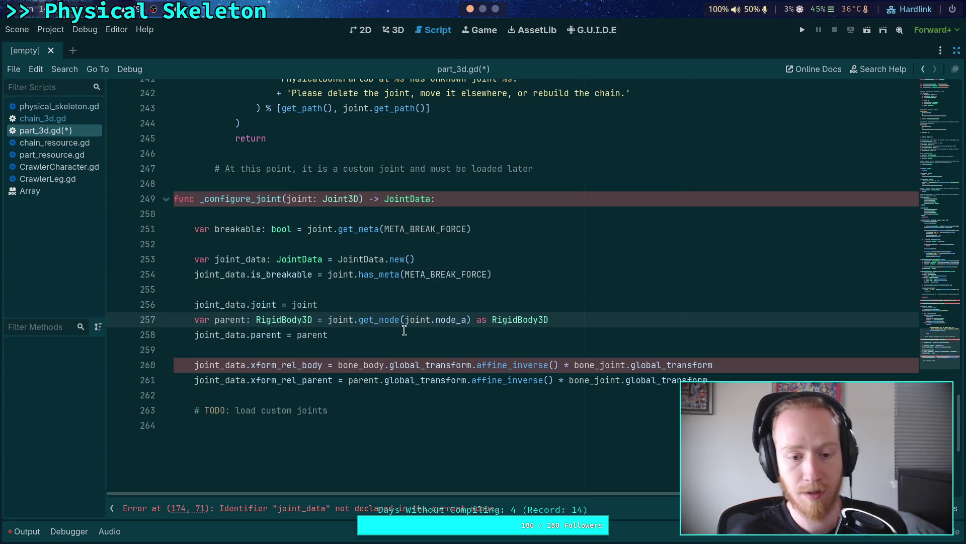
Make the joint_data.parent assignment use parent.get_rid()
click(328, 335)
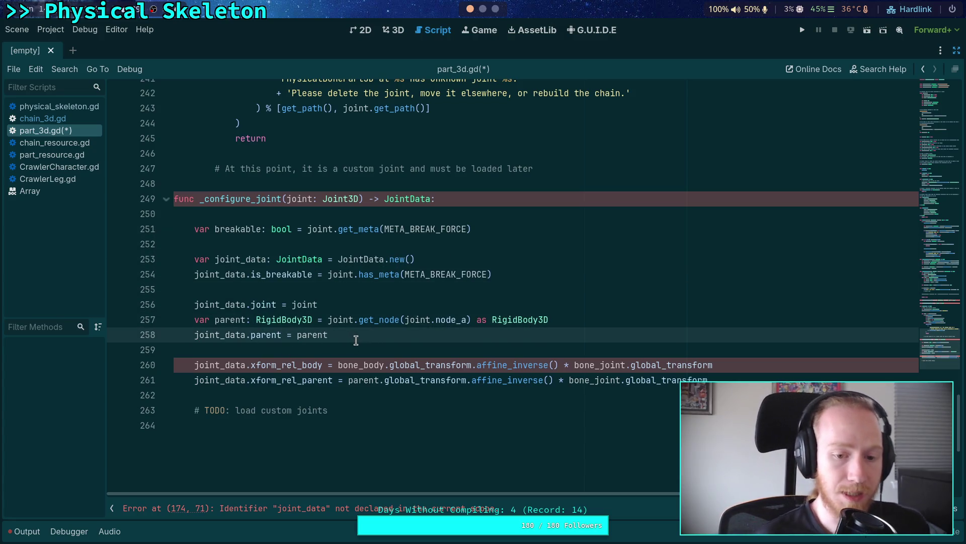
text(.ri)
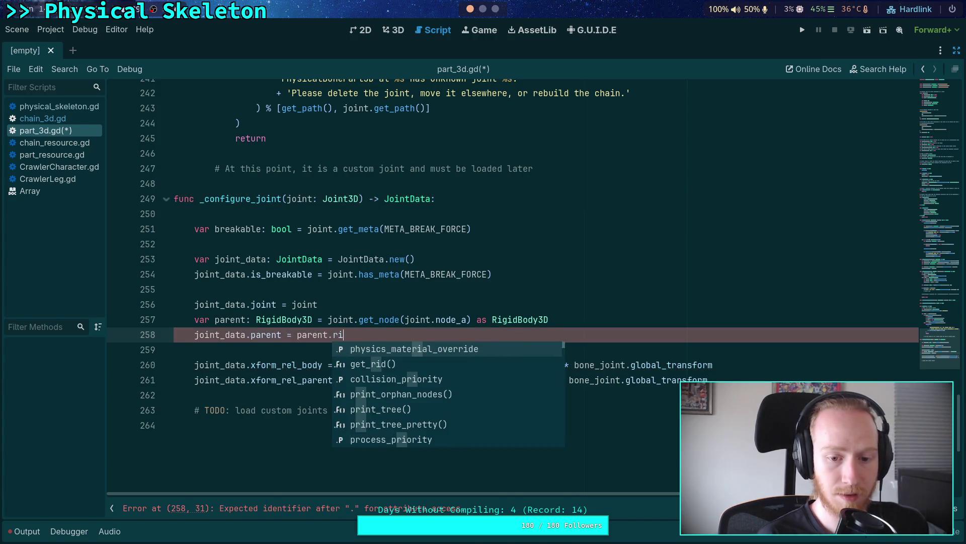
key(Down)
key(Return)
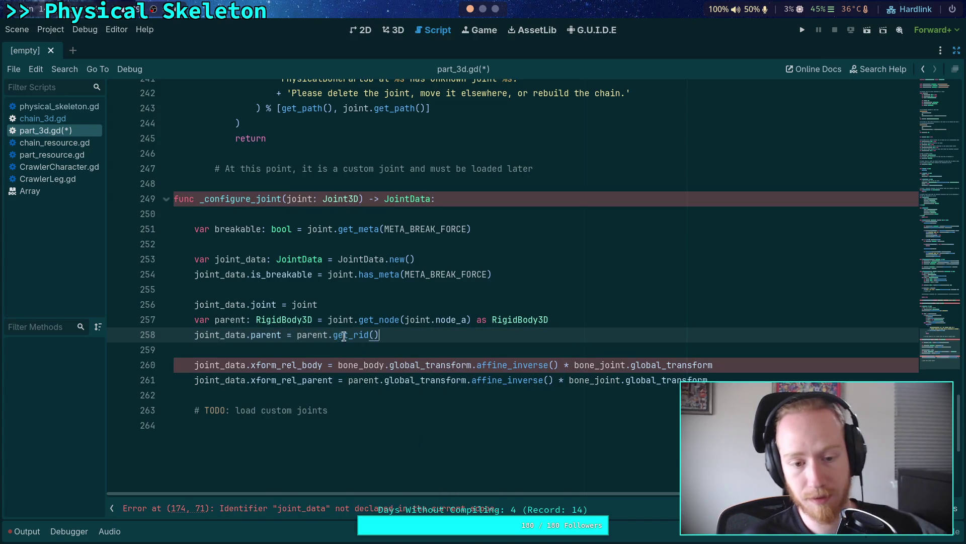
Start an 'if not parent:' check on a new line below the parent lookup
click(567, 319)
key(Return)
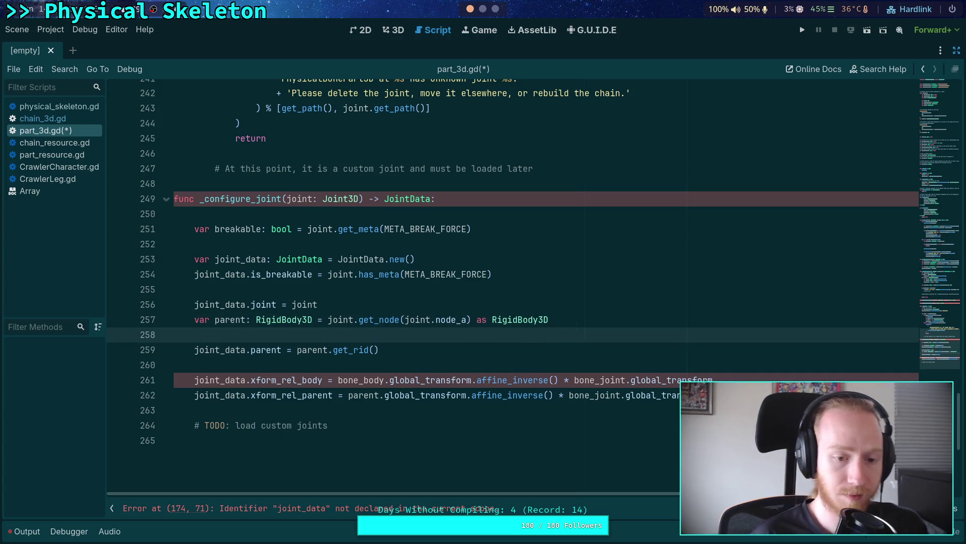
text(ifnot parent)
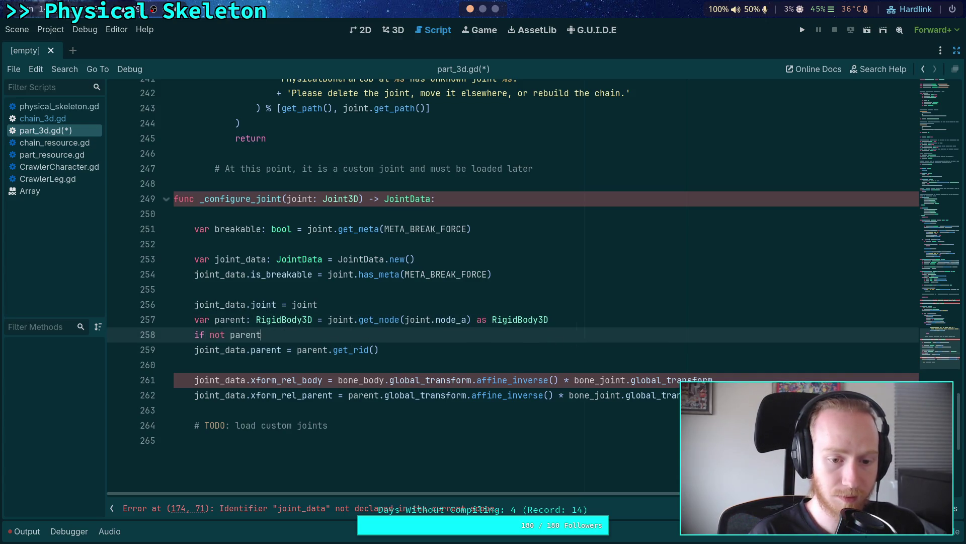
text(:)
key(Return)
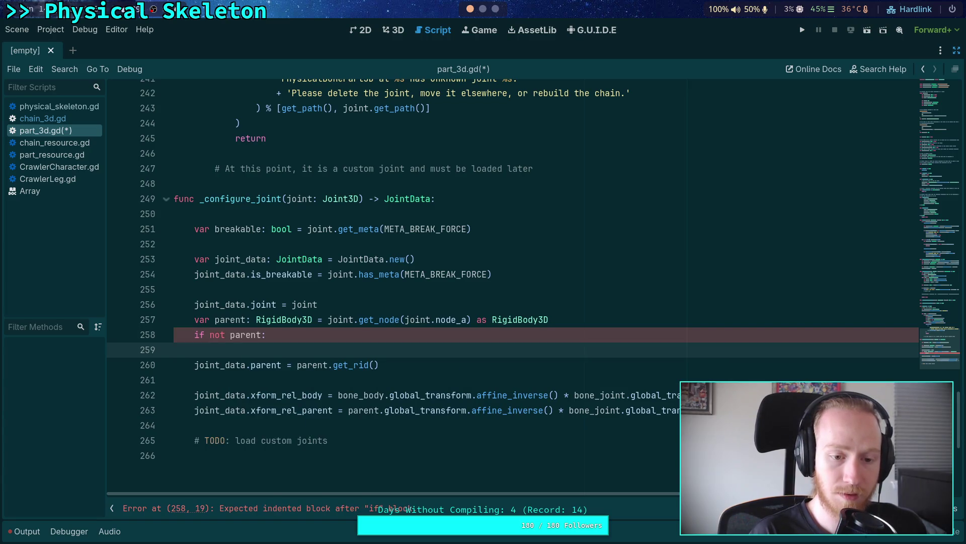
Below the Generic6DOFJoint3D check in validate(), open a blank line above the bone_joint assignment
scroll(483, 264, up, 20)
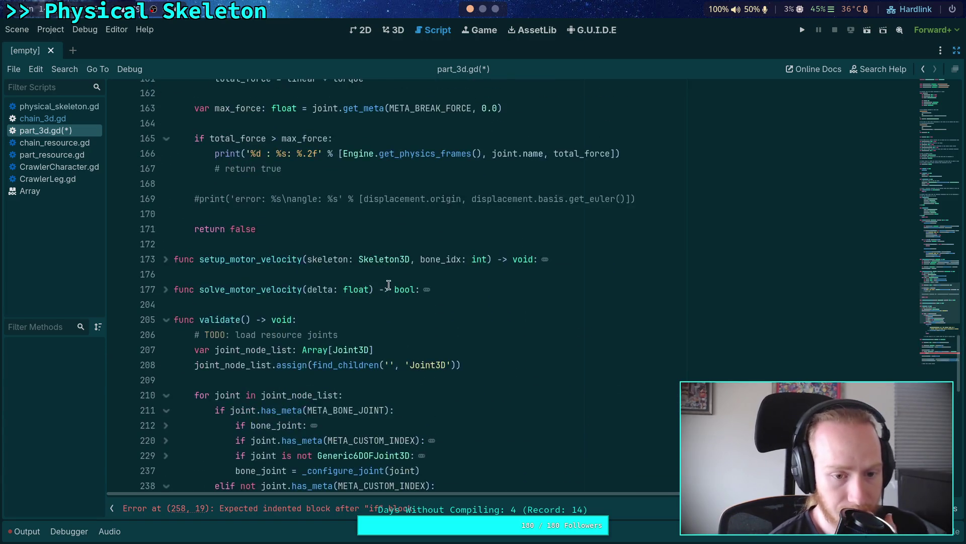
scroll(371, 284, up, 6)
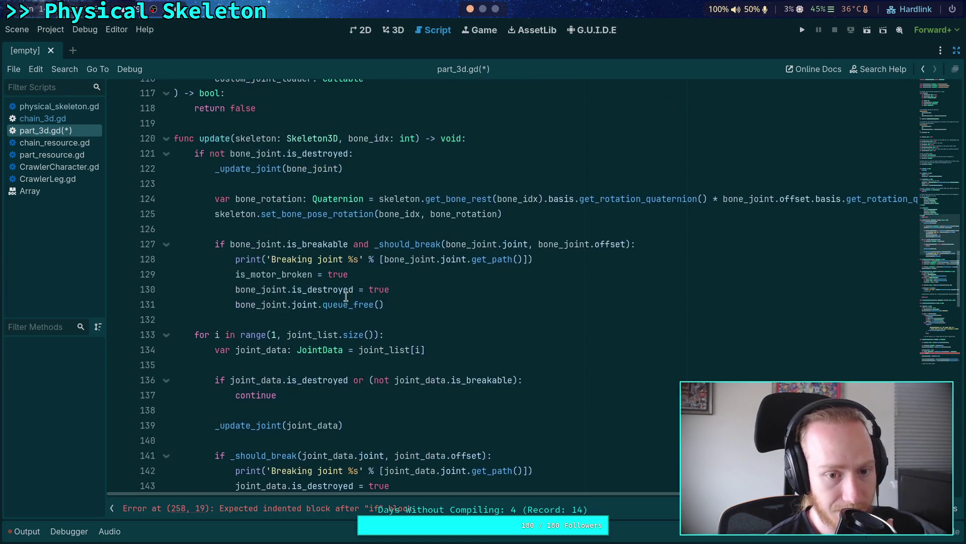
scroll(271, 266, up, 3)
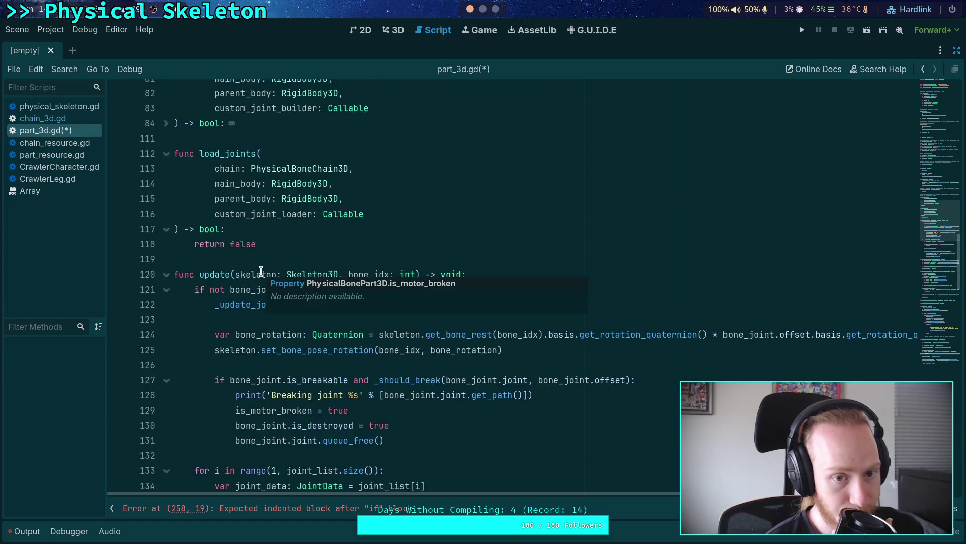
scroll(273, 266, down, 10)
scroll(273, 265, down, 20)
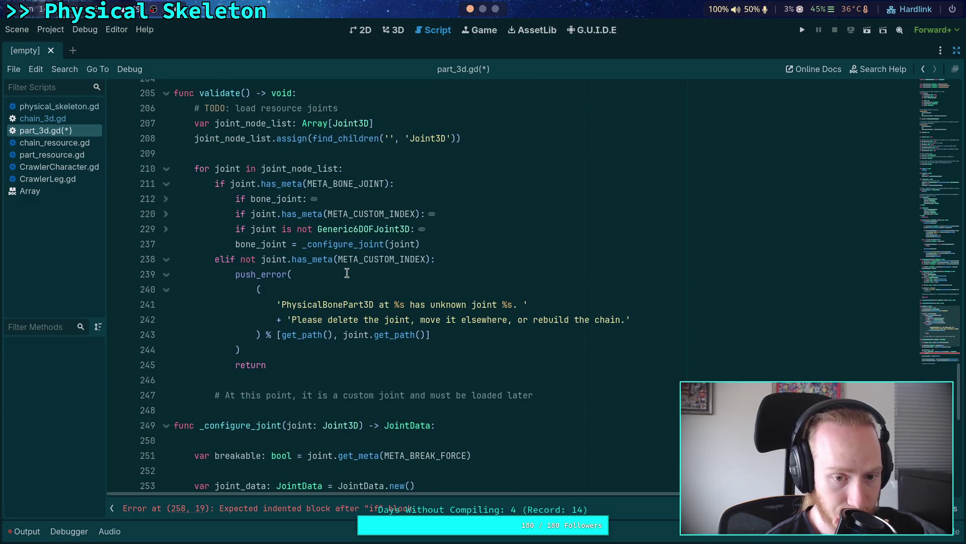
click(234, 244)
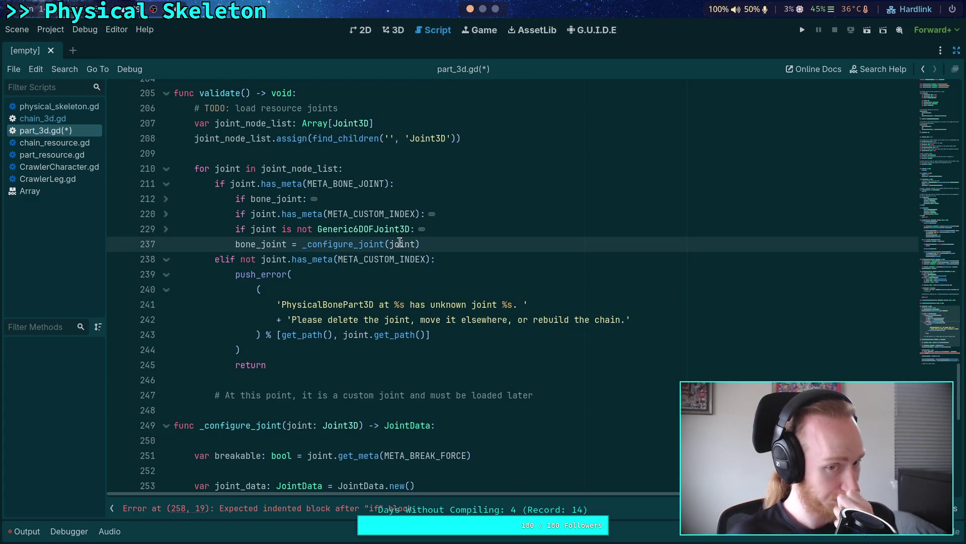
click(471, 230)
key(Down)
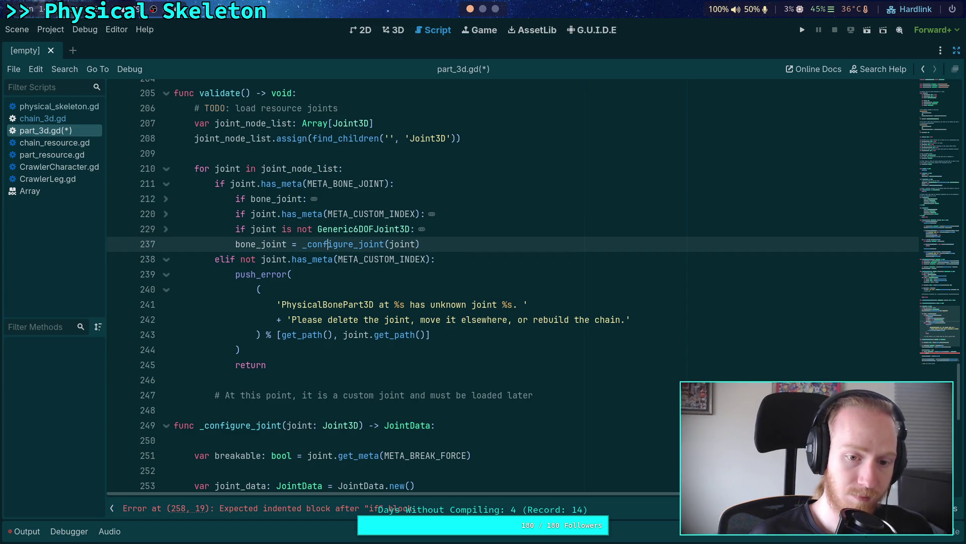
key(Return)
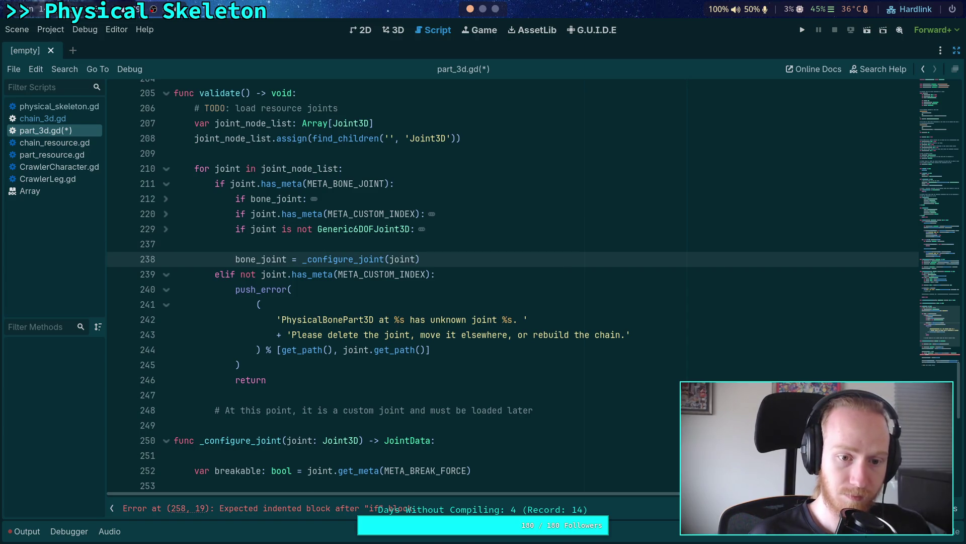
Type 'var data: JointData = _configure_joint(joint)' on the new line
text(vardata: J)
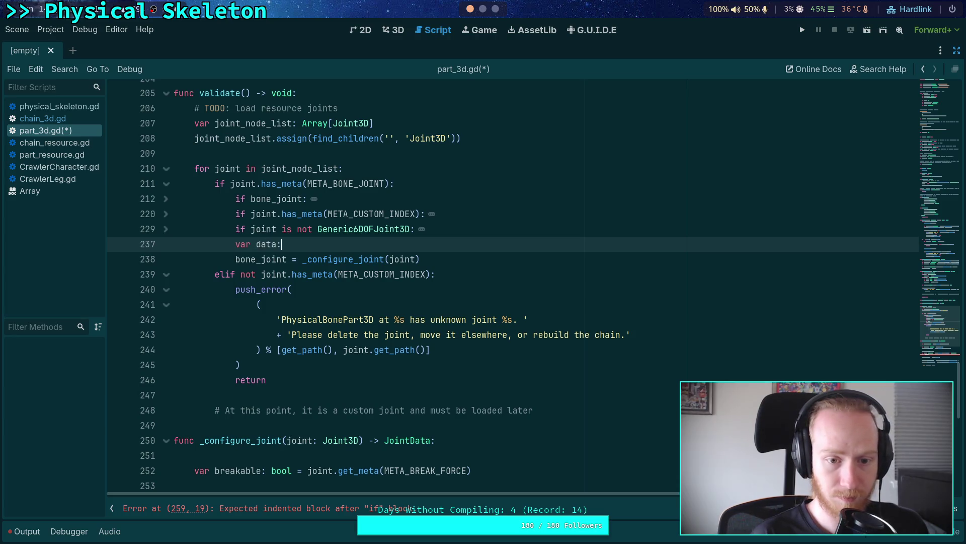
text(ointData = )
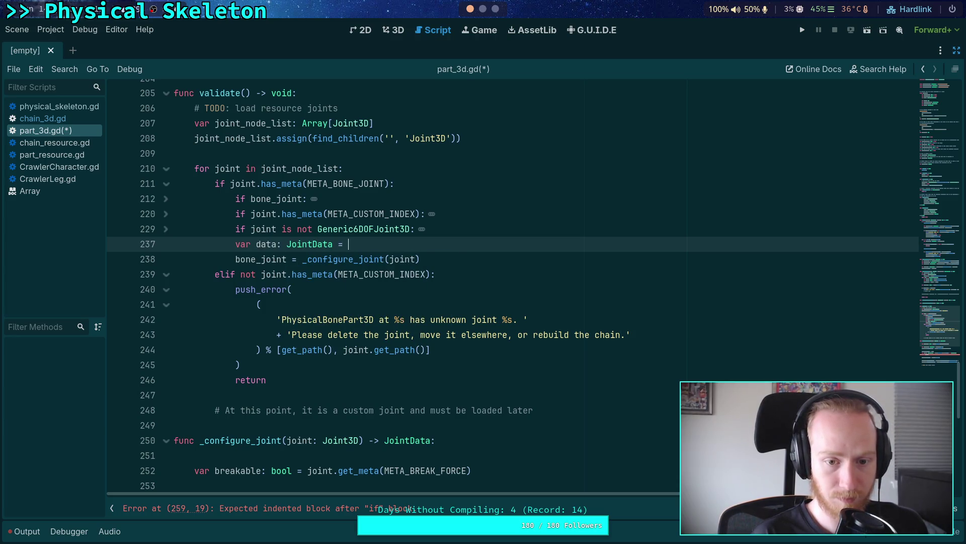
text(_con)
key(Return)
text(jo)
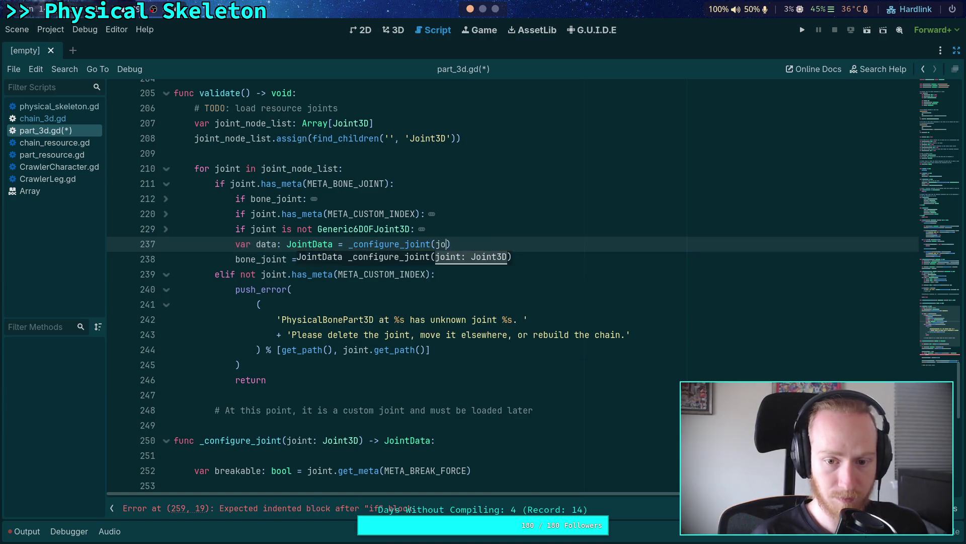
text(int)
key(End)
key(Return)
Add an 'if not data:' block containing an already-printed comment and a return
text(if not data:)
key(Return)
text(push)
key(BackSpace)
key(BackSpace)
key(BackSpace)
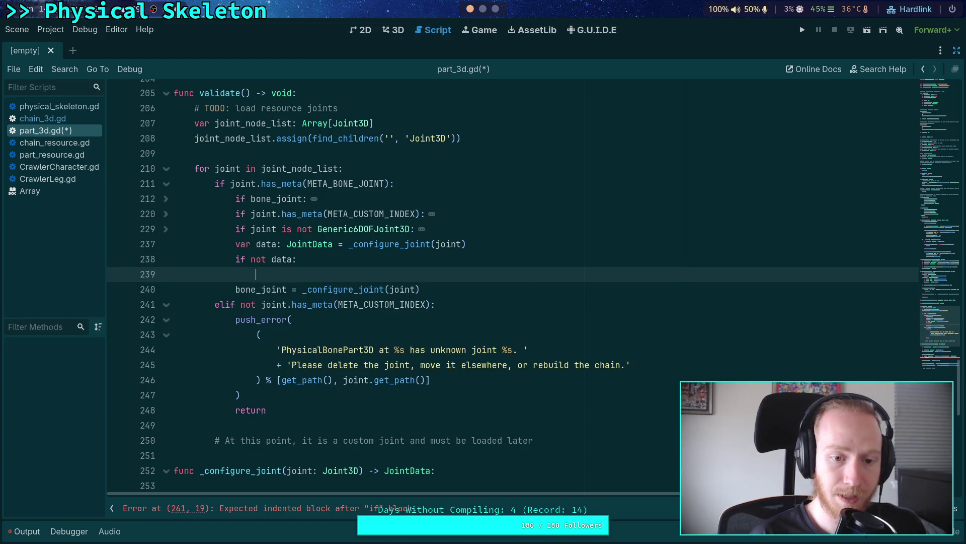
text(# Error should alread)
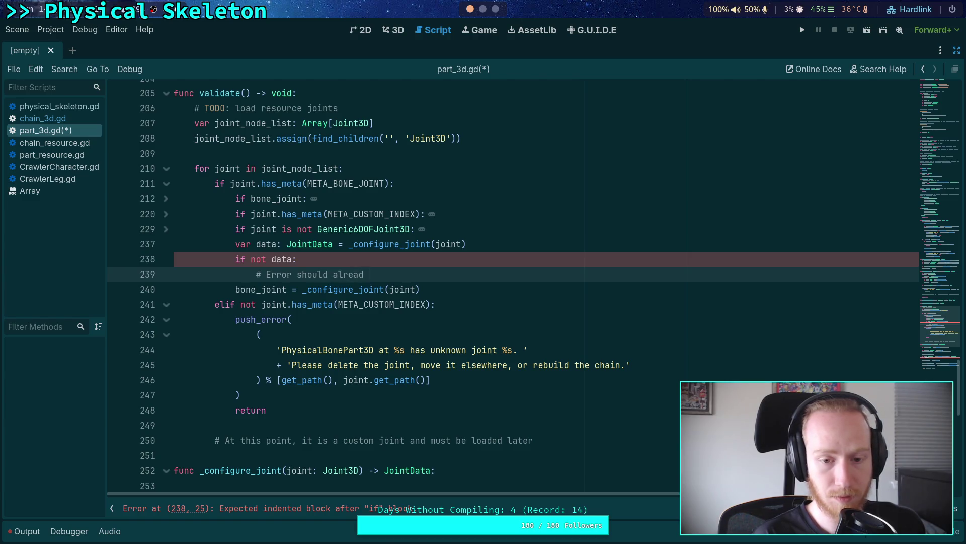
key(BackSpace)
key(BackSpace)
key(BackSpace)
key(BackSpace)
key(BackSpace)
key(BackSpace)
text(eady ri)
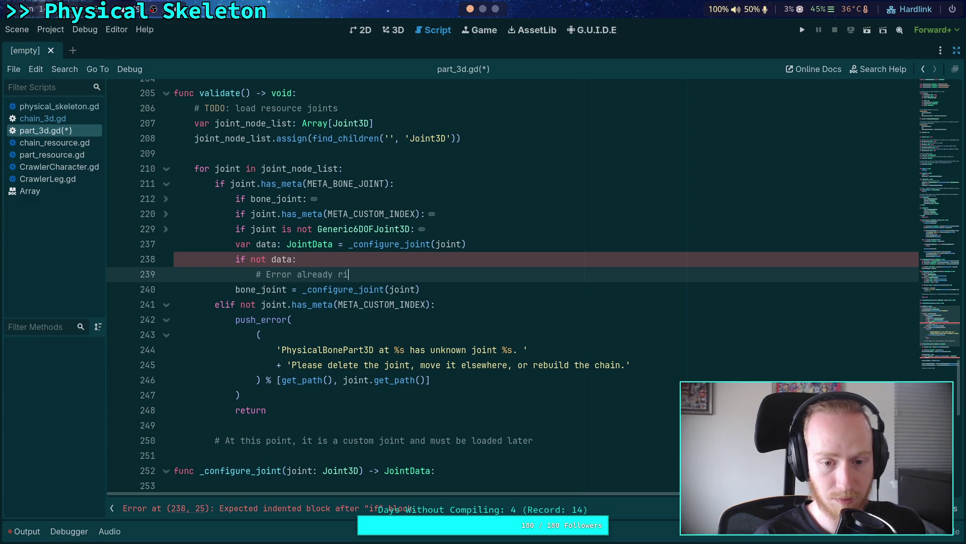
key(BackSpace)
key(BackSpace)
text(printed)
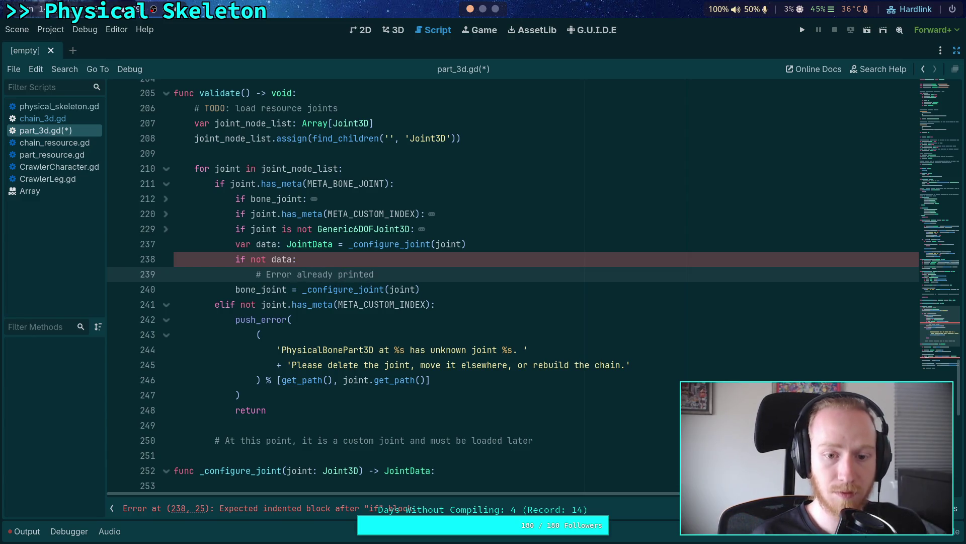
key(Return)
text(turn)
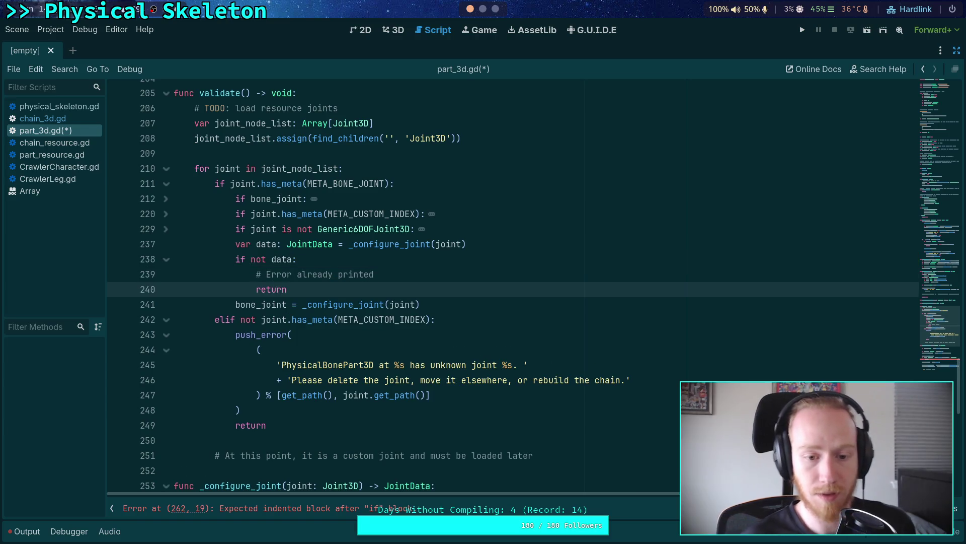
Replace the _configure_joint(joint) call on the bone_joint line with data
drag(302, 304, 455, 304)
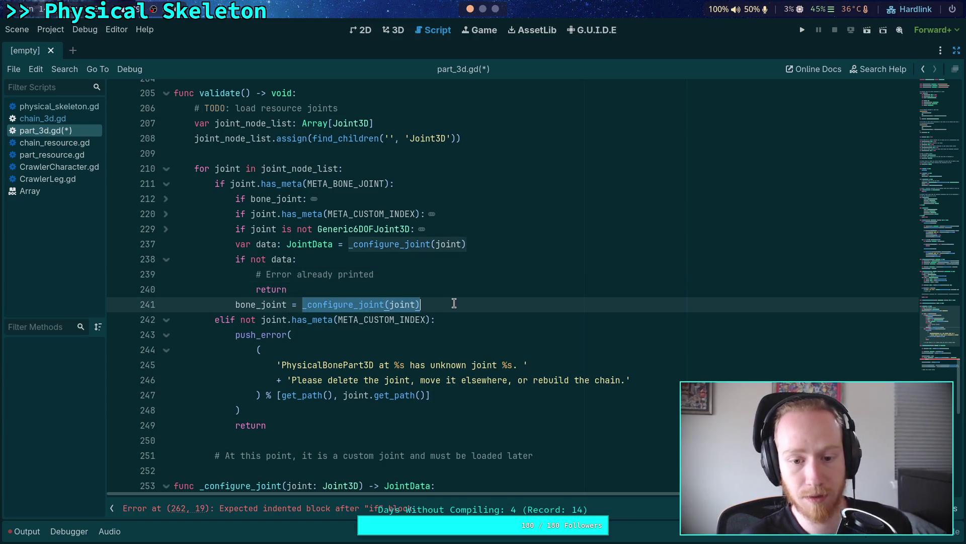
text(data)
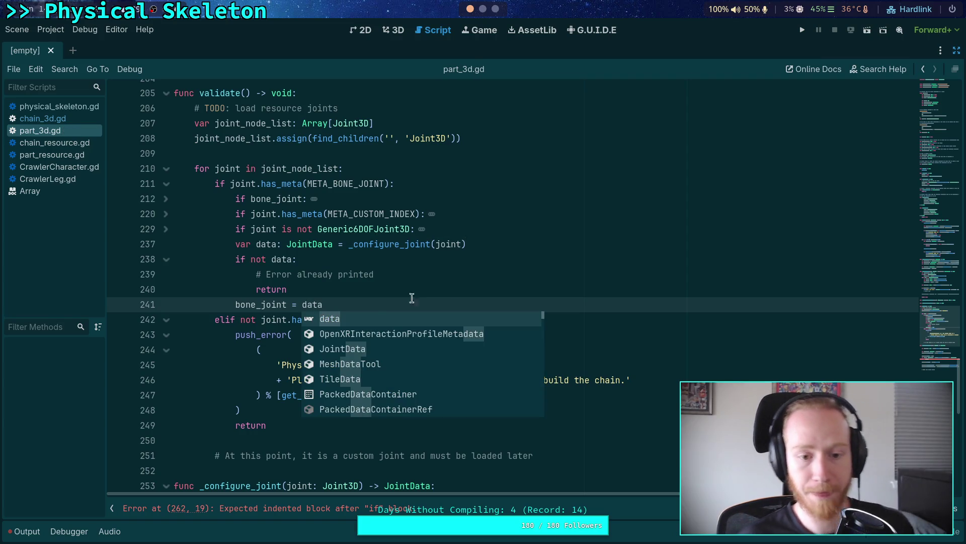
click(412, 291)
scroll(503, 423, down, 1)
click(566, 409)
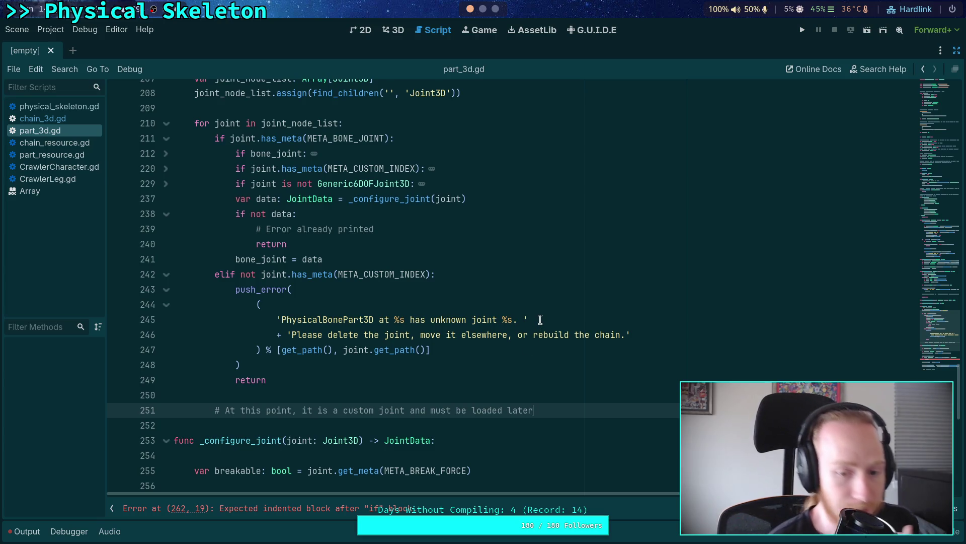
scroll(540, 319, up, 10)
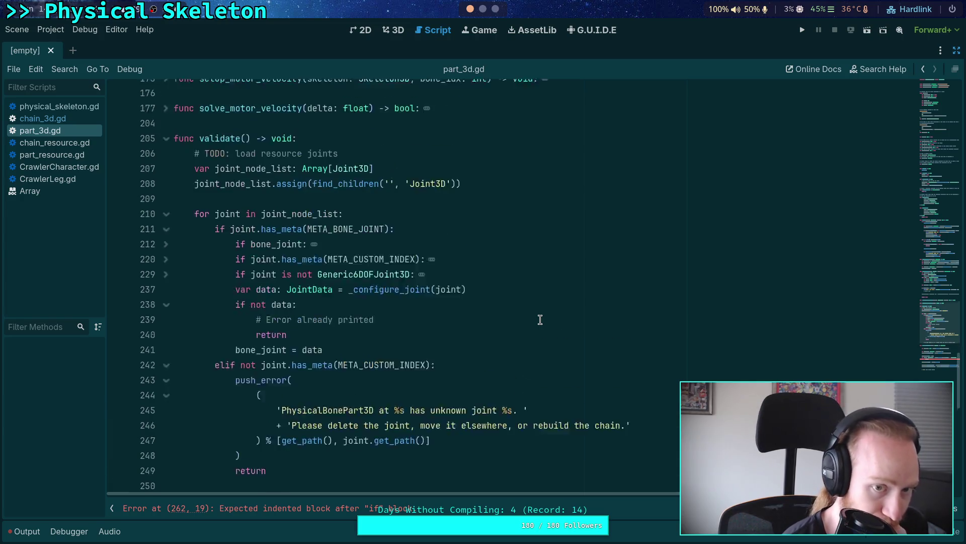
Append 'is_valid = true' two lines below the custom-joint comment at the end of validate()
scroll(540, 320, down, 10)
key(Return)
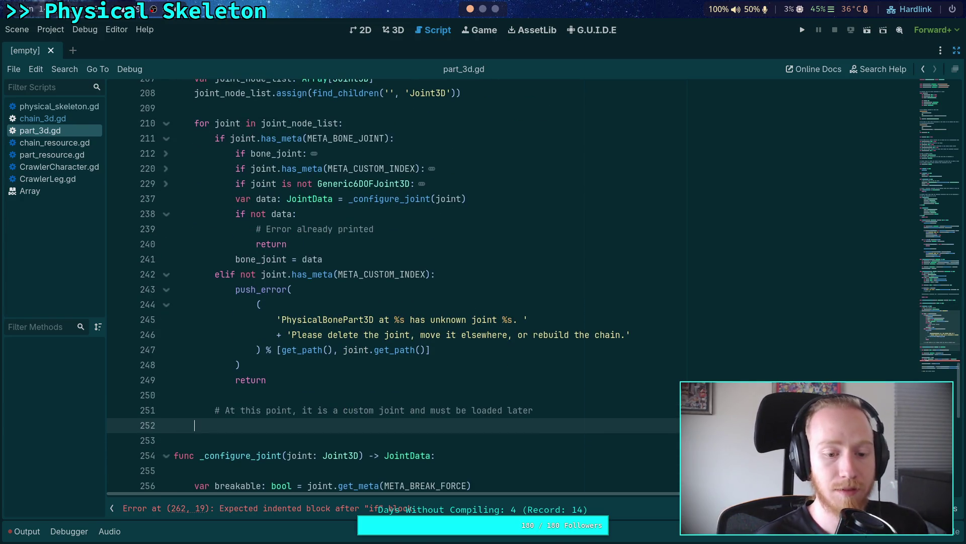
key(Return)
text(is_valid = )
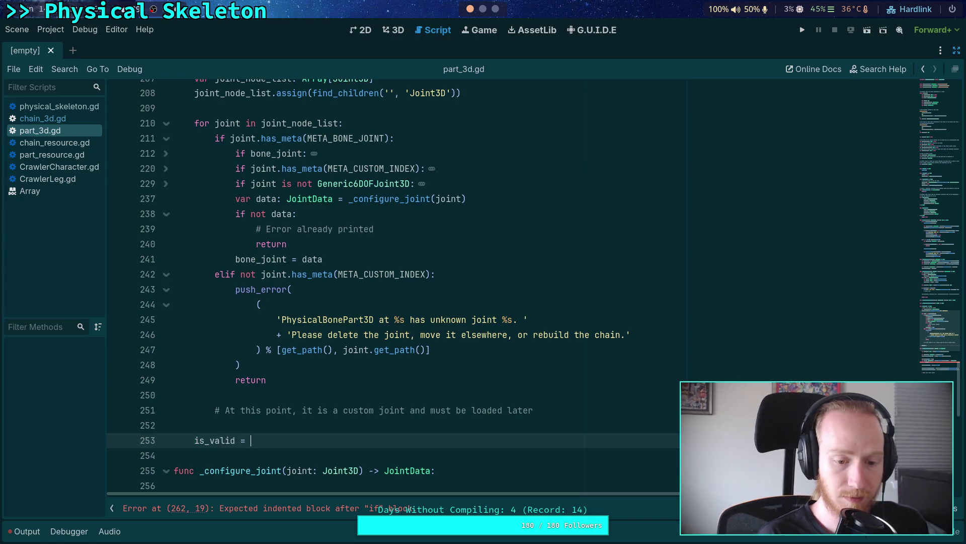
text(true)
scroll(479, 258, up, 1)
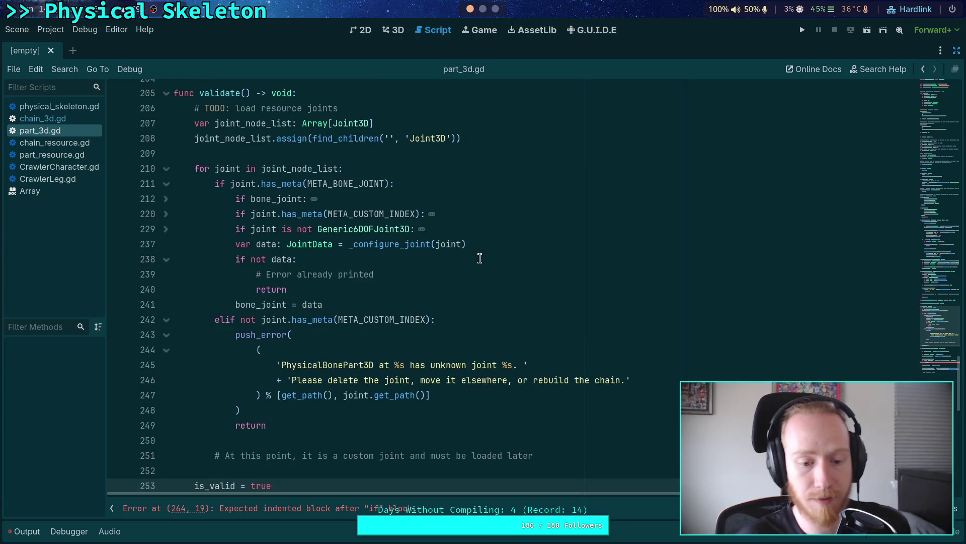
scroll(479, 259, up, 2)
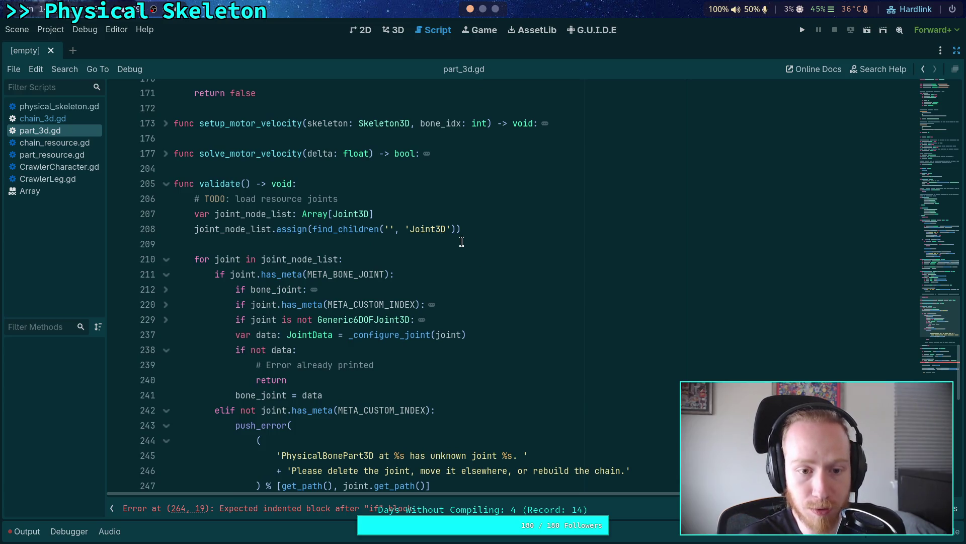
scroll(462, 241, down, 2)
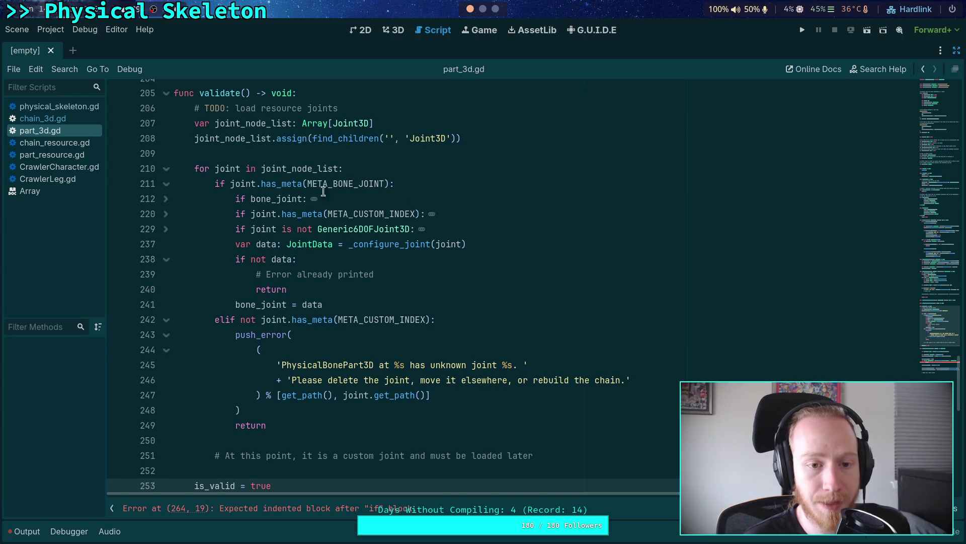
click(351, 156)
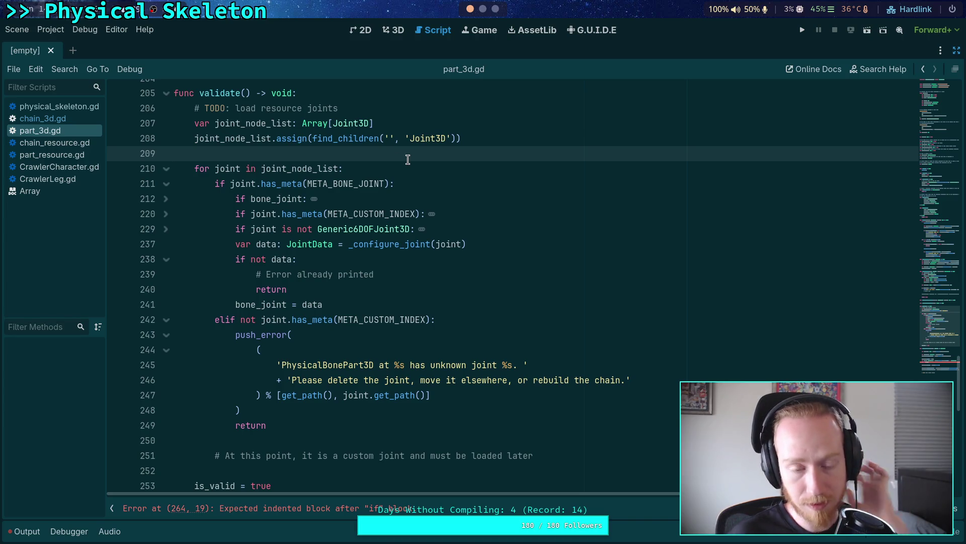
Declare a local 'loaded_bone_joint' JointData variable and copy its name
key(Return)
key(Return)
key(Up)
text(var load)
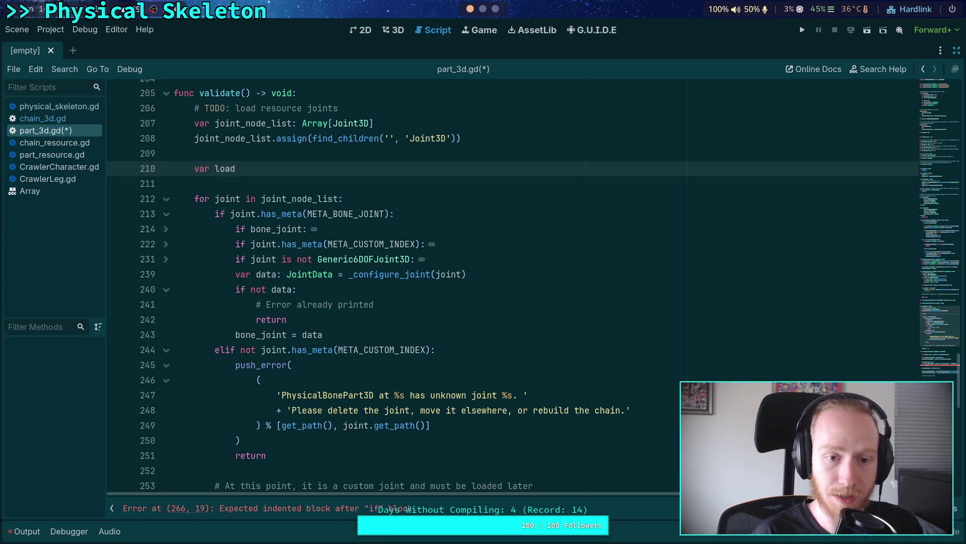
text(ed_bone_jo)
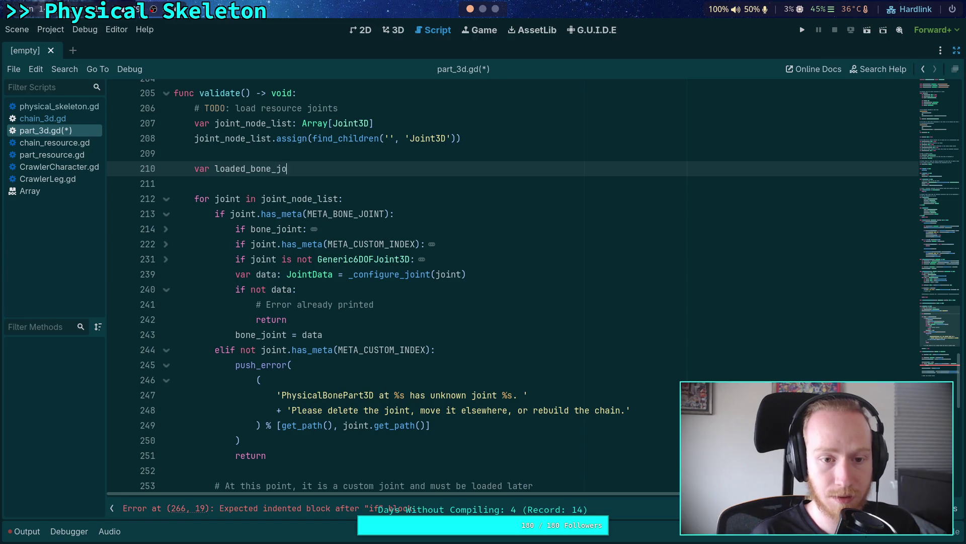
text(int: D)
text(JointData)
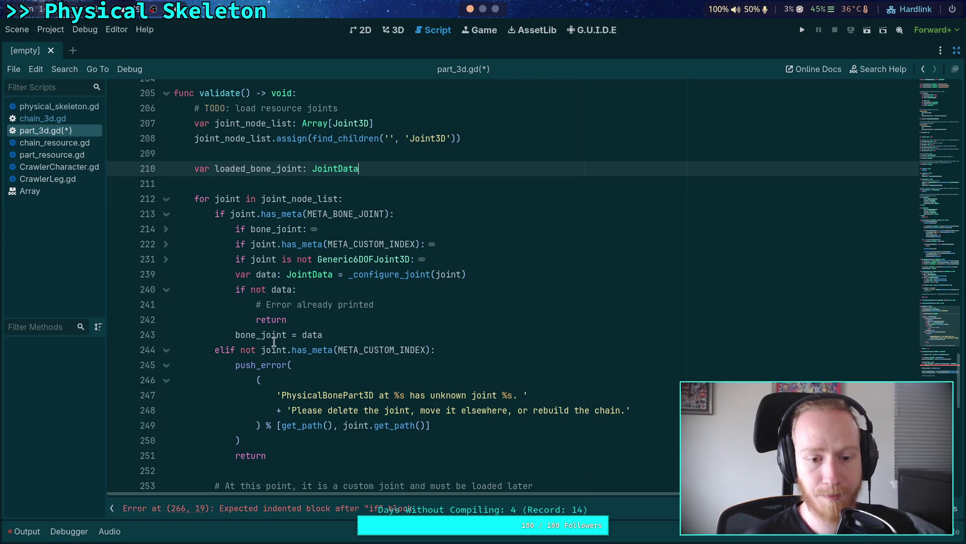
double_click(266, 170)
right_click(266, 169)
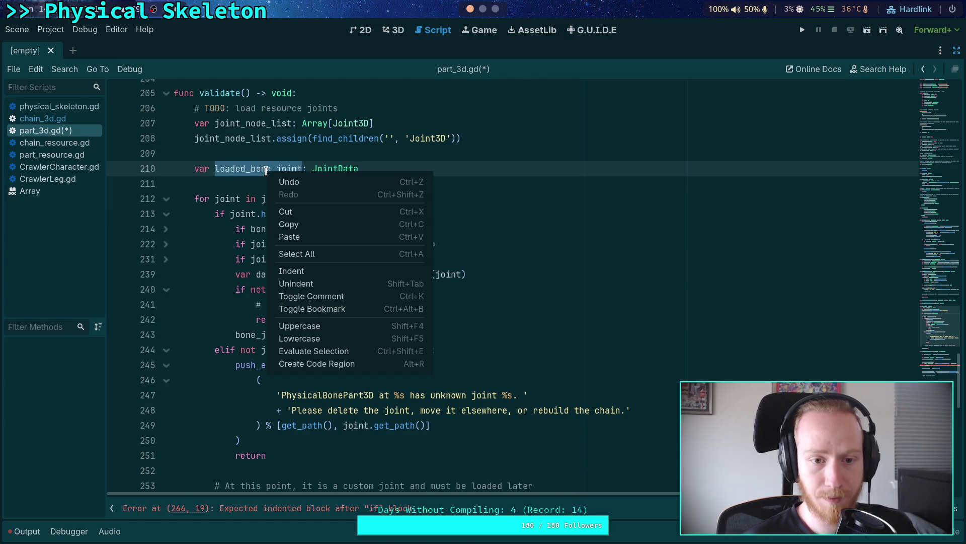
click(302, 224)
Paste loaded_bone_joint over bone_joint on lines 214 and 243
click(258, 228)
click(166, 228)
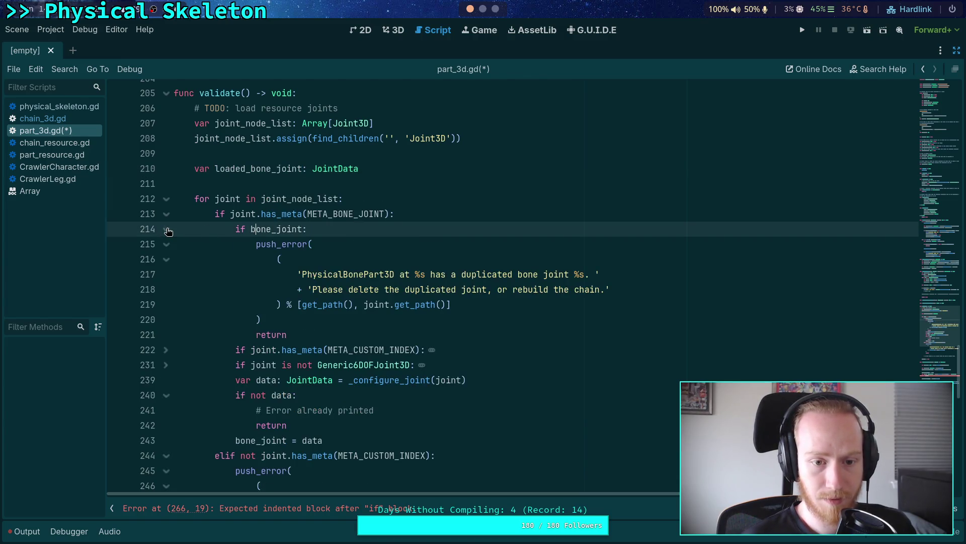
double_click(276, 228)
key(ctrl+v)
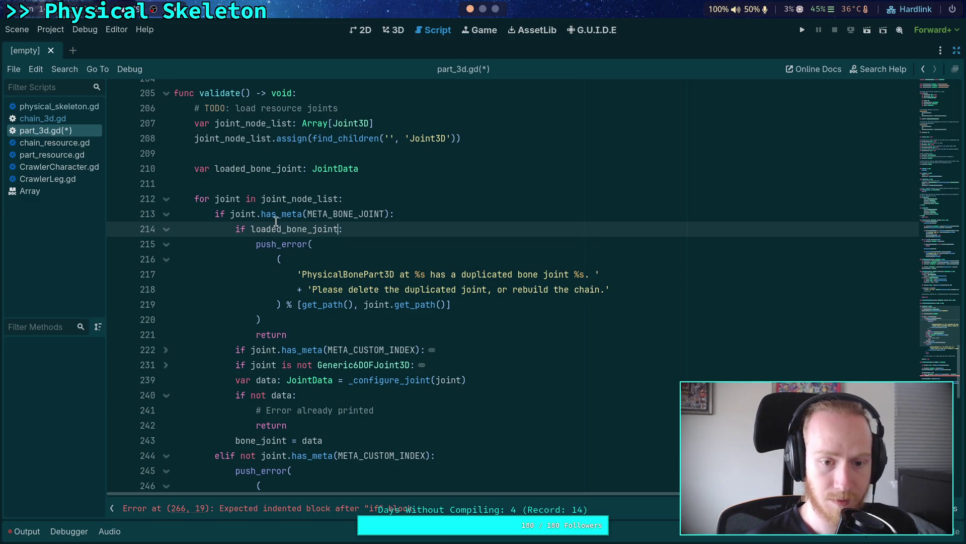
double_click(263, 441)
key(ctrl+v)
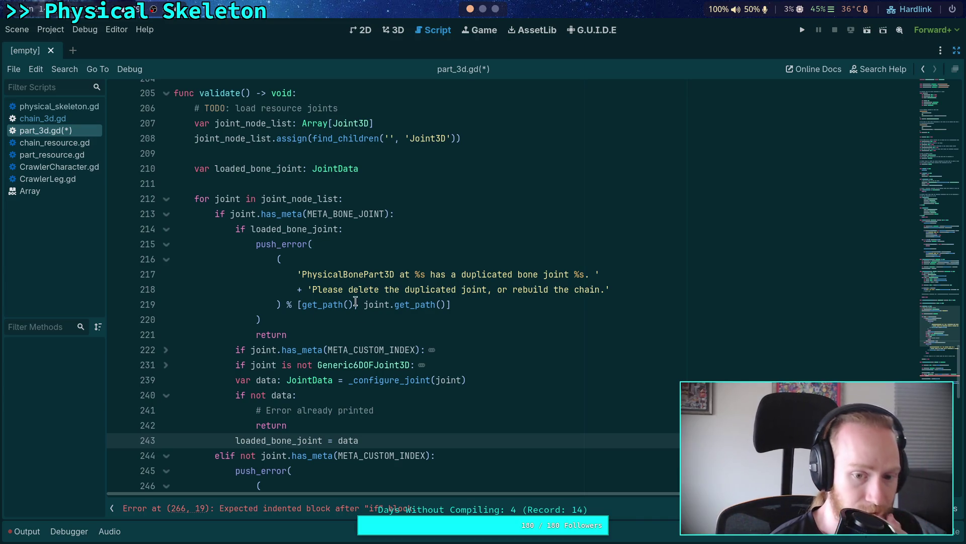
Fold the custom-index, Generic6DOFJoint3D and duplicate bone joint check blocks
click(167, 350)
click(167, 349)
click(167, 366)
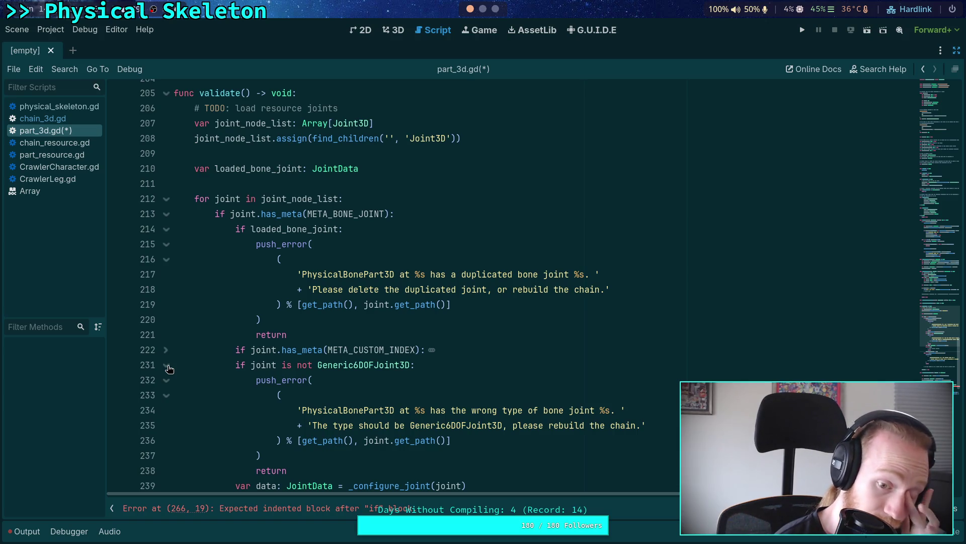
click(168, 365)
click(168, 230)
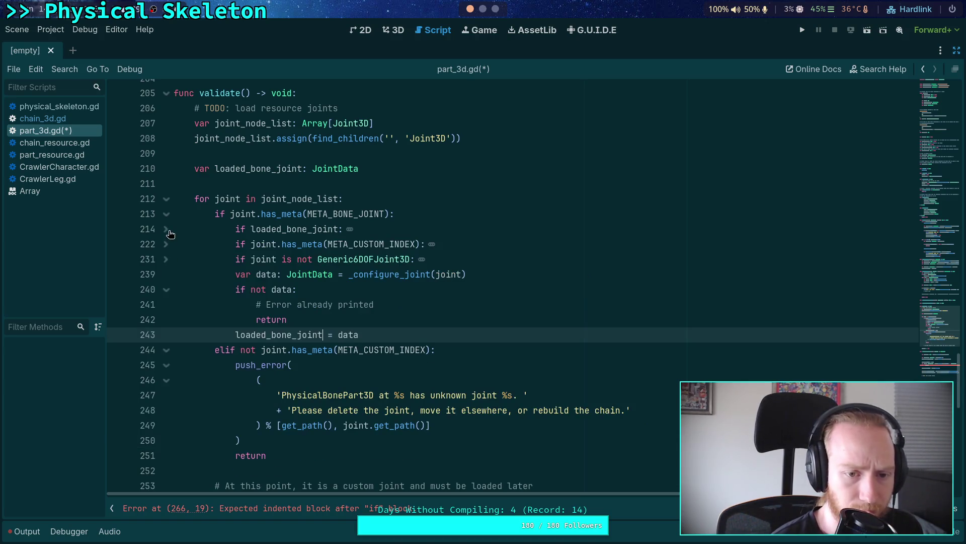
scroll(292, 337, down, 1)
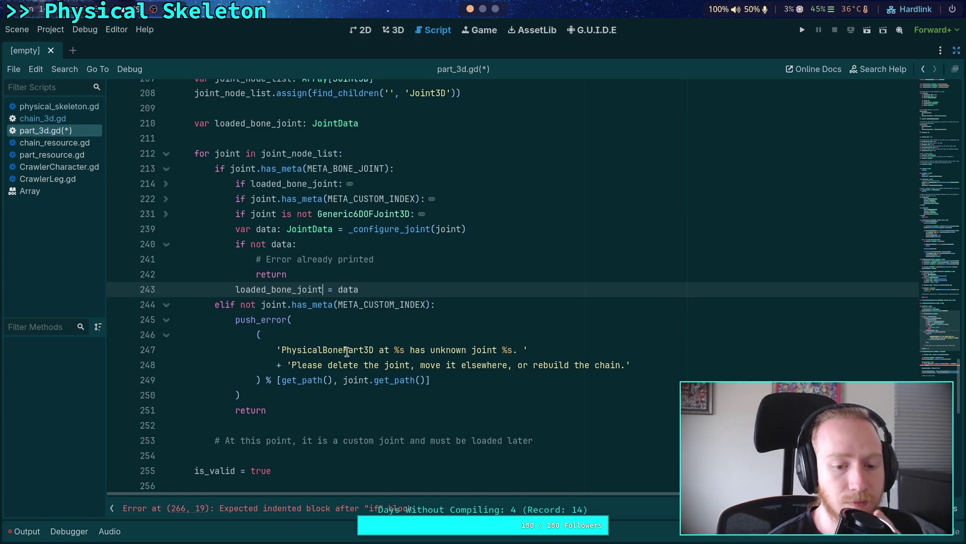
scroll(355, 357, up, 2)
Start a 'var custom_' declaration on a new line below loaded_bone_joint
click(431, 211)
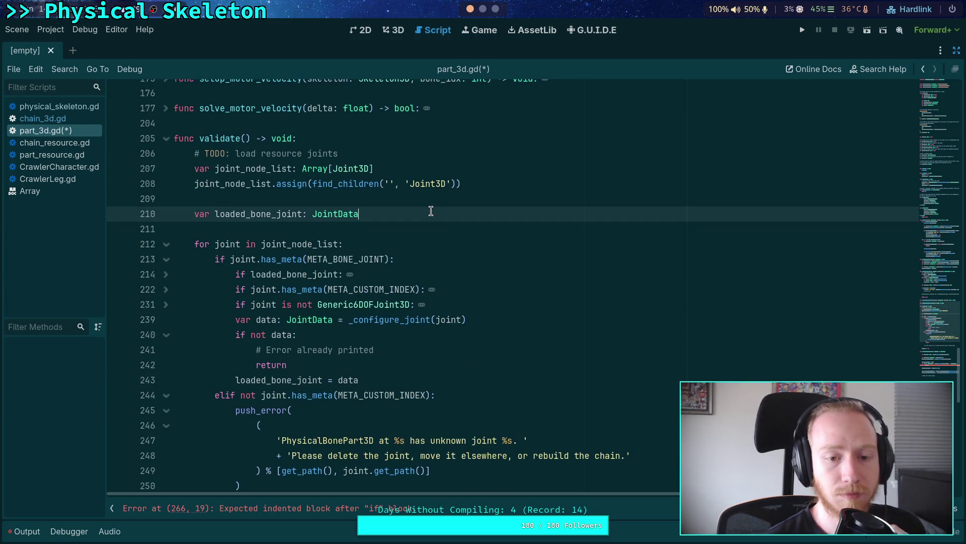
key(Return)
text(var)
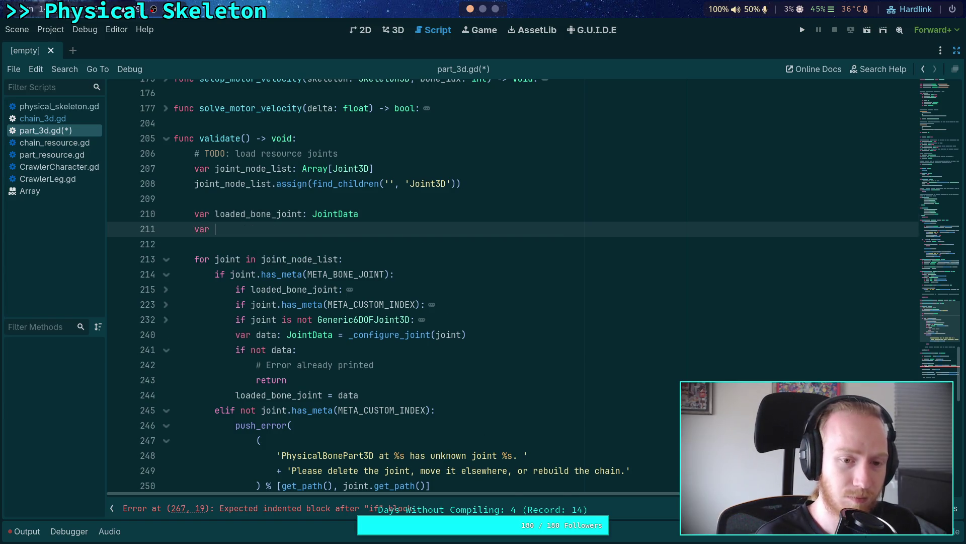
text( custom_)
Turn the line into 'var loaded_custom_joint_list: Array[JointData]', accepting the JointData suggestion
key(BackSpace)
key(BackSpace)
key(BackSpace)
text(loaded_)
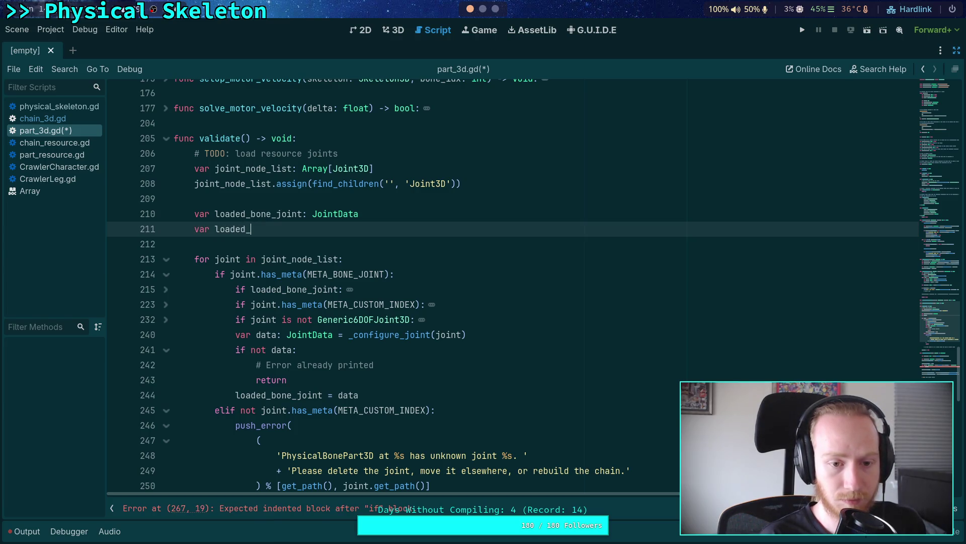
text(custom_joints)
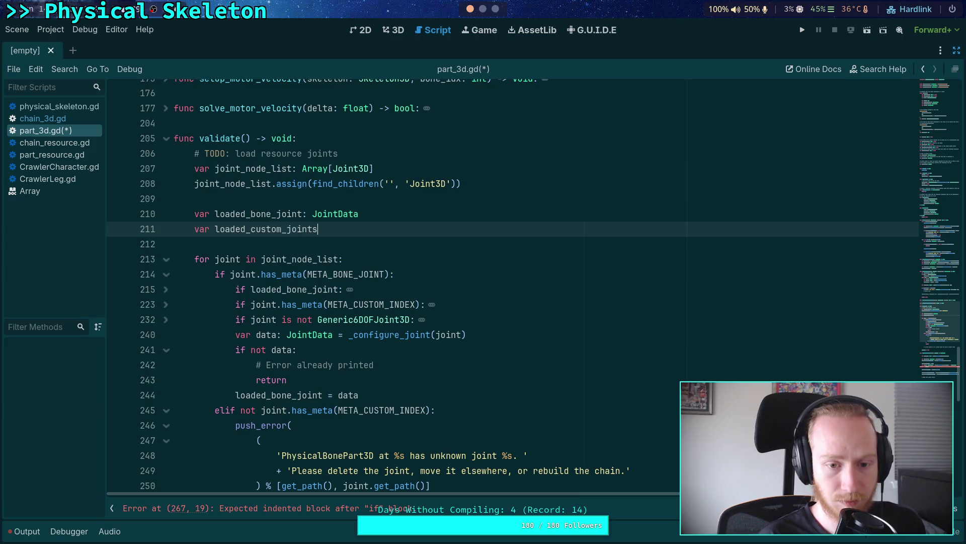
key(BackSpace)
text(_list)
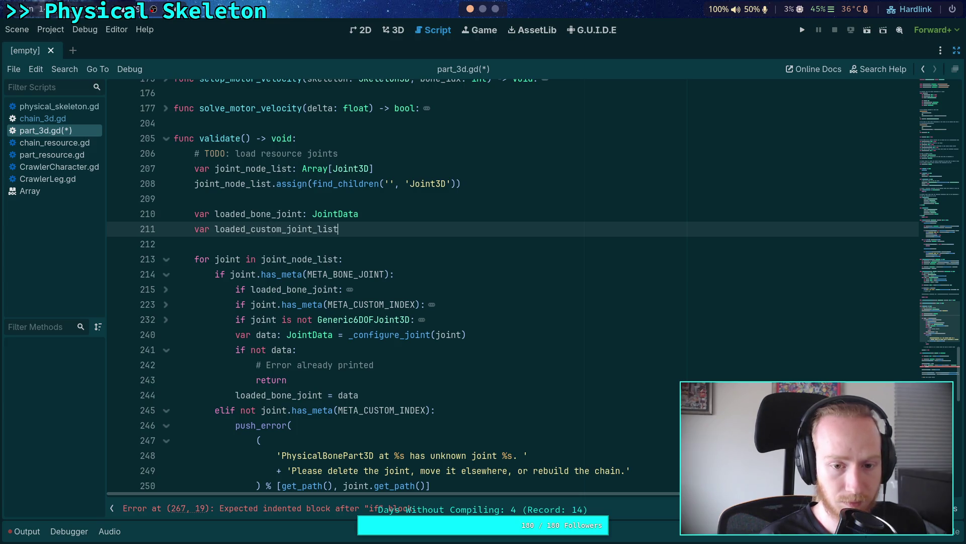
text(: Array[Joint)
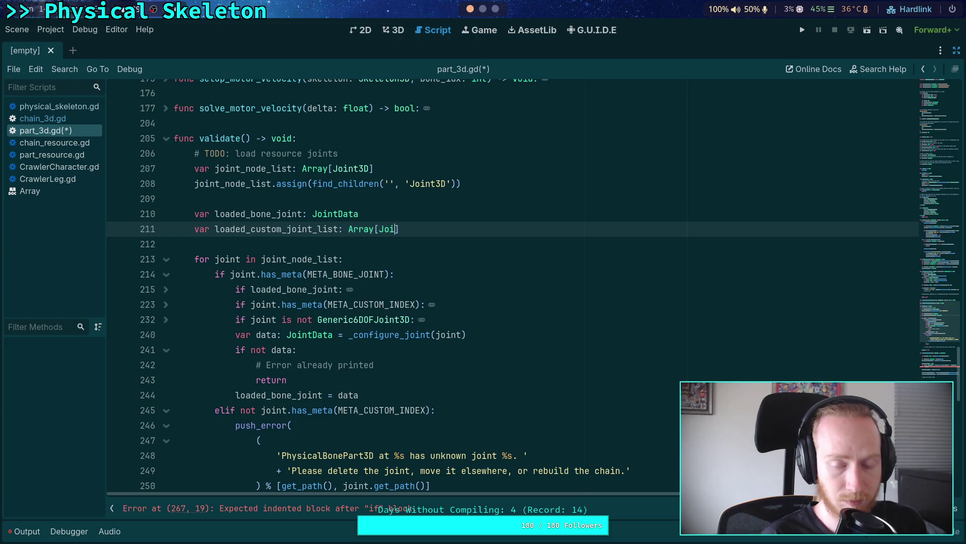
key(Return)
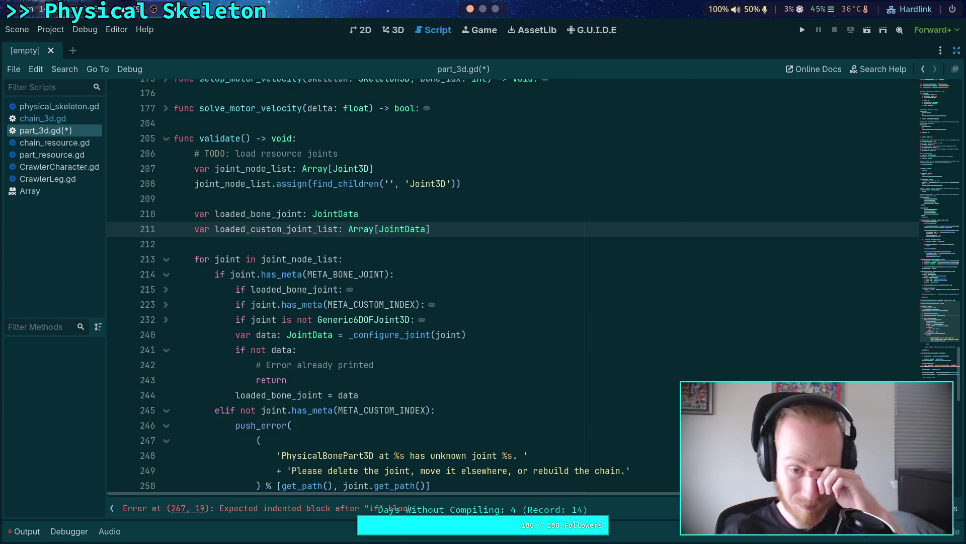
click(379, 243)
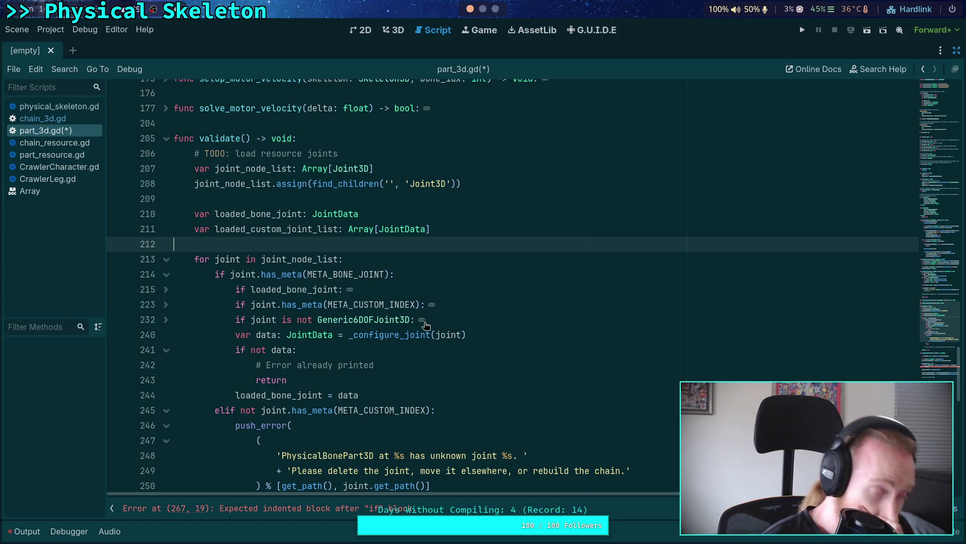
Delete 'and must be loaded later' from the custom-joint comment
scroll(425, 326, down, 3)
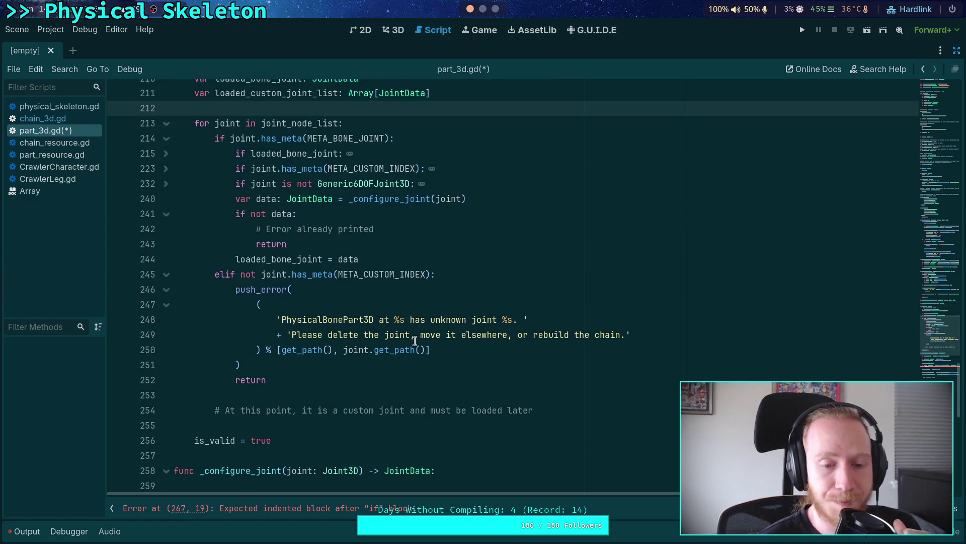
click(346, 426)
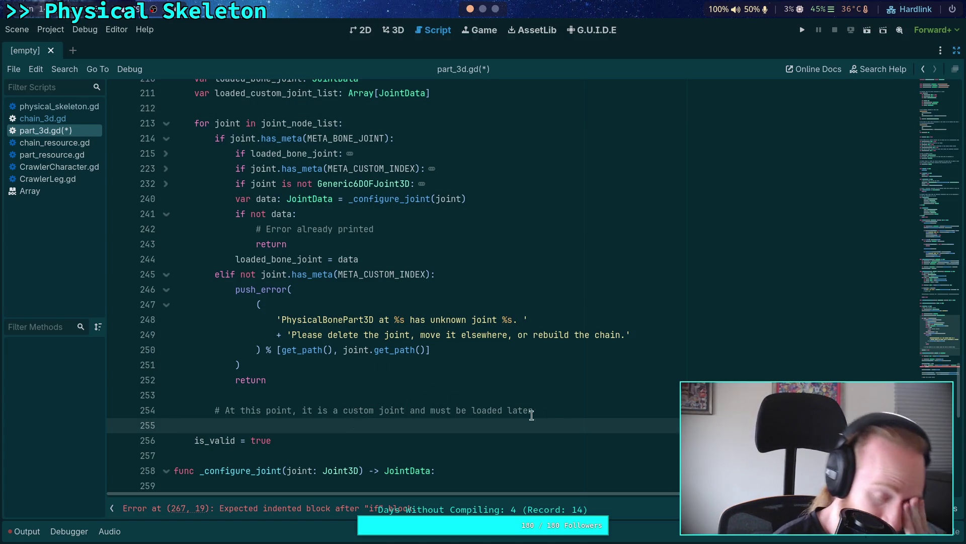
click(576, 408)
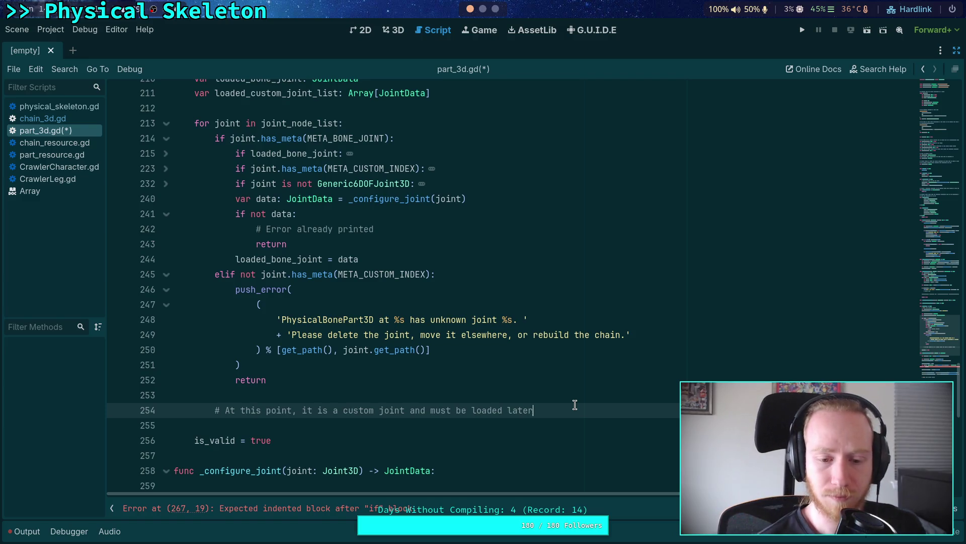
key(Return)
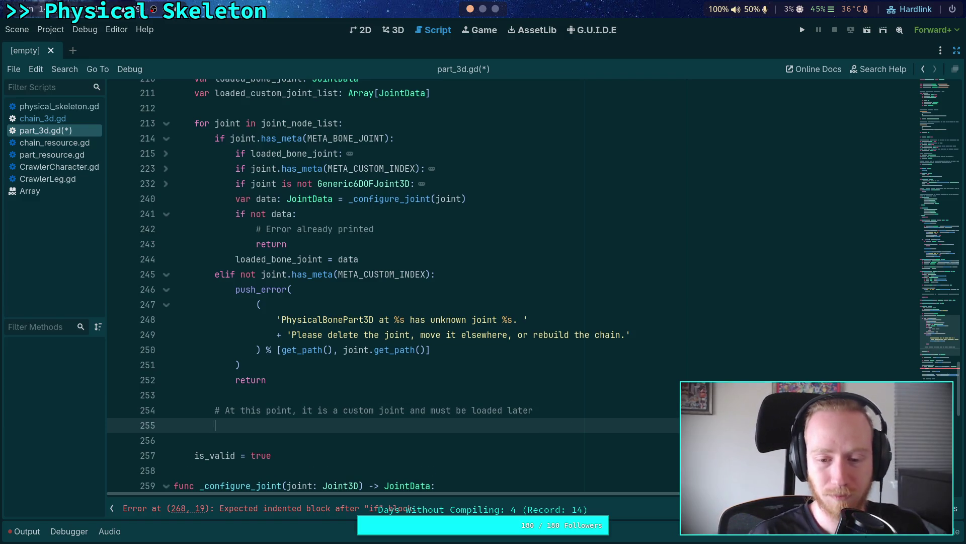
click(473, 410)
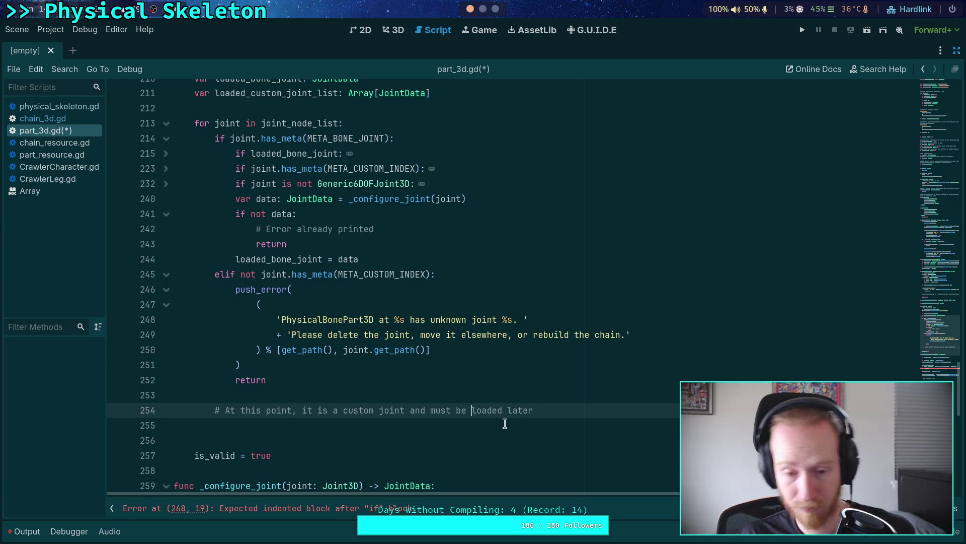
drag(410, 410, 541, 408)
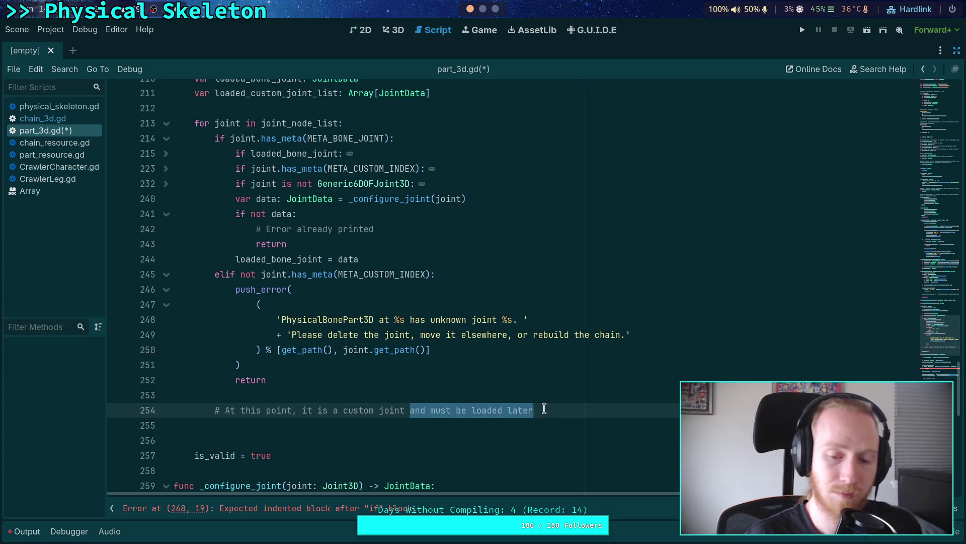
key(BackSpace)
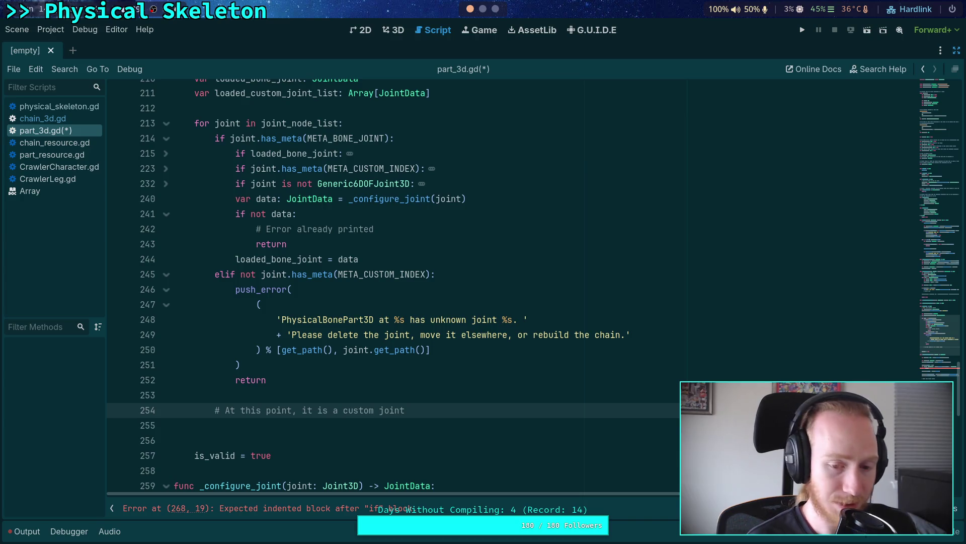
Leave one indented line under the comment, removing the extra empty line
key(Return)
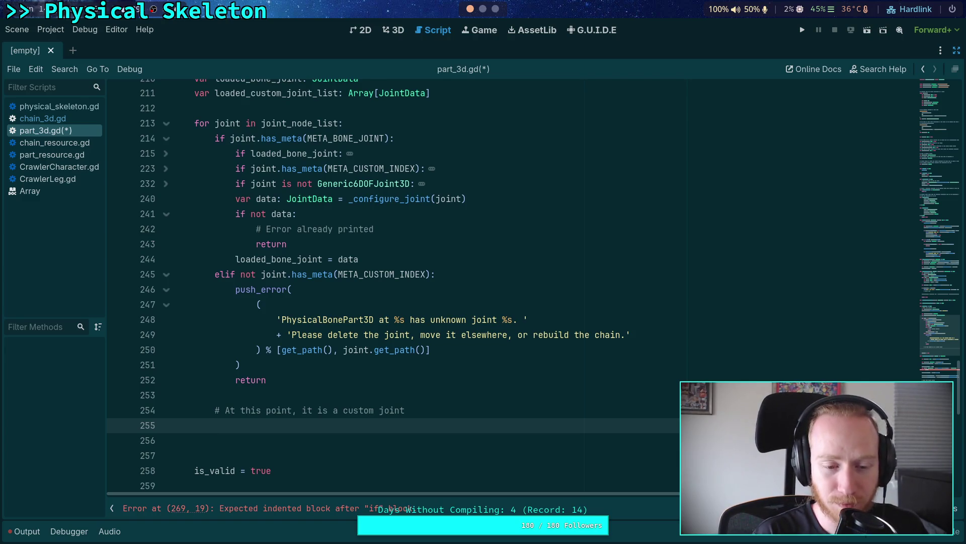
click(355, 447)
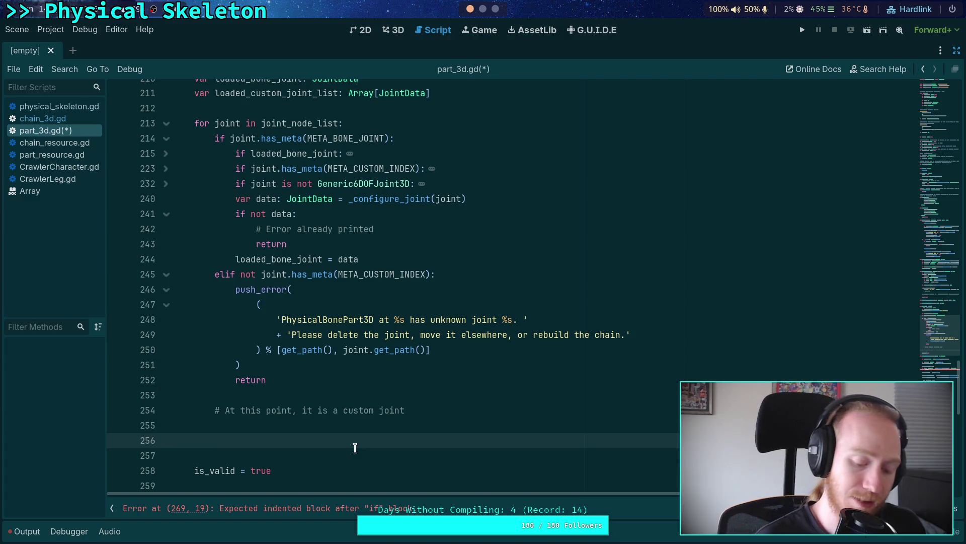
key(BackSpace)
scroll(404, 419, down, 1)
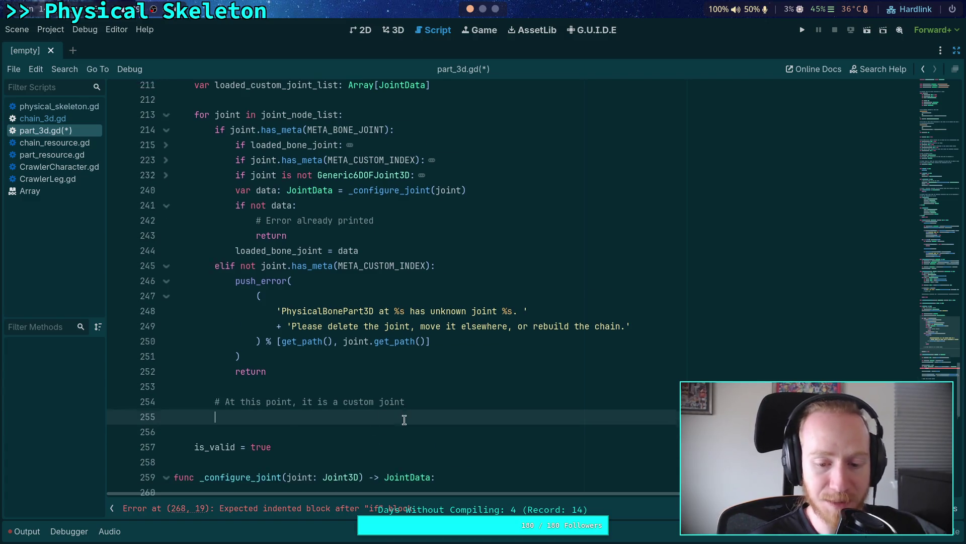
scroll(404, 420, down, 1)
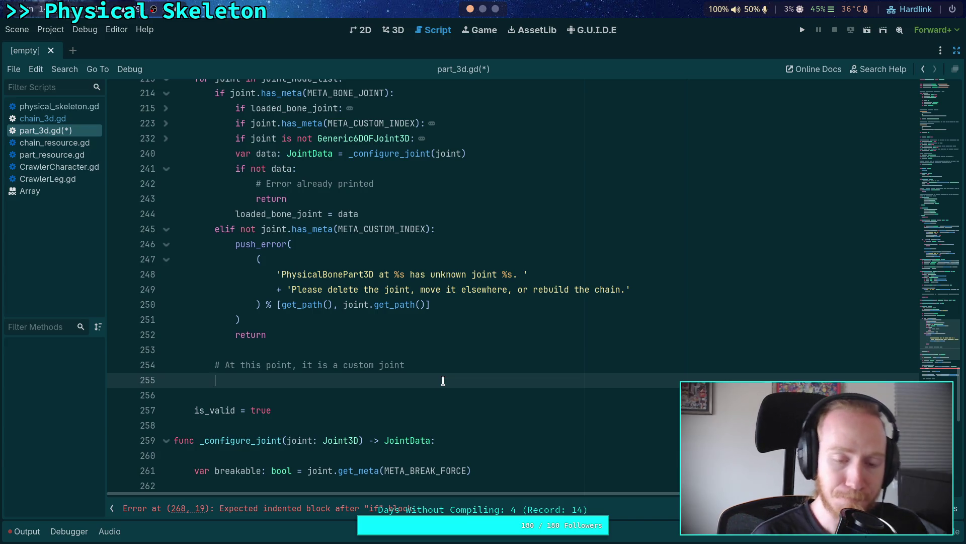
Assign data from _configure_joint(joint), returning early with an '# Error already printed' comment if it fails
text(var data: Jo)
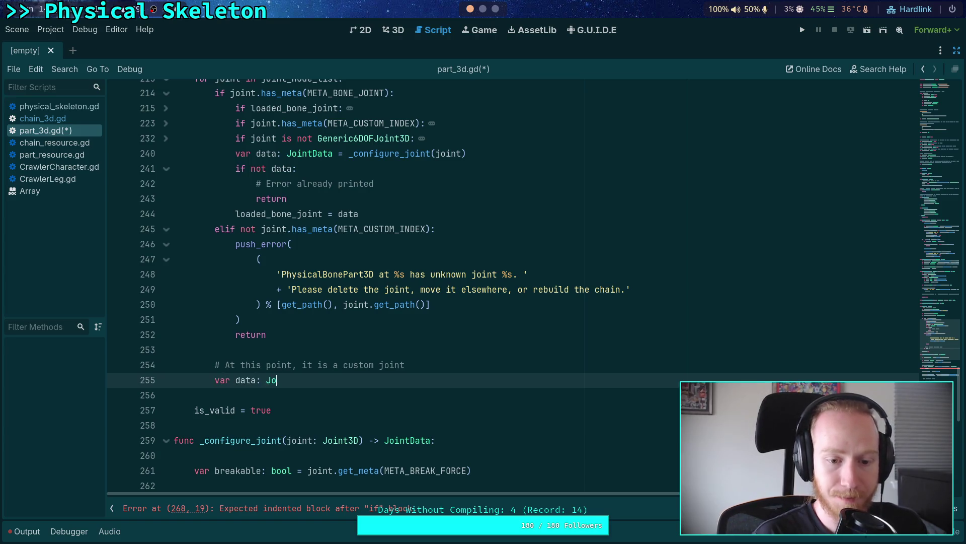
text(intData = _con)
key(Return)
text(joint))
key(Return)
text(if not data:)
key(Return)
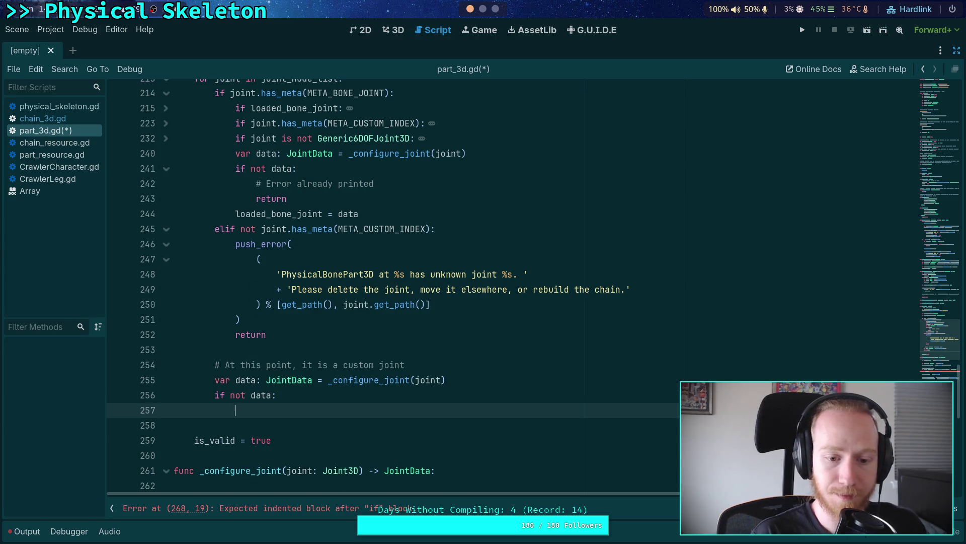
text(# Error already printed)
key(Return)
text(retur)
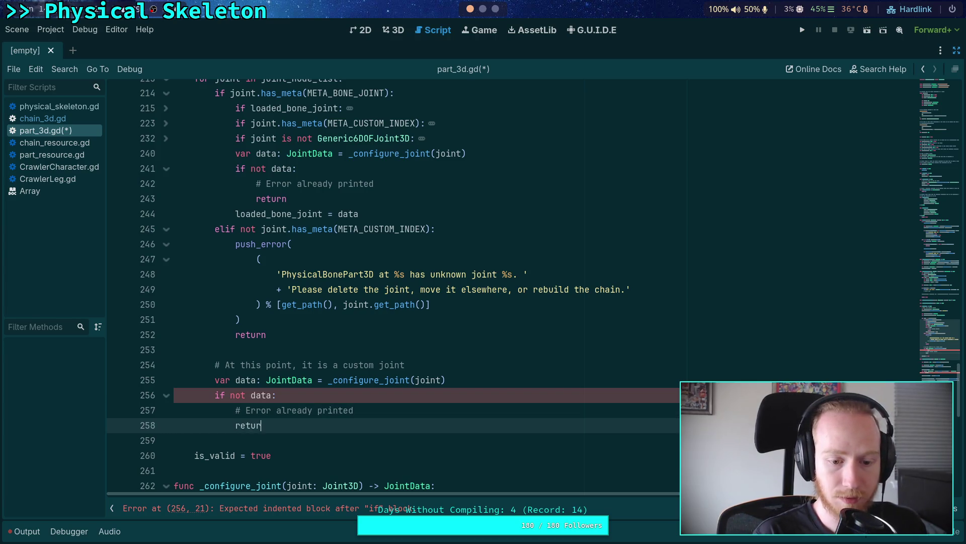
text(n)
key(Return)
Append data to loaded_custom_joint_list, save part_3d.gd, and fold the joint loop
text(loaded_)
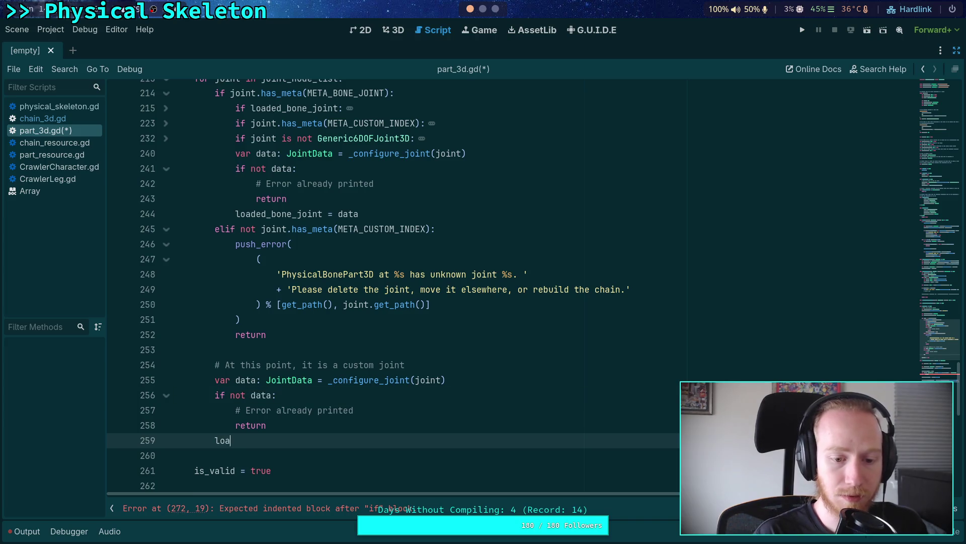
key(Down)
key(Return)
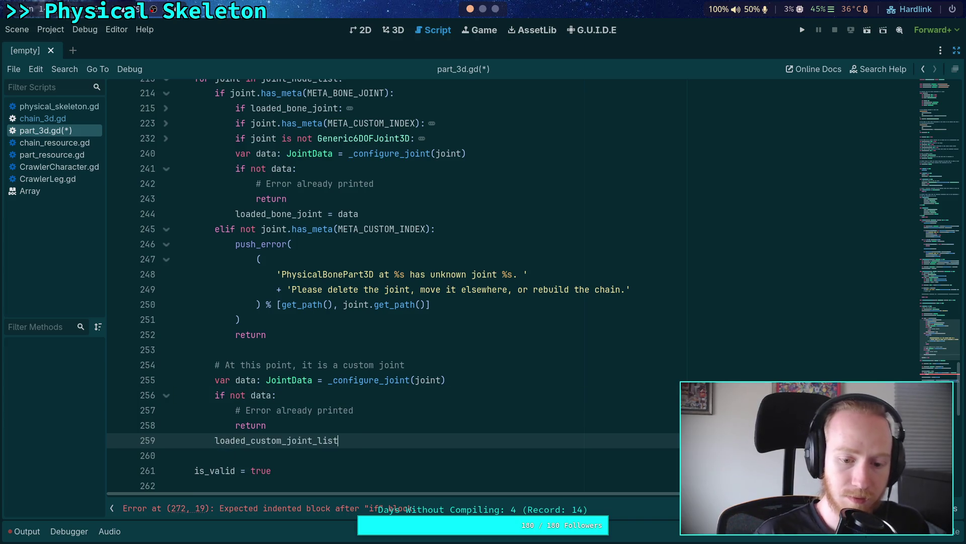
text(.app)
key(Return)
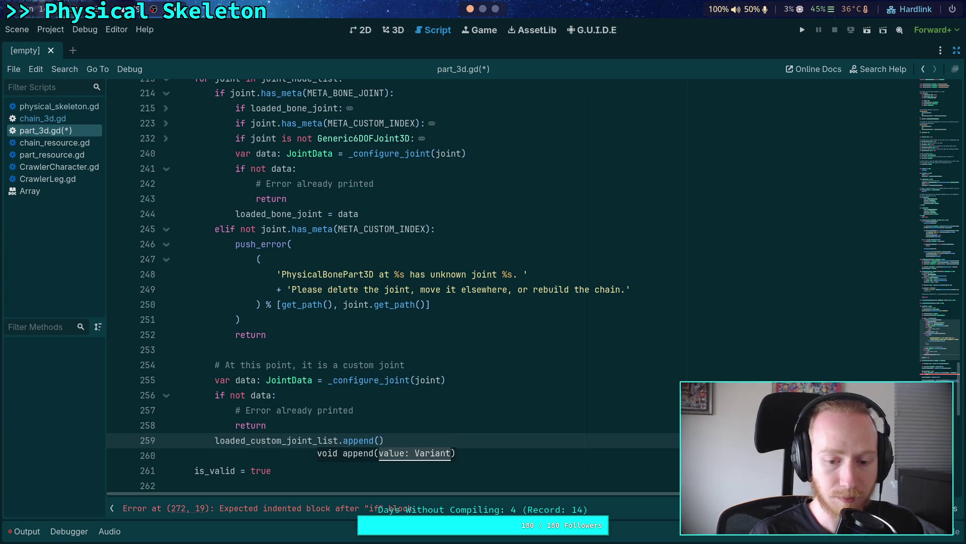
text(data)
key(ctrl+s)
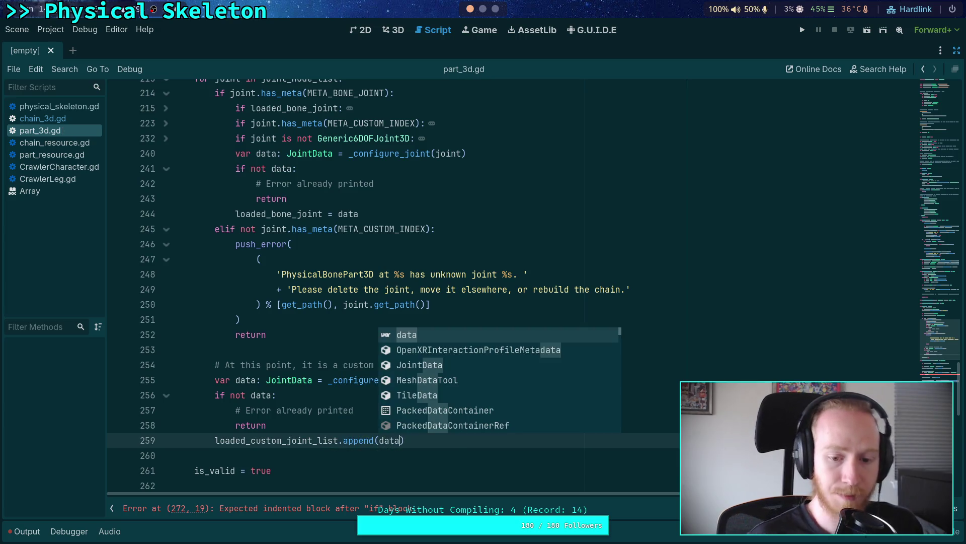
click(247, 457)
scroll(382, 436, down, 1)
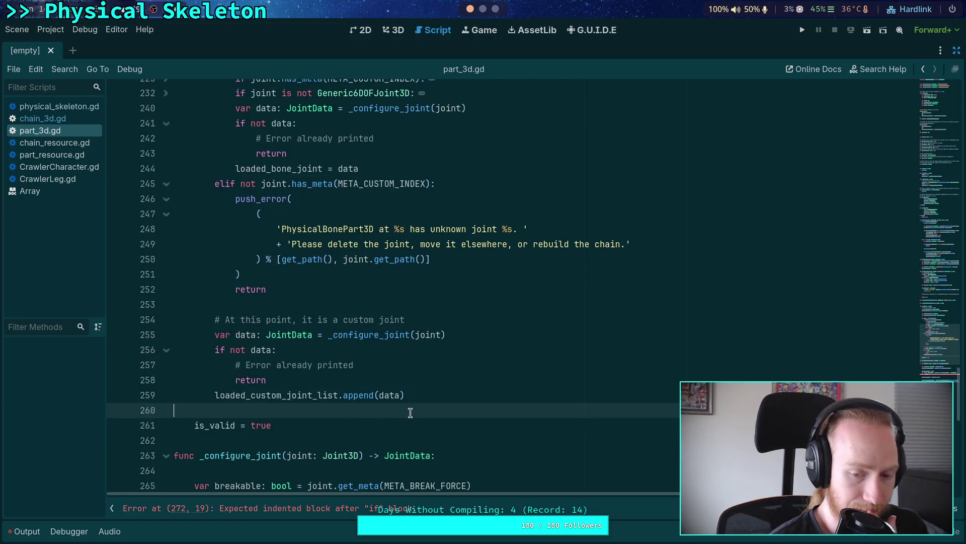
scroll(419, 396, up, 8)
click(165, 169)
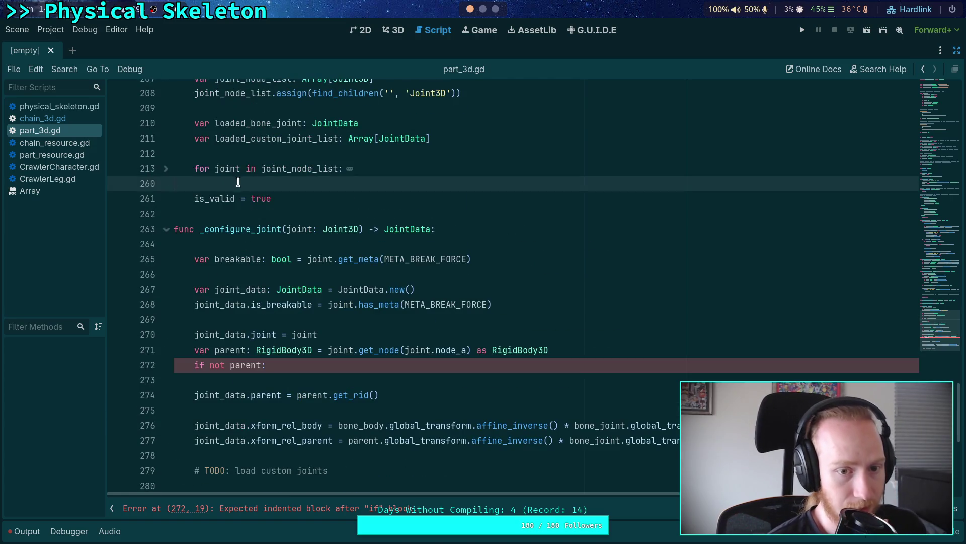
Add a loaded_custom_joint_list line right after the folded joint loop
key(Return)
scroll(442, 319, up, 3)
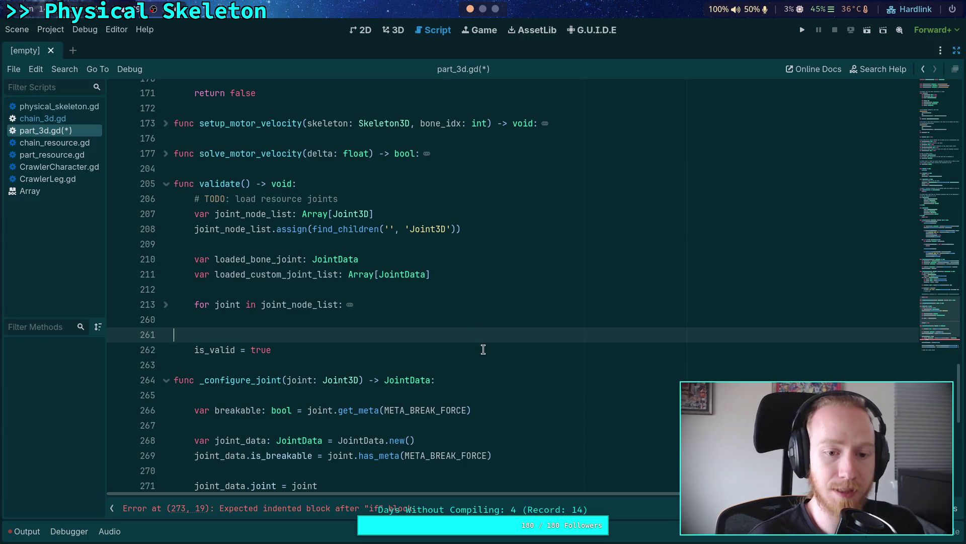
text(loa)
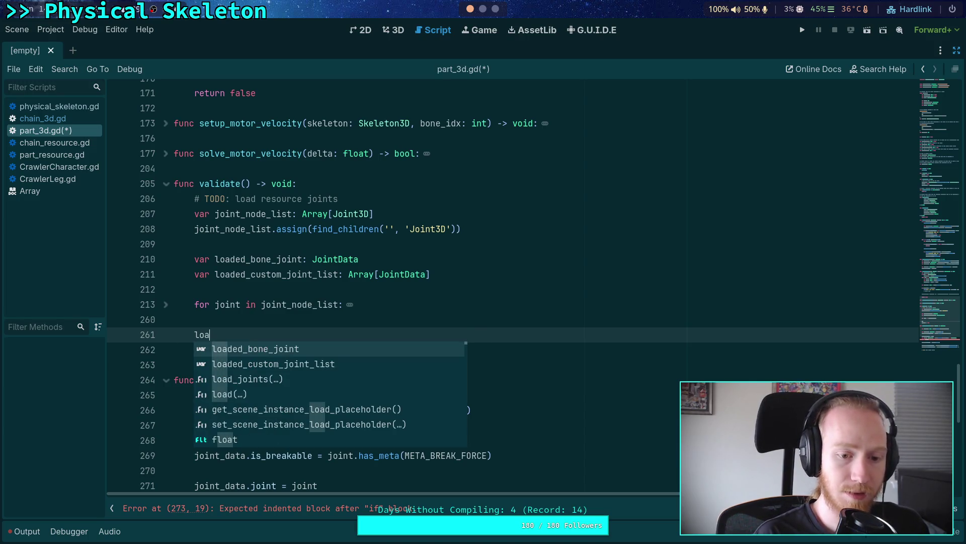
key(Down)
key(Return)
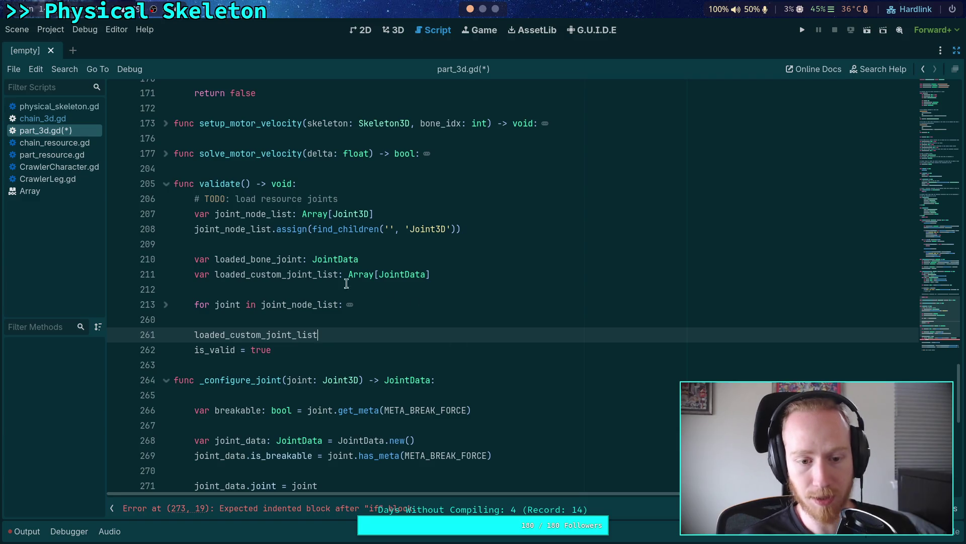
Rename loaded_custom_joint_list to loaded_joint_list in the declaration, the new line and the append call
drag(252, 278, 286, 276)
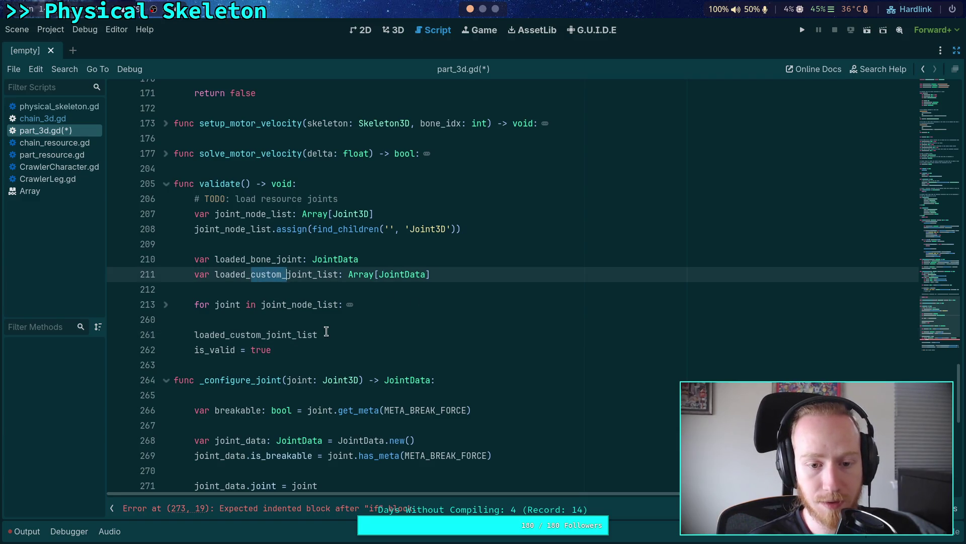
key(BackSpace)
drag(231, 336, 272, 335)
key(BackSpace)
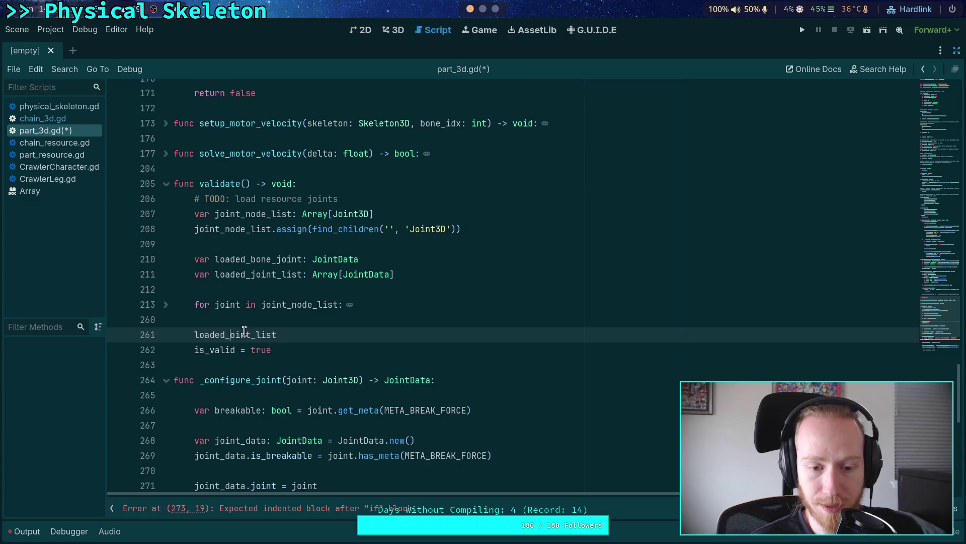
text(j)
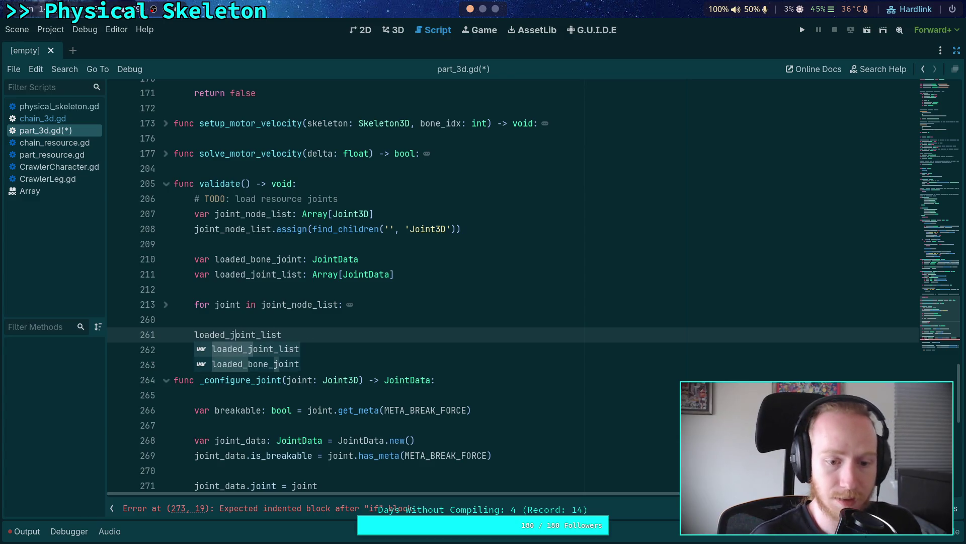
click(165, 304)
scroll(286, 363, down, 14)
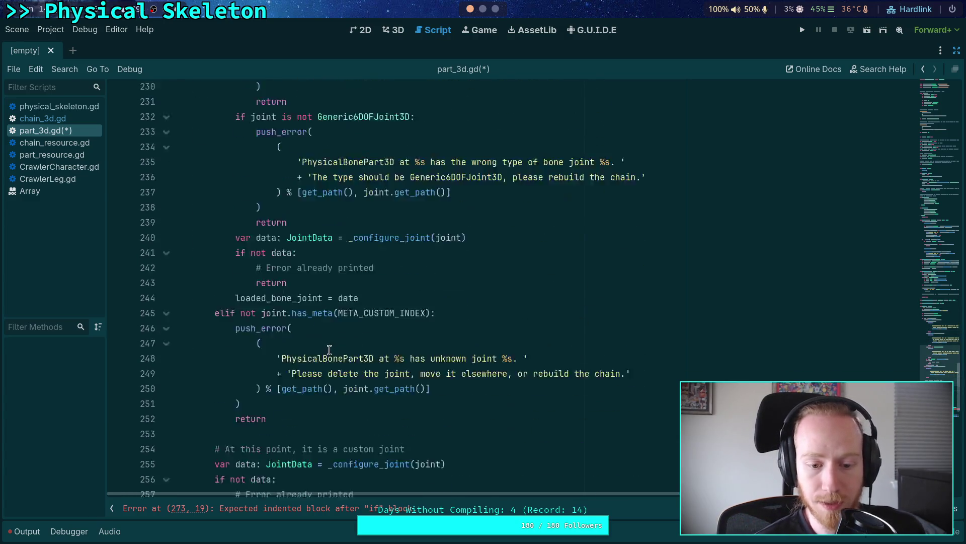
drag(250, 364, 286, 365)
key(BackSpace)
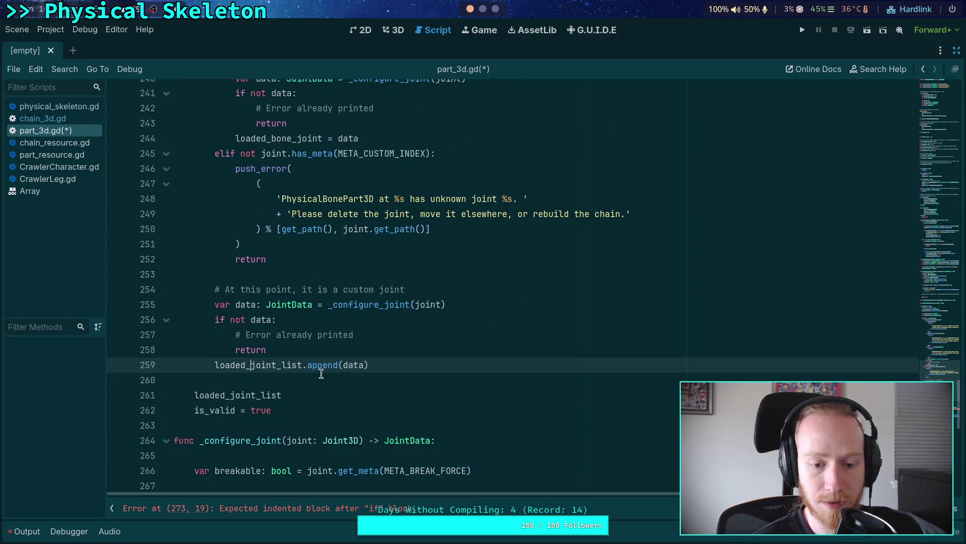
scroll(302, 378, up, 13)
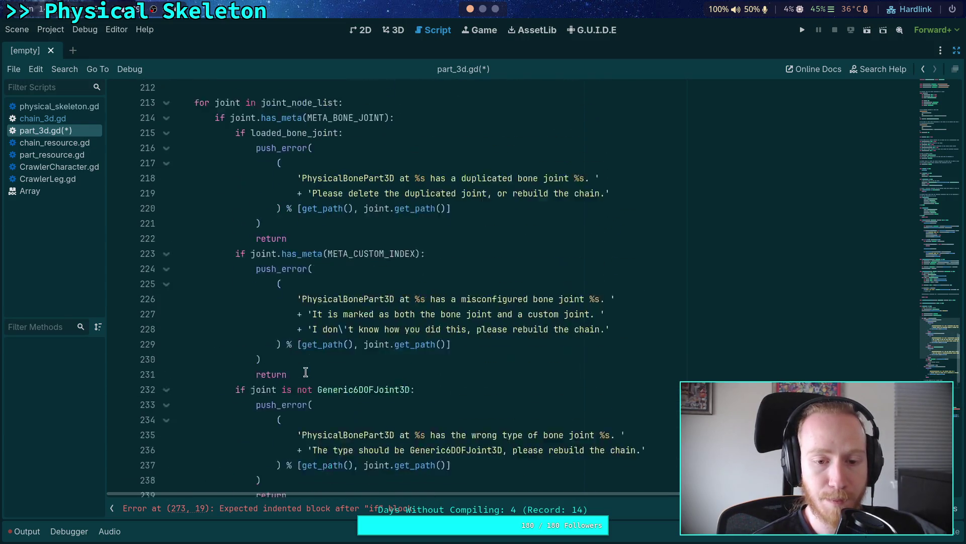
Add loaded_joint_list.insert(0, loaded_bone_joint) after loaded_bone_joint = data, and save part_3d.gd
scroll(222, 303, down, 7)
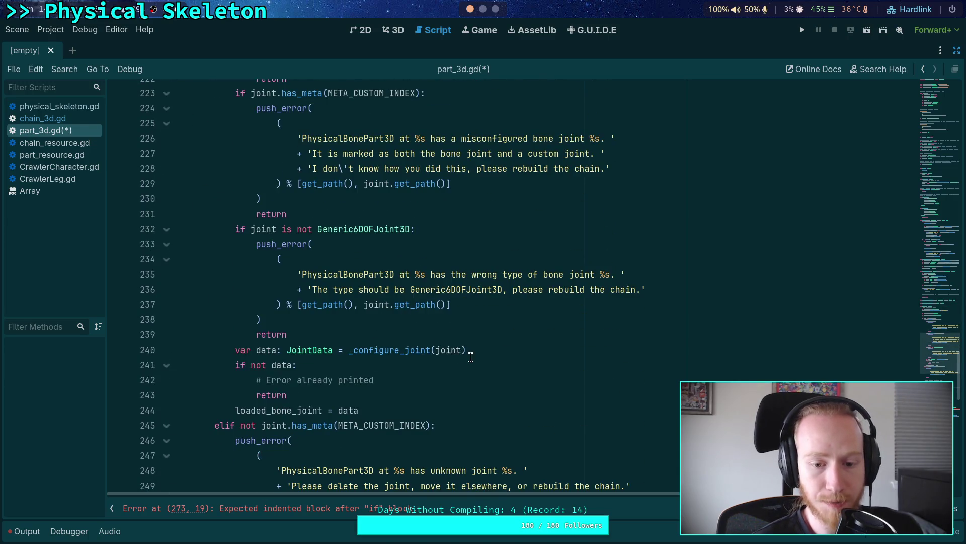
scroll(448, 347, down, 1)
click(431, 364)
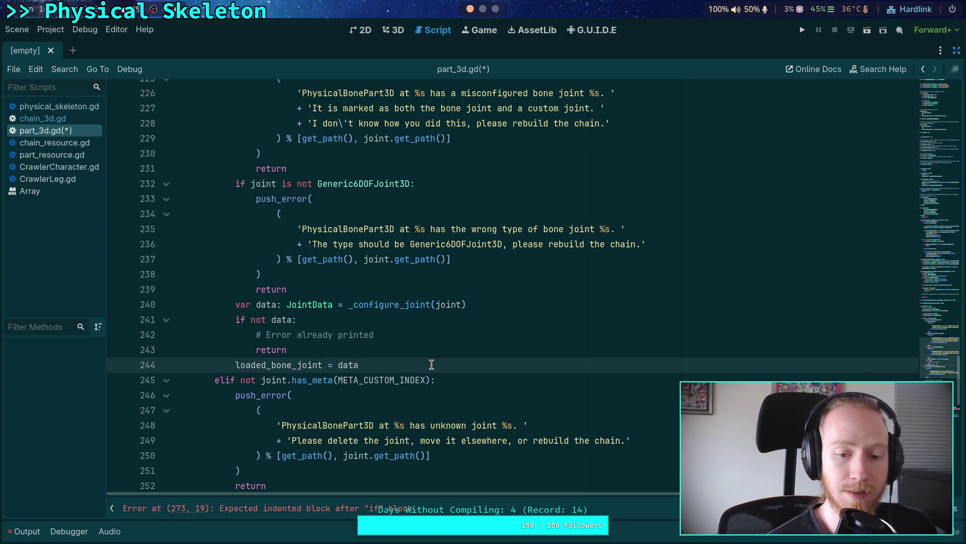
key(Return)
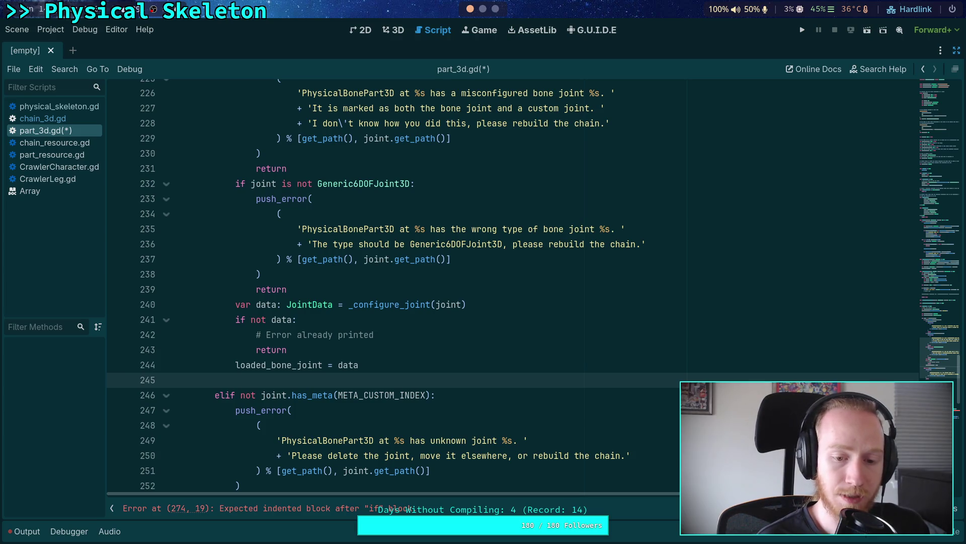
text(loaded_)
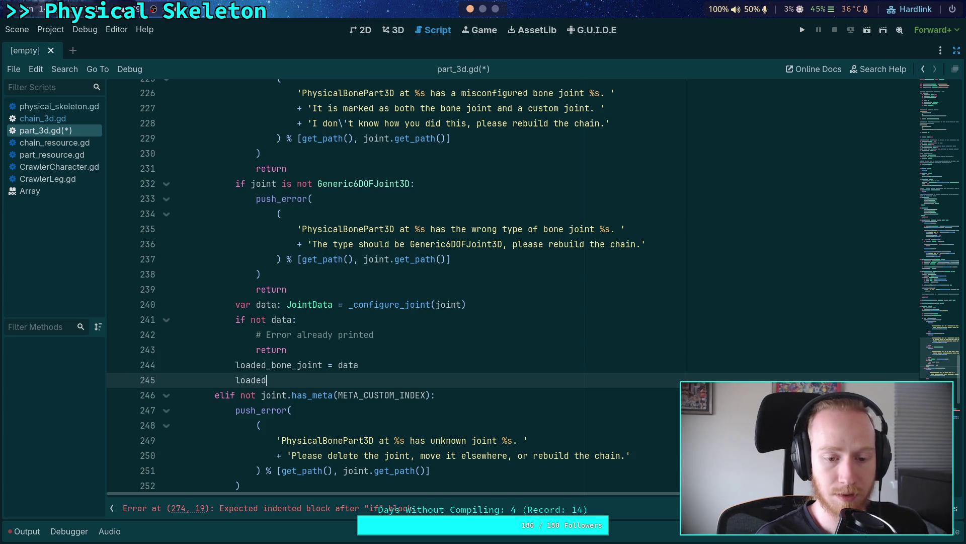
key(Down)
key(Return)
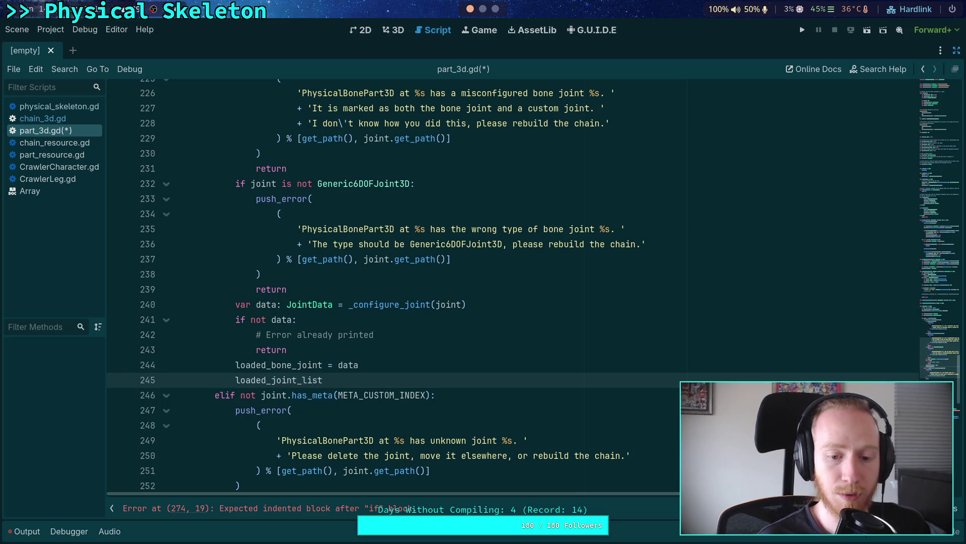
text(.in)
key(Return)
text(0, )
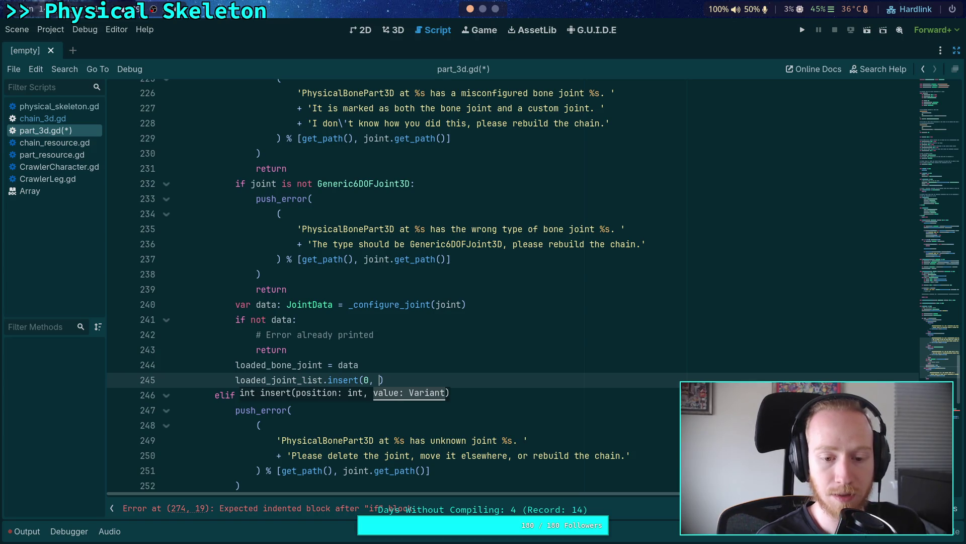
text(load)
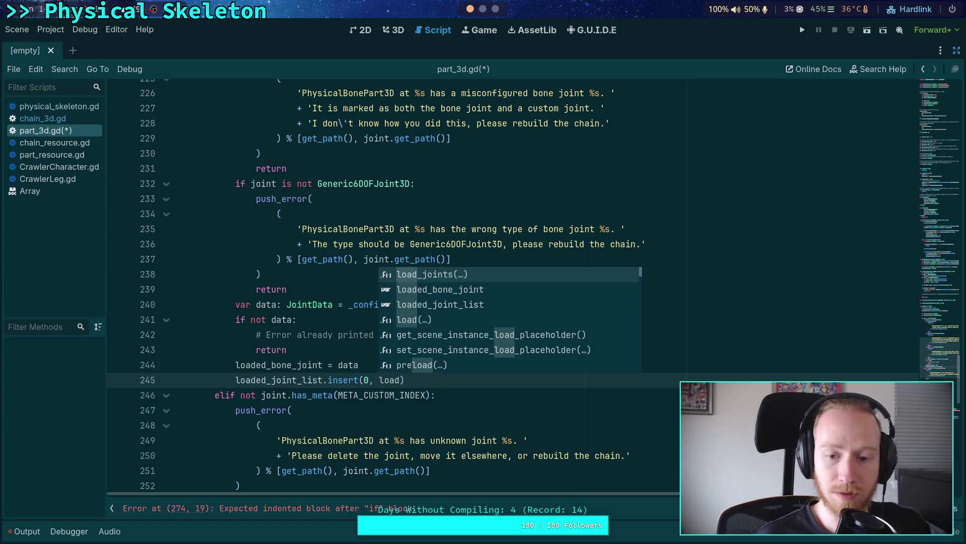
key(Down)
key(Return)
key(ctrl+s)
scroll(244, 260, up, 4)
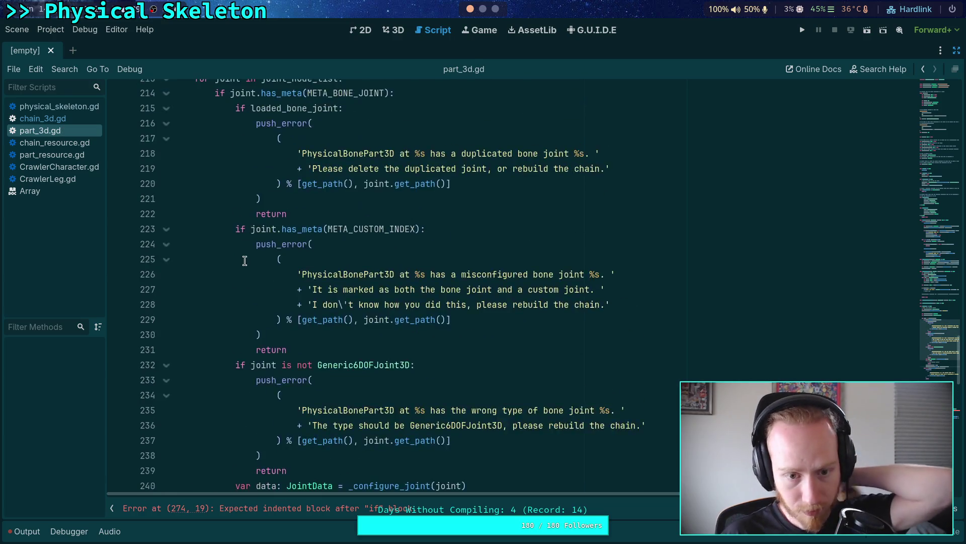
Move the loaded_joint_list line below is_valid = true and turn it into joint_list = loaded_joint_list
scroll(244, 260, up, 3)
click(166, 214)
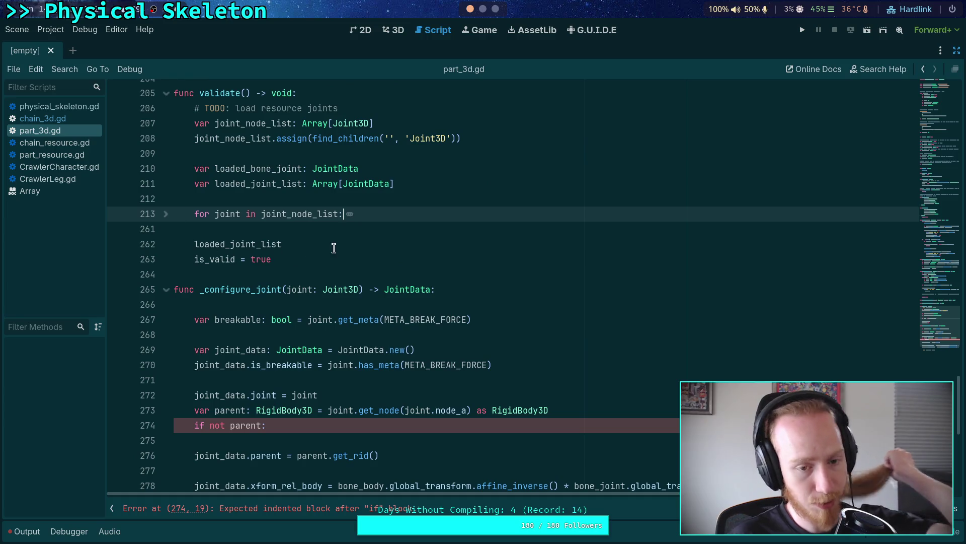
click(334, 244)
scroll(334, 248, up, 2)
key(alt+Down)
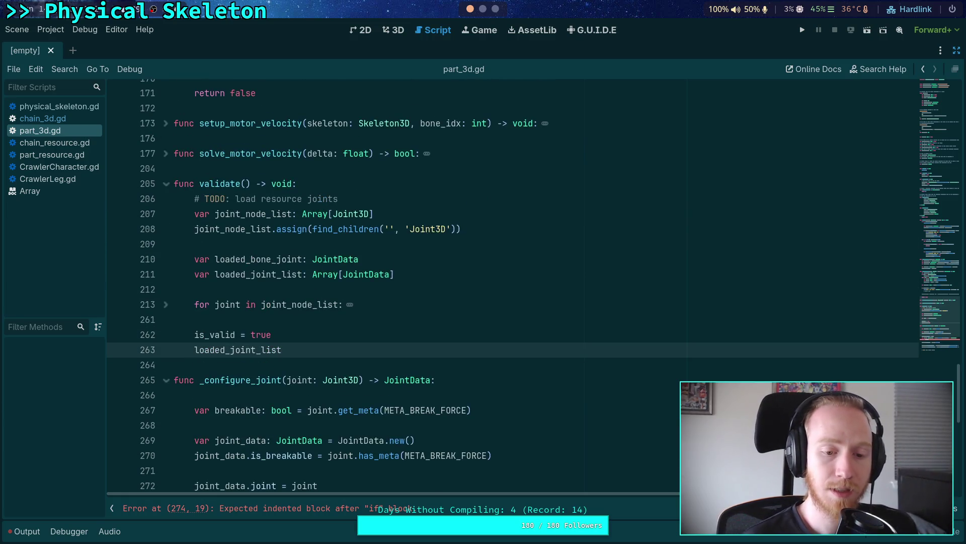
text(joint_list =)
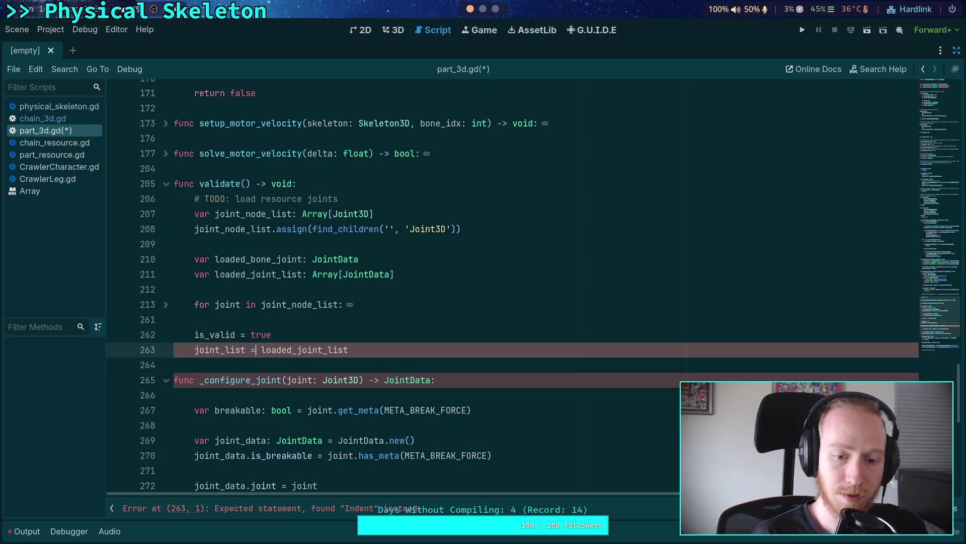
Add joint_list.make_read_only() on the line after the assignment
click(389, 349)
key(Return)
text(joint_list.road)
key(BackSpace)
key(BackSpace)
key(BackSpace)
text(ea)
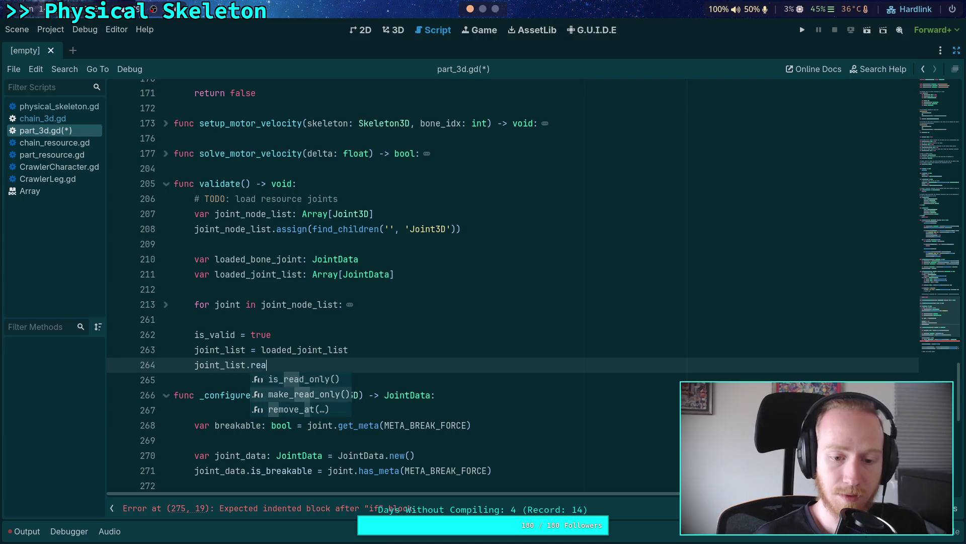
key(Down)
key(Return)
mouse_move(292, 361)
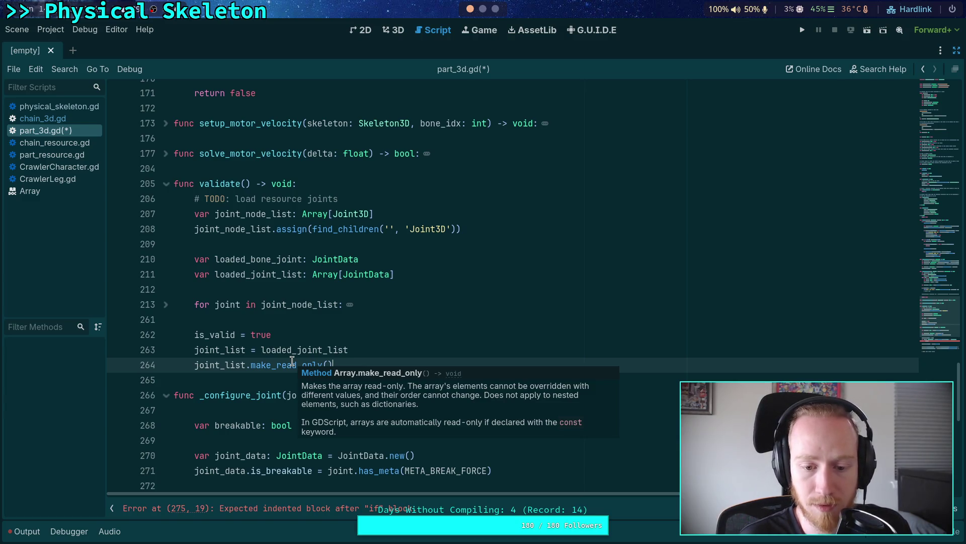
click(284, 381)
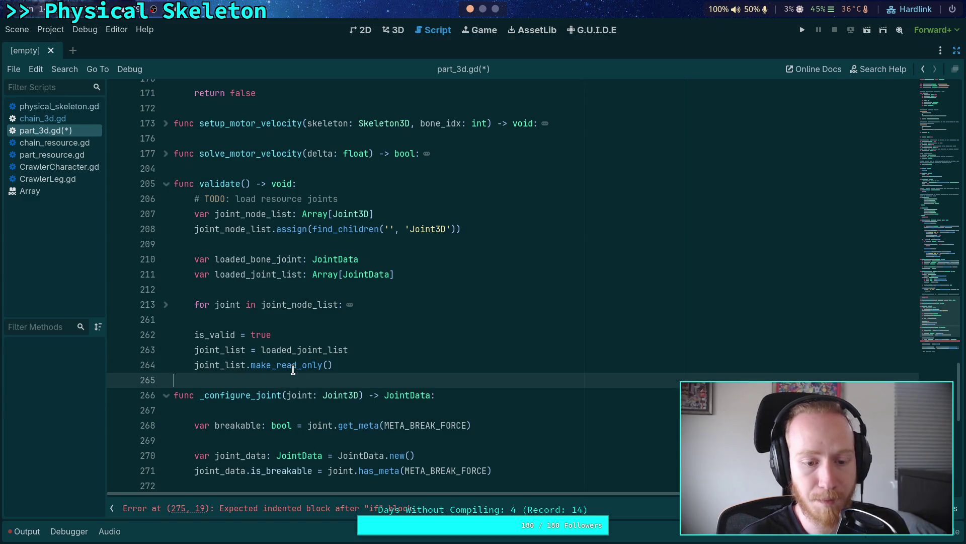
scroll(246, 305, down, 3)
scroll(246, 305, down, 4)
scroll(252, 307, up, 12)
scroll(256, 310, up, 15)
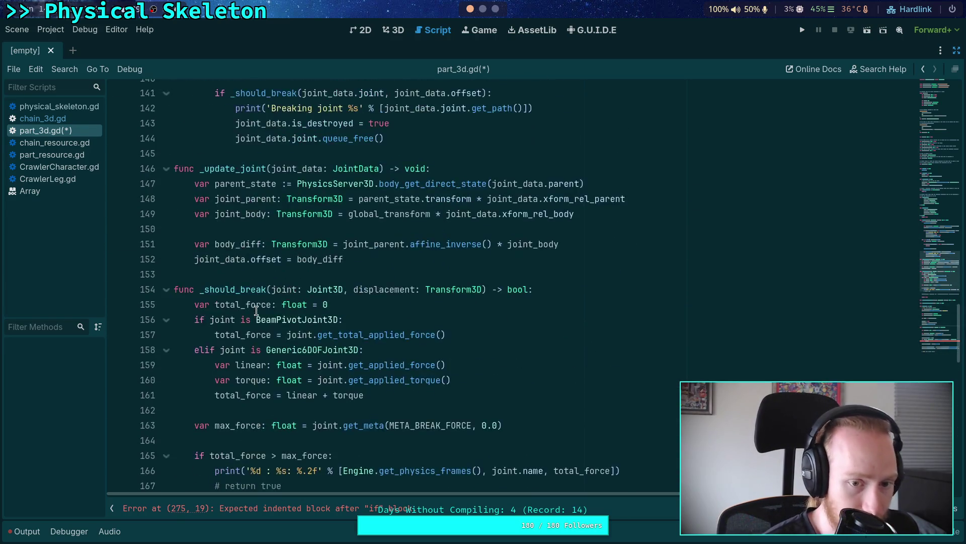
Replace get_joint_list()'s empty array return with joint_list and save part_3d.gd
scroll(256, 310, up, 6)
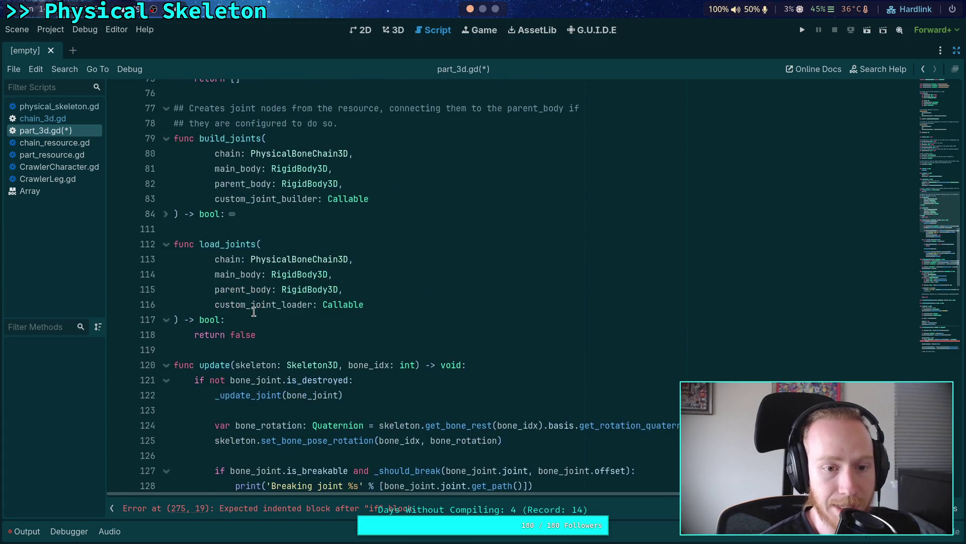
click(231, 257)
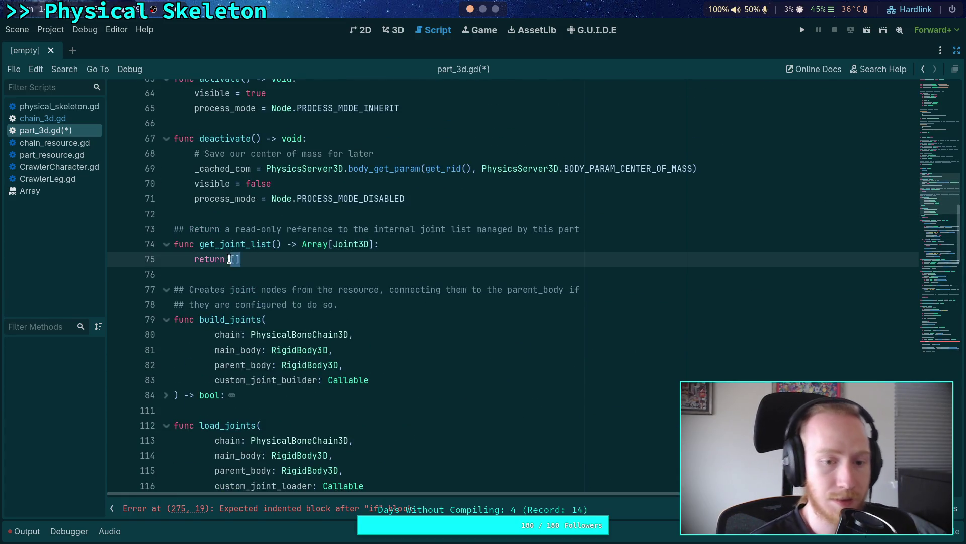
text(joint_)
key(Return)
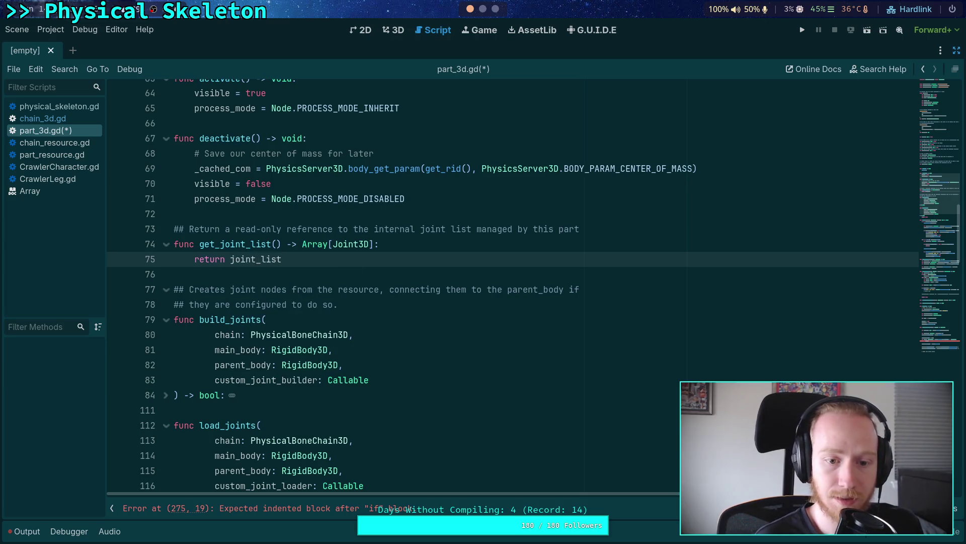
key(ctrl+s)
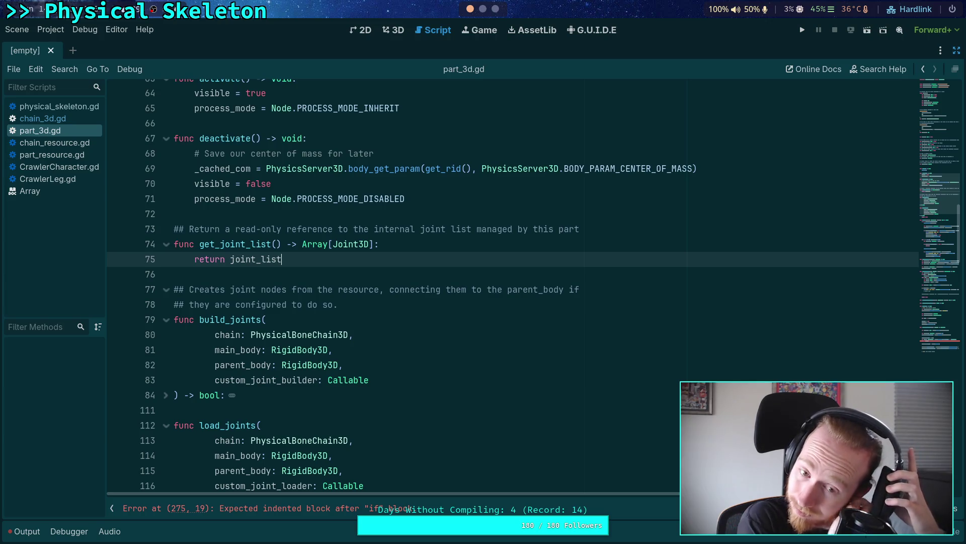
scroll(451, 323, down, 20)
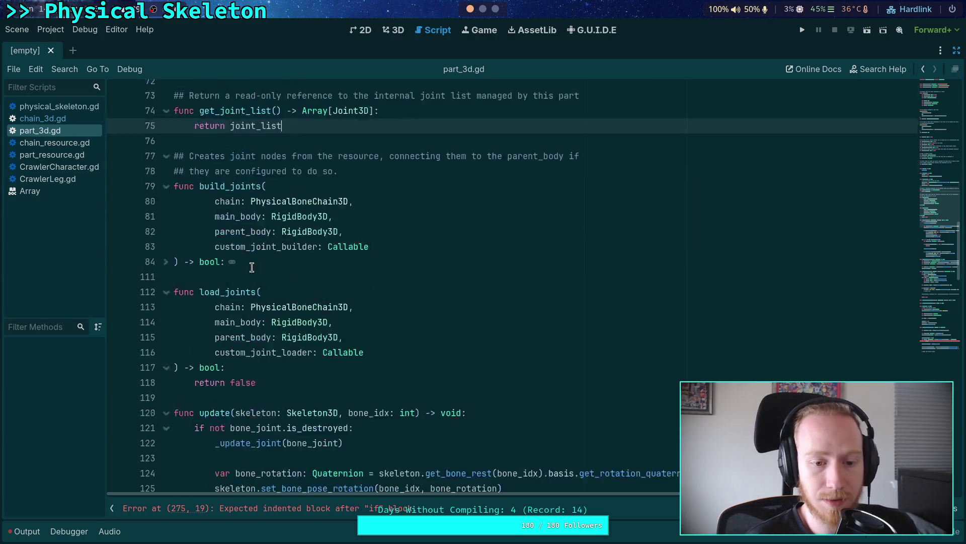
scroll(452, 324, up, 4)
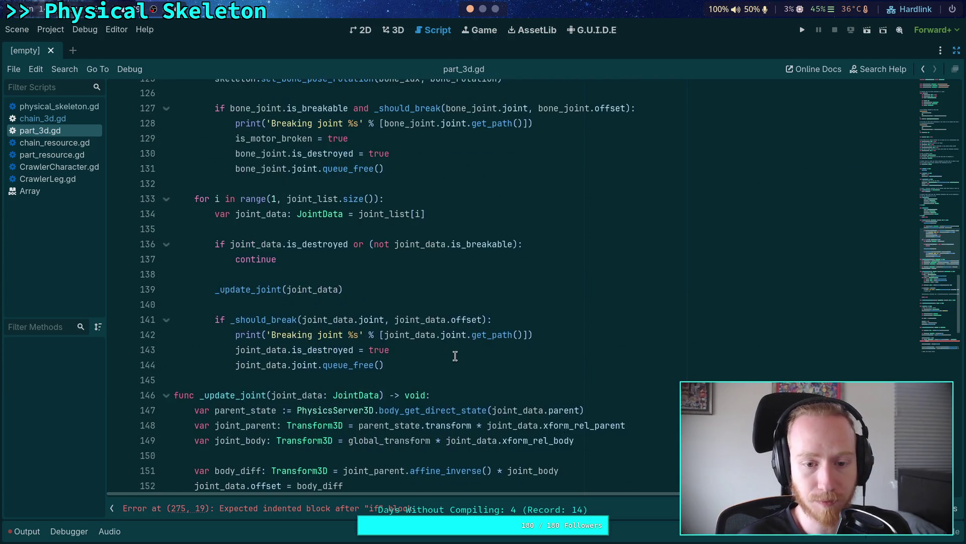
scroll(455, 321, down, 11)
scroll(458, 318, down, 5)
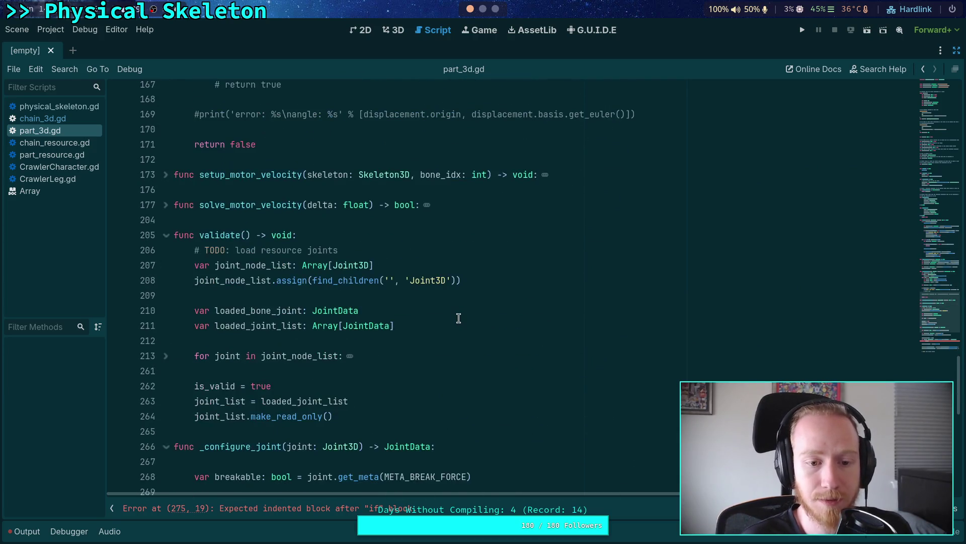
click(378, 202)
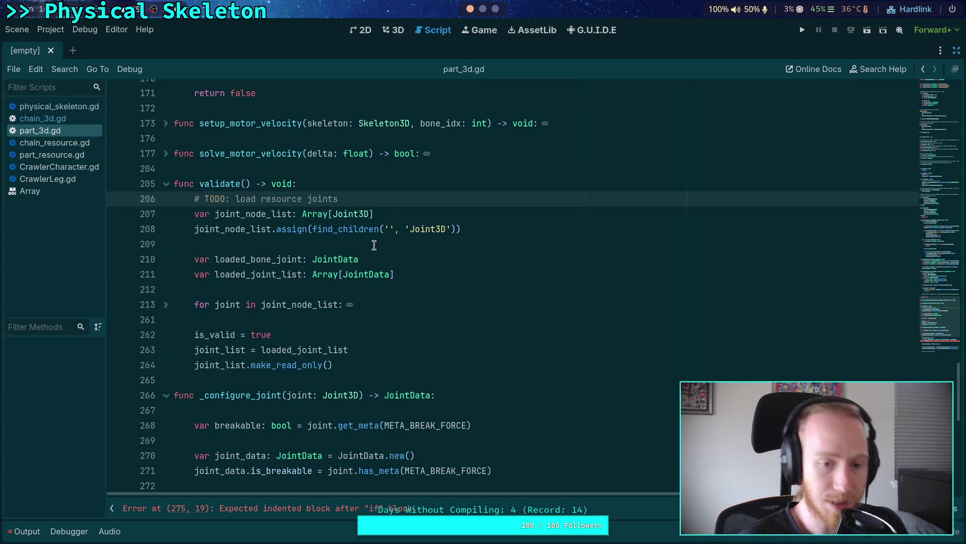
Review the is_valid and list-clearing reset lines in chain_3d.gd's validate(), then return to part_3d.gd
click(75, 115)
triple_click(197, 166)
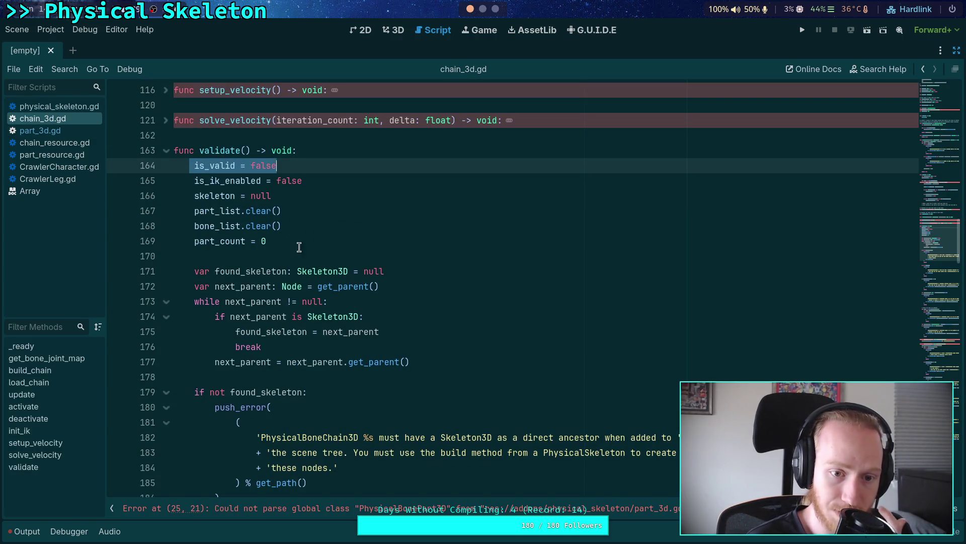
drag(282, 226, 216, 211)
click(183, 216)
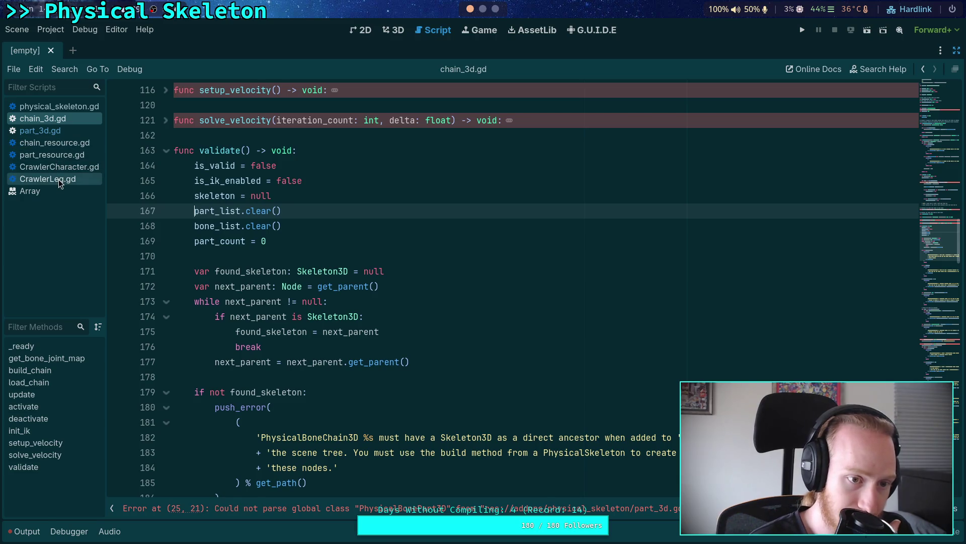
click(47, 179)
click(64, 130)
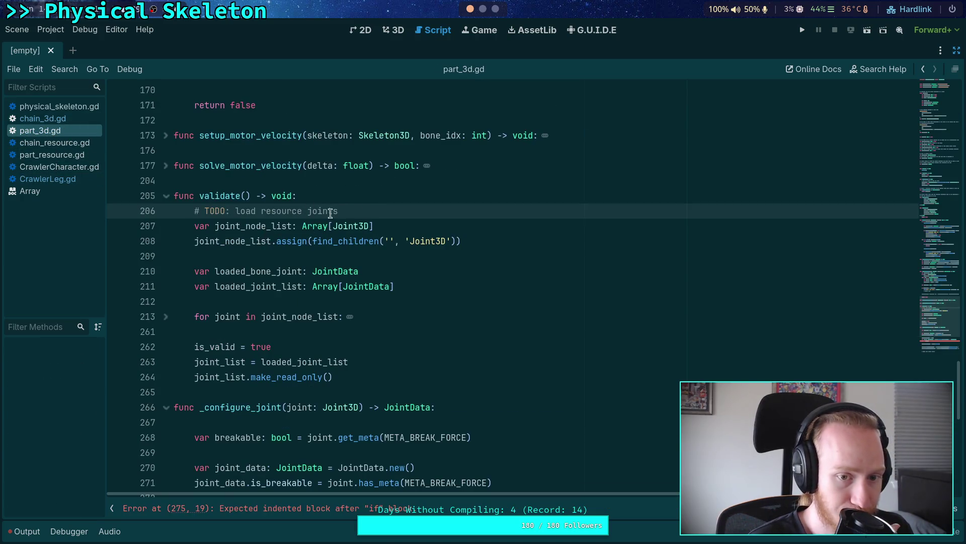
Replace the TODO comment at the start of validate() with a joint_list = [] reset
click(365, 197)
drag(372, 207, 379, 199)
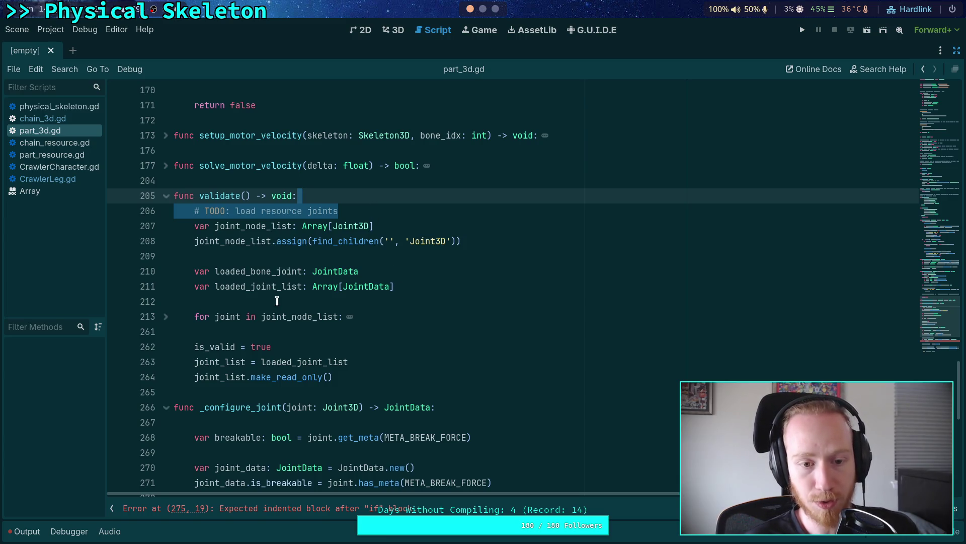
key(BackSpace)
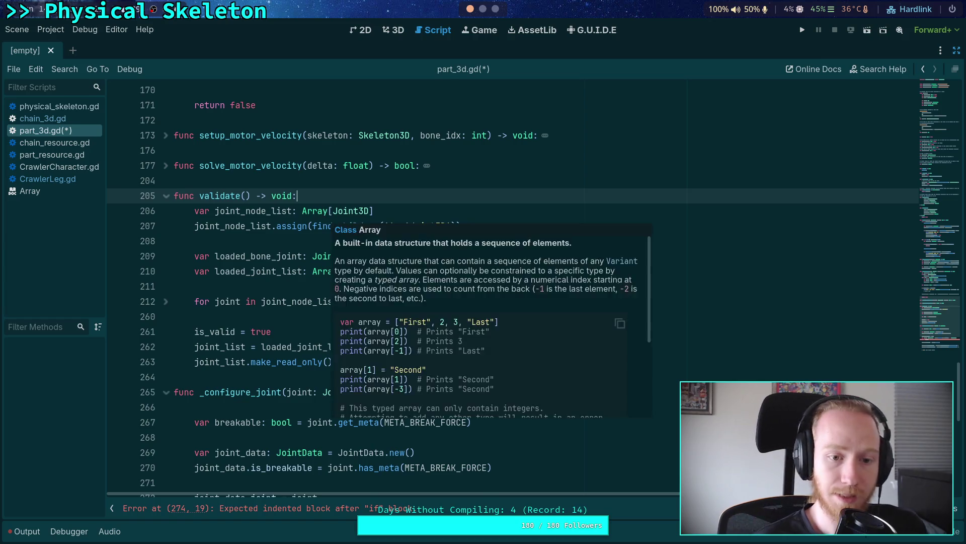
key(Return)
key(Return)
key(Up)
scroll(332, 218, up, 2)
text(joint)
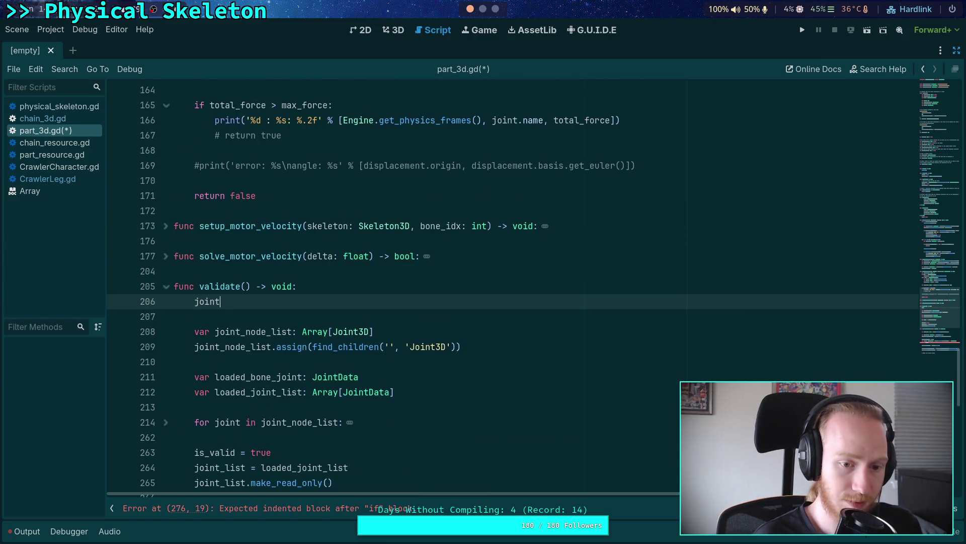
text(list.ear)
key(BackSpace)
key(BackSpace)
key(BackSpace)
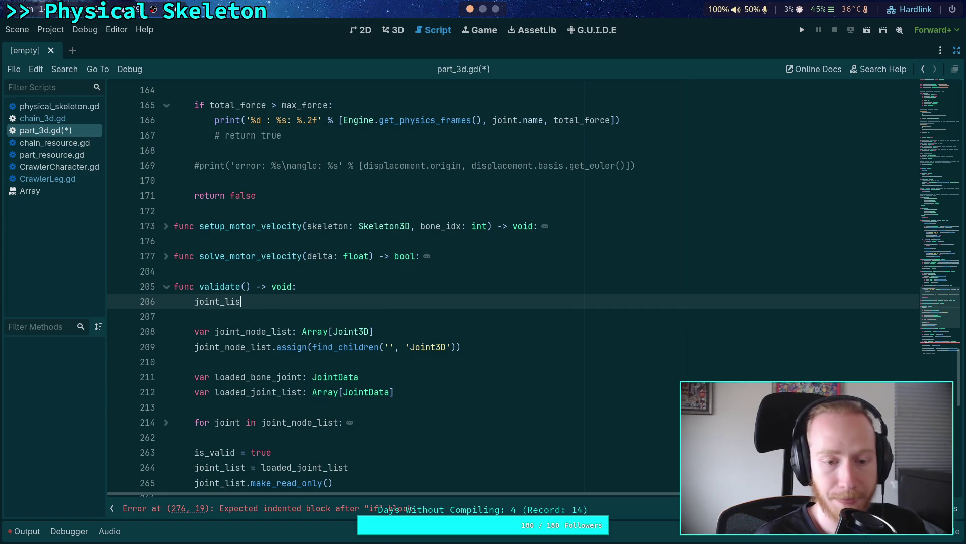
text([])
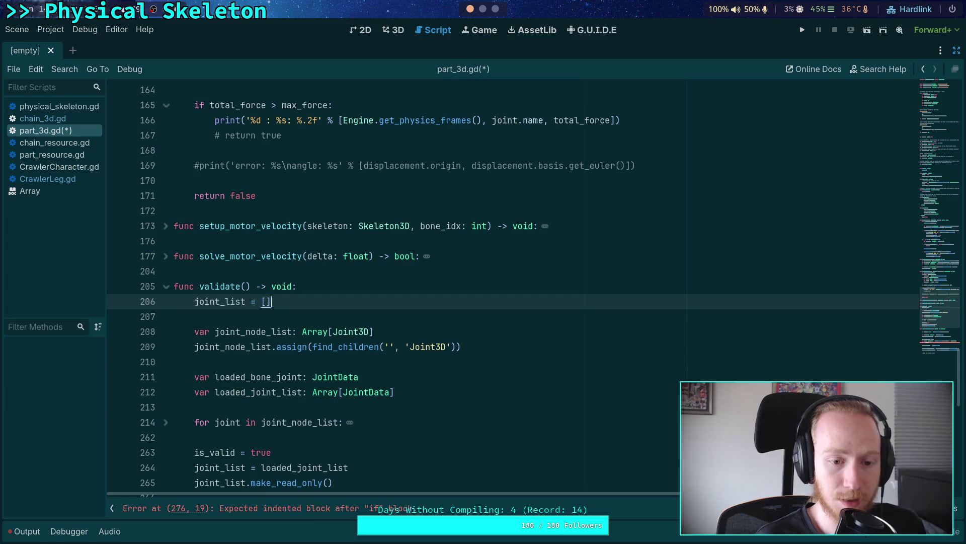
key(Return)
Add is_valid = false above the joint_list reset and bone_joint = null, then save
text(joint)
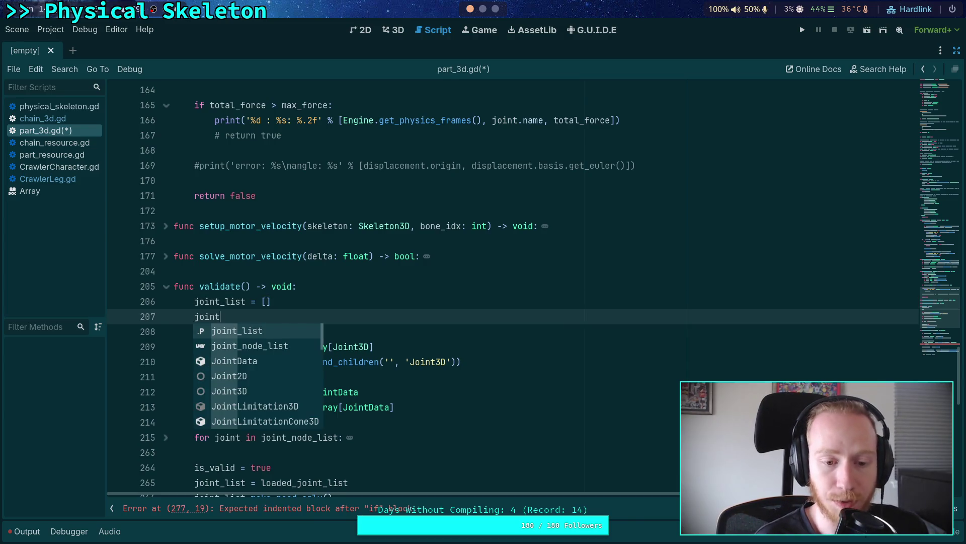
key(BackSpace)
key(BackSpace)
key(BackSpace)
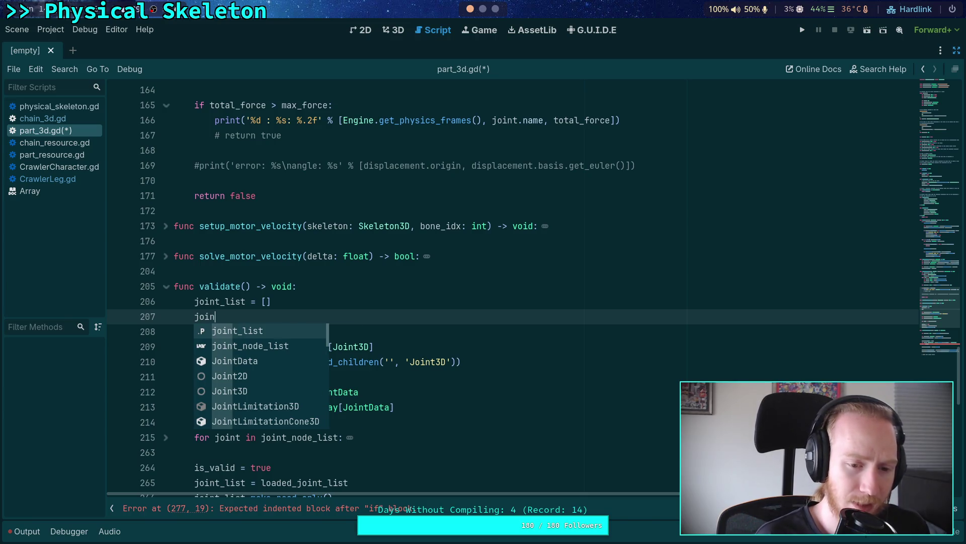
text(is_valid = false)
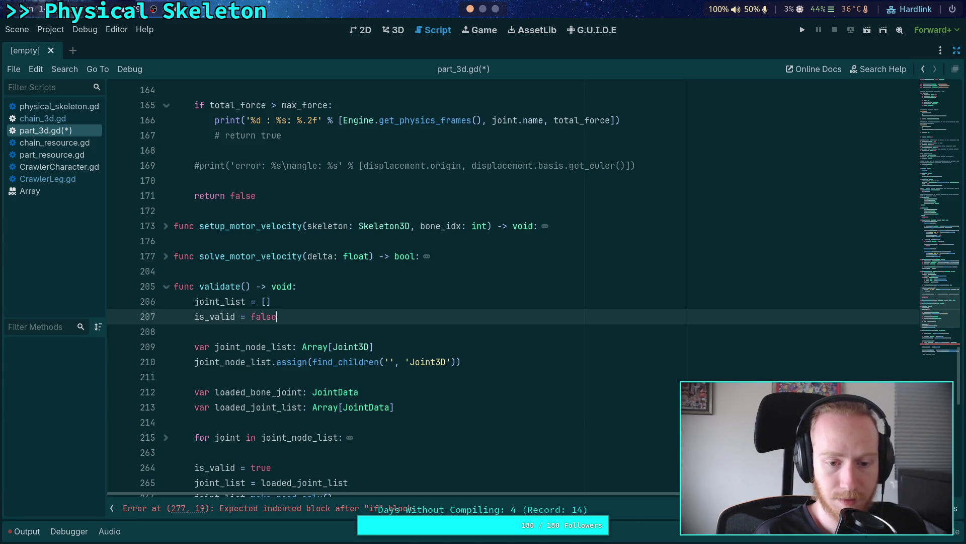
key(alt+Up)
key(Return)
text(b)
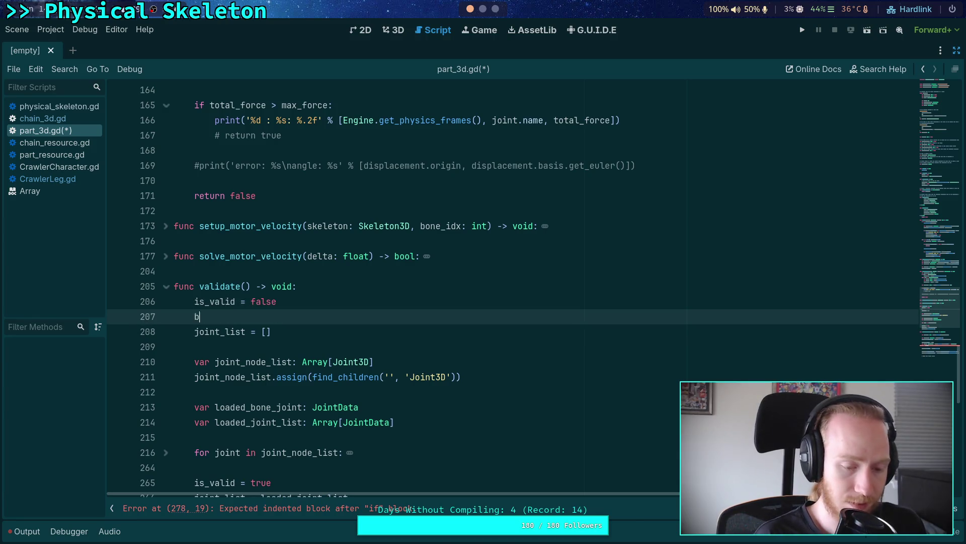
text(one_joint = null)
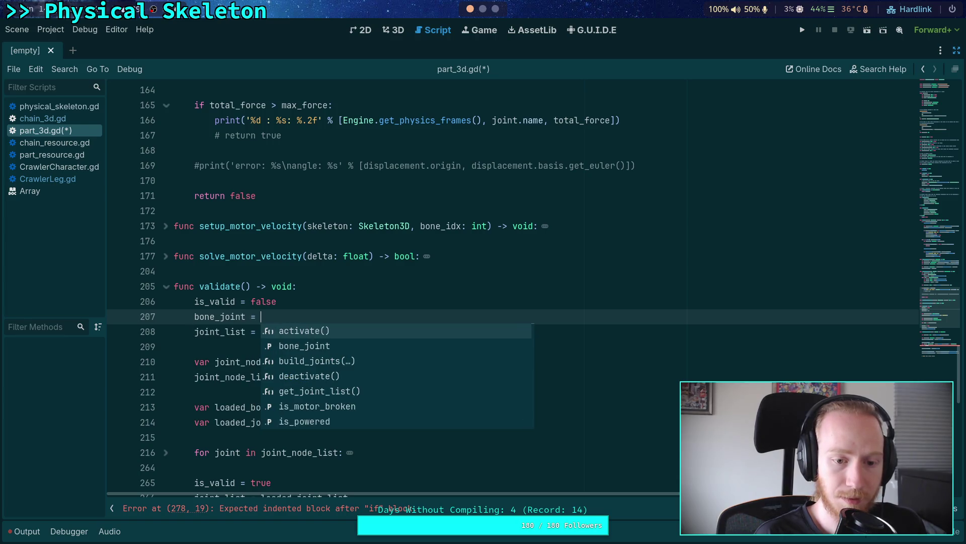
key(ctrl+s)
scroll(426, 340, up, 20)
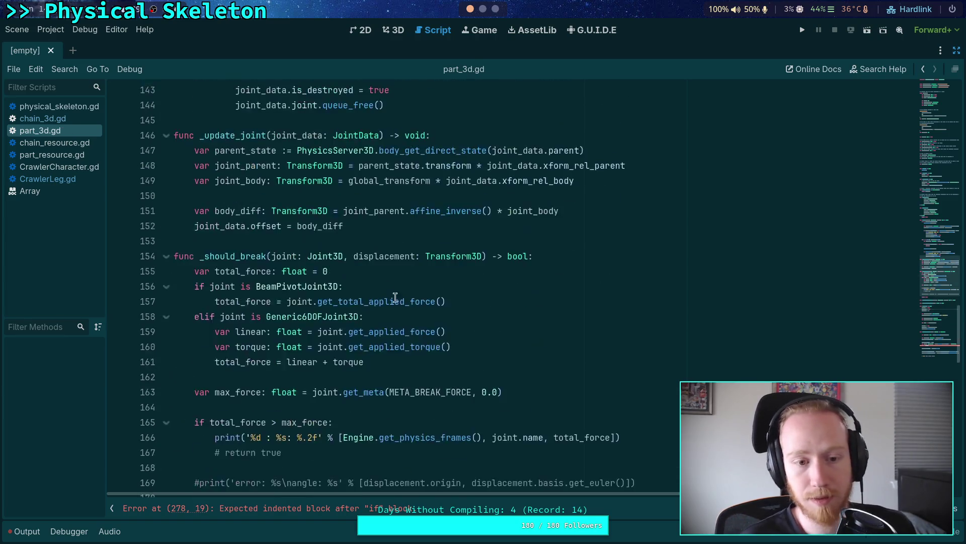
scroll(426, 340, up, 4)
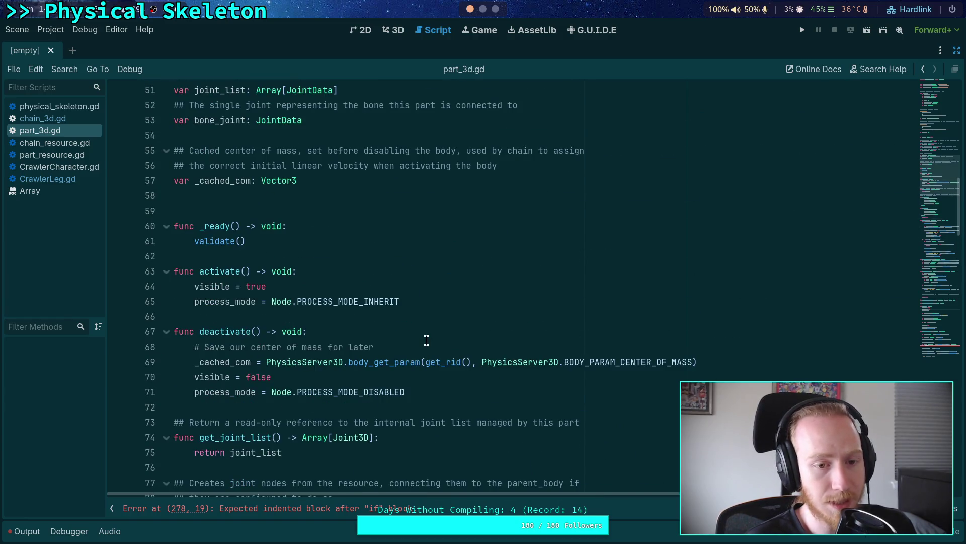
scroll(426, 340, up, 6)
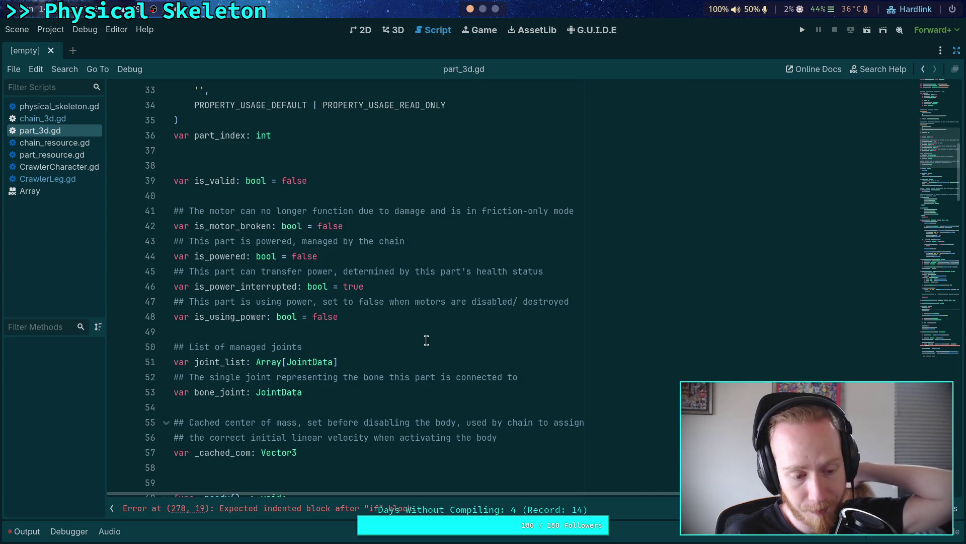
scroll(427, 341, up, 3)
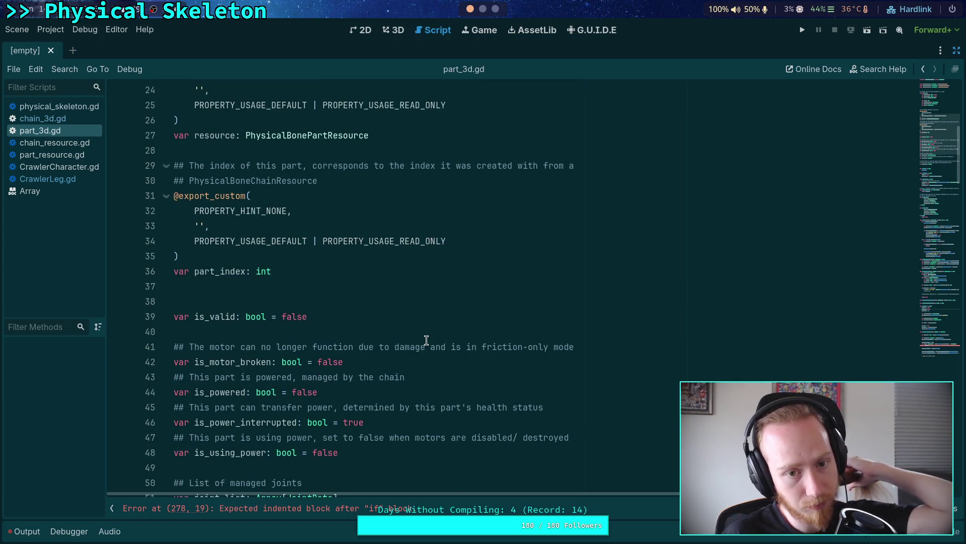
scroll(427, 341, down, 3)
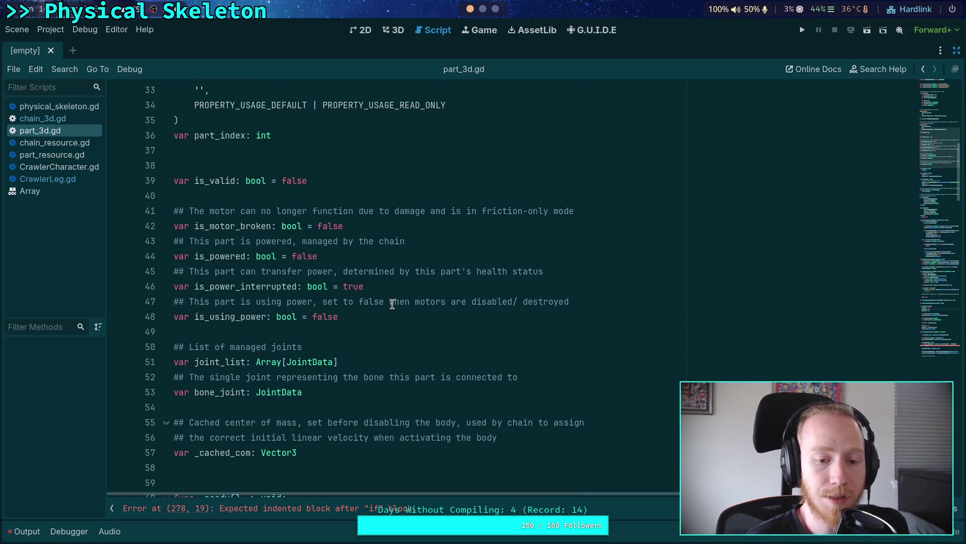
scroll(392, 287, down, 4)
scroll(393, 287, down, 20)
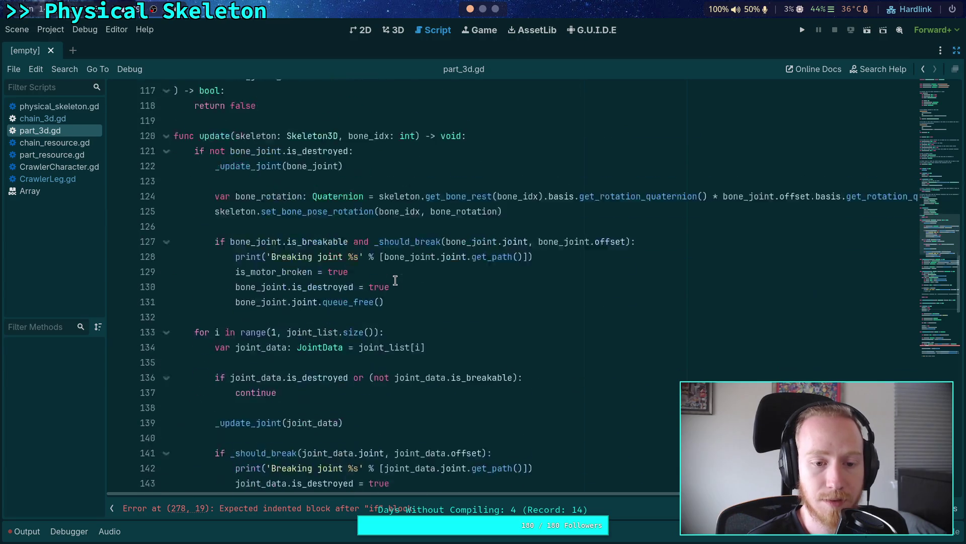
scroll(395, 280, down, 11)
click(395, 280)
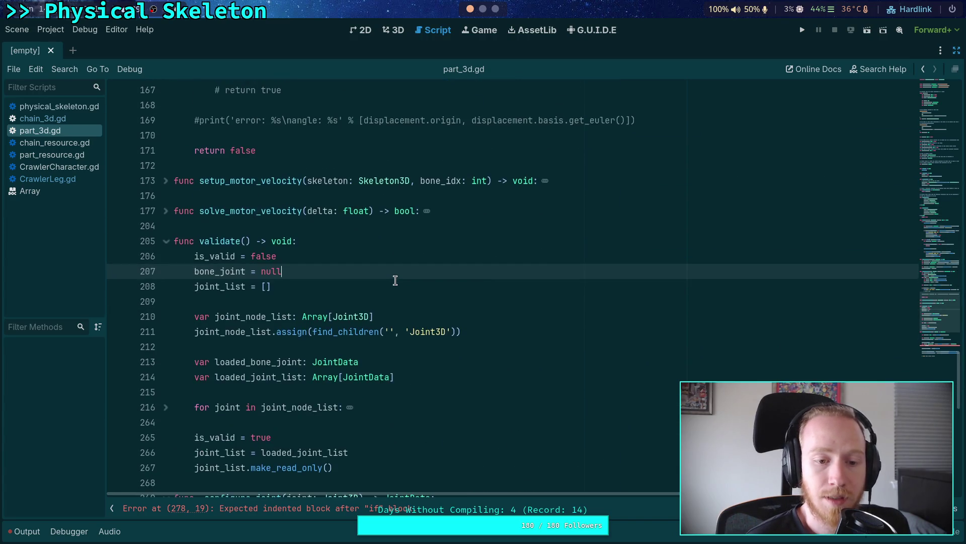
click(43, 118)
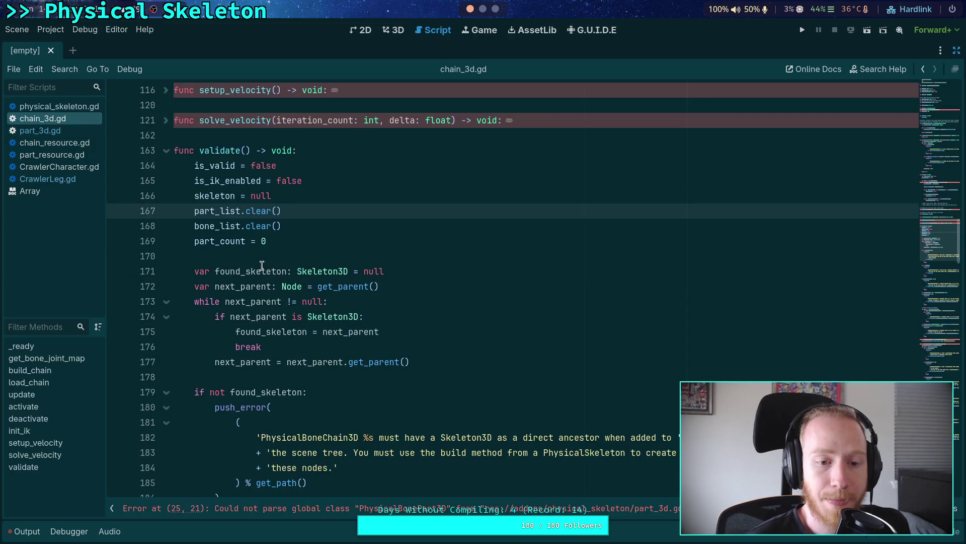
mouse_move(282, 196)
mouse_down()
mouse_move(203, 180)
mouse_move(196, 195)
mouse_up()
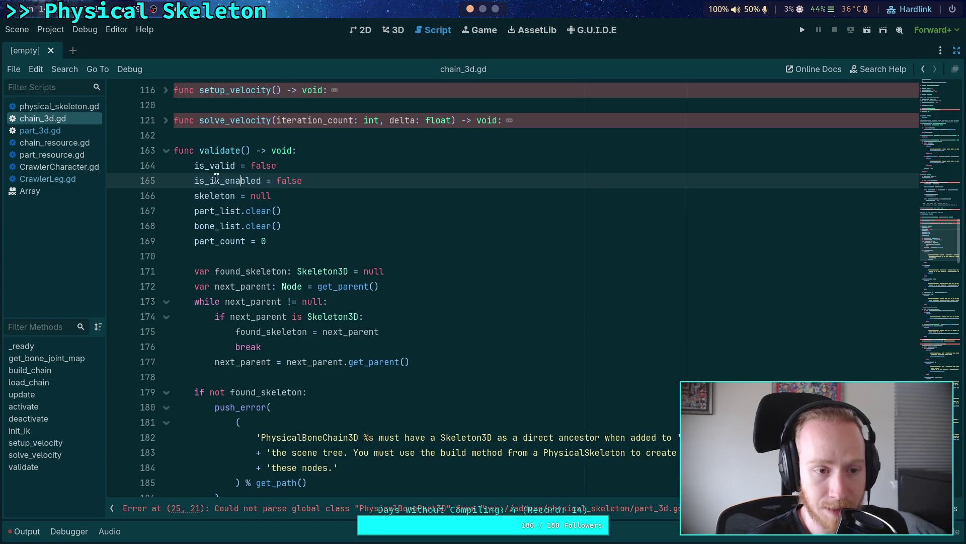
click(40, 130)
drag(293, 270, 194, 271)
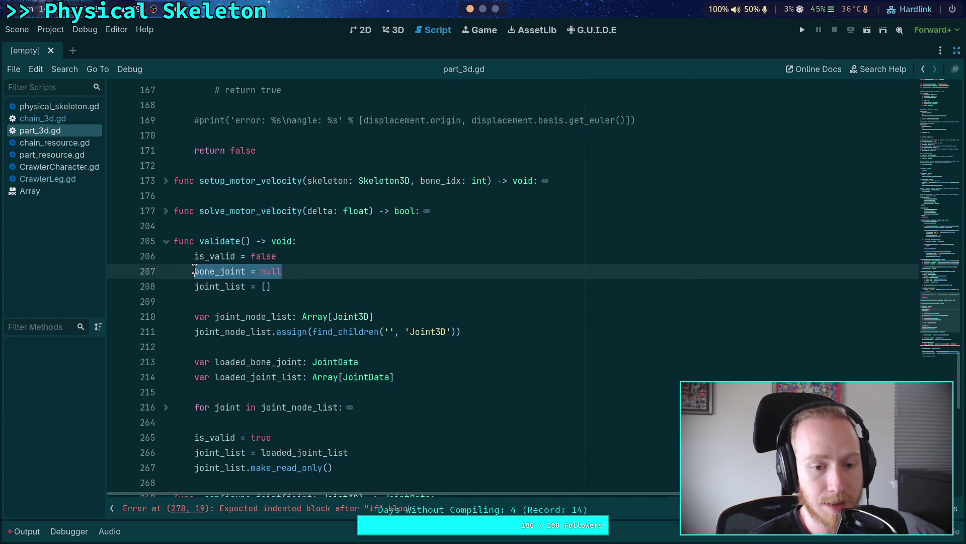
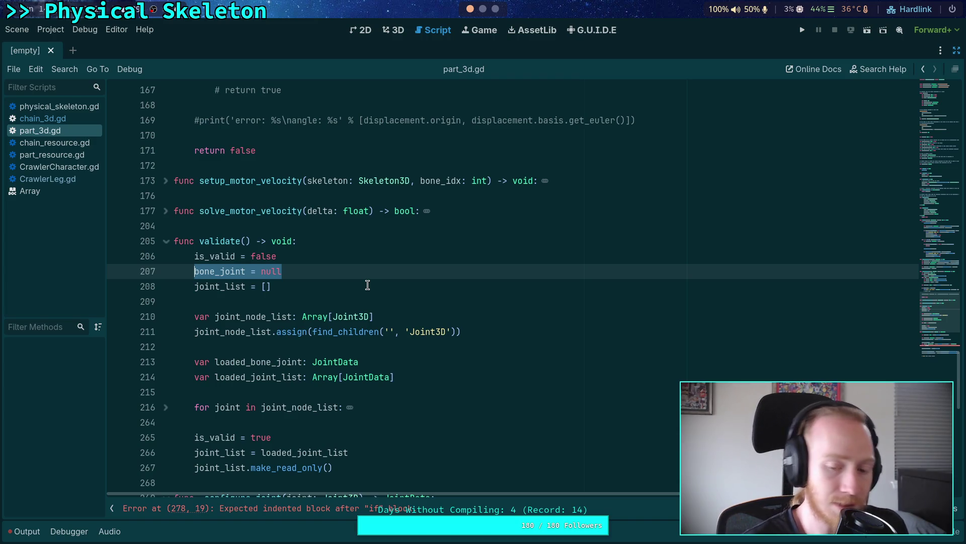
Review the JointData member variables, then go to the end of the if not parent: line
scroll(368, 285, up, 20)
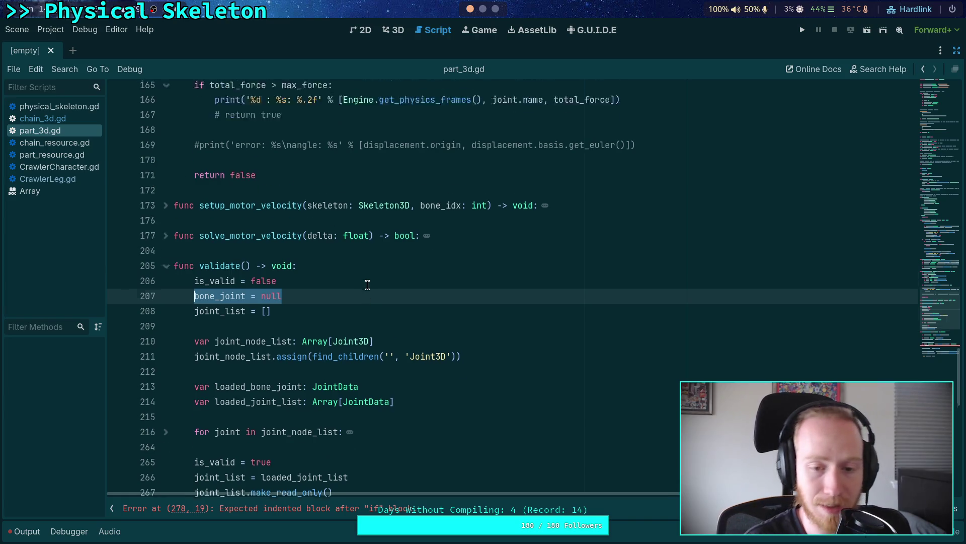
scroll(329, 358, up, 15)
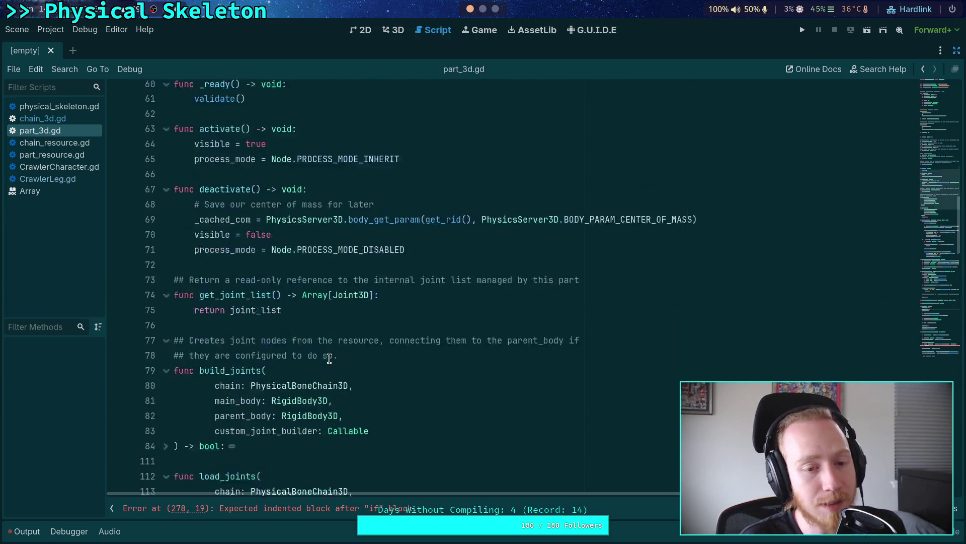
scroll(329, 358, up, 5)
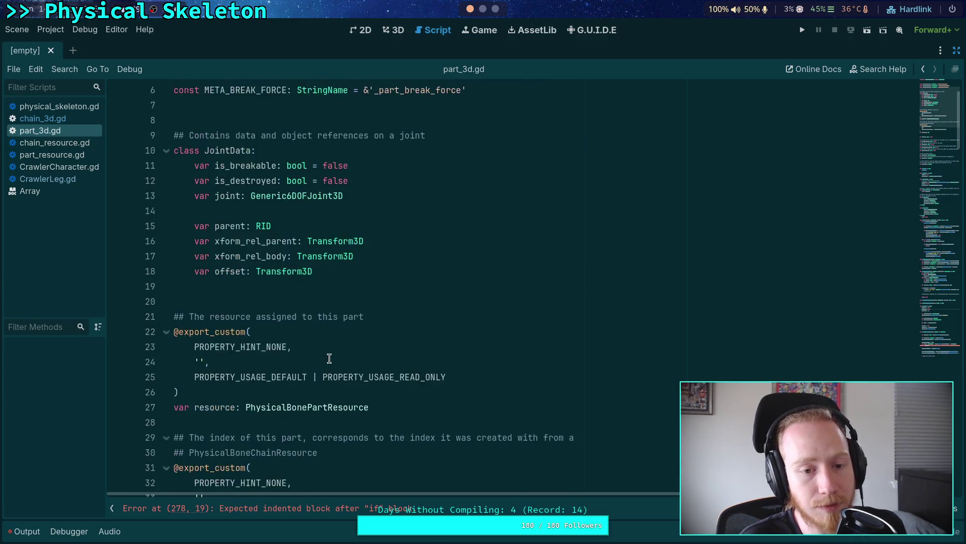
click(351, 243)
drag(352, 242, 176, 242)
drag(313, 316, 156, 227)
scroll(503, 302, down, 10)
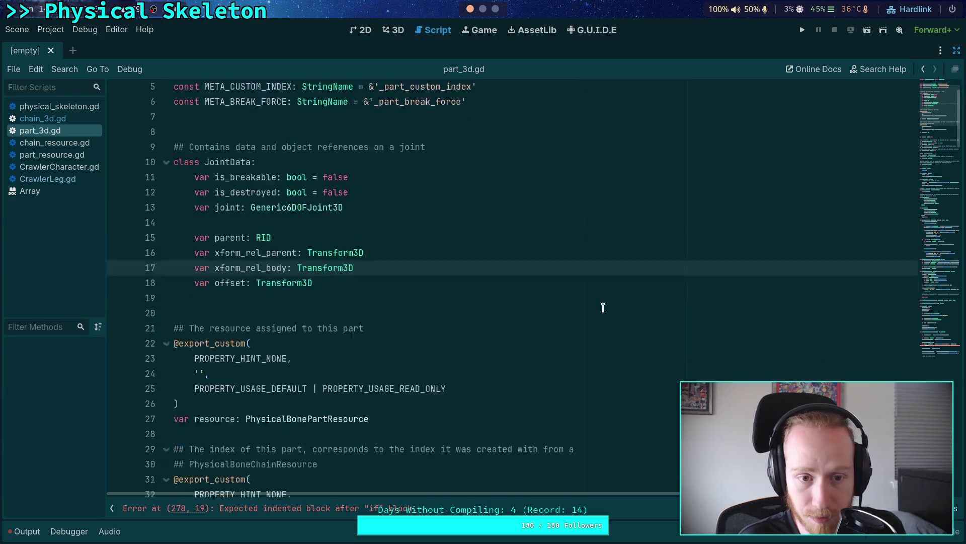
click(953, 346)
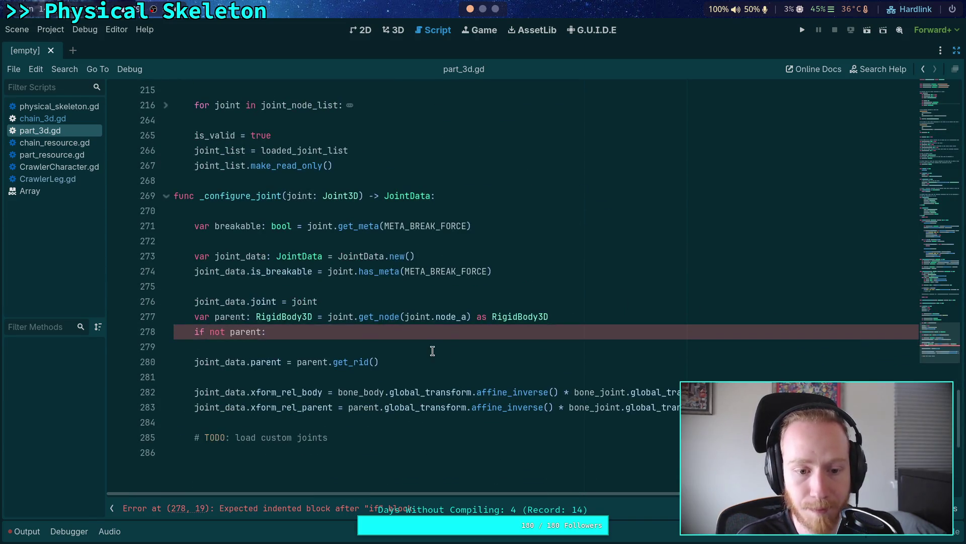
click(397, 337)
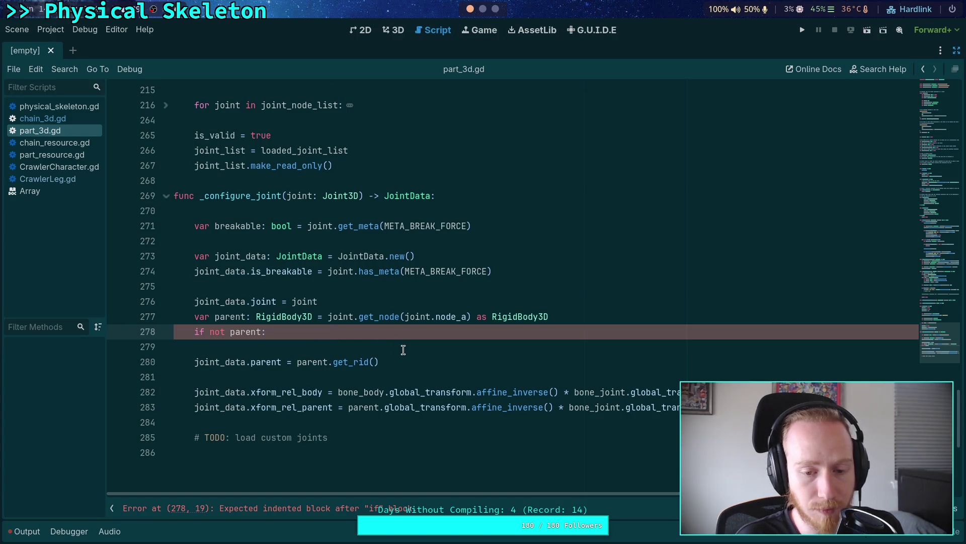
Add a push_error call with the message 'PhysicalBonePart3D at %s failed to configure the joint at %s, '
key(Return)
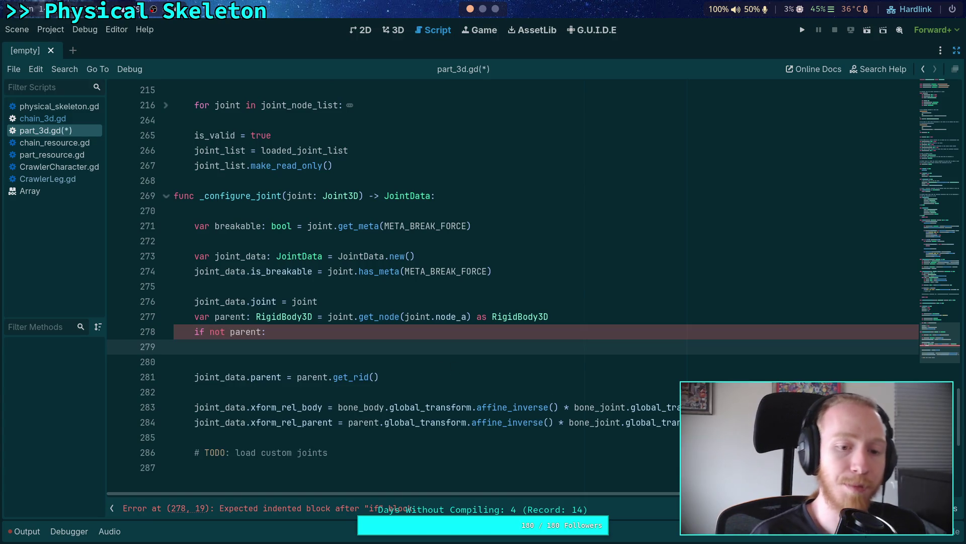
text(push_)
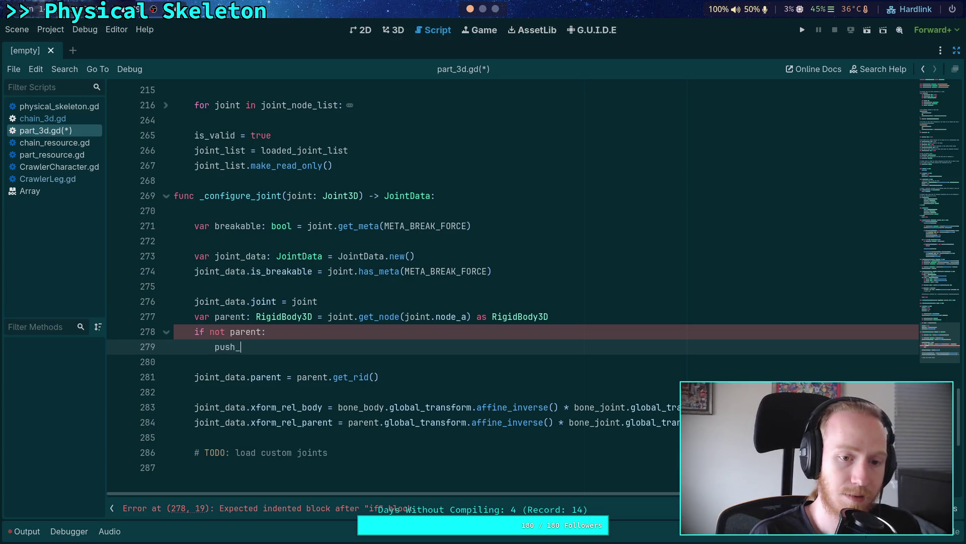
text(error()
key(Return)
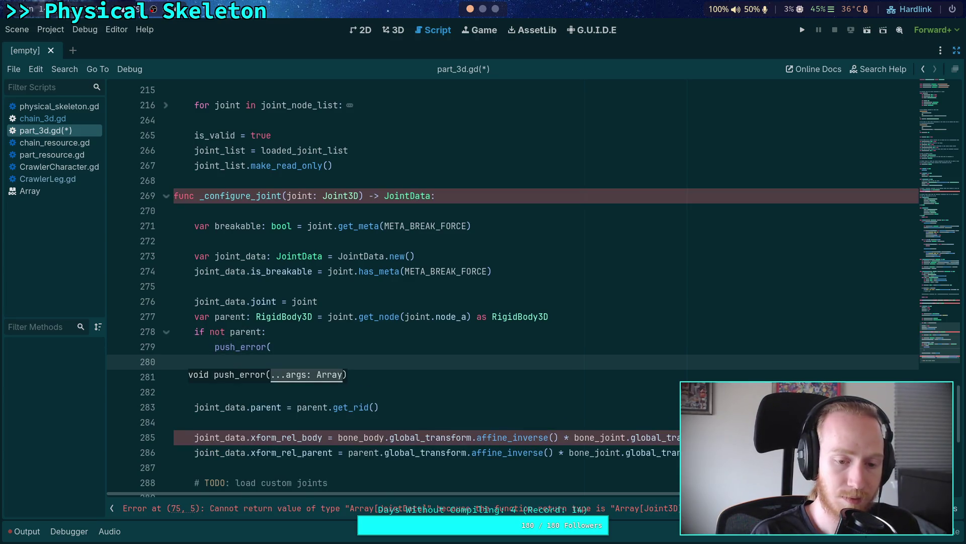
text(()
key(Return)
text(')
text(PhysicalBoneP)
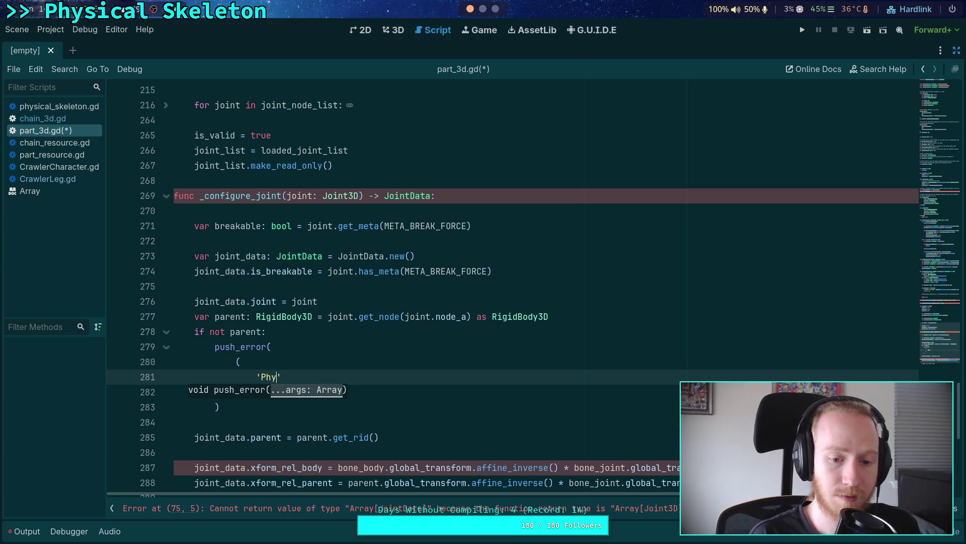
text(art)
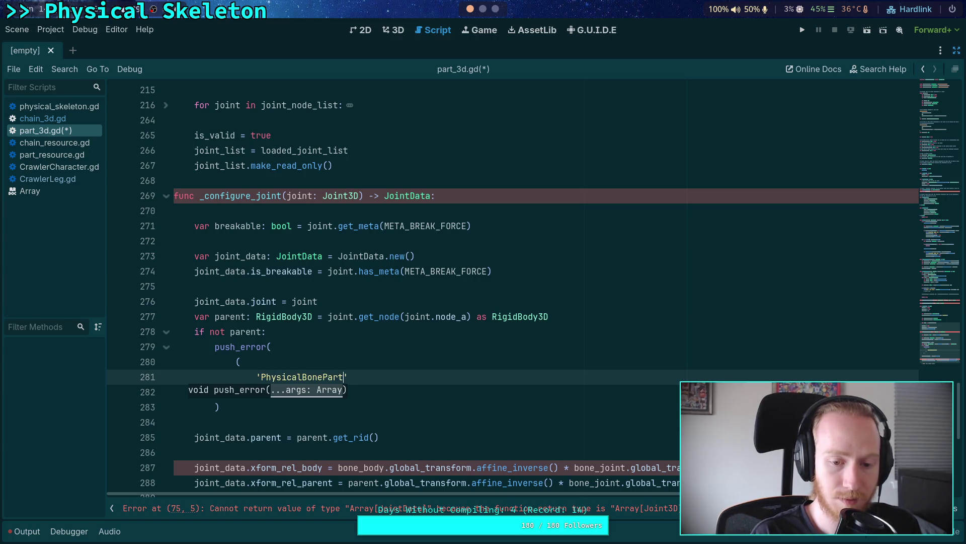
text(at %s)
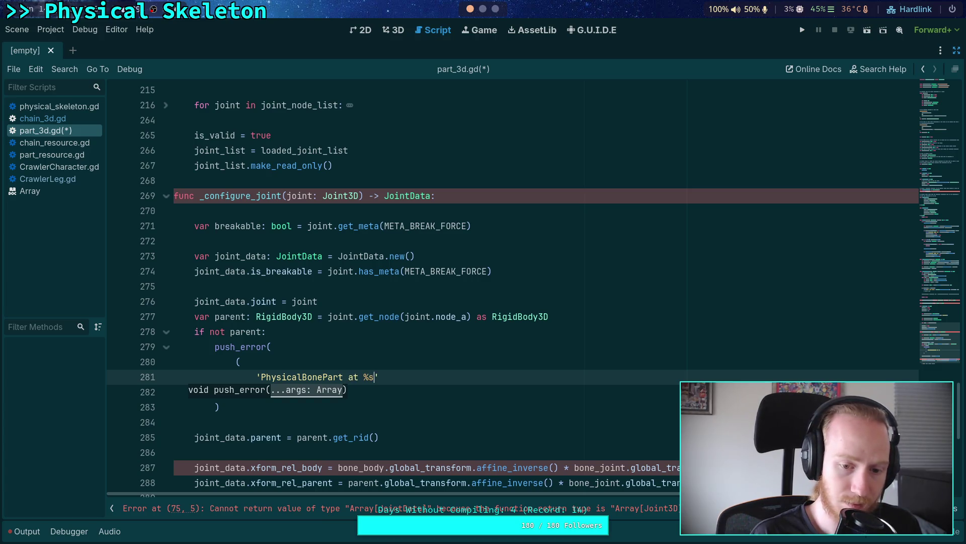
text(3D)
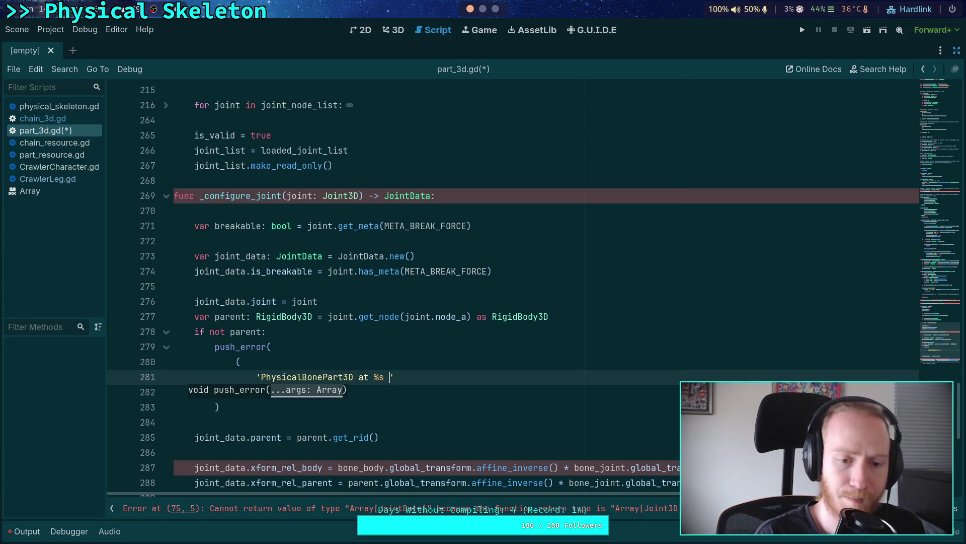
text(failed to )
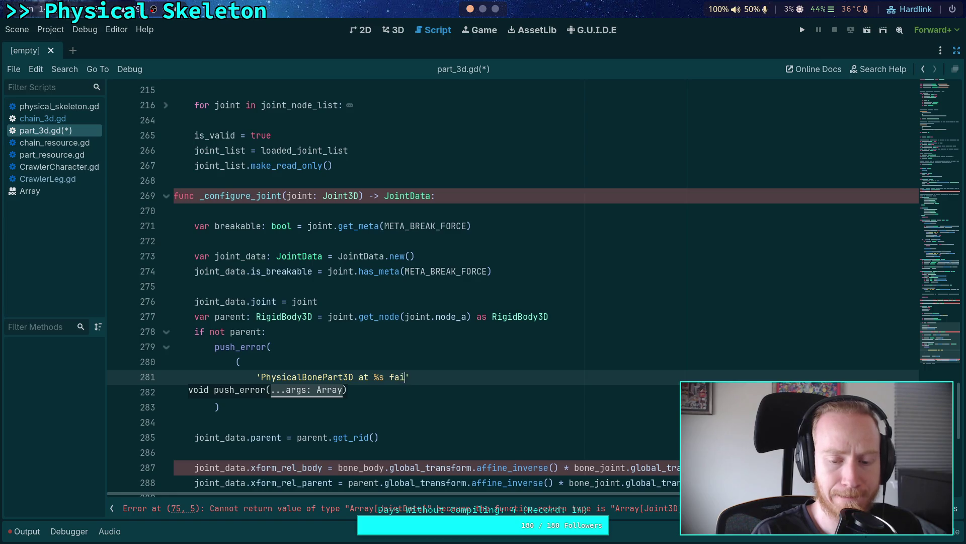
text(configu)
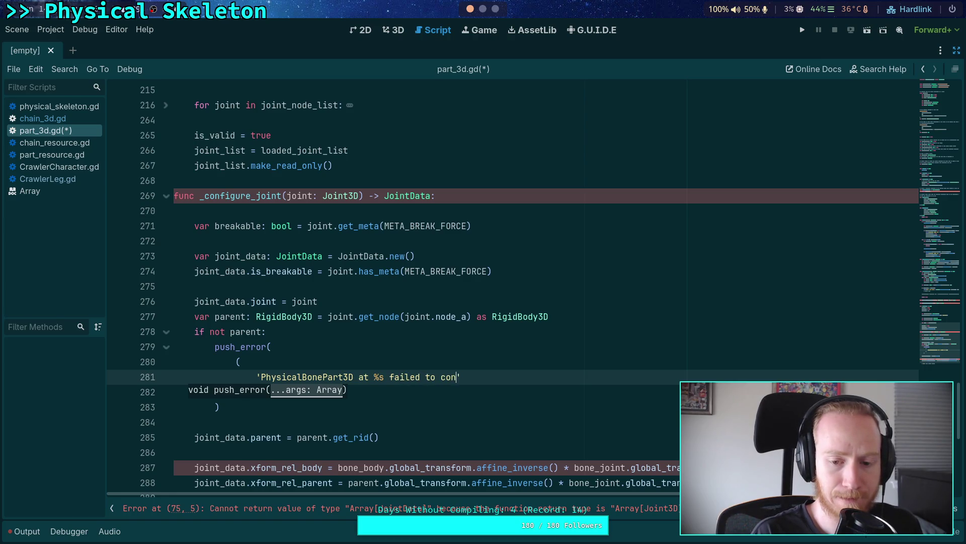
text(re th)
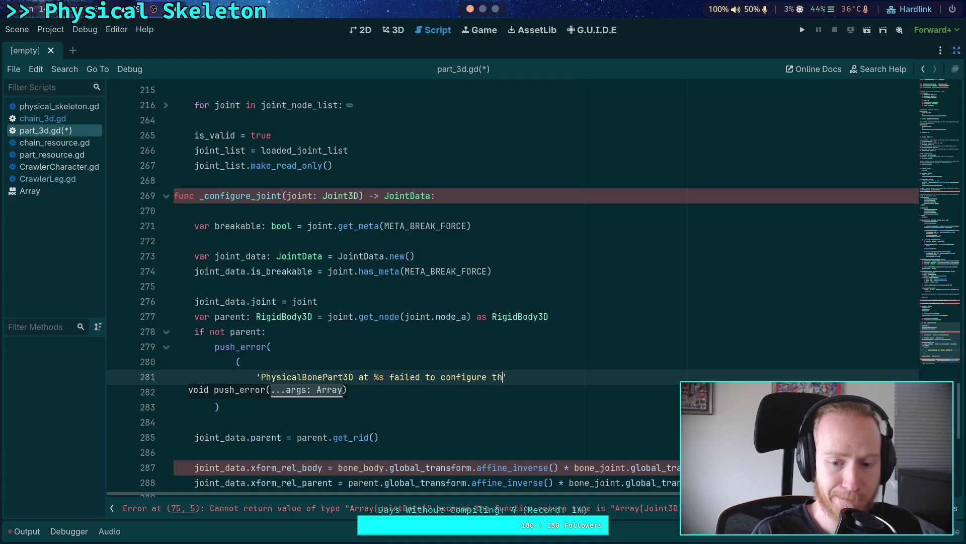
text(joint at )
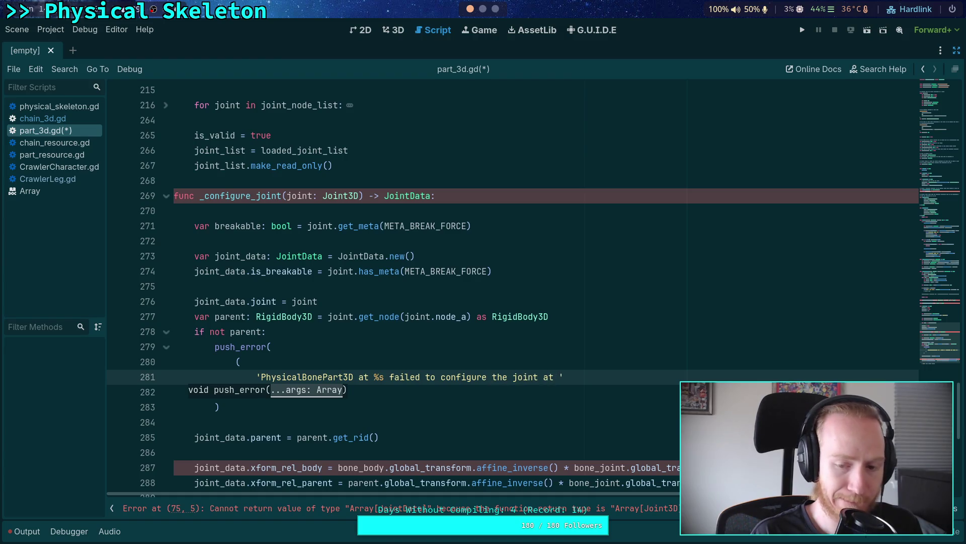
text(%s,)
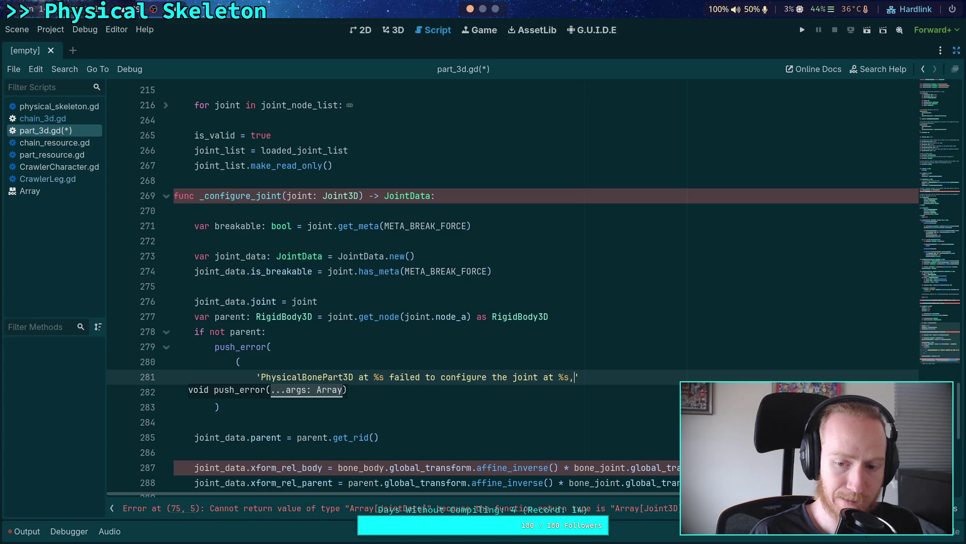
Add the second message line 'unable to find the parent body with path "%s"'
key(Return)
text(+ ')
key(Escape)
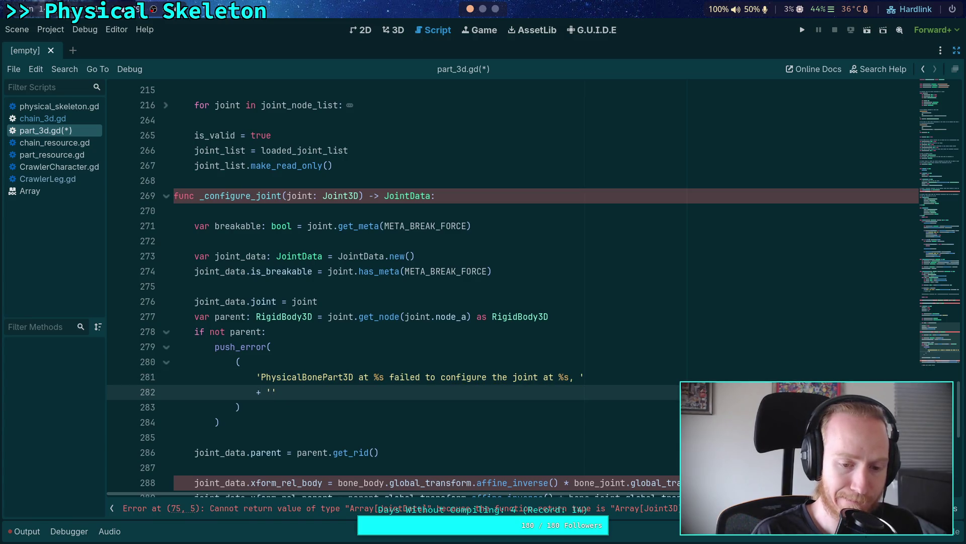
text(it is missin)
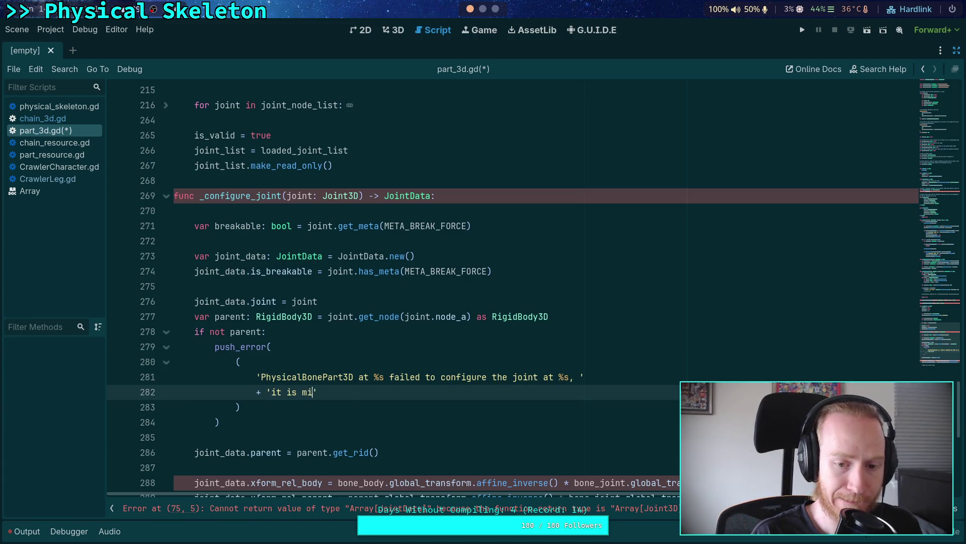
text(g)
key(BackSpace)
key(BackSpace)
key(BackSpace)
text(bled)
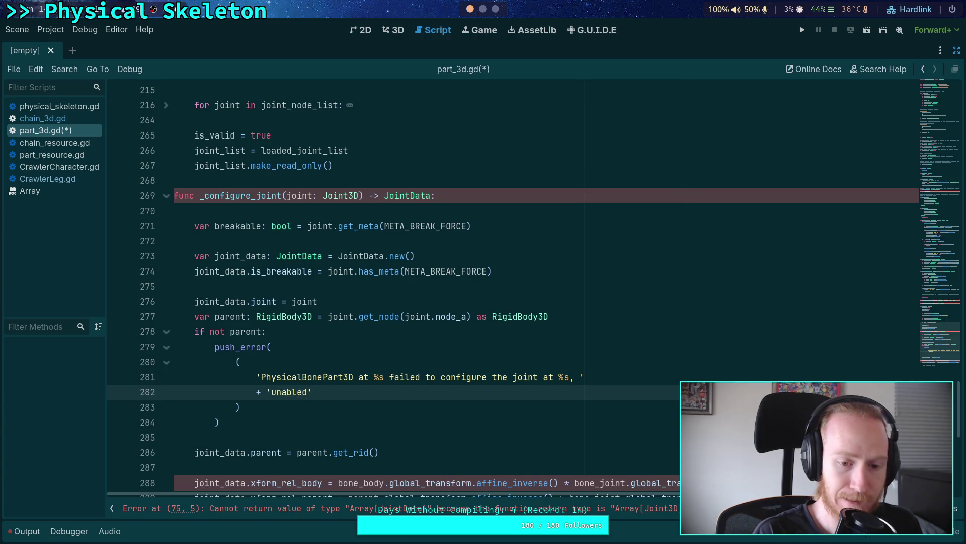
text(d the parent )
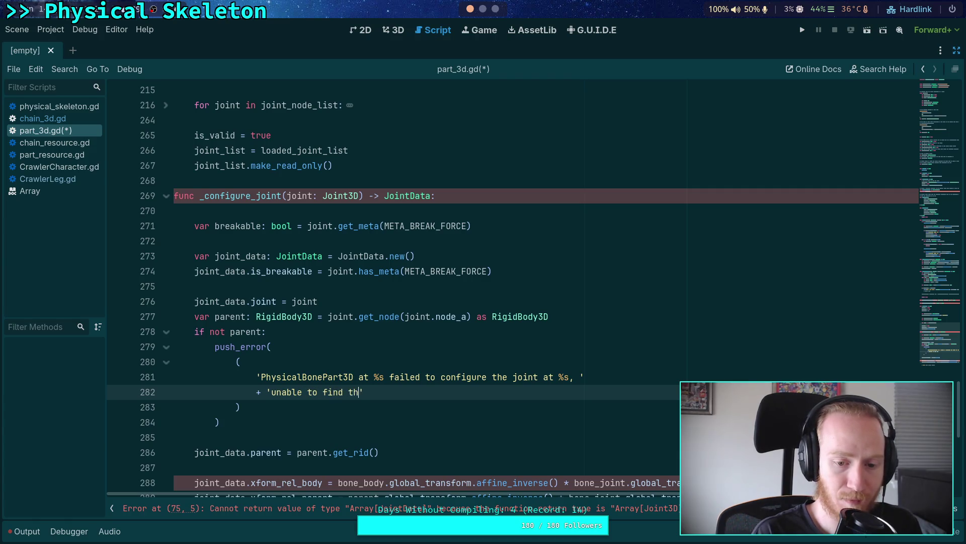
text(body )
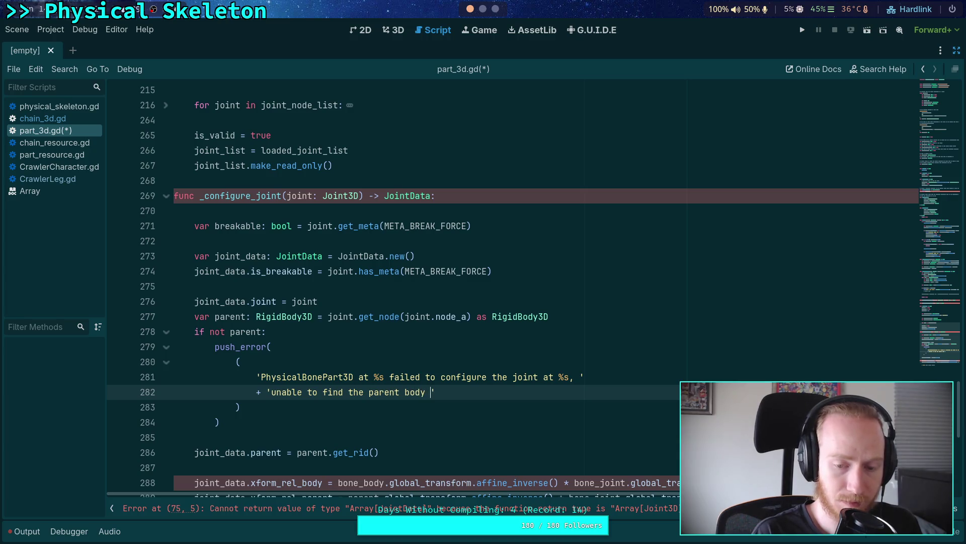
text(with path ")
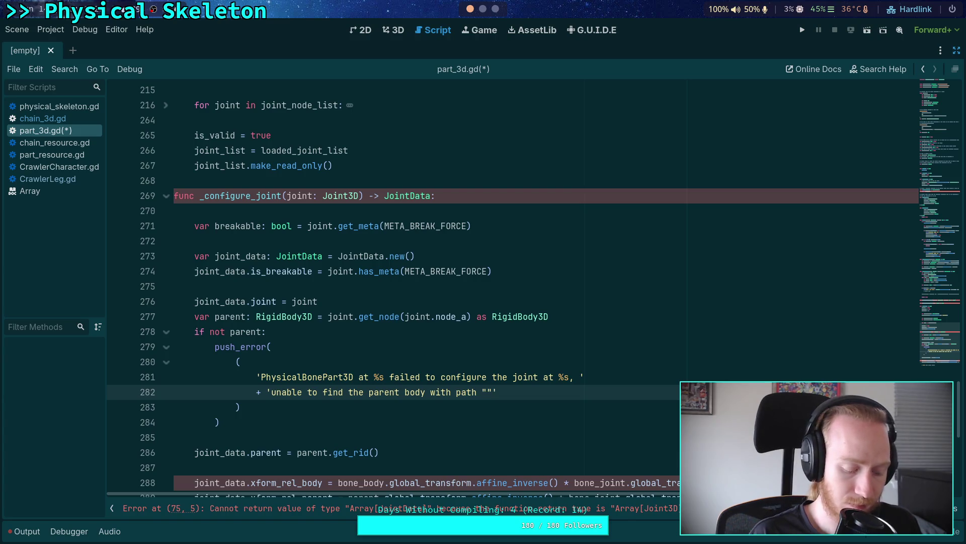
text(%s)
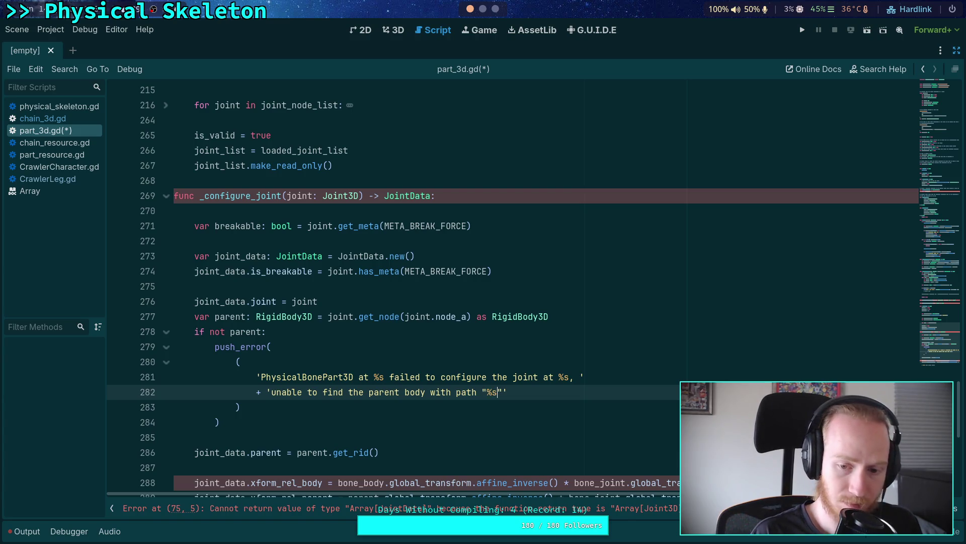
click(240, 407)
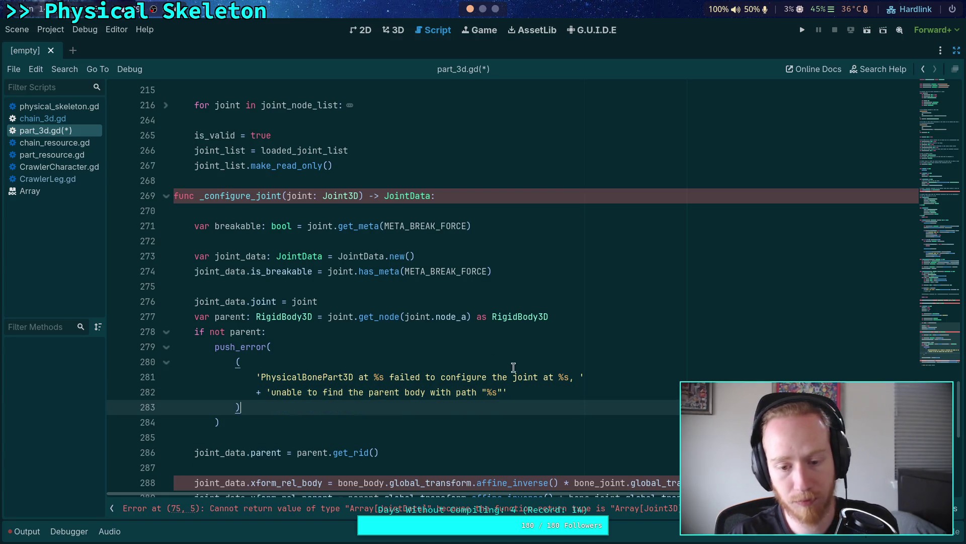
Format the error message with [get_path(), joint.get_path(), joint.node_a] and save the script
click(503, 392)
text(.)
click(244, 406)
text($)
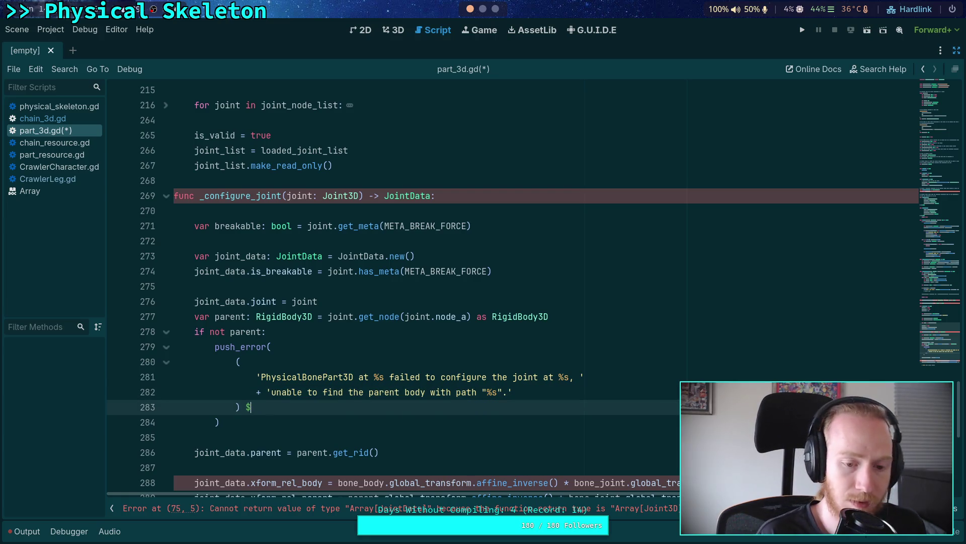
key(BackSpace)
text(% )
text([)
text(get_path(), )
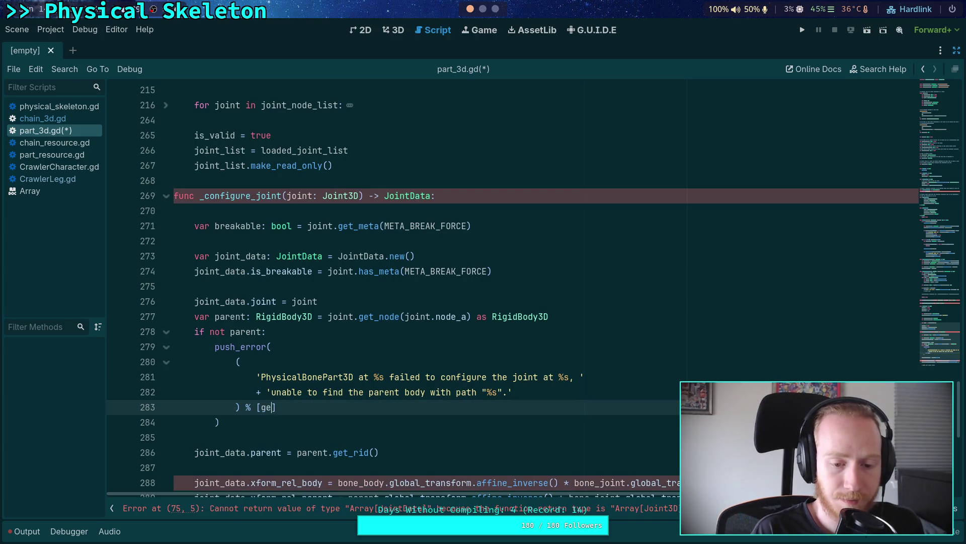
text(joint.get_joint)
key(BackSpace)
key(BackSpace)
key(BackSpace)
text(path)
key(Return)
text(, j)
text(oint.node_a)
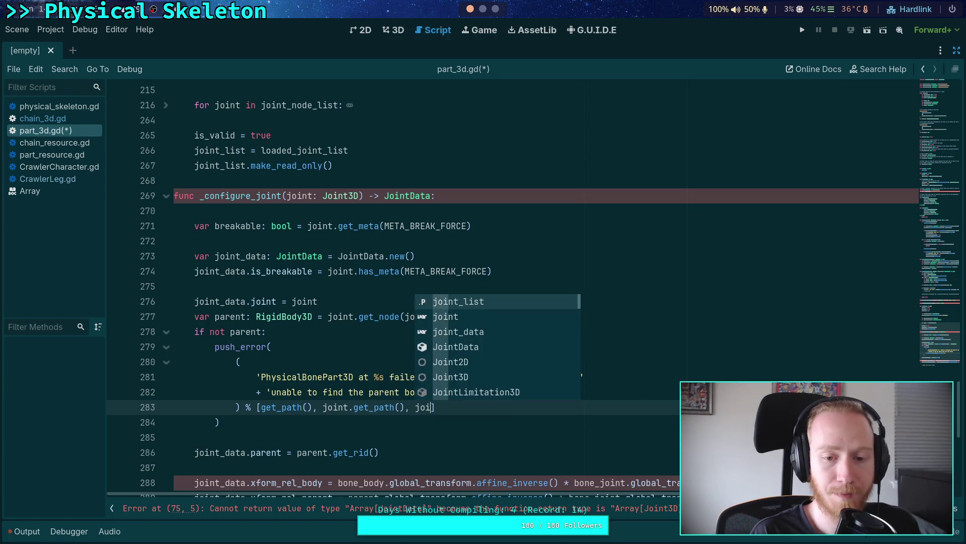
key(ctrl+s)
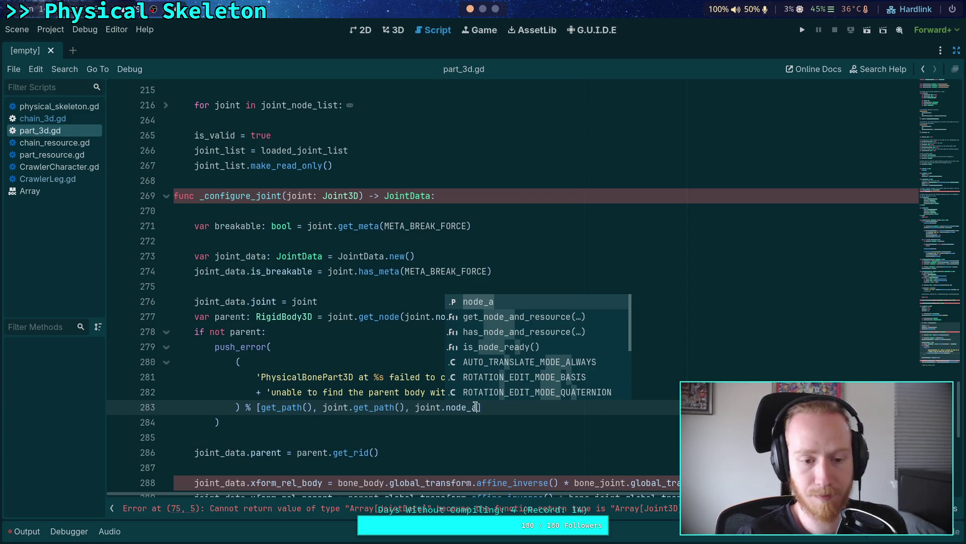
Add 'return null' after the push_error call and save the script again
click(475, 422)
key(Return)
text(return null)
key(ctrl+s)
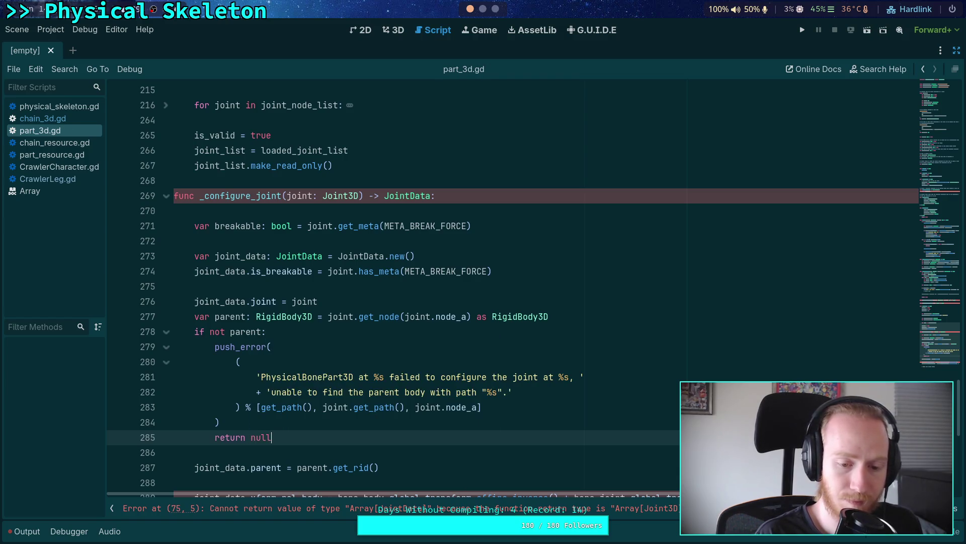
scroll(335, 417, down, 3)
Replace the TODO comment with 'return joint_data'
drag(384, 407, 194, 412)
text(retu)
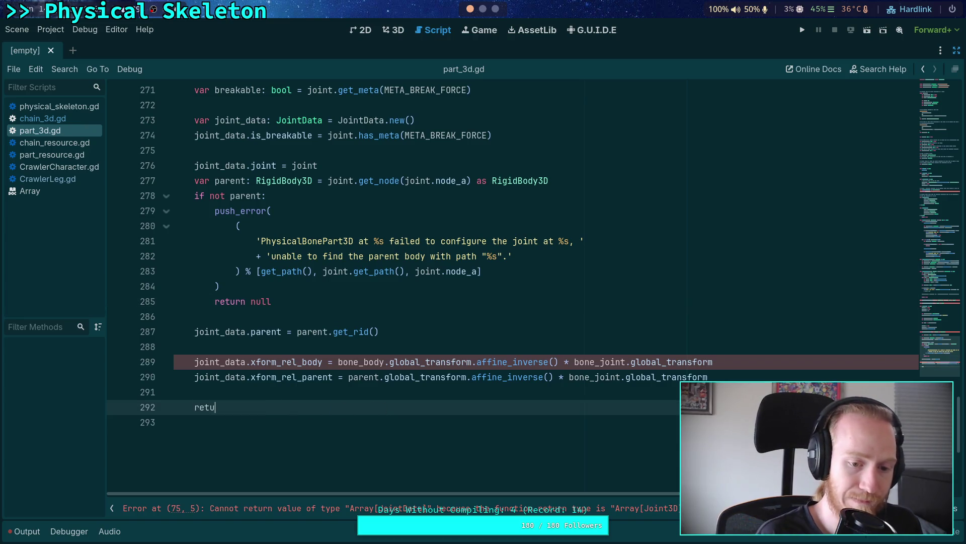
text(rn joint_data)
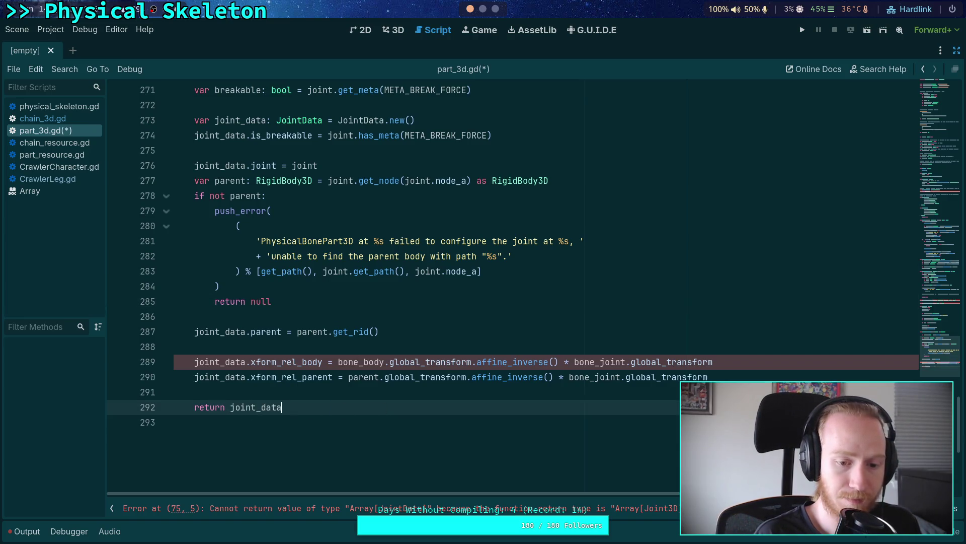
scroll(164, 267, up, 2)
scroll(386, 380, down, 2)
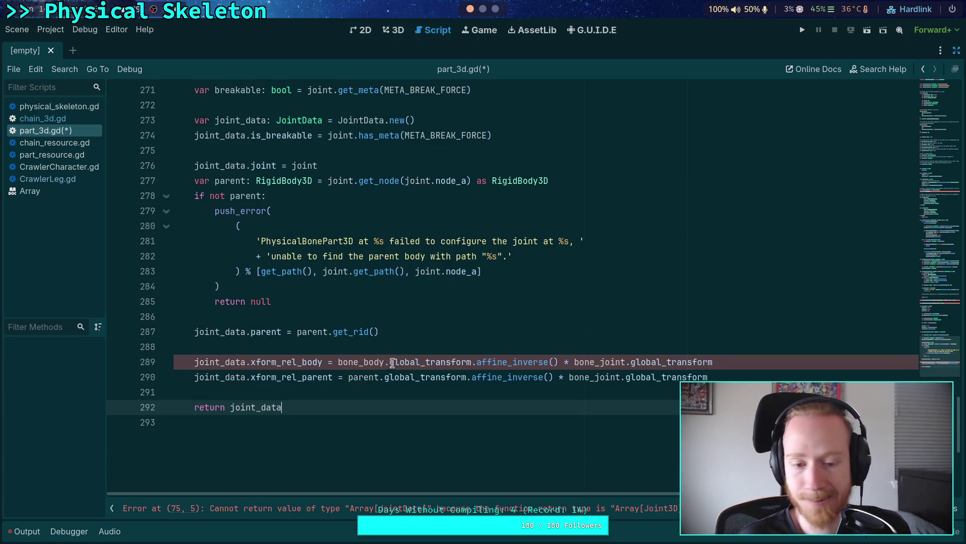
Strip the bone_body. and bone_ prefixes so the xform lines use global_transform and joint.global_transform
drag(337, 360, 389, 362)
key(BackSpace)
click(549, 413)
double_click(549, 361)
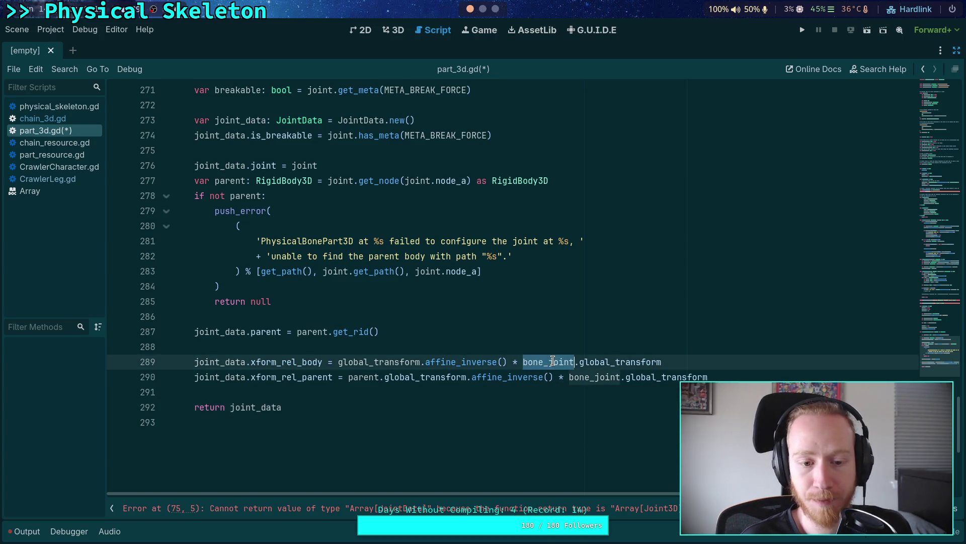
drag(523, 362, 594, 378)
key(BackSpace)
key(BackSpace)
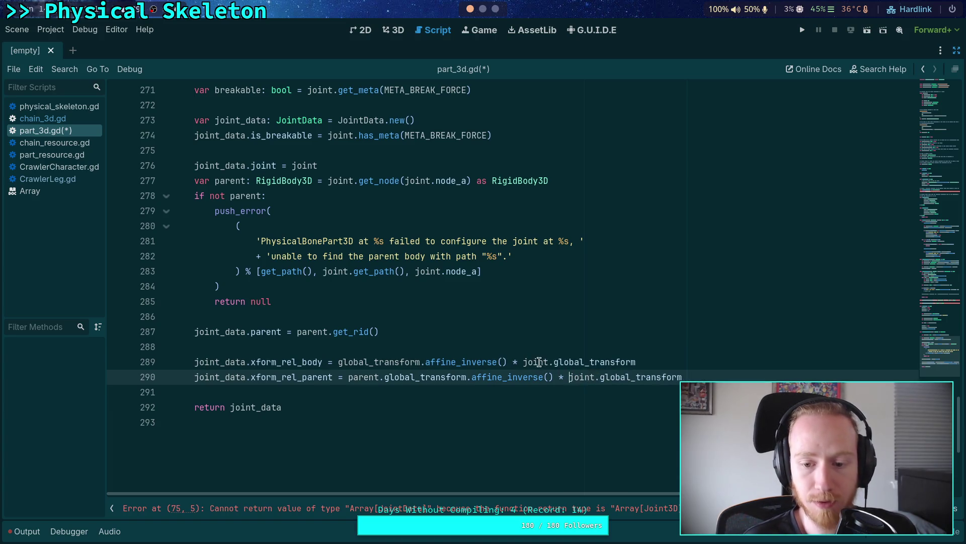
double_click(539, 363)
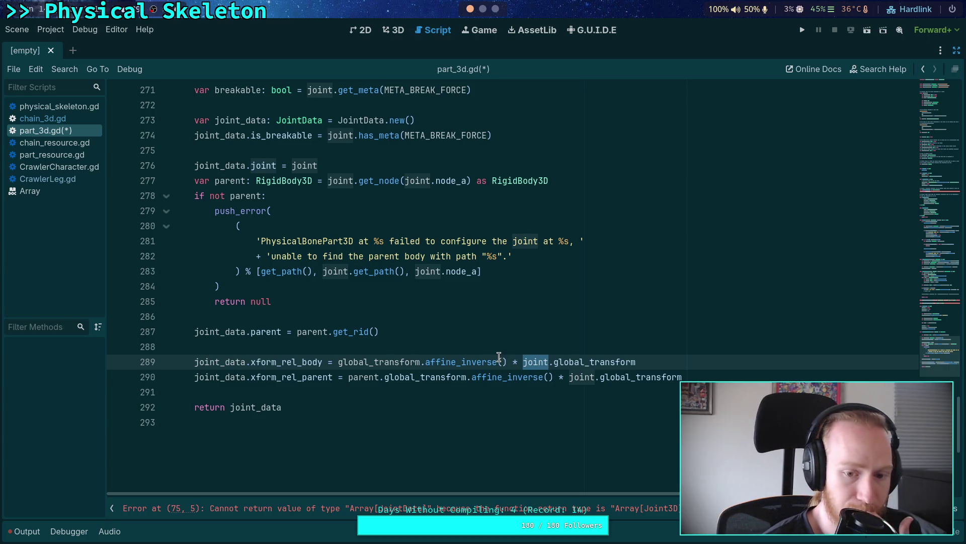
scroll(498, 350, up, 2)
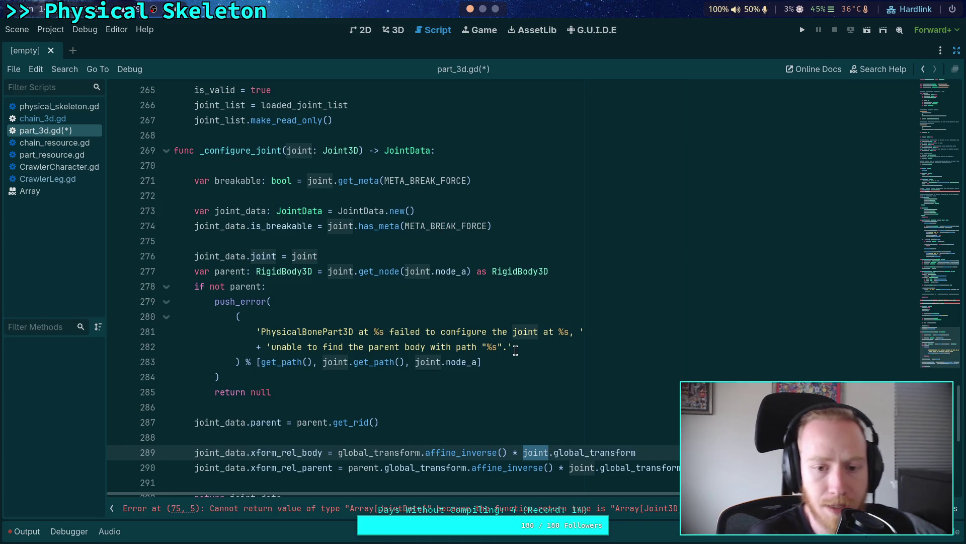
mouse_move(937, 352)
mouse_down()
mouse_move(937, 362)
mouse_move(932, 92)
mouse_up()
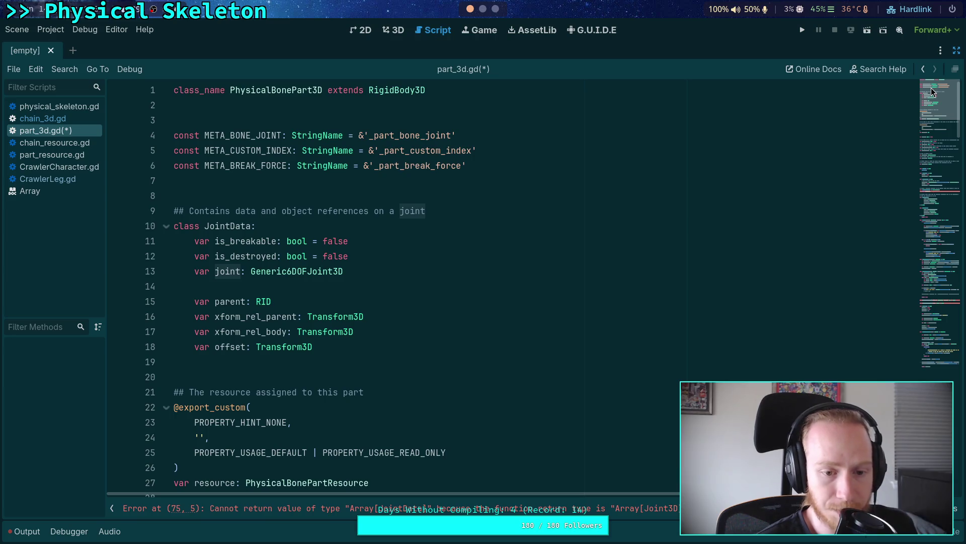
mouse_move(931, 90)
mouse_down()
mouse_move(954, 362)
mouse_move(958, 349)
mouse_up()
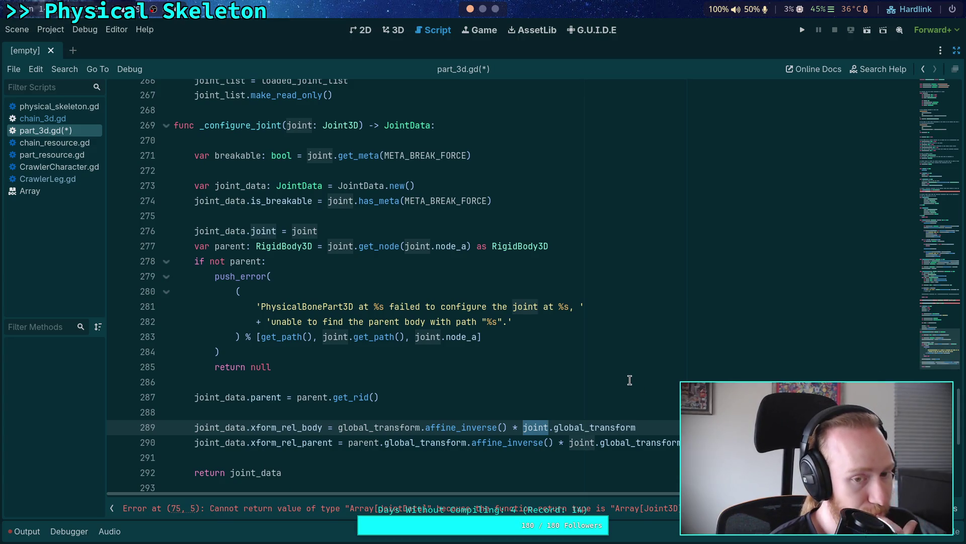
drag(941, 365, 916, 73)
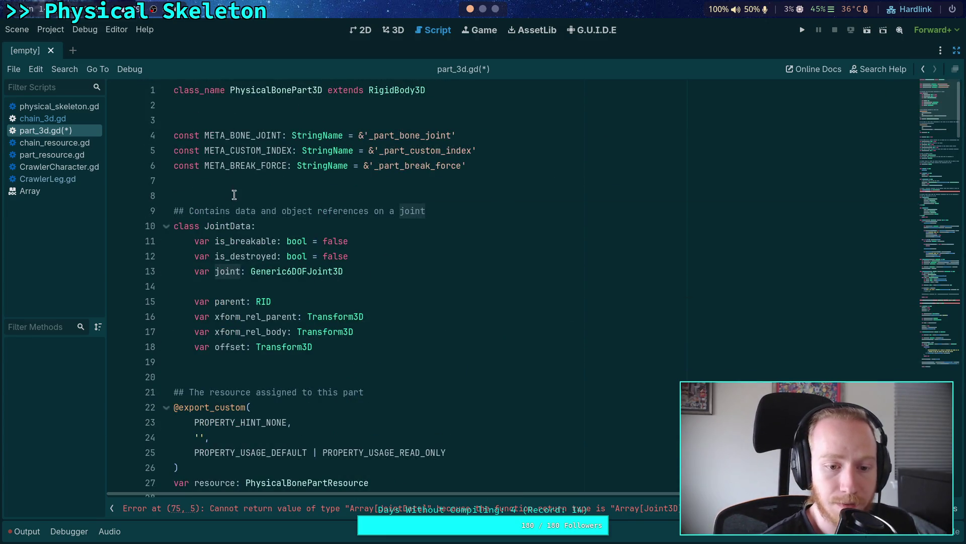
click(224, 243)
click(226, 272)
click(234, 304)
click(229, 329)
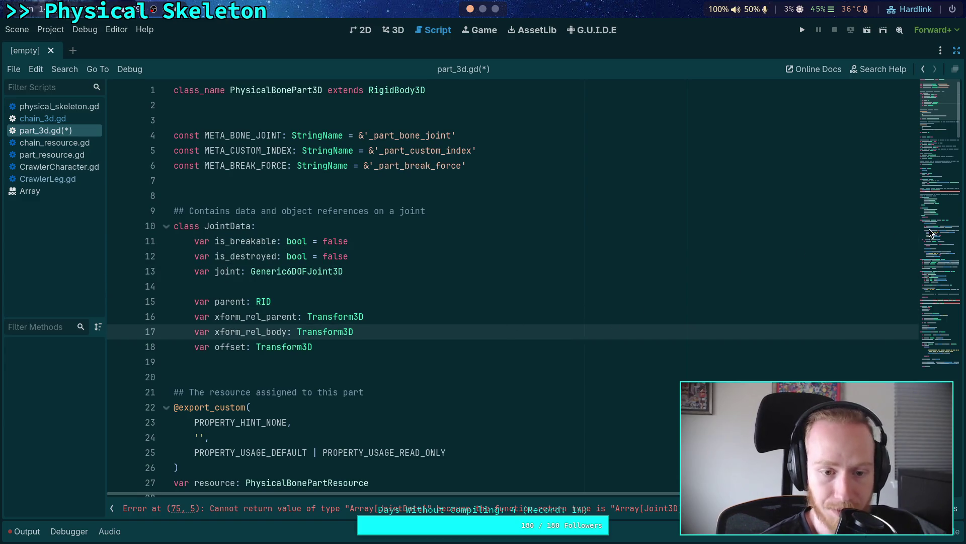
drag(927, 189, 929, 358)
click(255, 150)
click(256, 181)
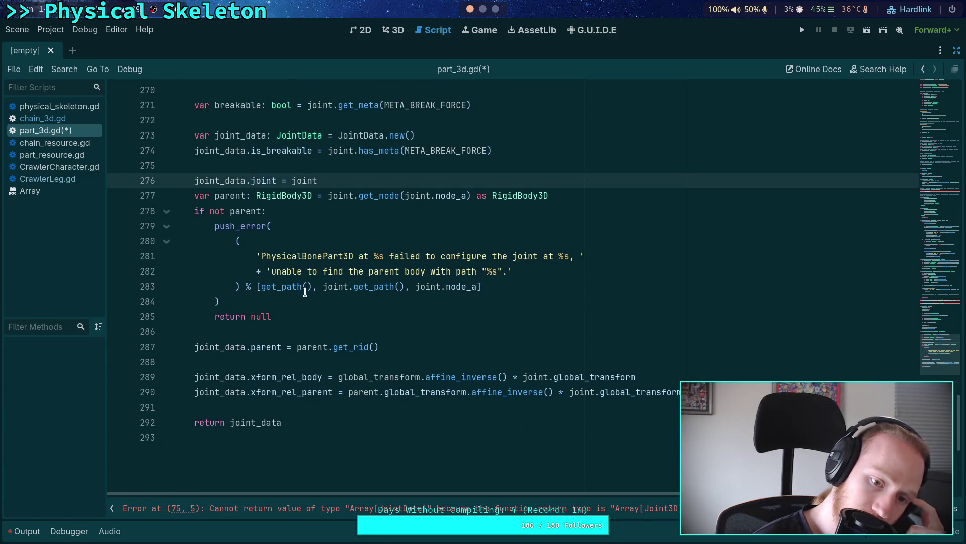
click(259, 347)
click(259, 376)
click(261, 392)
click(316, 408)
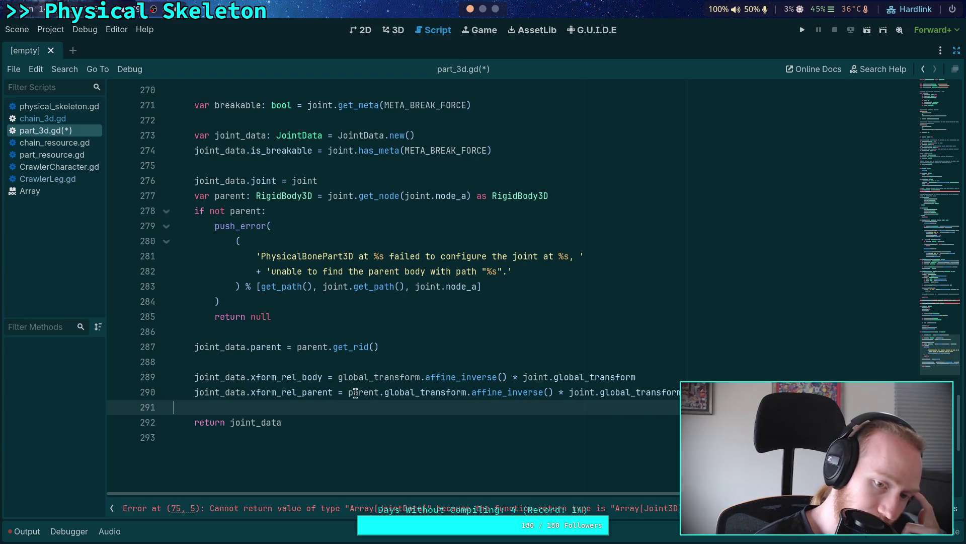
click(355, 358)
scroll(358, 357, up, 1)
click(307, 375)
key(shift+Up)
key(shift+Up)
key(shift+Up)
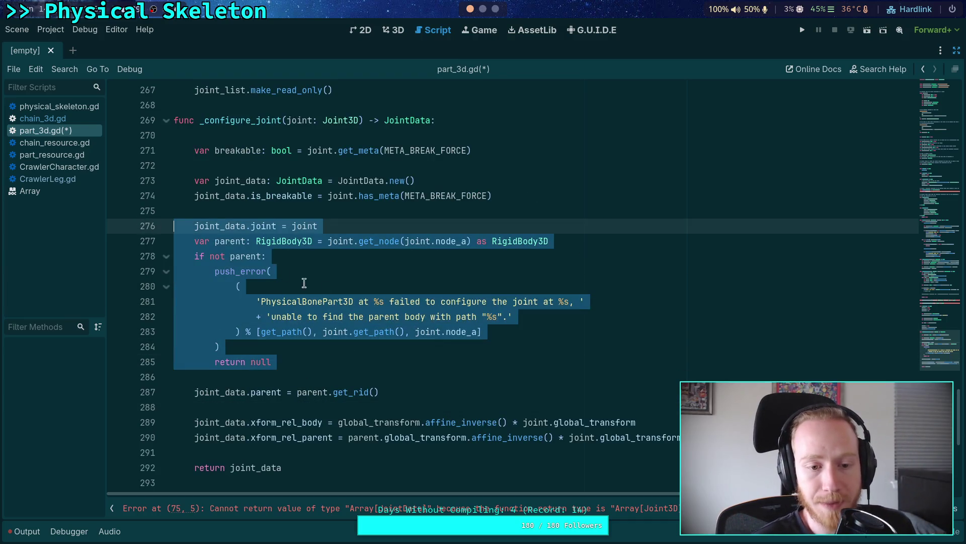
click(358, 345)
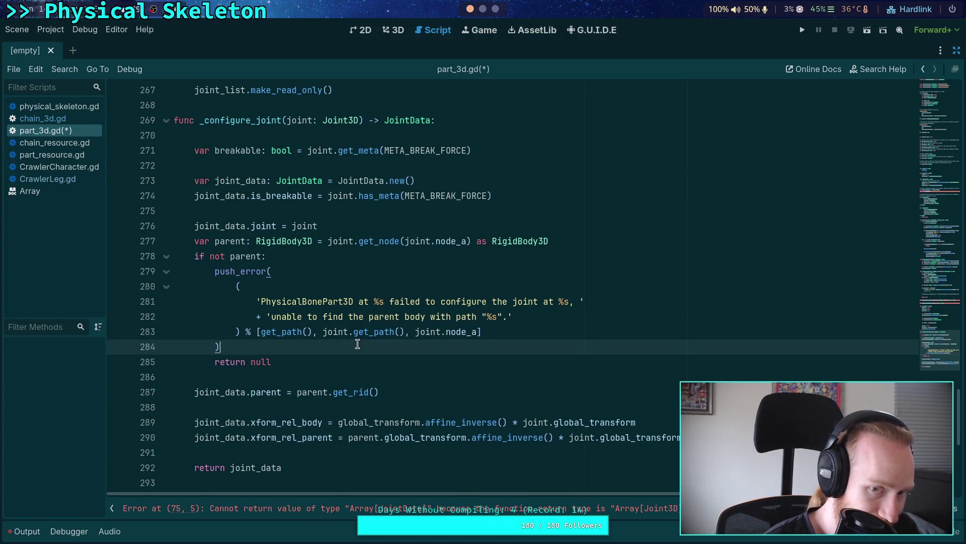
scroll(358, 345, up, 20)
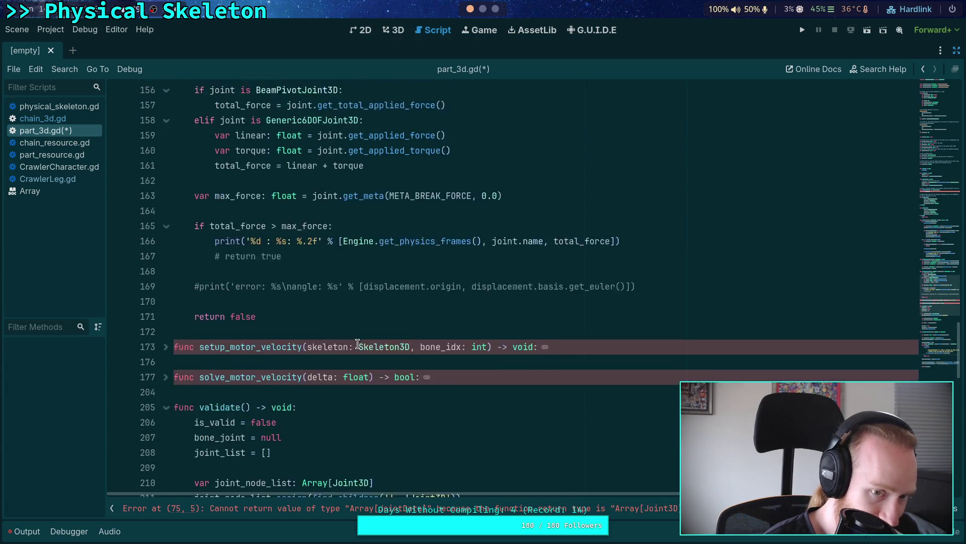
scroll(357, 344, up, 17)
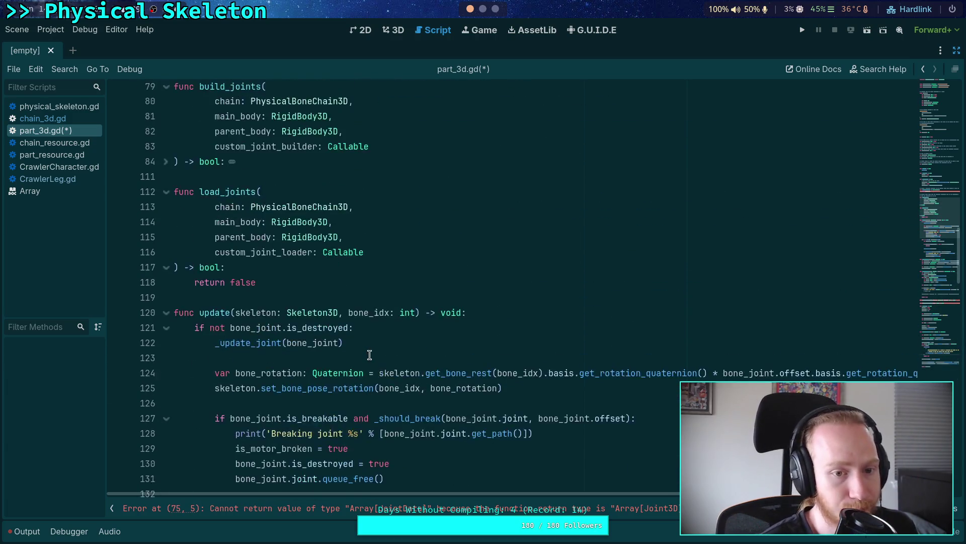
scroll(370, 355, up, 3)
scroll(297, 335, up, 2)
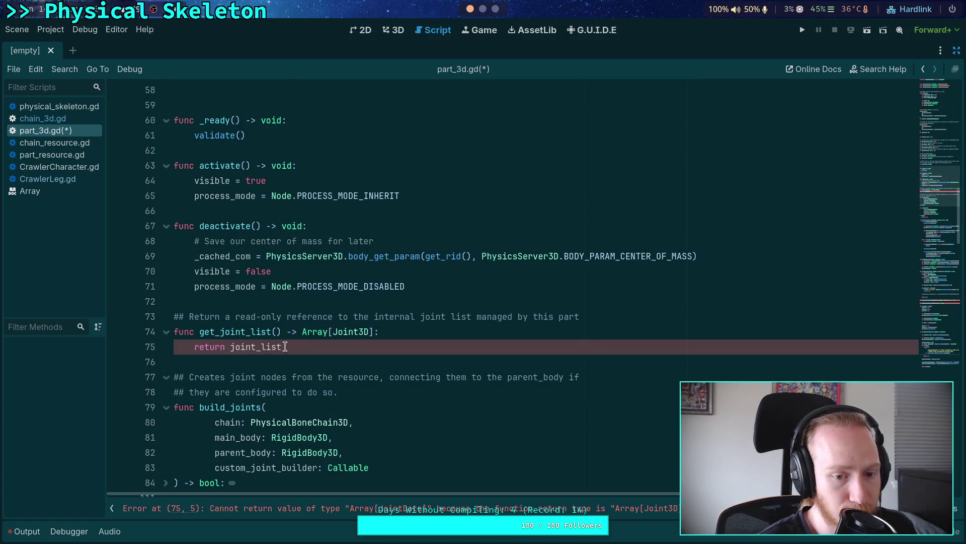
Inspect the line 75 return error against get_joint_list's Joint3D return type
click(293, 346)
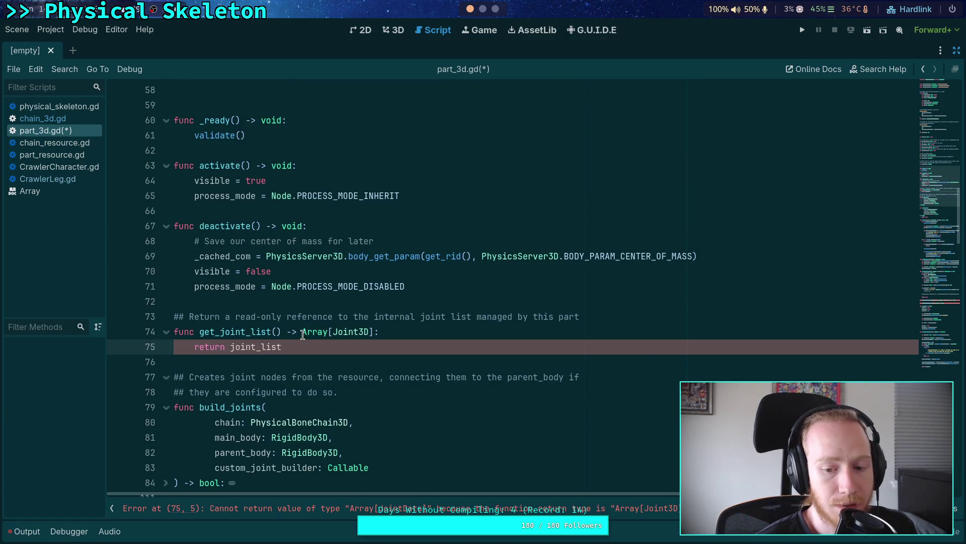
drag(360, 331, 369, 331)
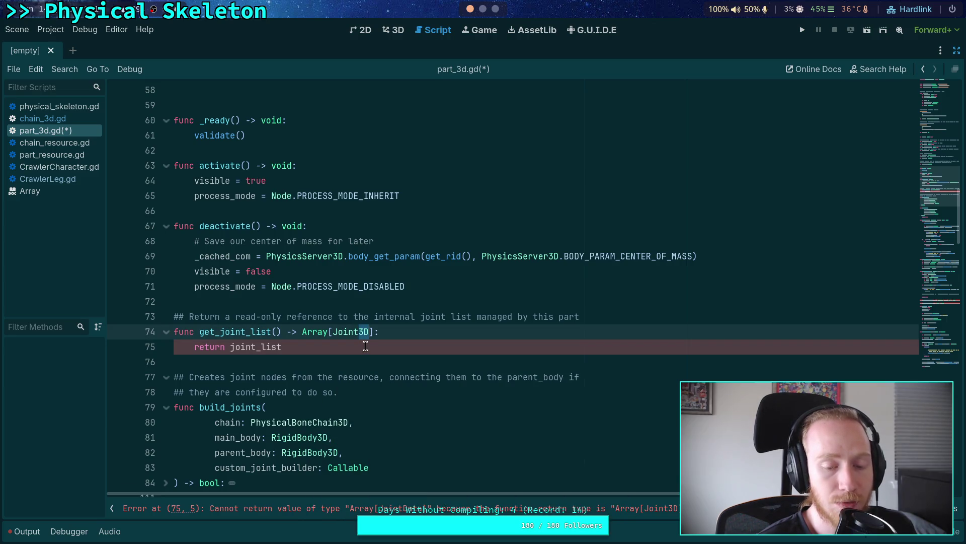
click(365, 346)
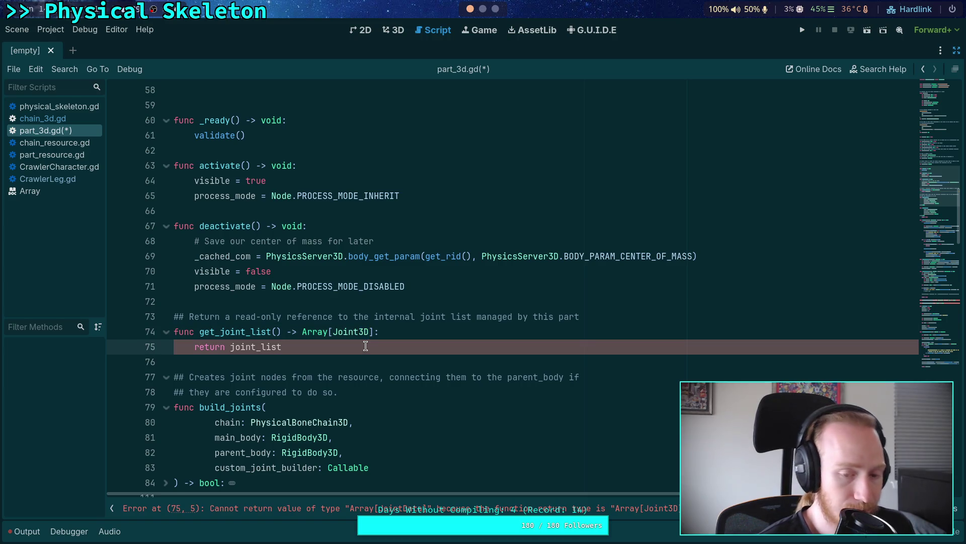
double_click(252, 333)
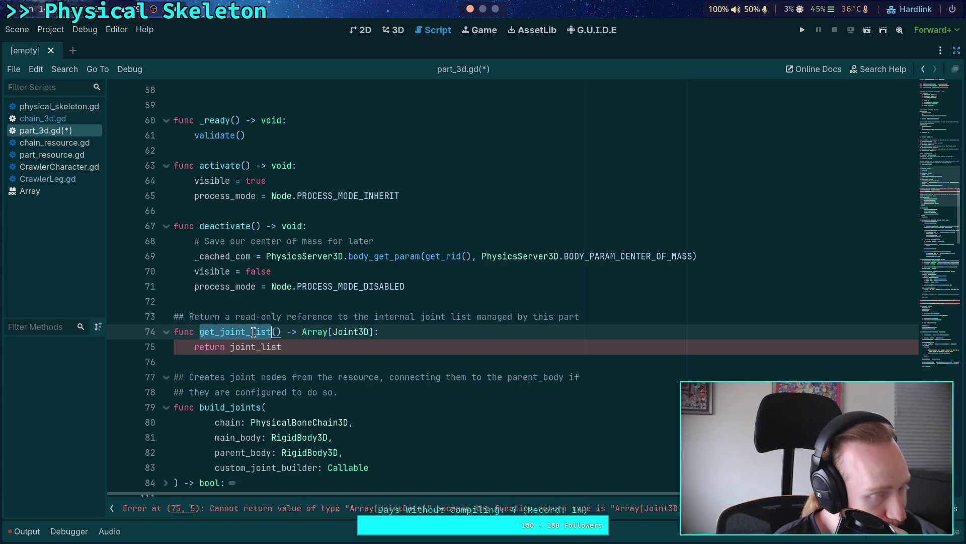
scroll(253, 332, up, 7)
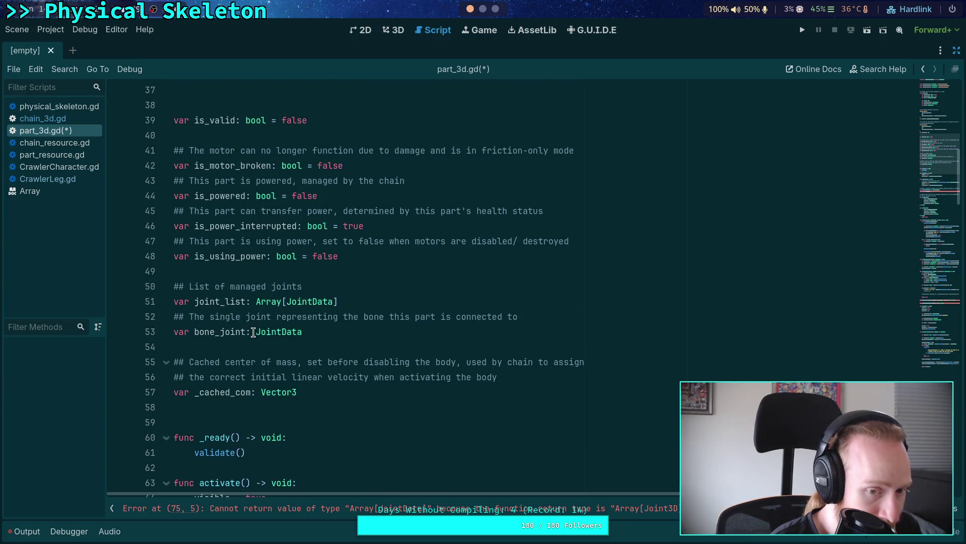
Select joint_list in its line 51 declaration and search for it with Ctrl+F
click(224, 301)
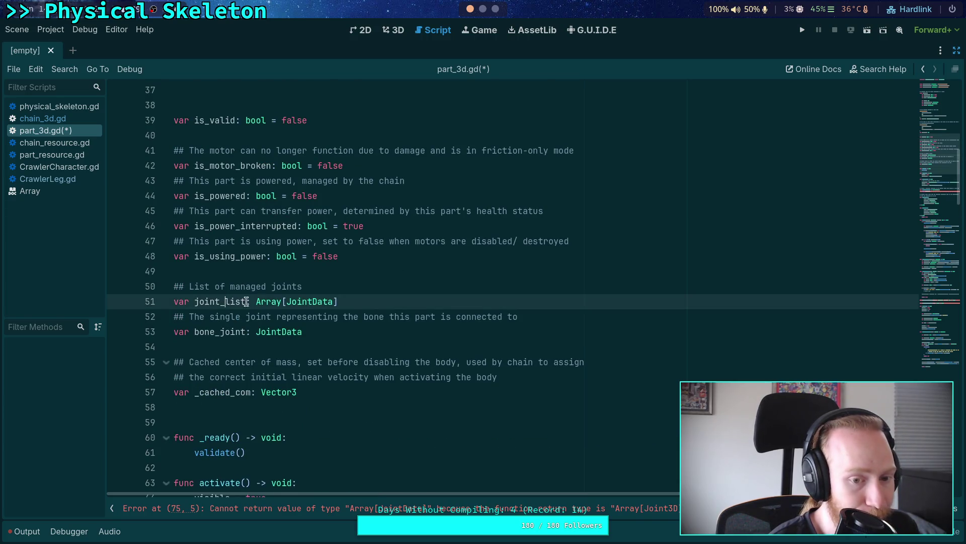
double_click(209, 301)
key(ctrl+f)
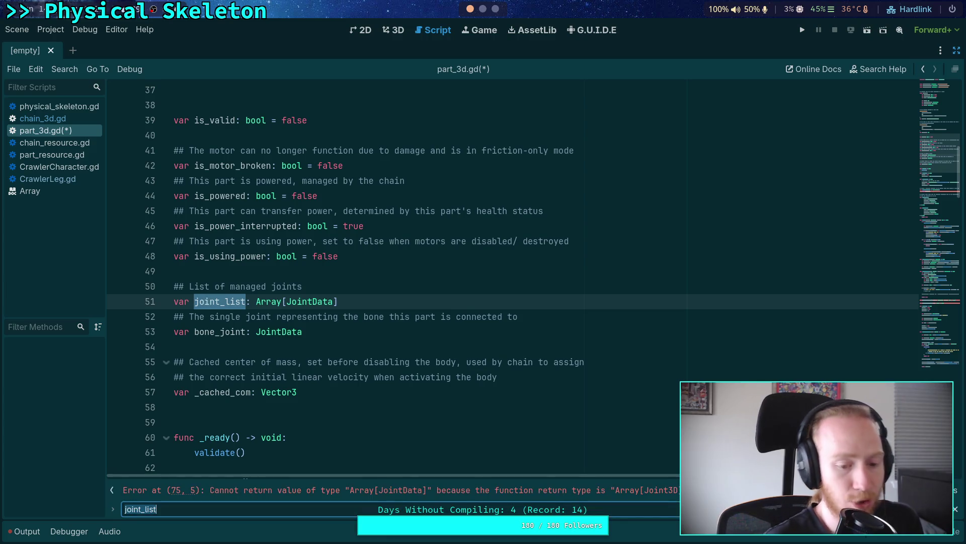
Step through each joint_list match until it wraps to line 51, ending on line 50's comment
key(Return)
key(Return)
key(Return)
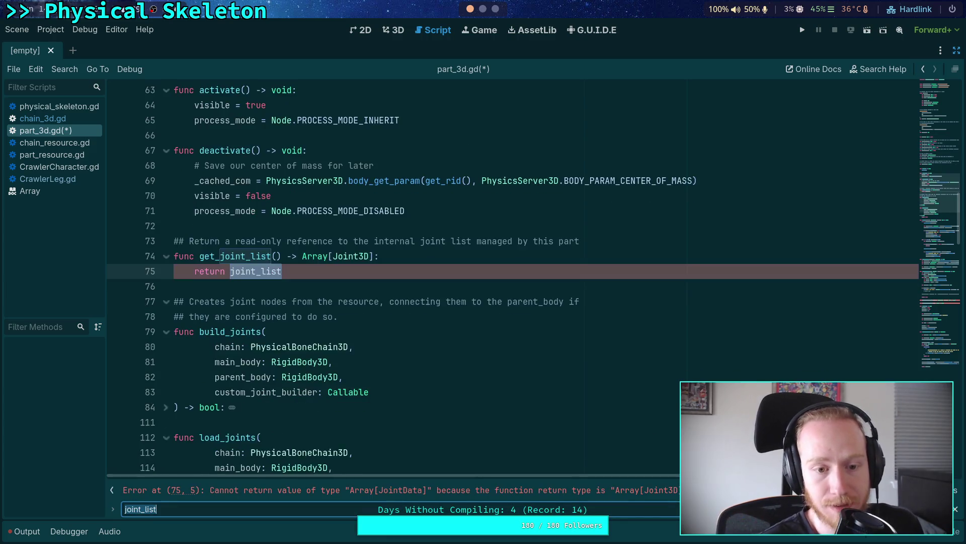
key(Return)
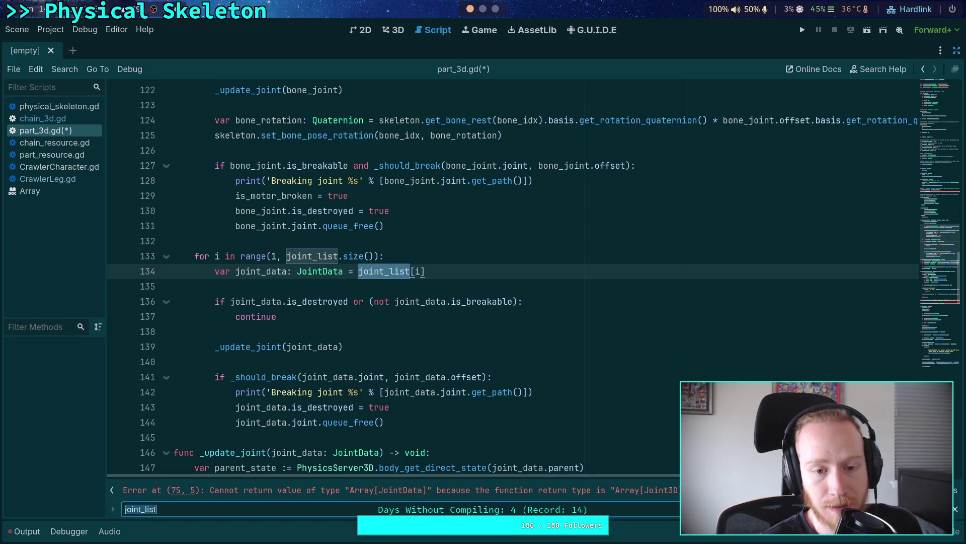
key(Return)
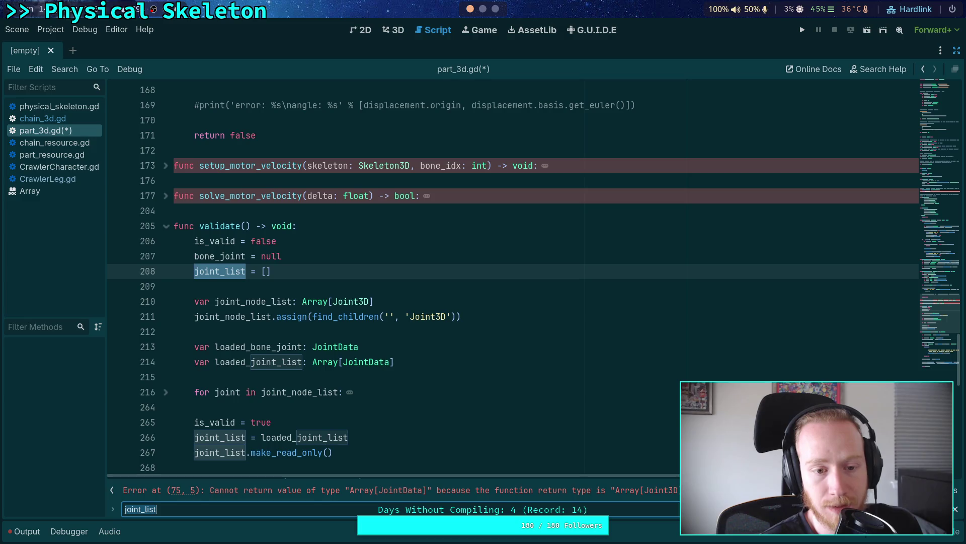
scroll(237, 287, down, 2)
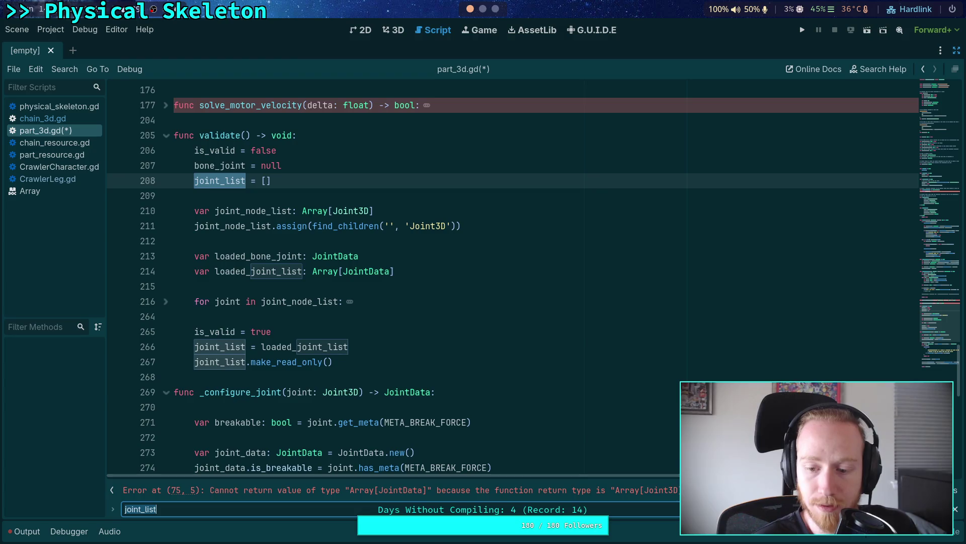
key(Return)
key(Return)
key(Return)
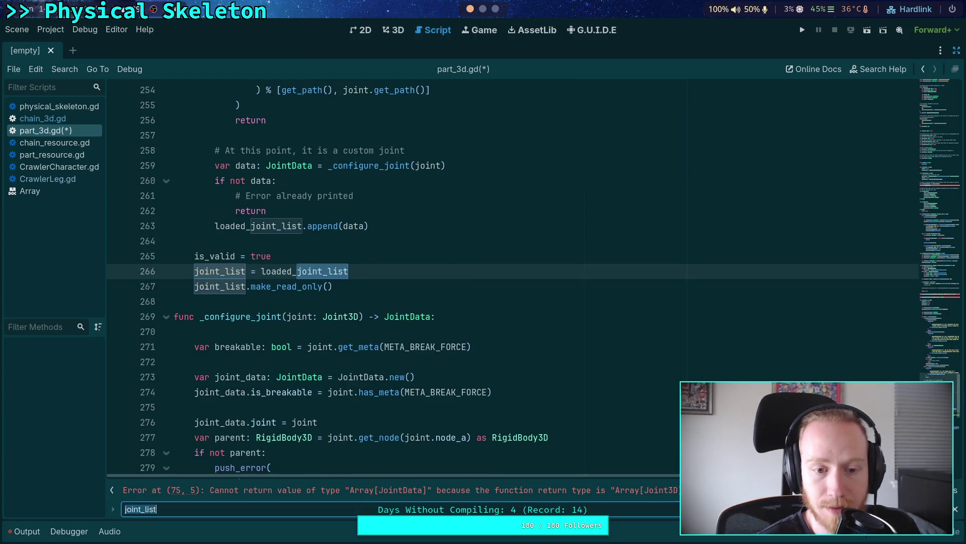
key(Return)
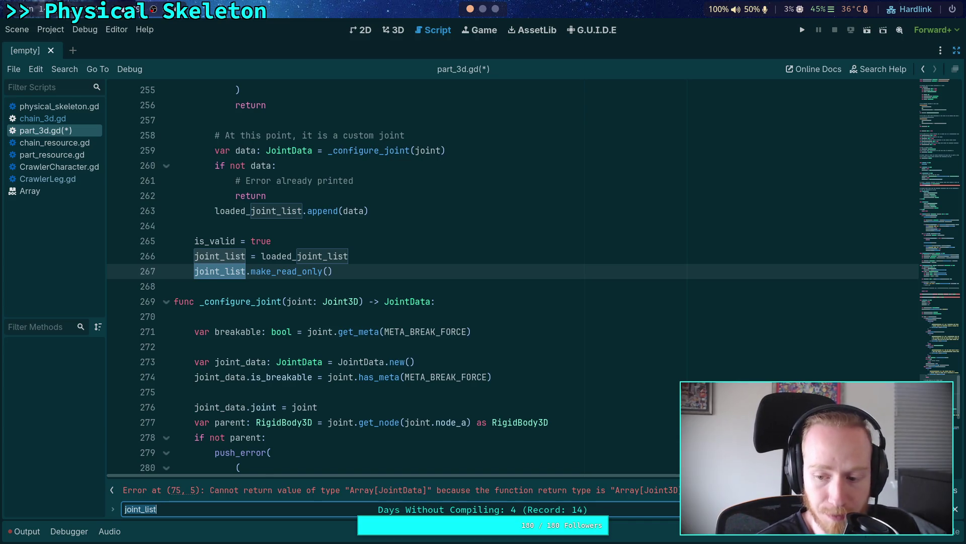
key(Return)
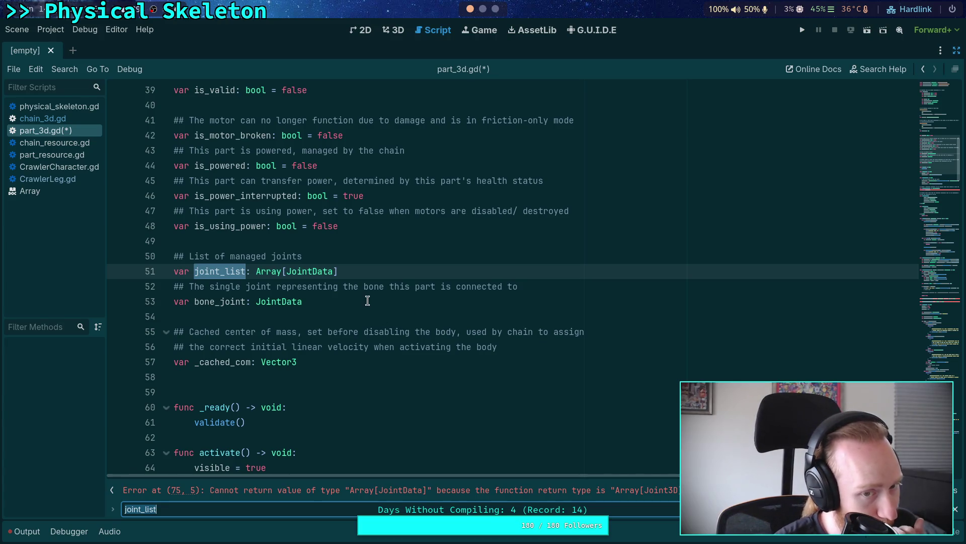
click(310, 254)
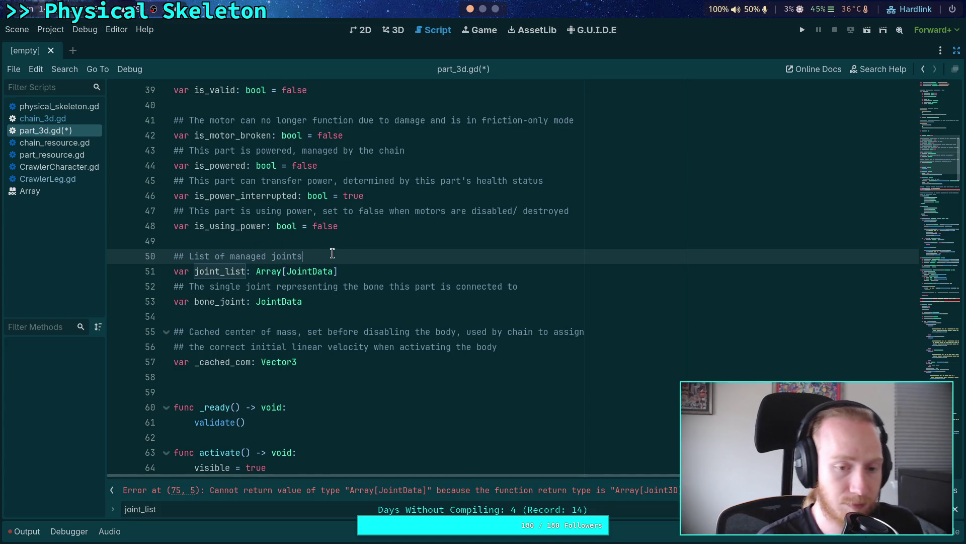
Retype joint_list as Array[Joint3D] and add 'var joint_data_list: Array[JointData]' with an internal joint data comment
drag(312, 272, 333, 272)
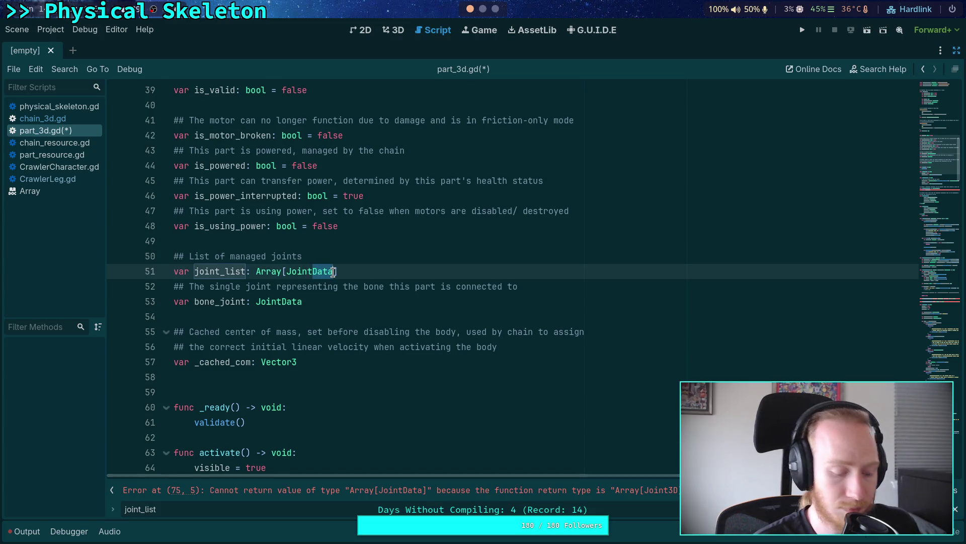
text(3D)
key(End)
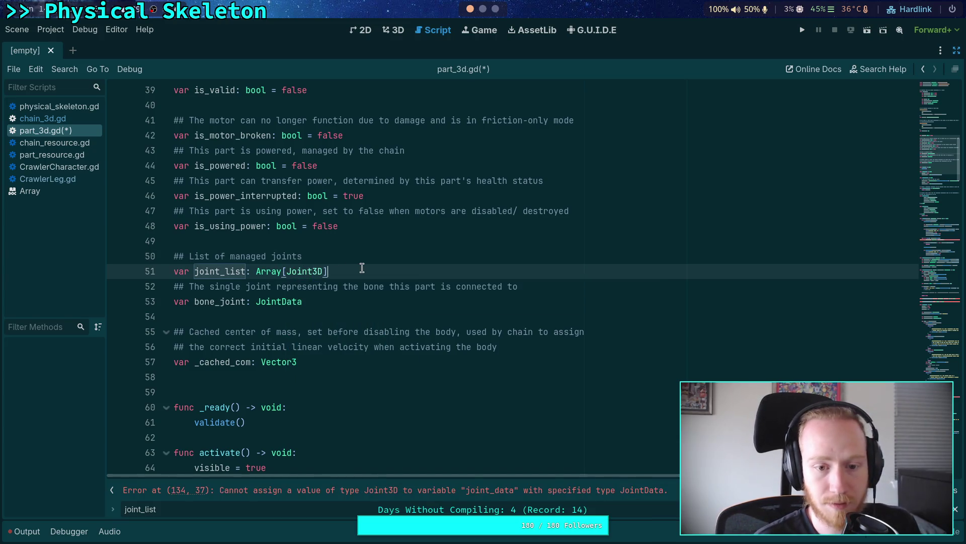
key(Return)
text(var joint_d)
text(ata_l)
text(ist: )
text(Array[JointDat)
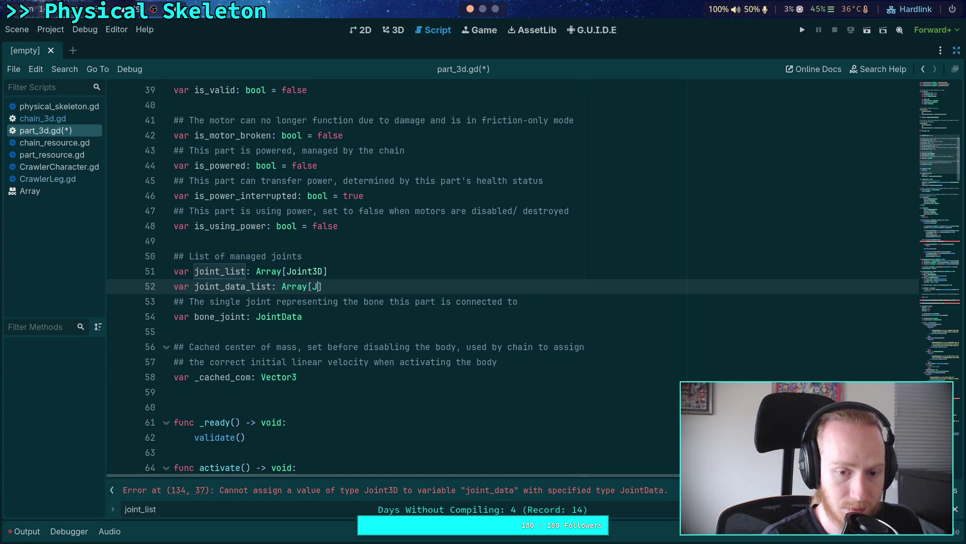
key(Return)
key(ctrl+shift+Return)
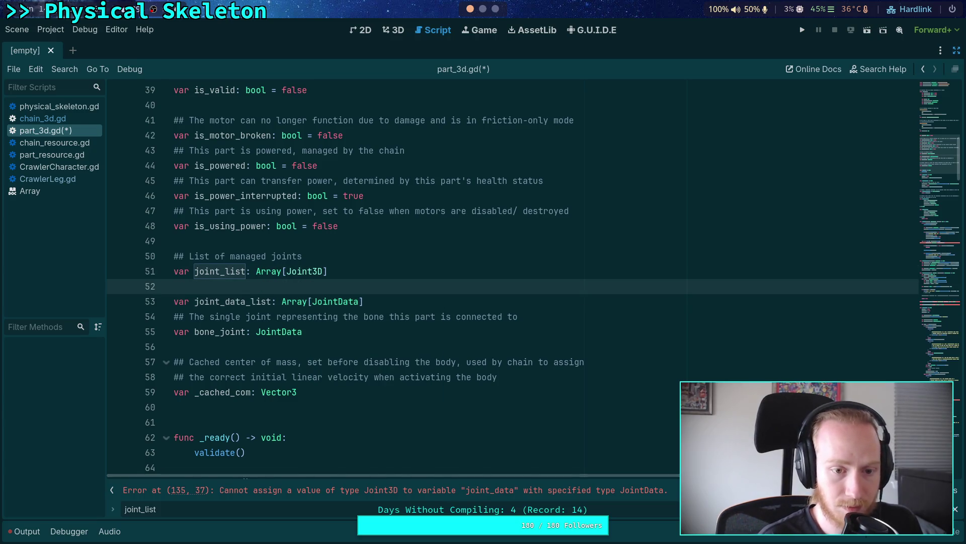
text(## Internal j)
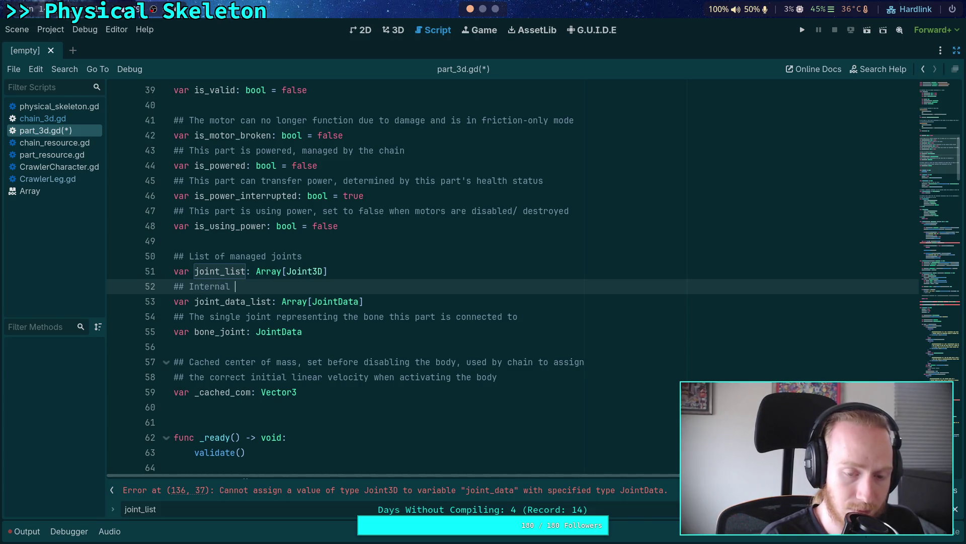
text(oint data)
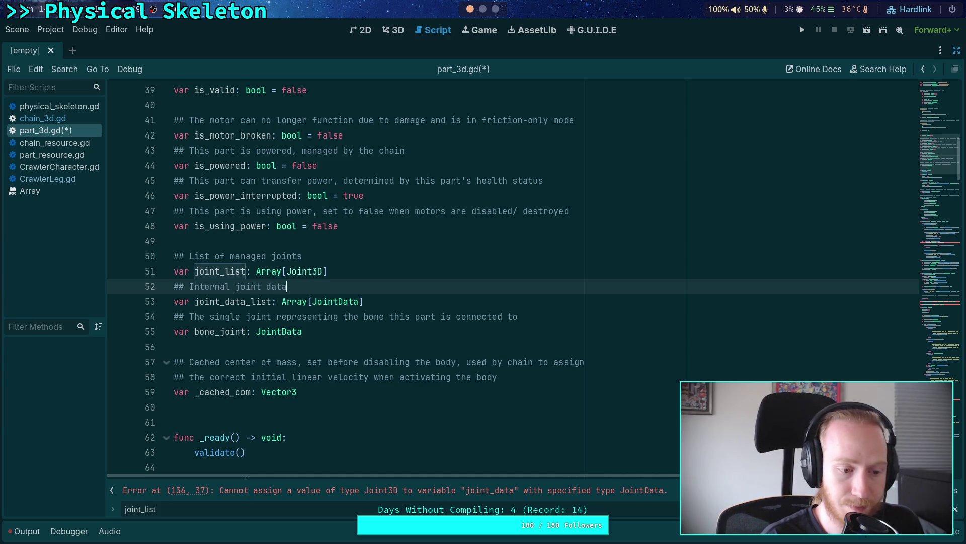
Mark both declaration comments as read-only and save the script
click(358, 252)
text(,)
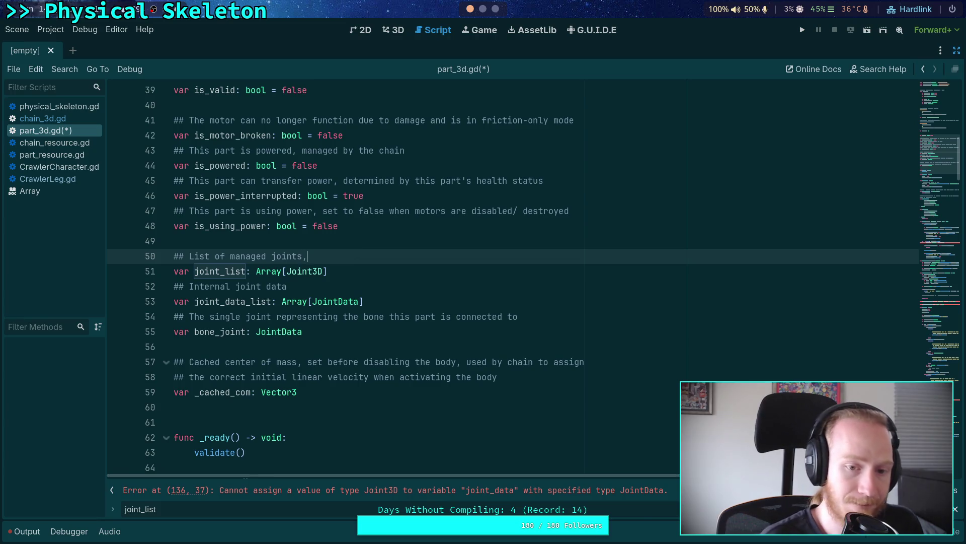
text(read-only)
click(350, 286)
text(read-onl)
key(ctrl+s)
scroll(581, 338, down, 8)
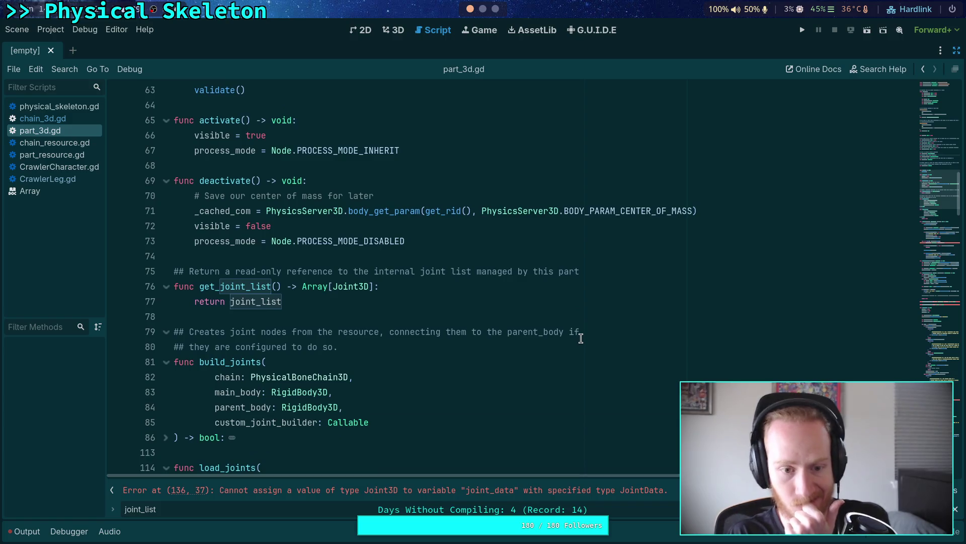
Change the range() call and indexing on lines 135–136 to use joint_data_list
click(343, 295)
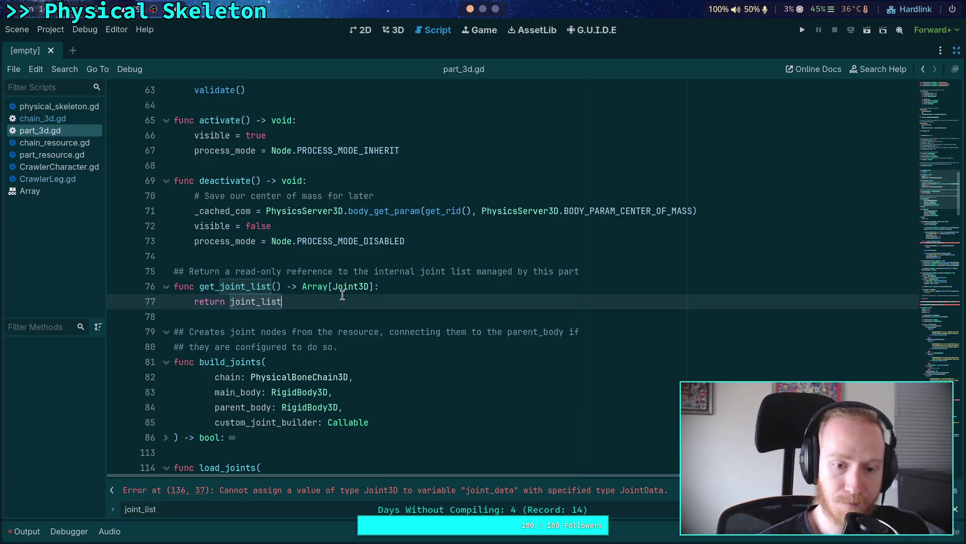
scroll(343, 296, down, 15)
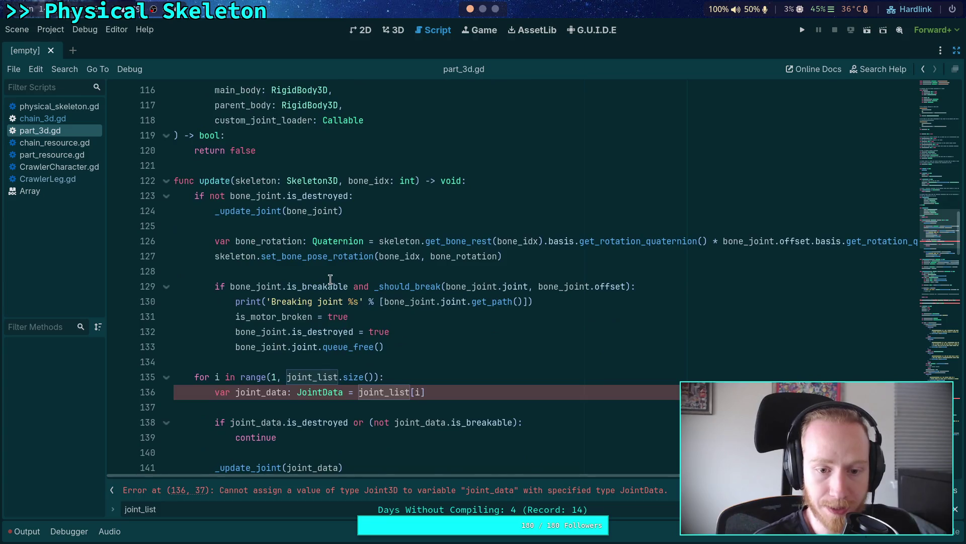
scroll(330, 279, down, 1)
scroll(364, 310, up, 20)
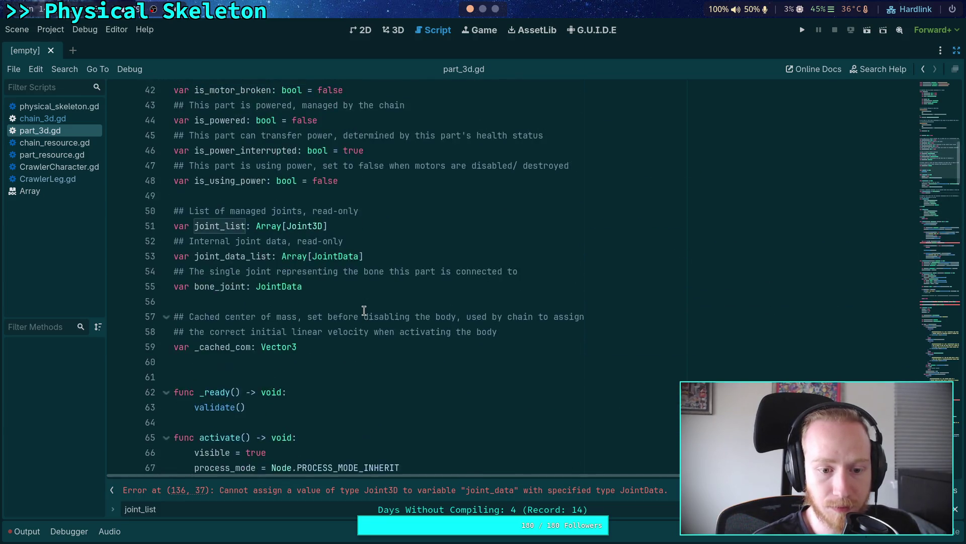
scroll(364, 310, down, 20)
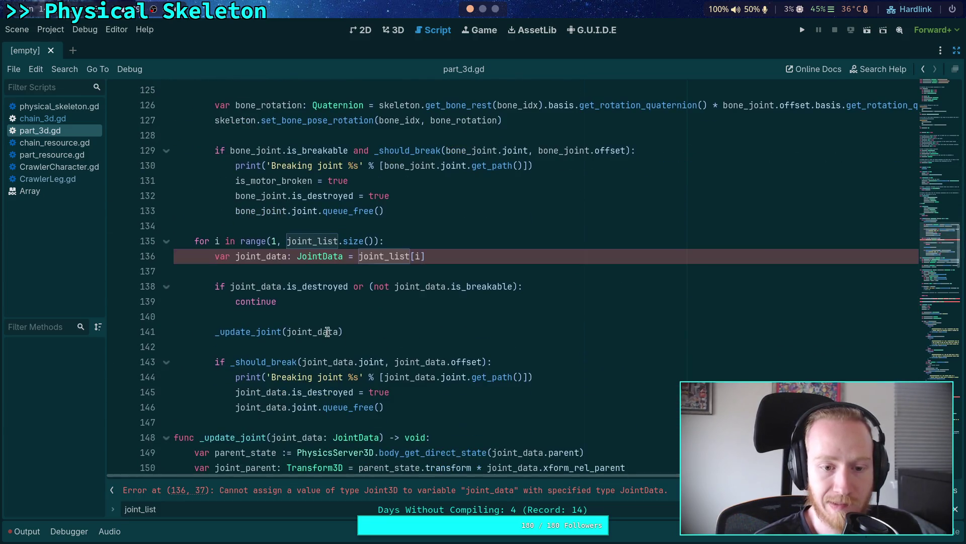
click(317, 241)
text(data_)
click(351, 291)
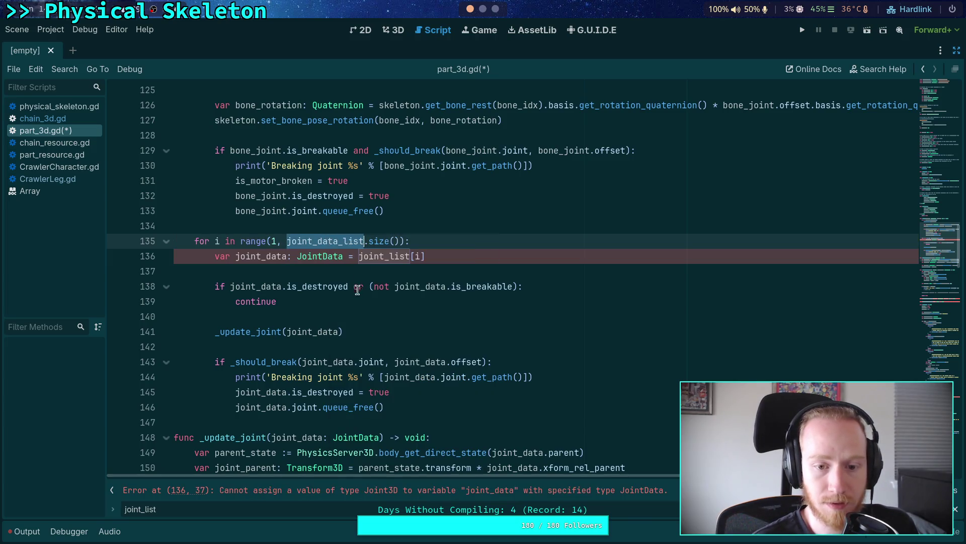
double_click(382, 256)
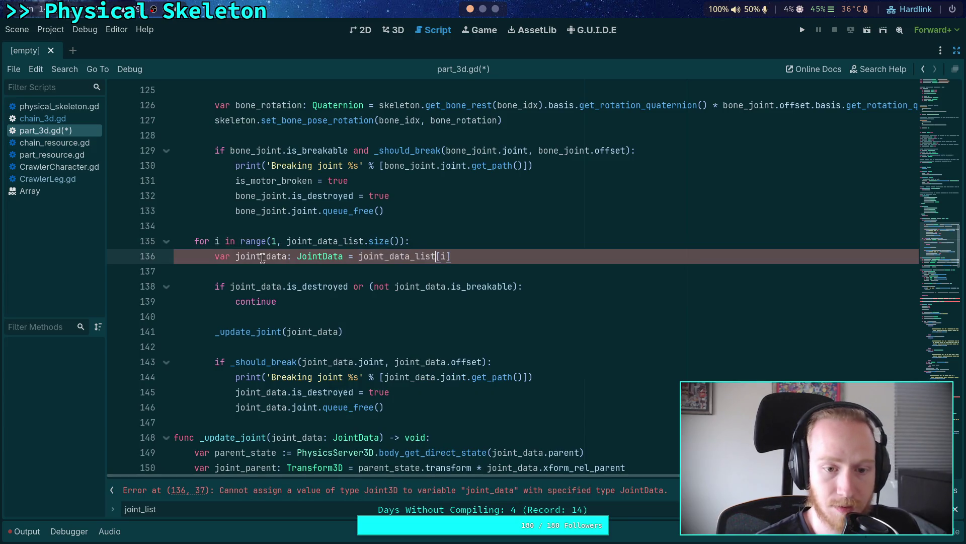
text(joint_data_list)
scroll(395, 357, down, 3)
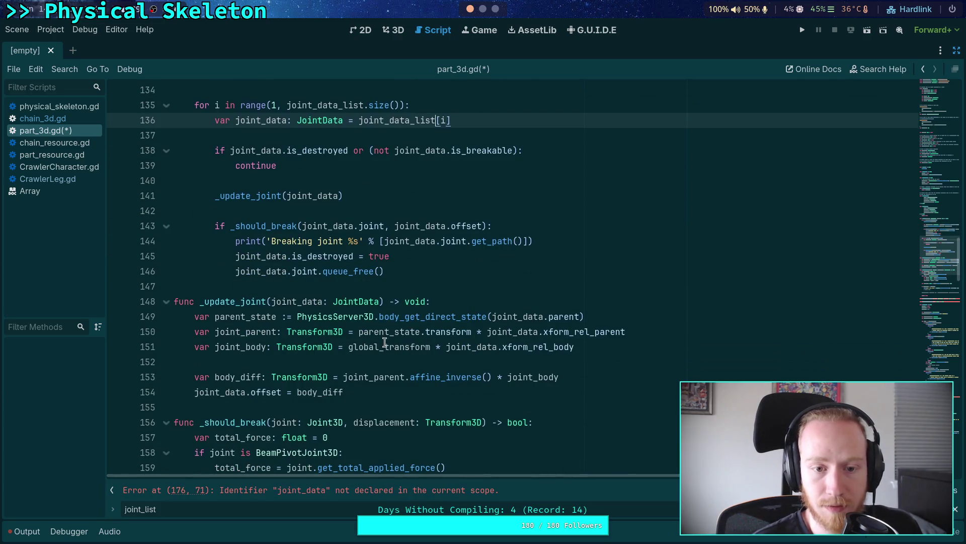
scroll(385, 342, down, 3)
scroll(605, 437, down, 4)
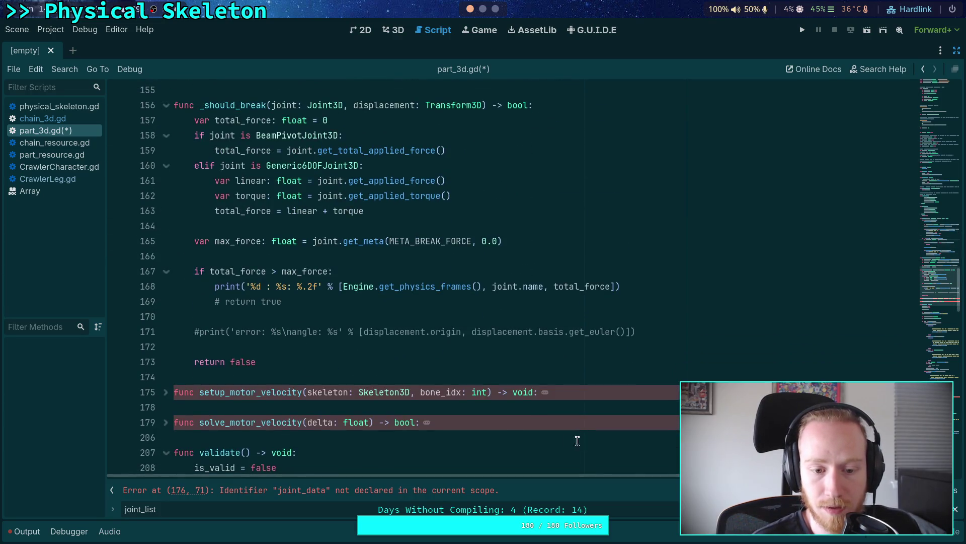
Add a joint_data_list reset below the joint_list reset in validate()
key(F3)
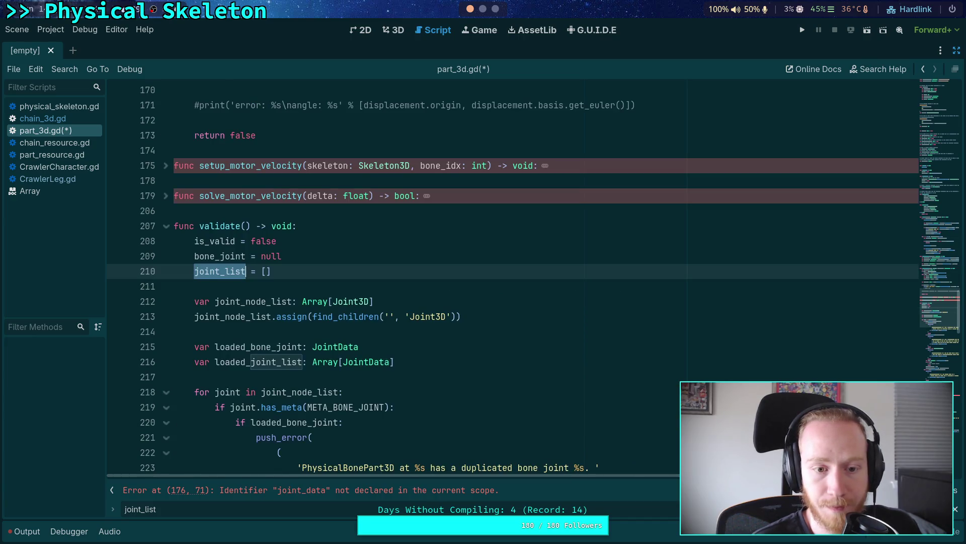
click(300, 274)
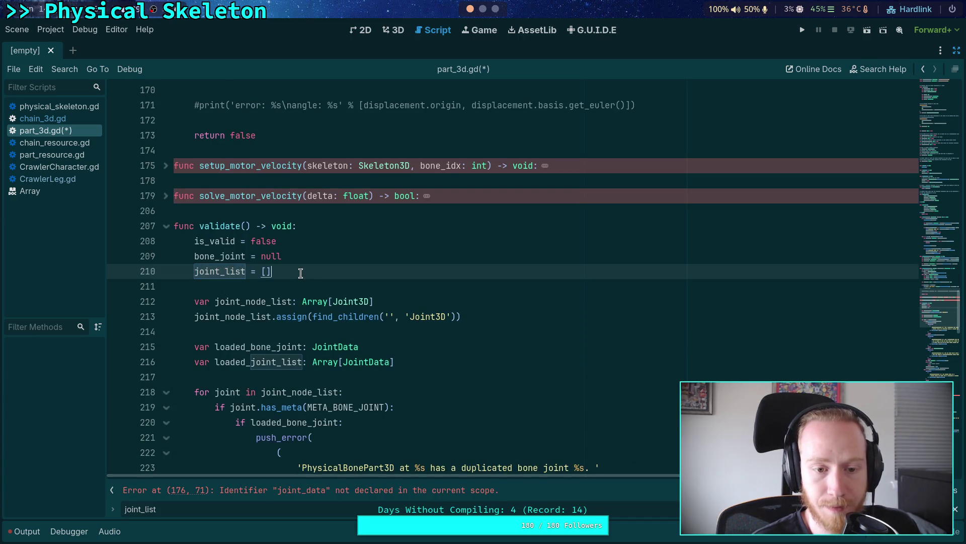
key(Return)
text(joint_data_list = 0{)
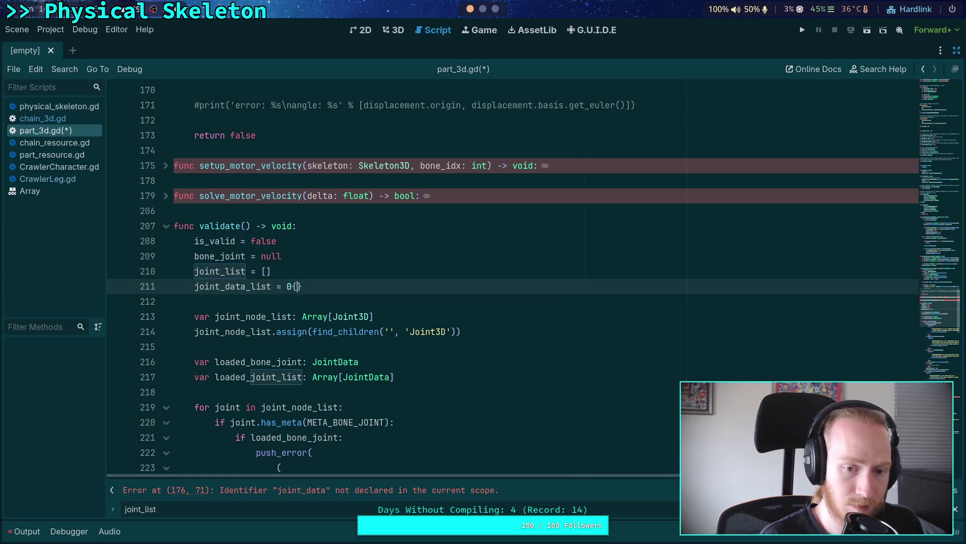
text([])
Rename the loaded list to loaded_joint_data_list and declare loaded_joint_list as Array[Joint3D]
scroll(328, 320, down, 1)
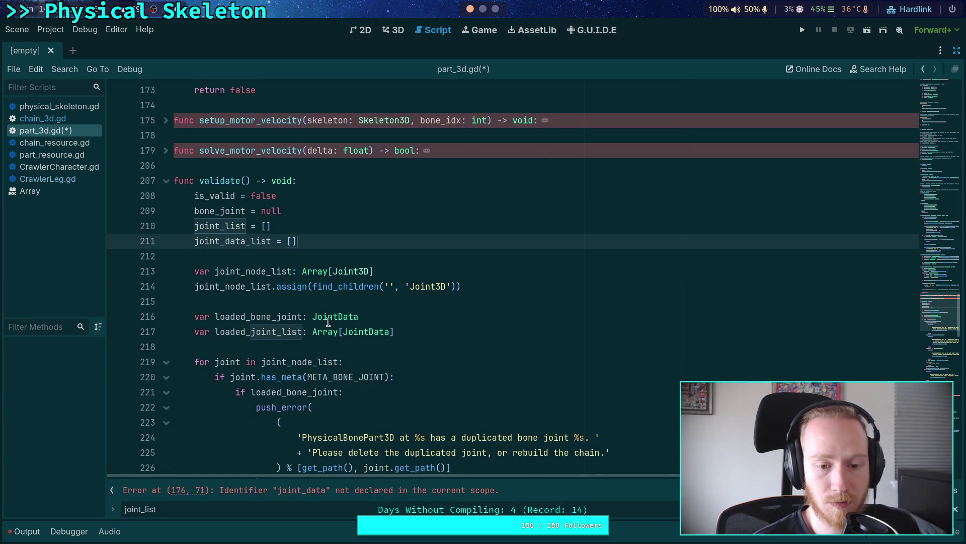
click(279, 333)
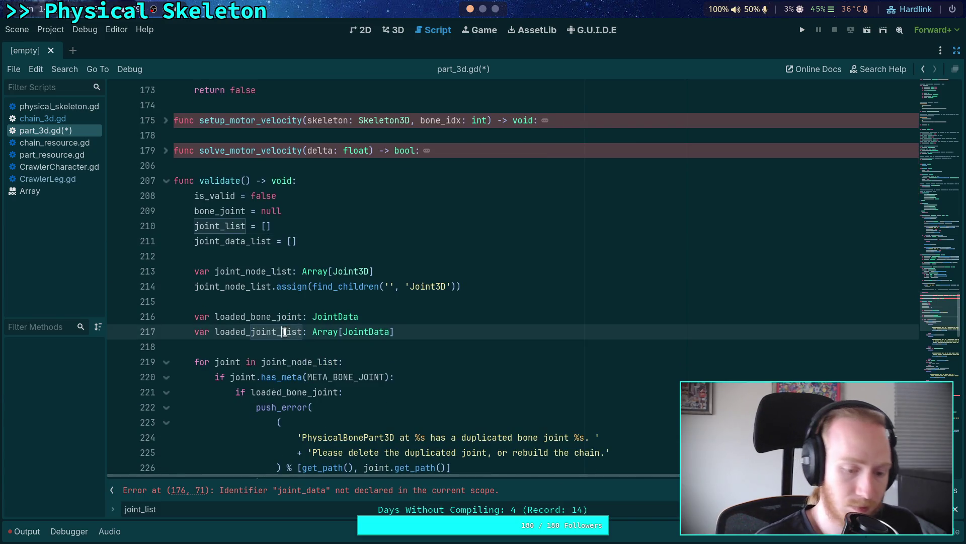
text(_d)
key(BackSpace)
key(BackSpace)
text(data_)
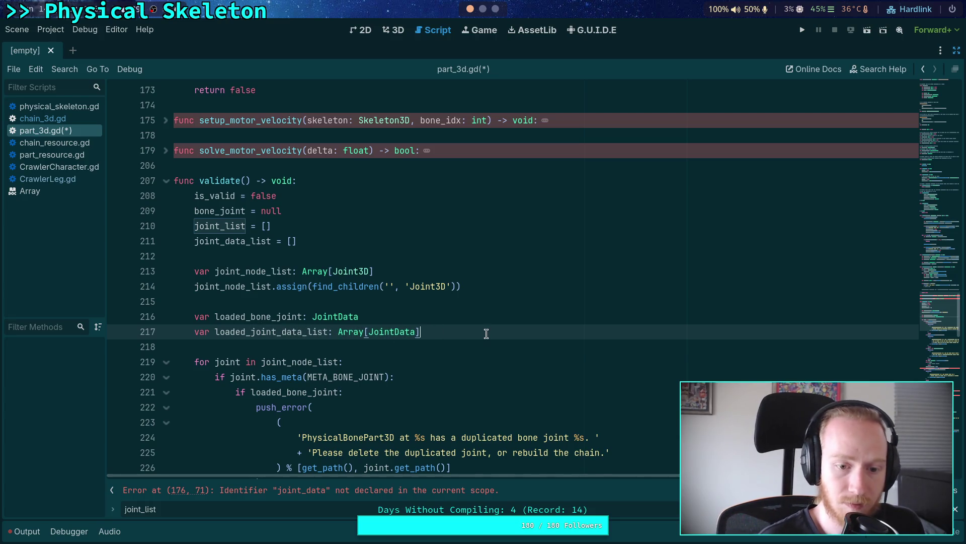
click(485, 333)
key(Return)
text(var loaded_joint_list: )
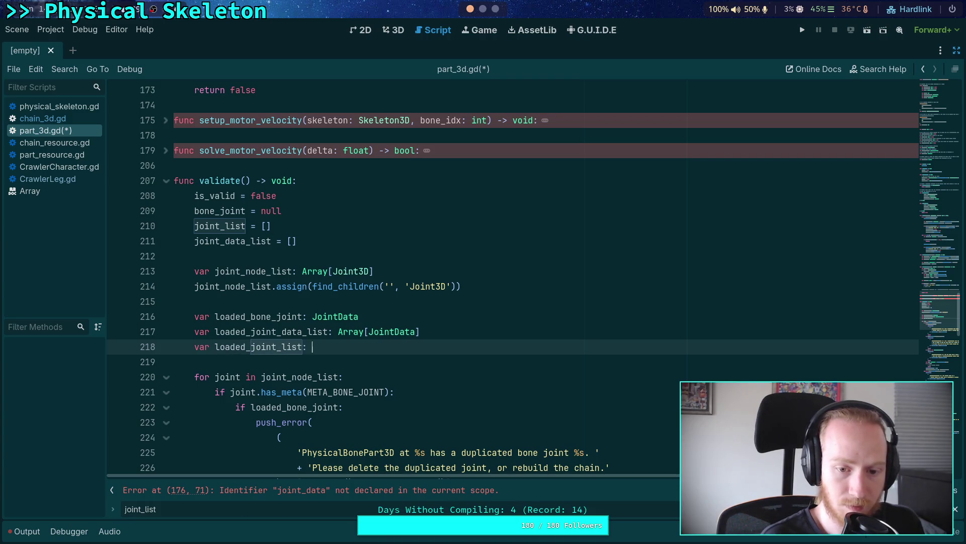
text(Array[Joint3D)
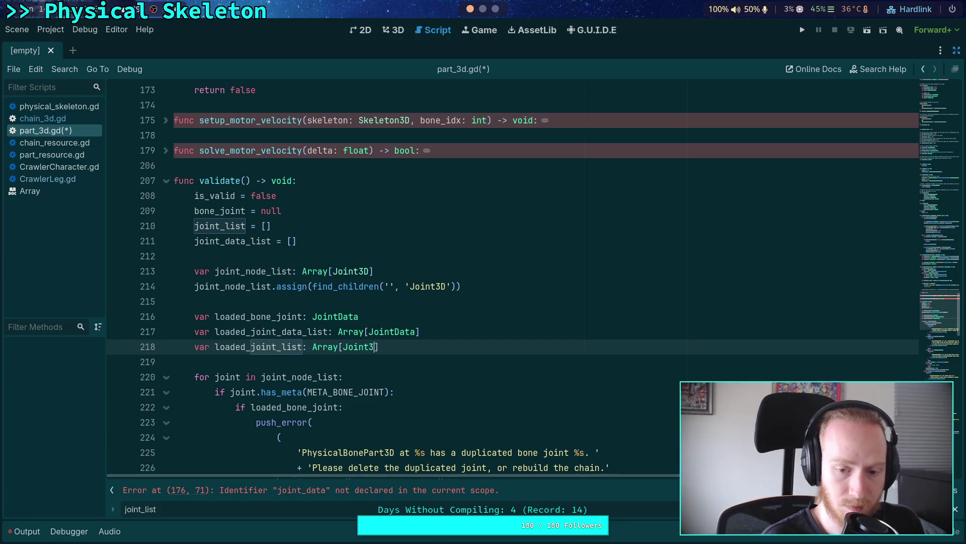
click(554, 302)
scroll(554, 334, down, 1)
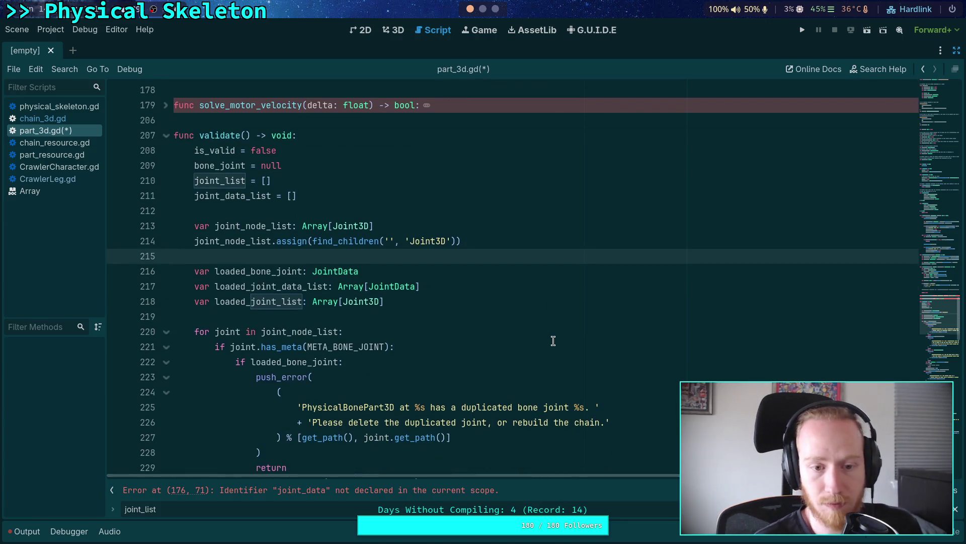
On line 252, insert the bone joint into joint_data_list instead of loaded_joint_list
key(F3)
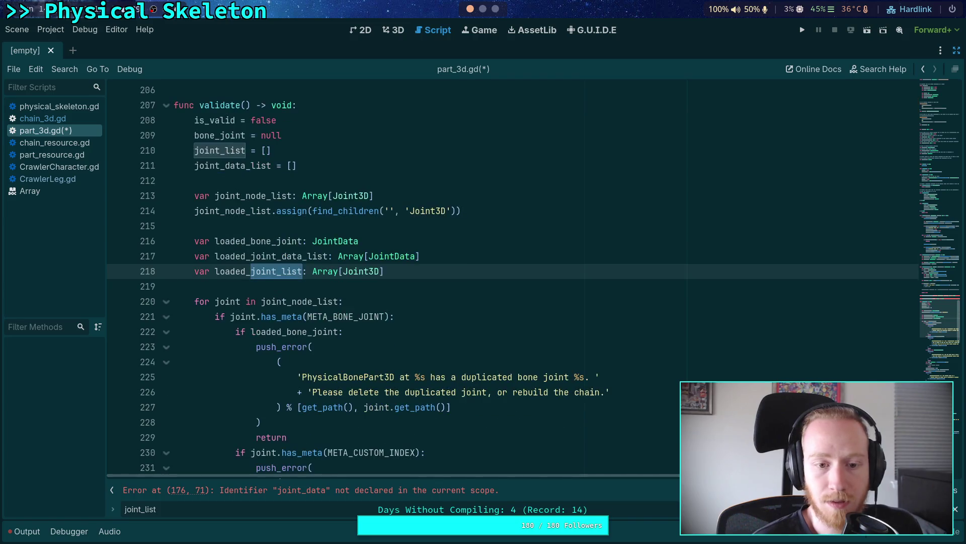
key(F3)
double_click(290, 272)
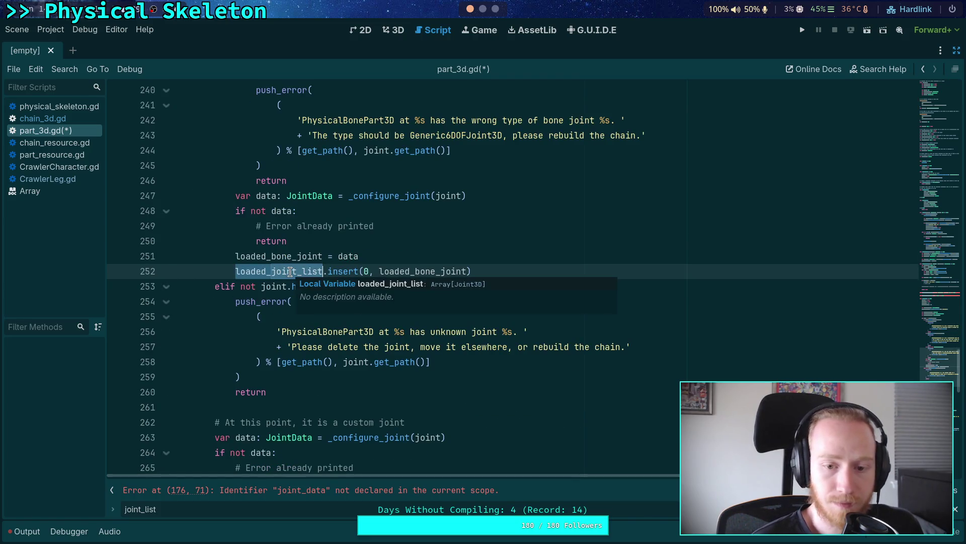
text(joint_data_list)
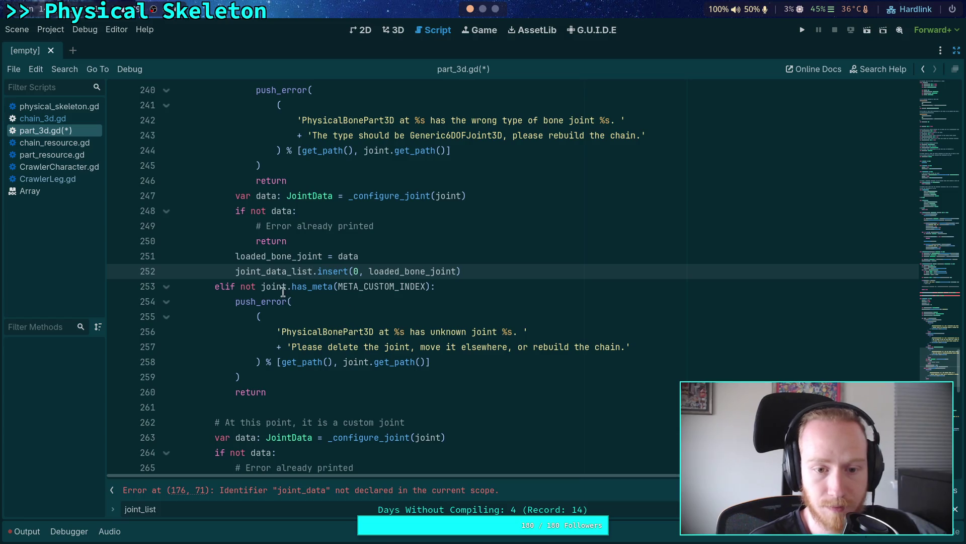
double_click(280, 259)
scroll(408, 313, up, 2)
scroll(406, 315, down, 2)
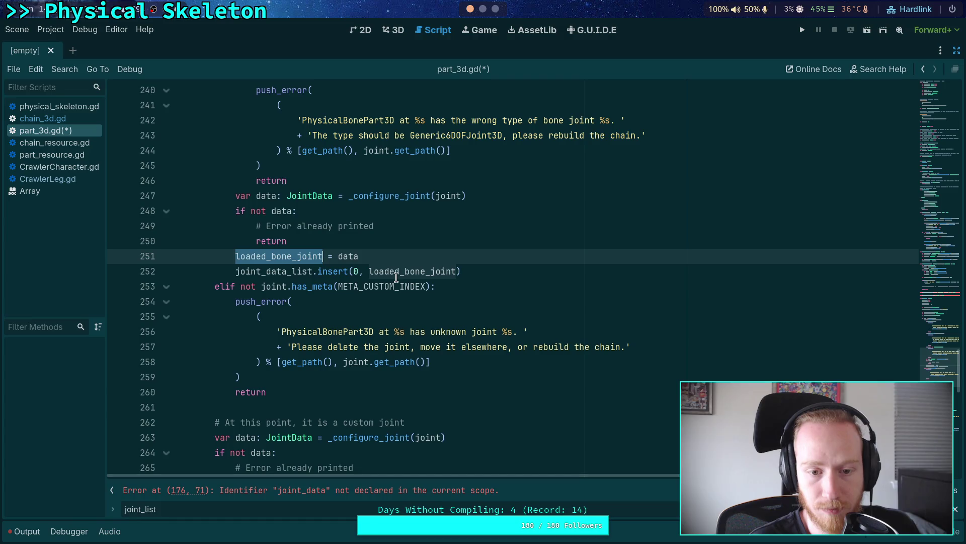
scroll(372, 271, down, 5)
drag(303, 271, 246, 271)
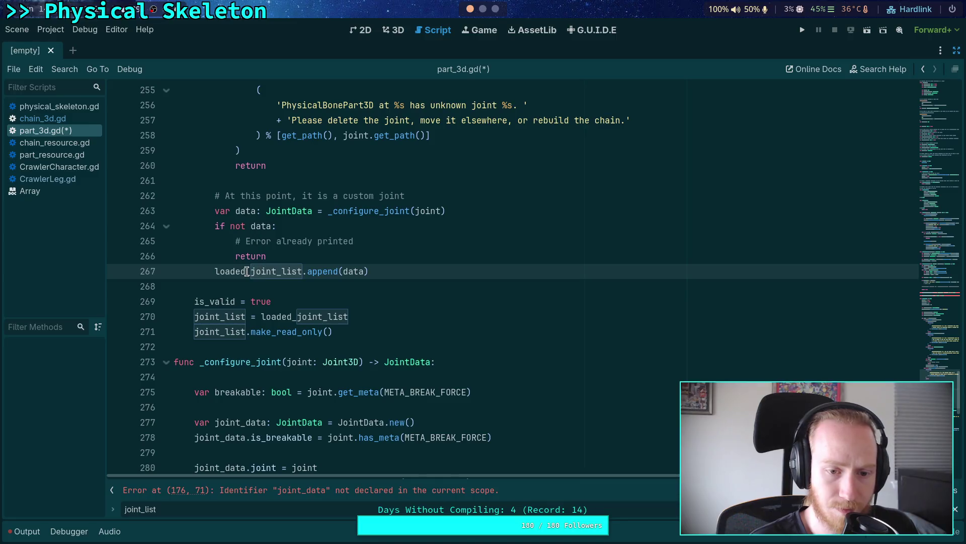
Make line 267 append to loaded_joint_data_list and line 270 assign joint_data_list = loaded_joint_data_list
click(277, 271)
text(_data)
click(225, 316)
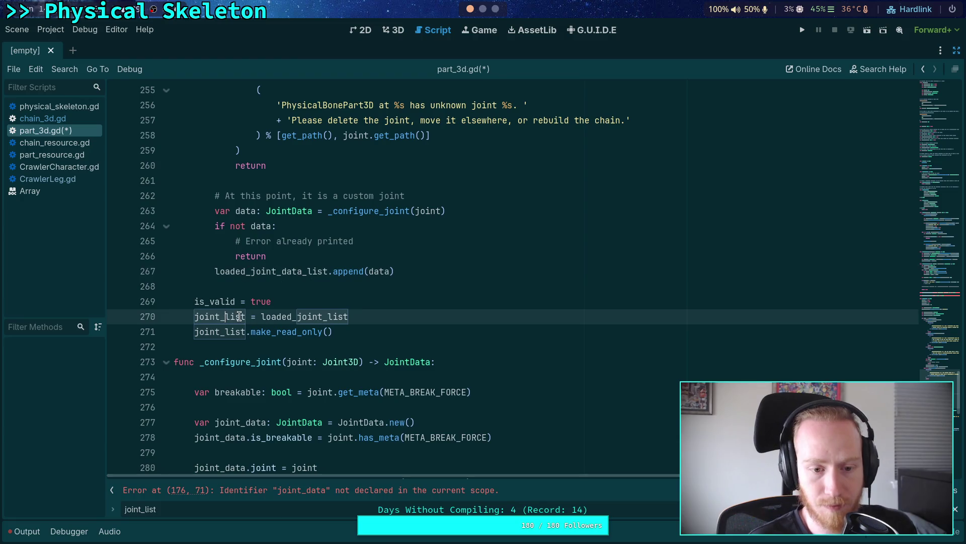
text(_data)
key(BackSpace)
key(BackSpace)
key(BackSpace)
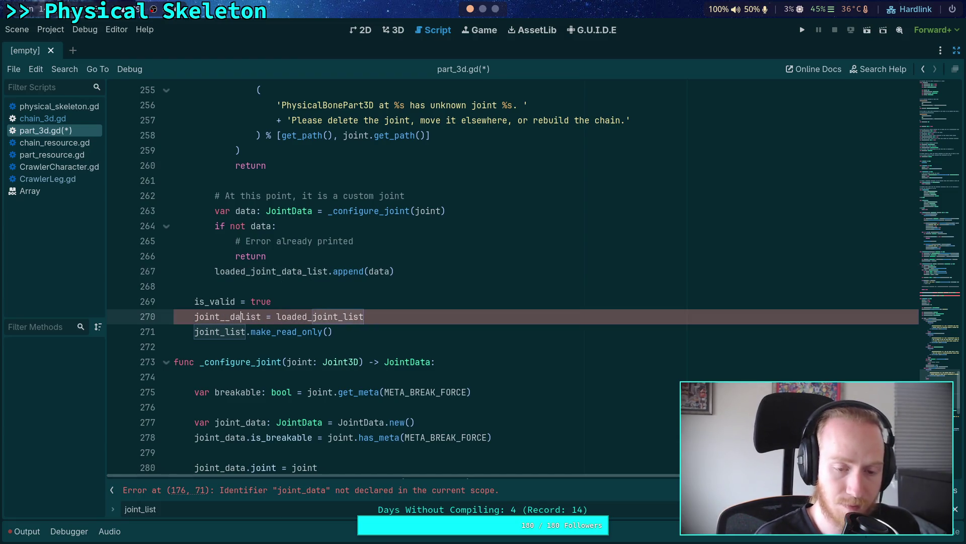
text(data_)
click(353, 316)
click(347, 316)
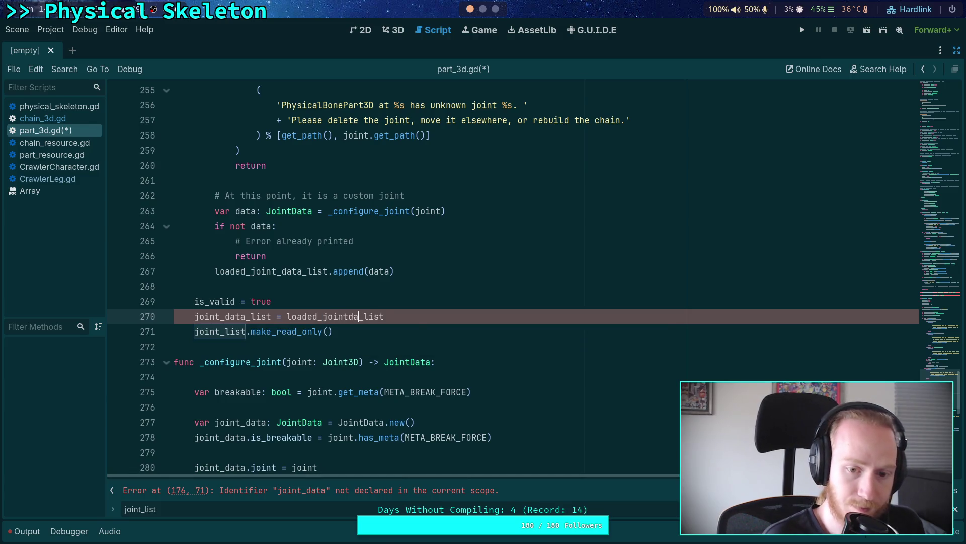
key(ctrl+space)
text(_data)
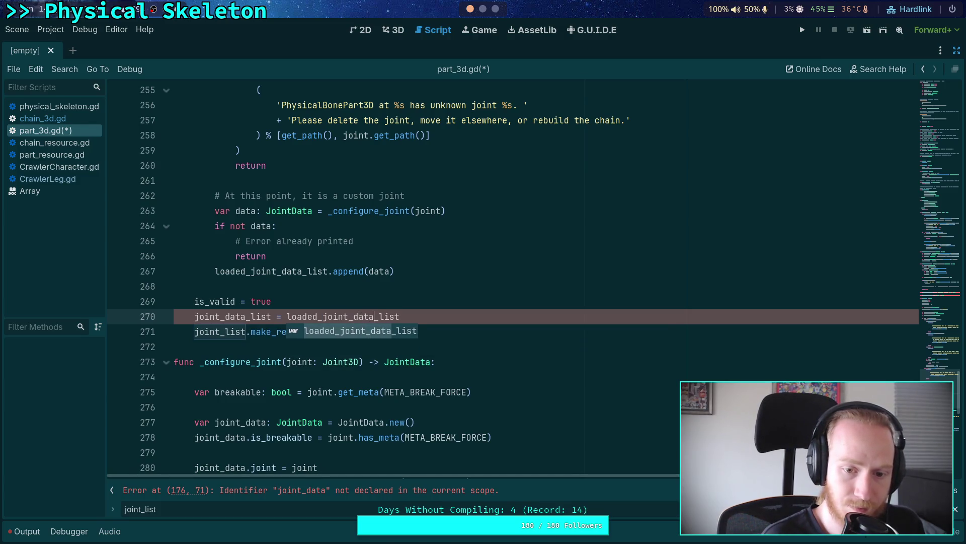
Duplicate the assignment line so joint_list = loaded_joint_list sits beside the joint_data_list assignment
key(ctrl+shift+d)
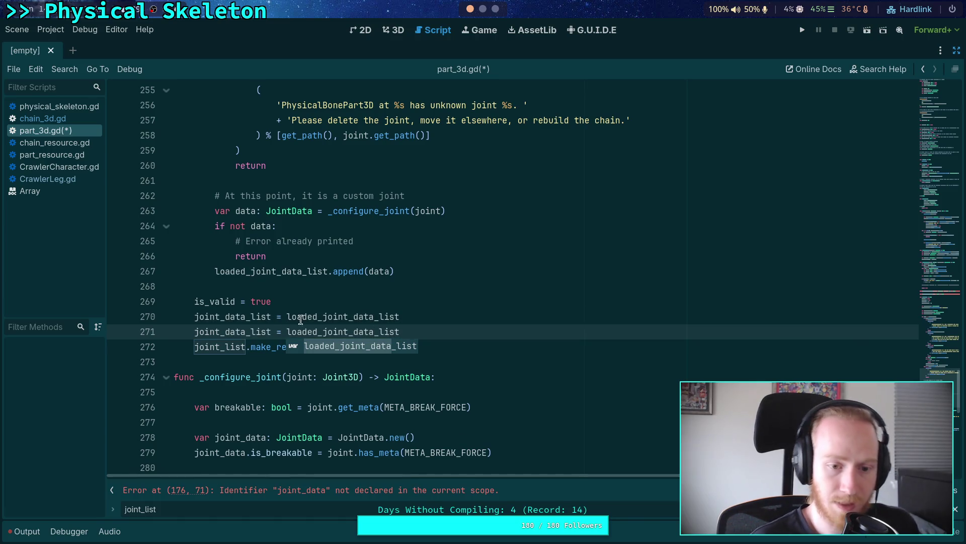
drag(225, 315, 251, 316)
key(BackSpace)
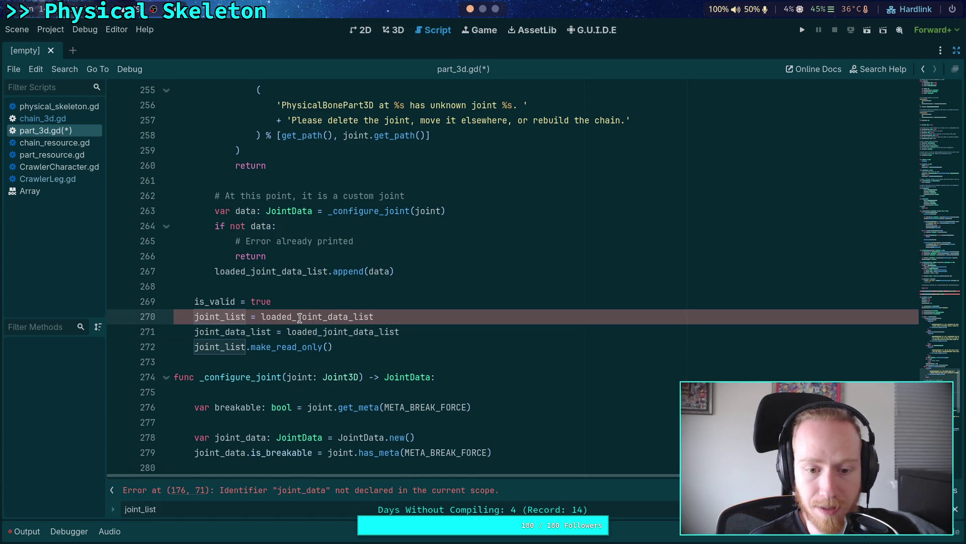
drag(326, 318, 353, 317)
key(BackSpace)
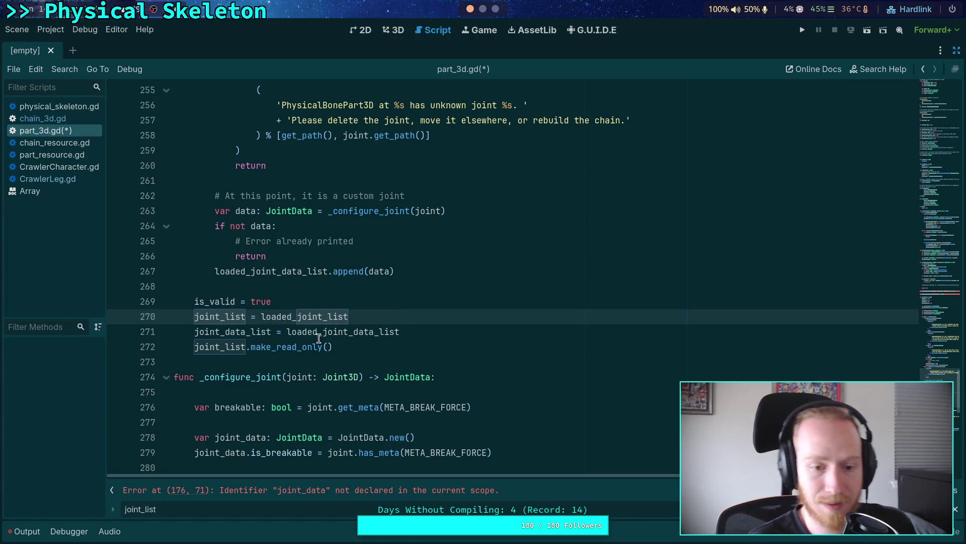
Add joint_data_list.make_read_only() below the joint_data_list assignment
click(396, 348)
key(alt+Up)
key(Down)
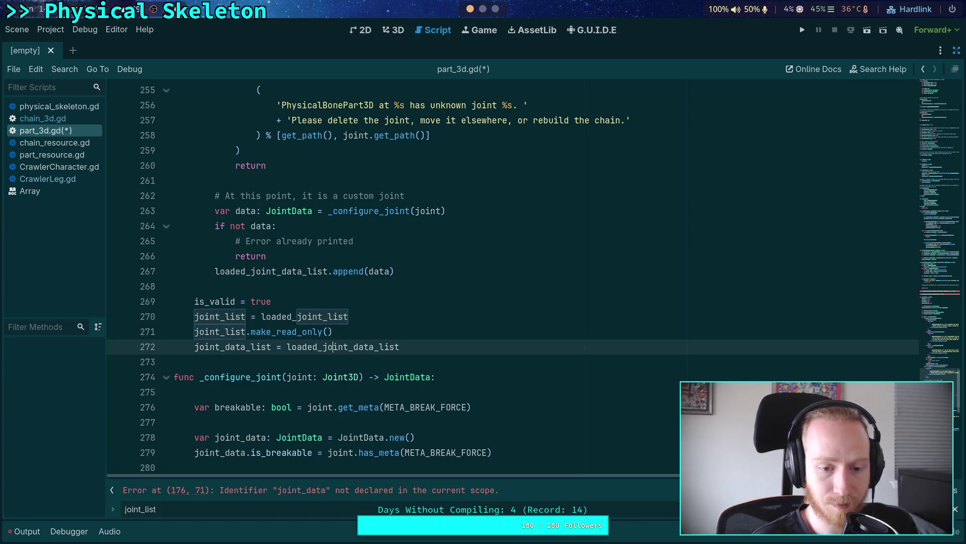
key(End)
key(Return)
text(joint_dat)
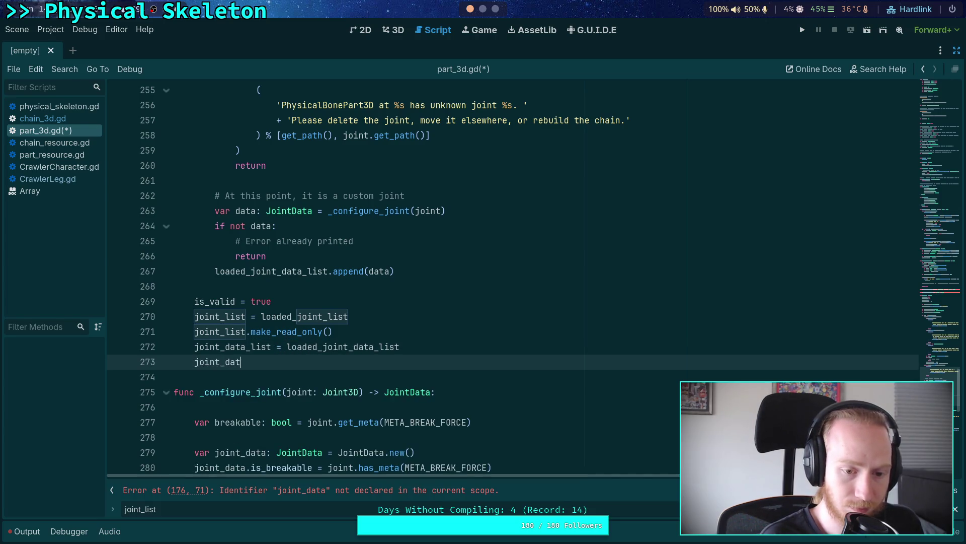
text(a_list.mak)
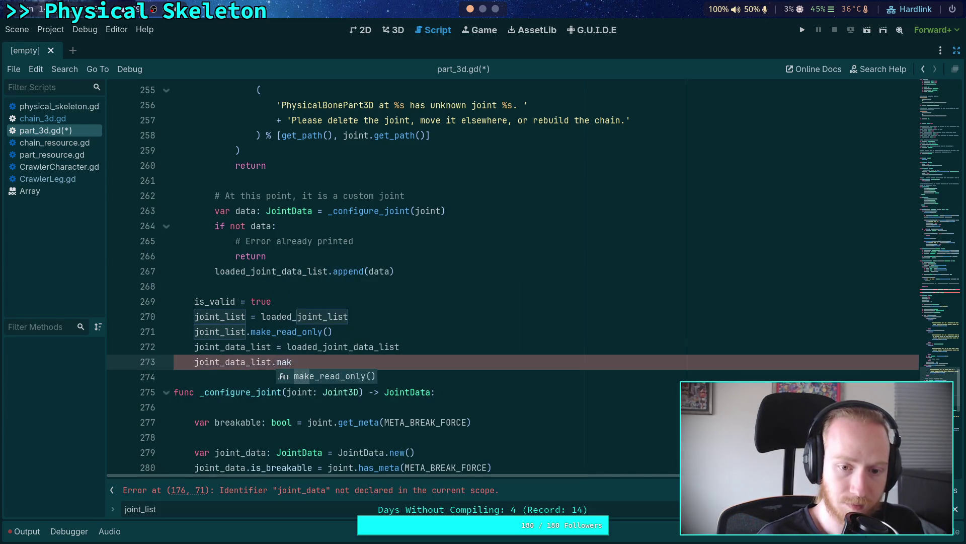
key(Return)
Keep is_valid = true above the joint_list lines, then step through joint_list occurrences with F3
key(Up)
key(Up)
key(Up)
key(alt+Down)
key(alt+Down)
key(alt+Down)
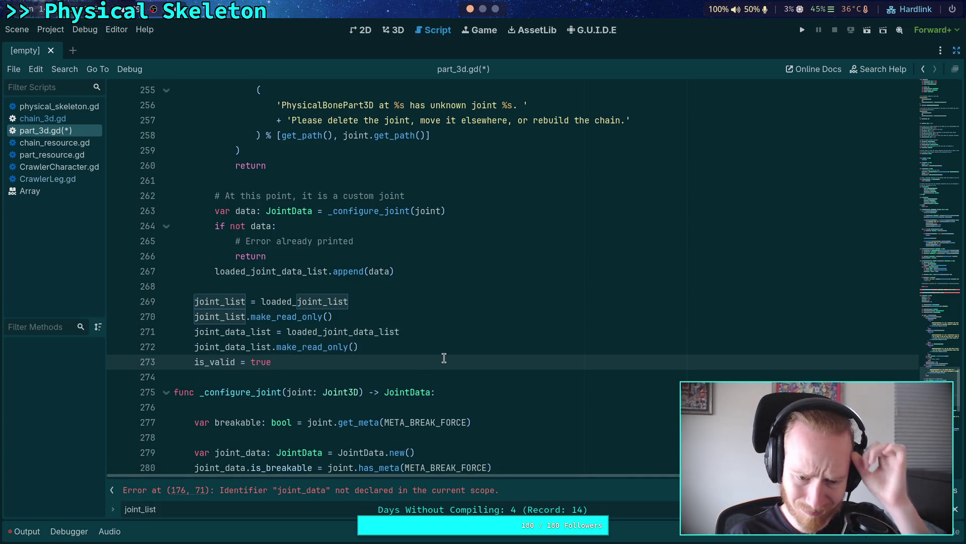
key(alt+Up)
key(alt+Up)
key(alt+Up)
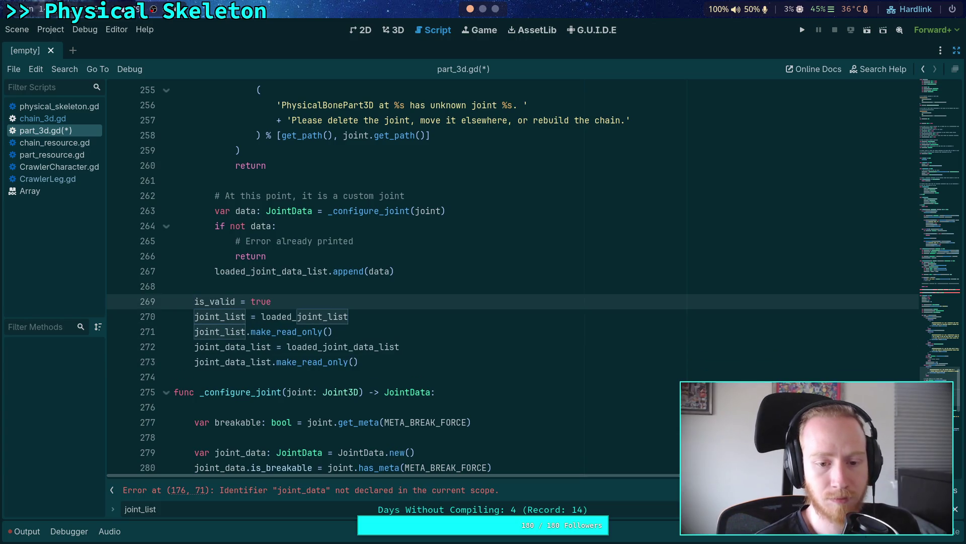
click(431, 358)
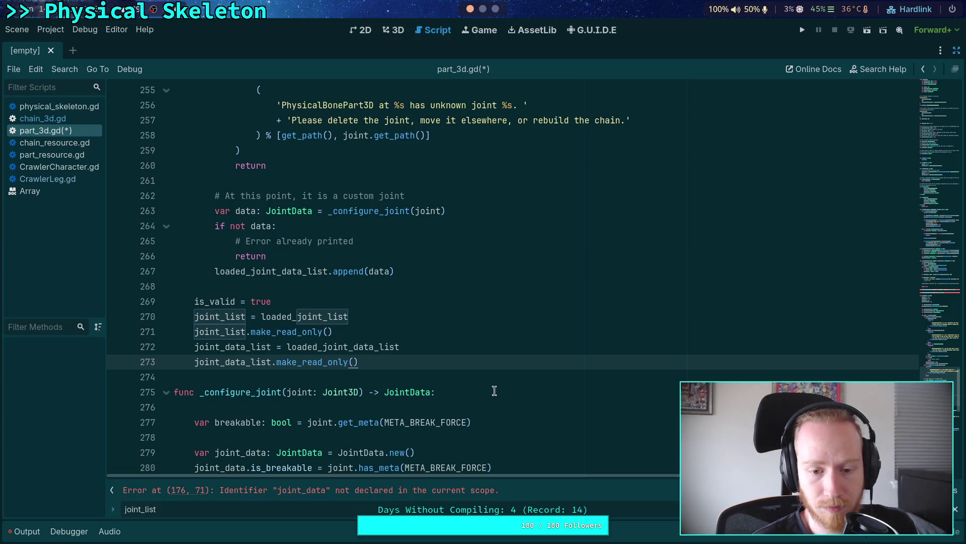
click(376, 322)
ctrl+click(220, 316)
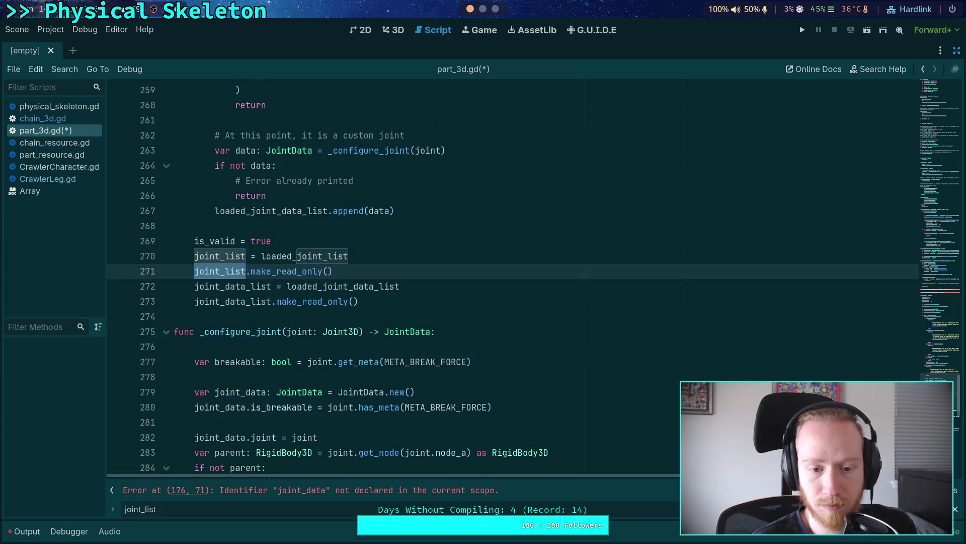
key(F3)
key(F3)
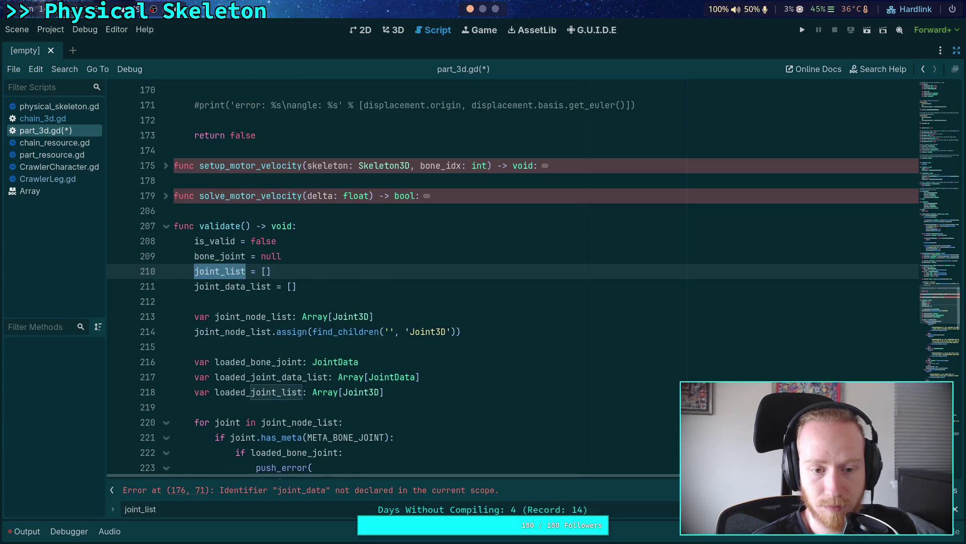
key(F3)
key(F3)
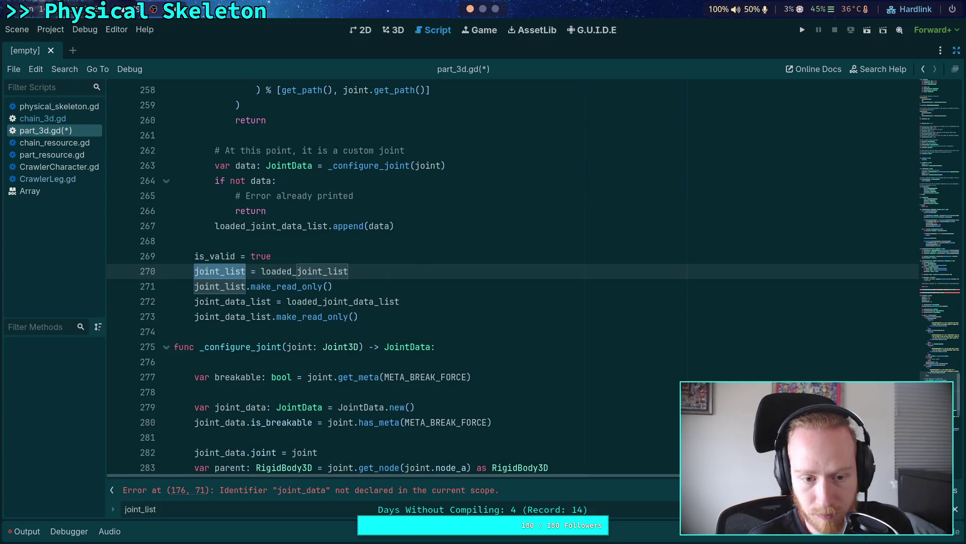
Change the bone joint insert on line 252 to target loaded_joint_data_list
scroll(485, 293, up, 8)
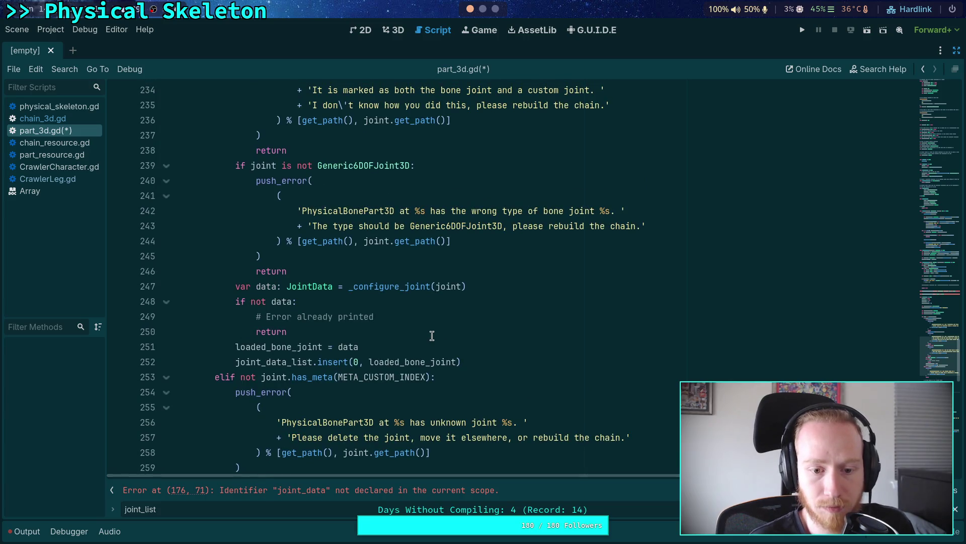
scroll(432, 334, down, 2)
scroll(431, 334, down, 1)
double_click(274, 226)
click(235, 226)
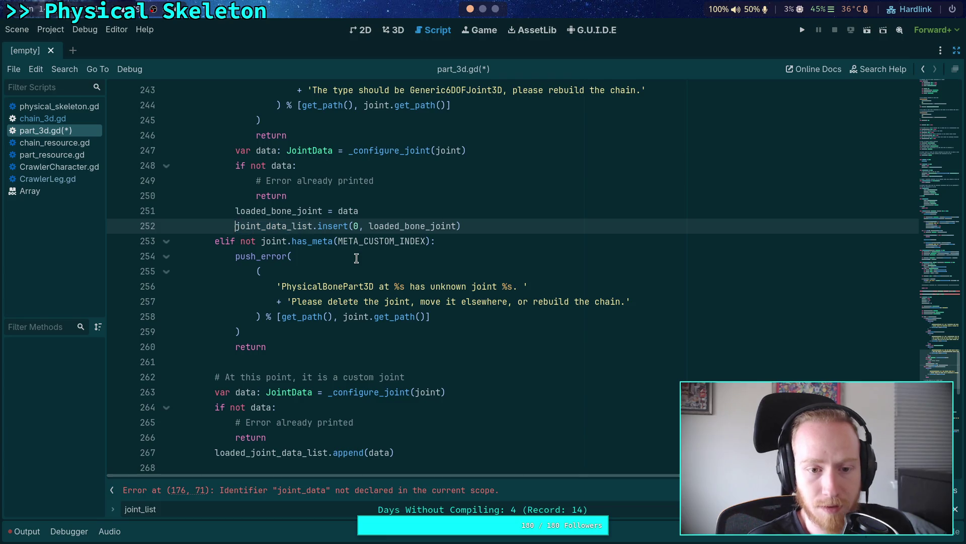
text(loaded_)
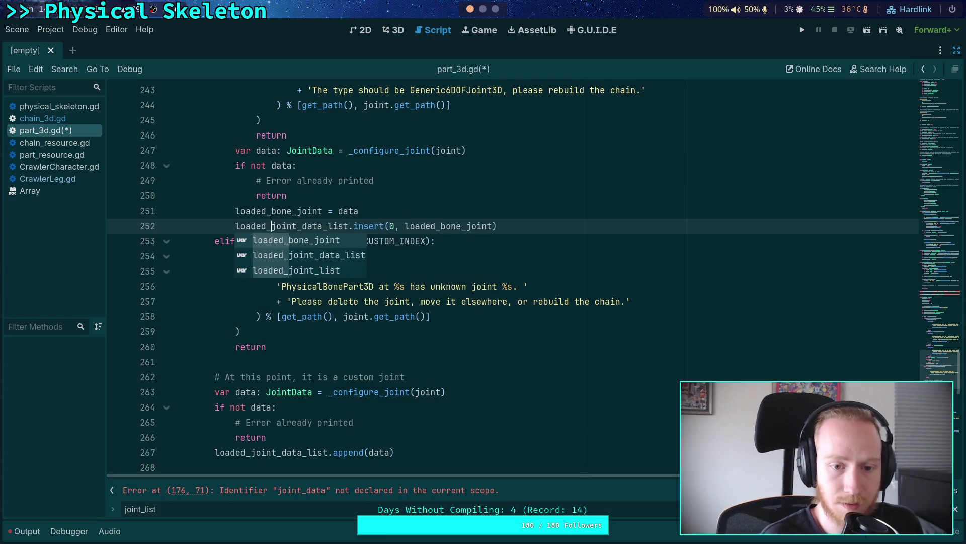
key(Escape)
Search for joint_data_list and step through its occurrences, ending after the bone joint insert line
double_click(321, 226)
drag(271, 226, 348, 226)
key(ctrl+f)
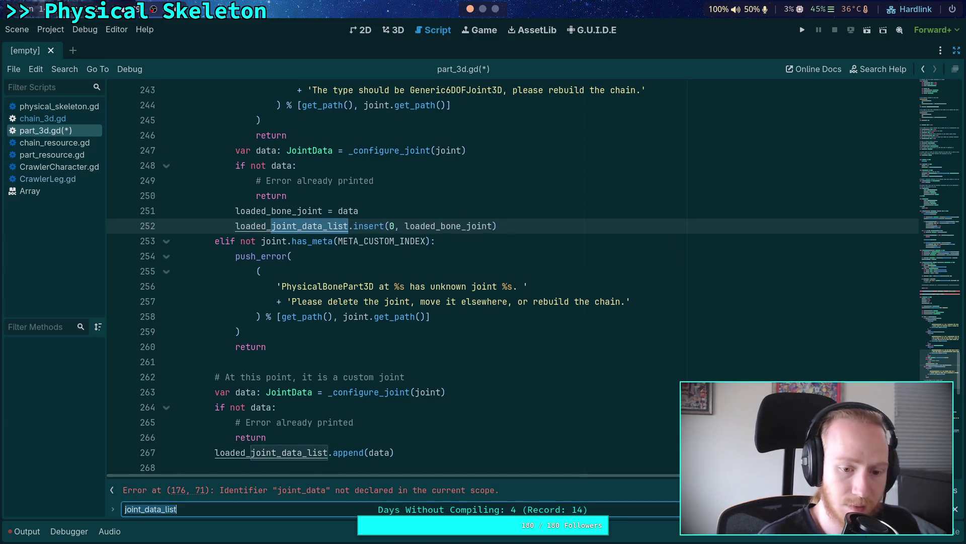
scroll(349, 240, down, 3)
scroll(529, 341, up, 1)
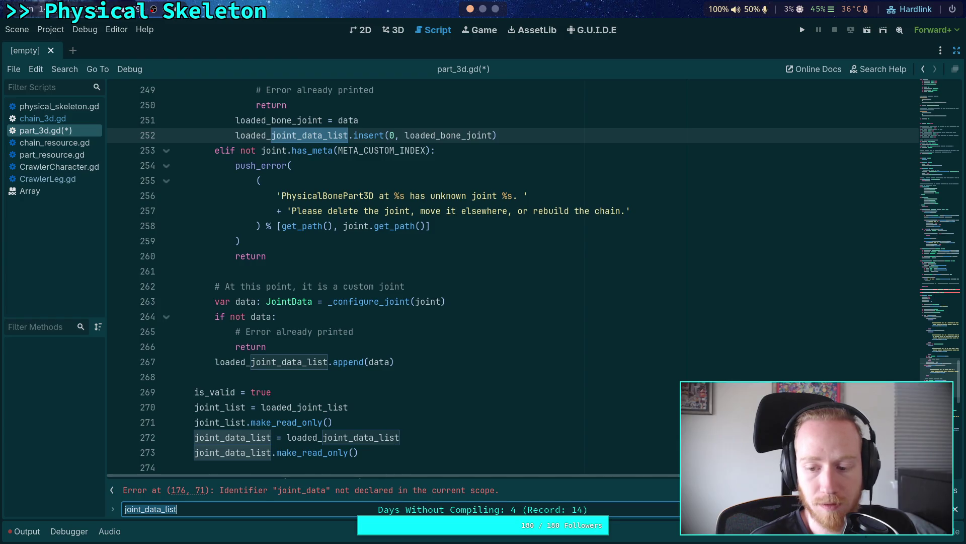
key(Return)
key(Return)
key(Return)
key(Return)
key(Return)
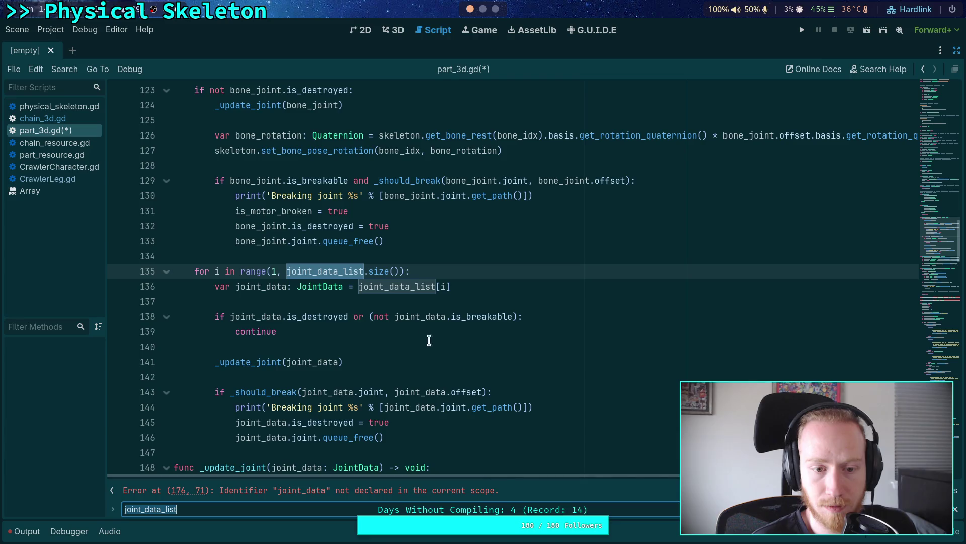
key(Return)
key(Return)
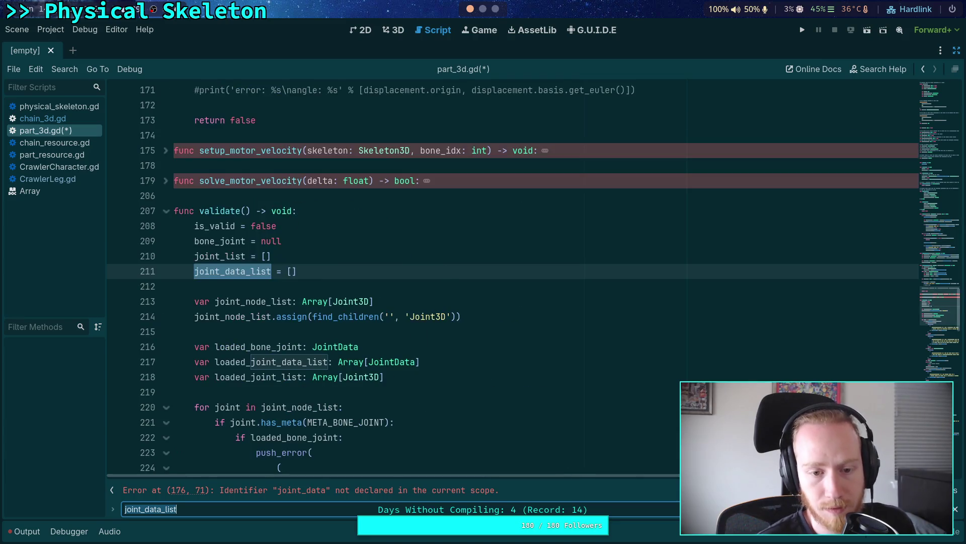
key(Return)
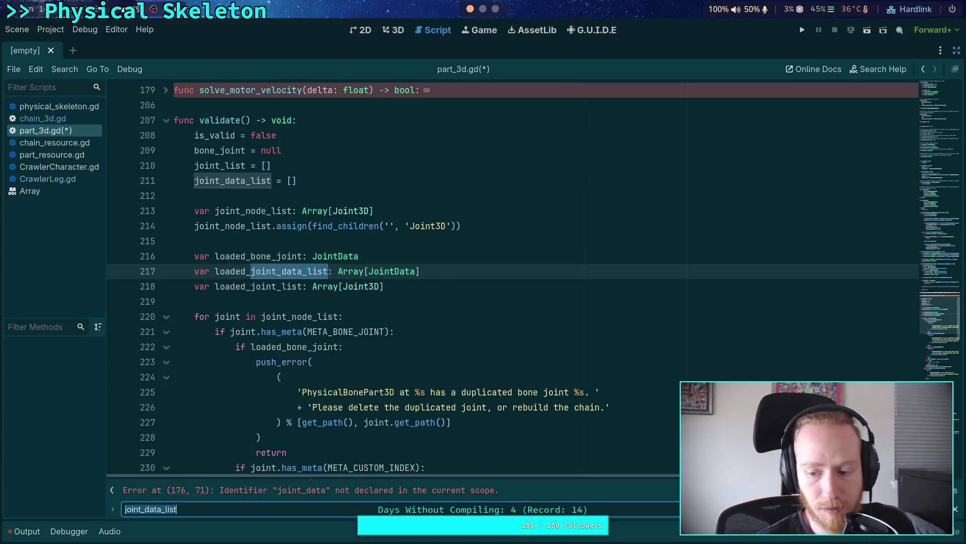
key(Return)
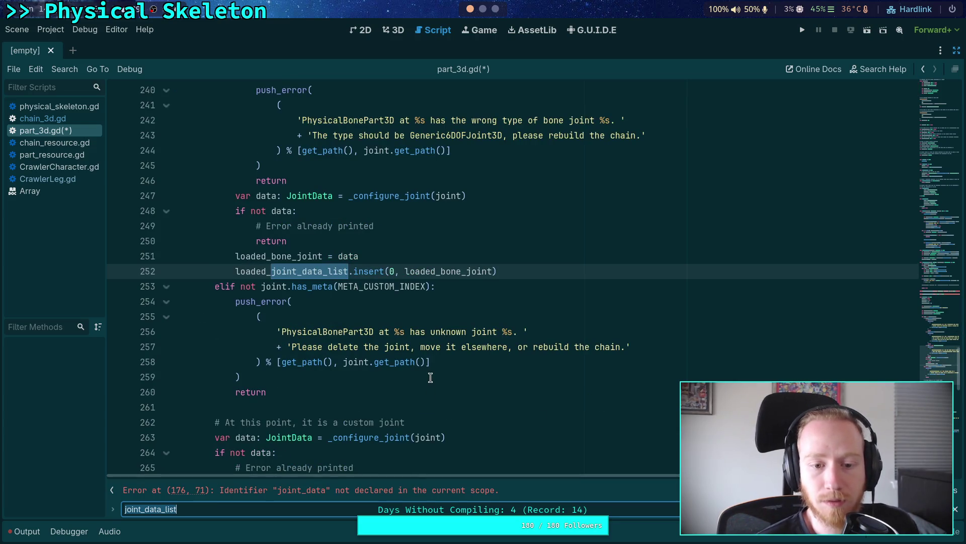
scroll(431, 378, down, 2)
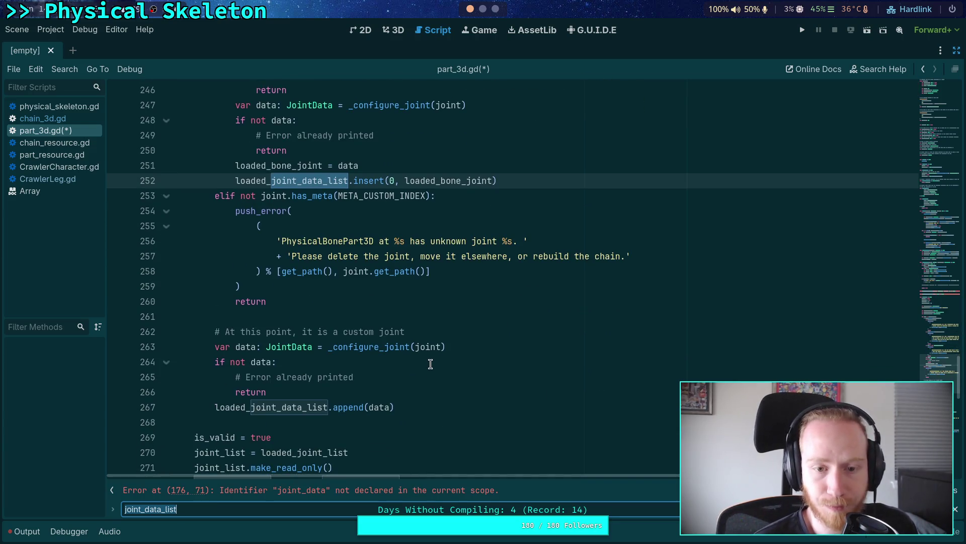
scroll(422, 355, up, 10)
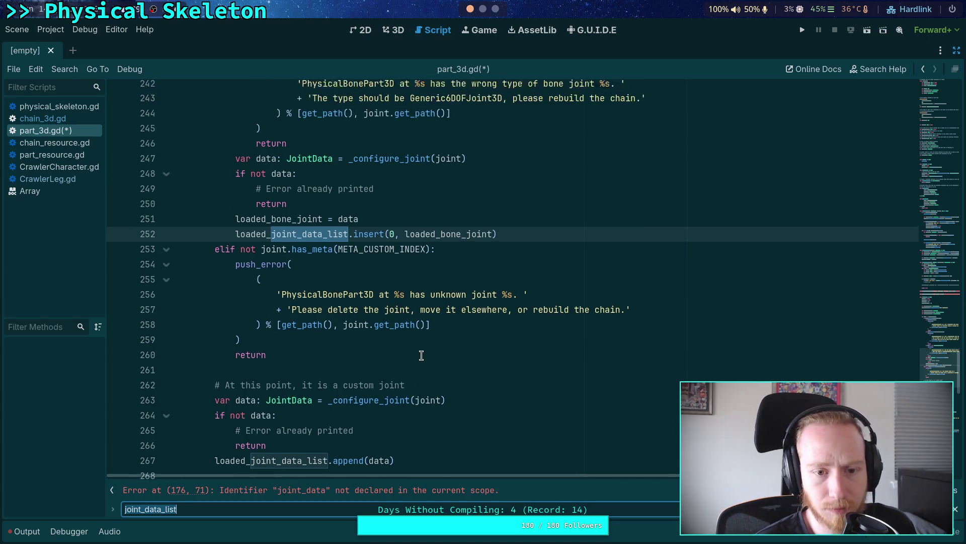
scroll(422, 355, down, 7)
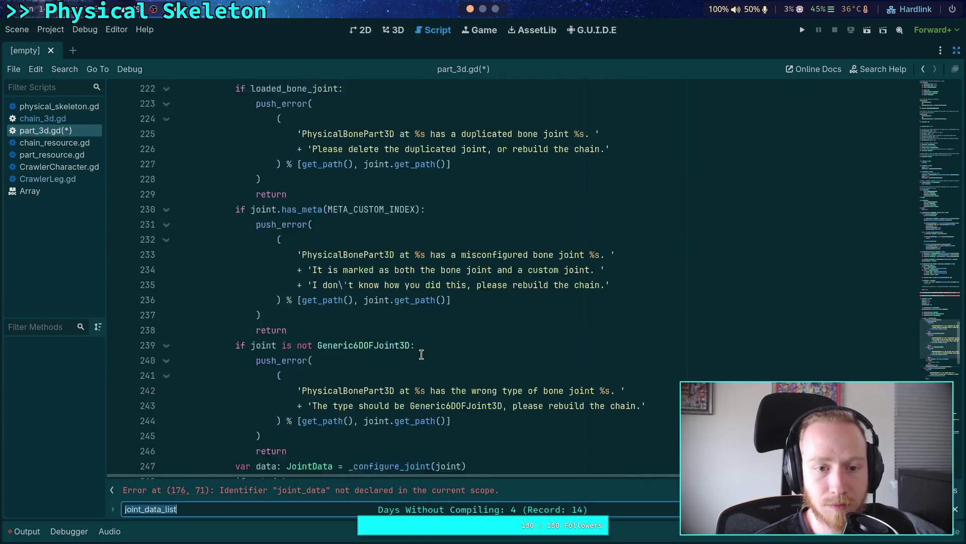
click(553, 315)
Add loaded_joint_list.insert(0, joint) below the bone joint insert and save
key(Return)
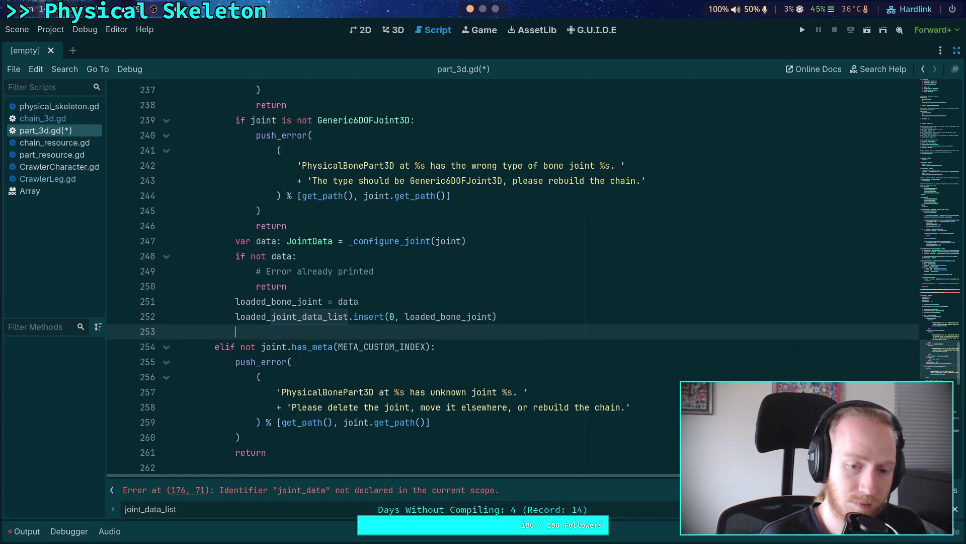
text(loaded_joint)
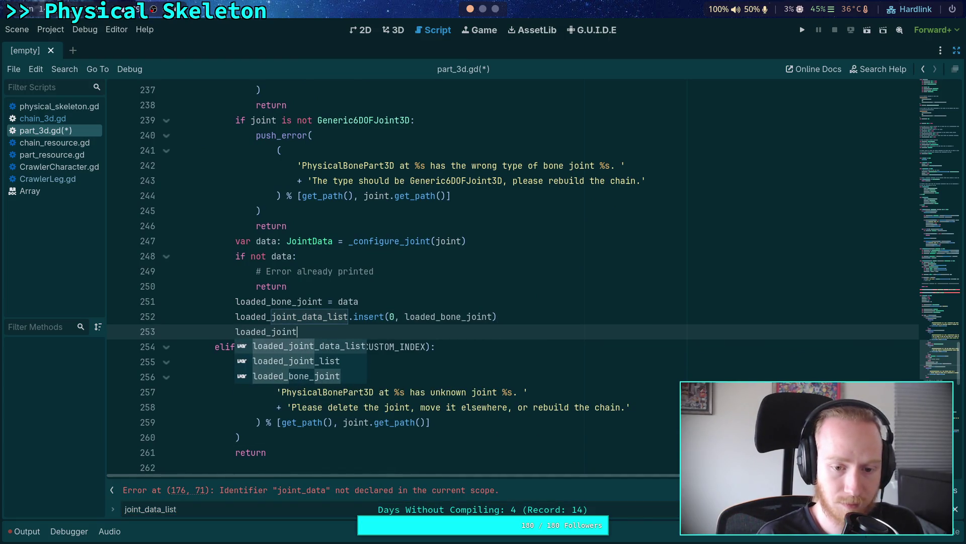
text(_list.insert(0, )
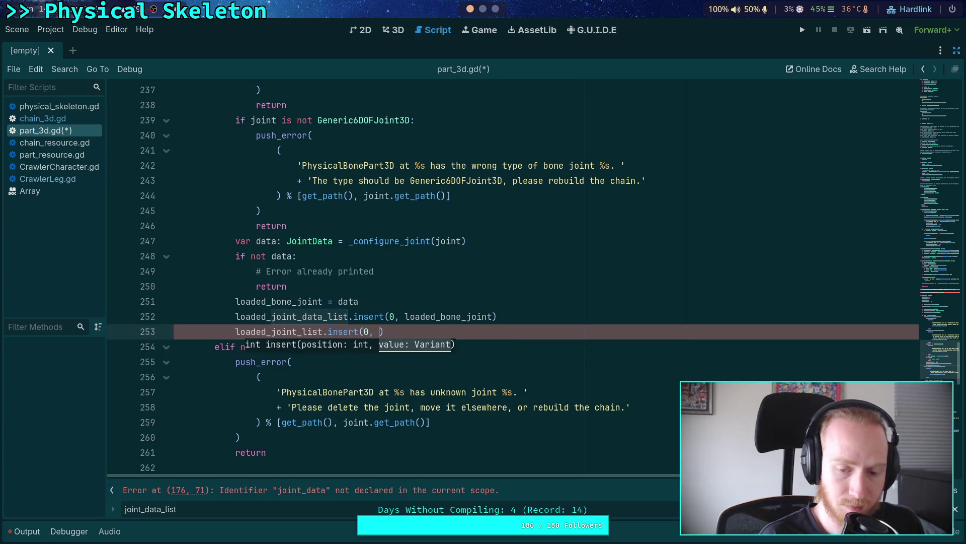
text(joint))
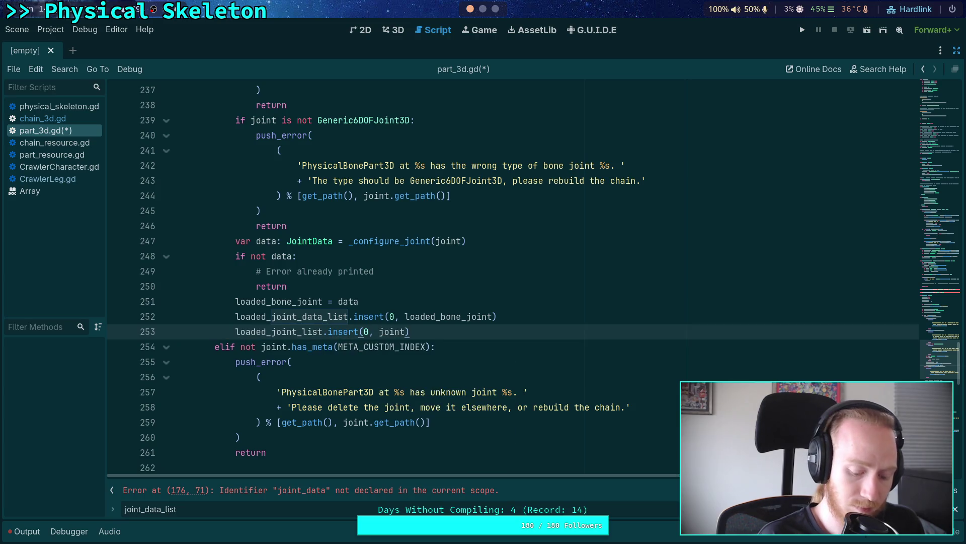
key(ctrl+s)
Add loaded_joint_list.append(joint) after the custom joint append and save part_3d.gd
scroll(502, 288, down, 4)
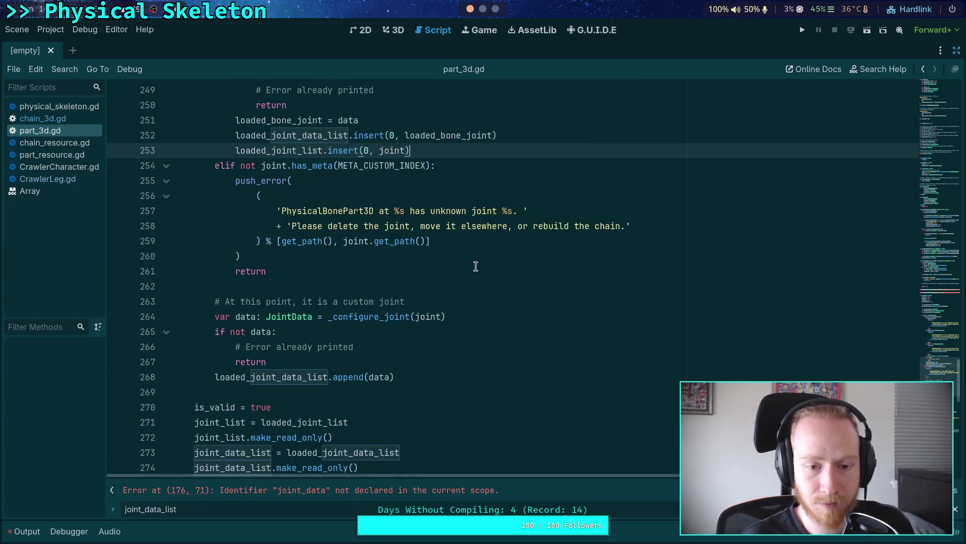
click(446, 378)
key(Return)
text(l)
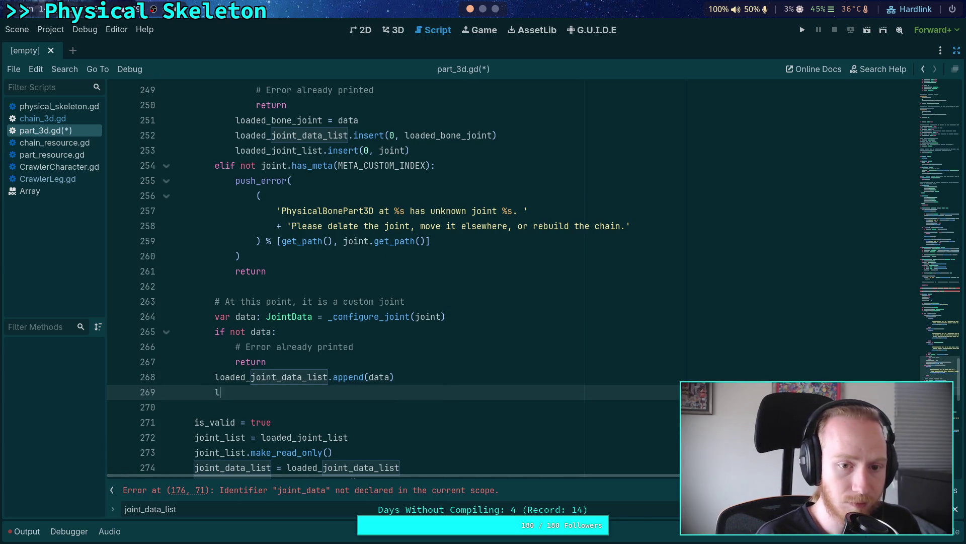
text(oaded_joi)
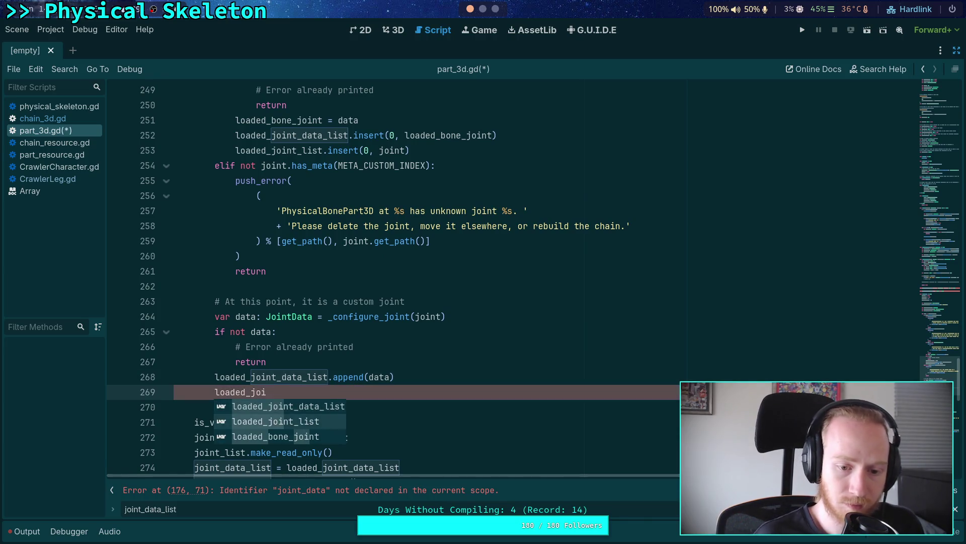
text(nt_list.append)
key(Return)
text(joint)
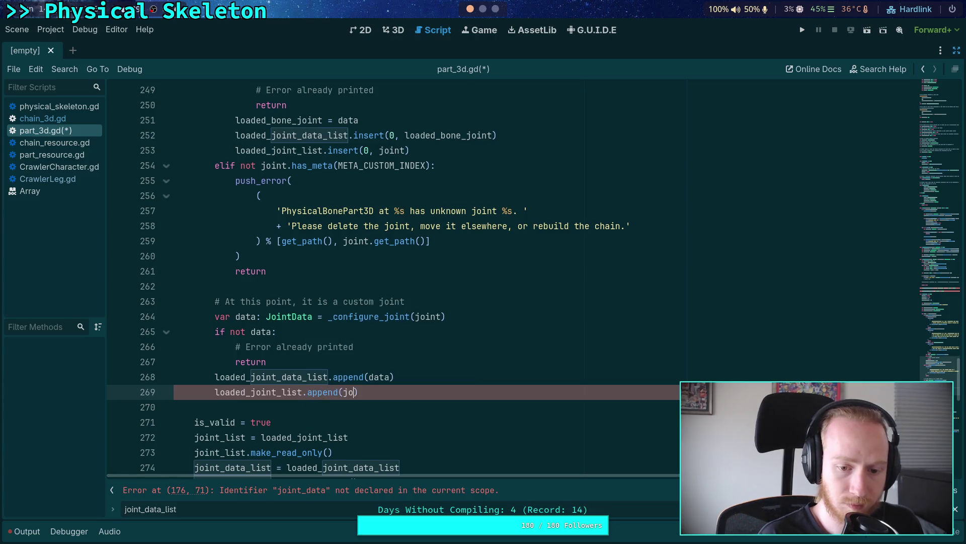
key(ctrl+s)
scroll(480, 361, down, 3)
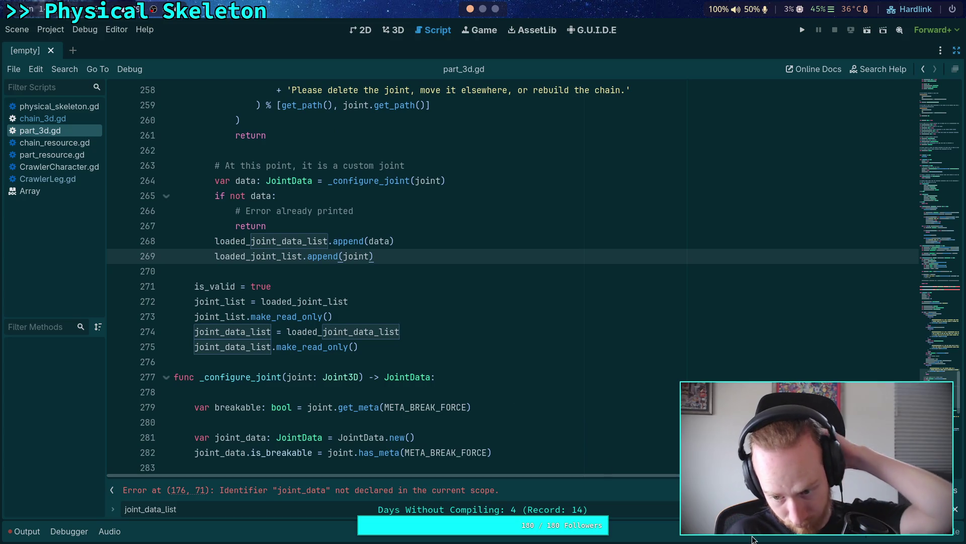
click(557, 381)
scroll(557, 381, up, 10)
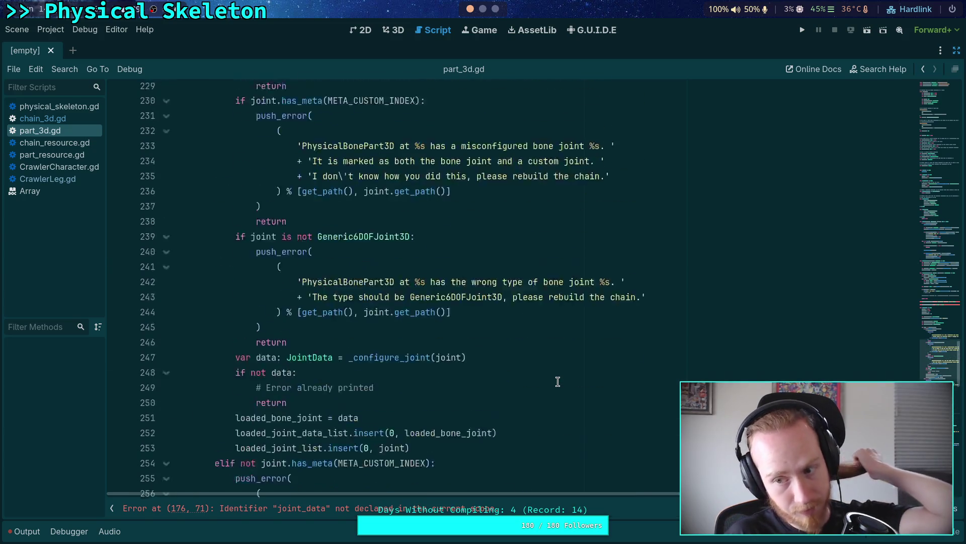
Collapse the _configure_joint, validate, _should_break, _update_joint and update functions
scroll(557, 381, up, 11)
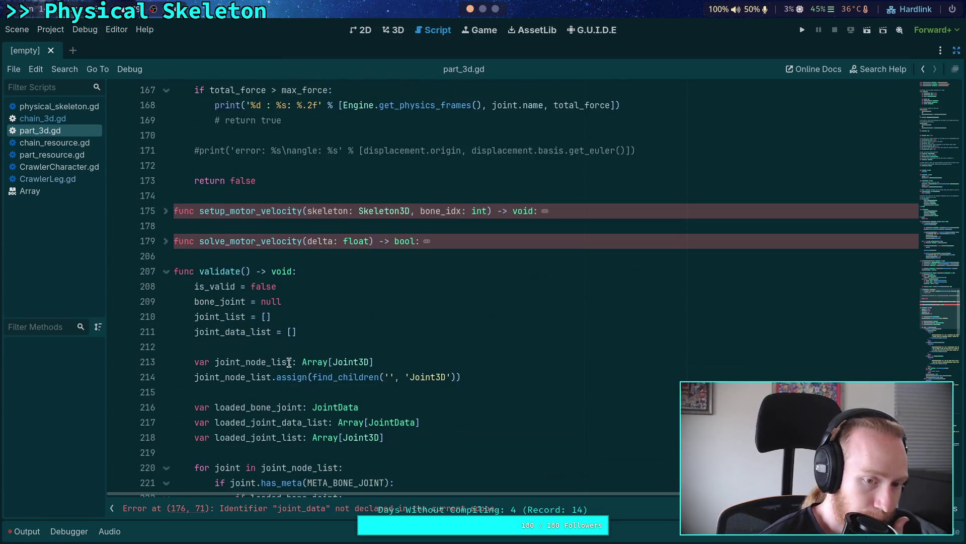
scroll(300, 364, down, 15)
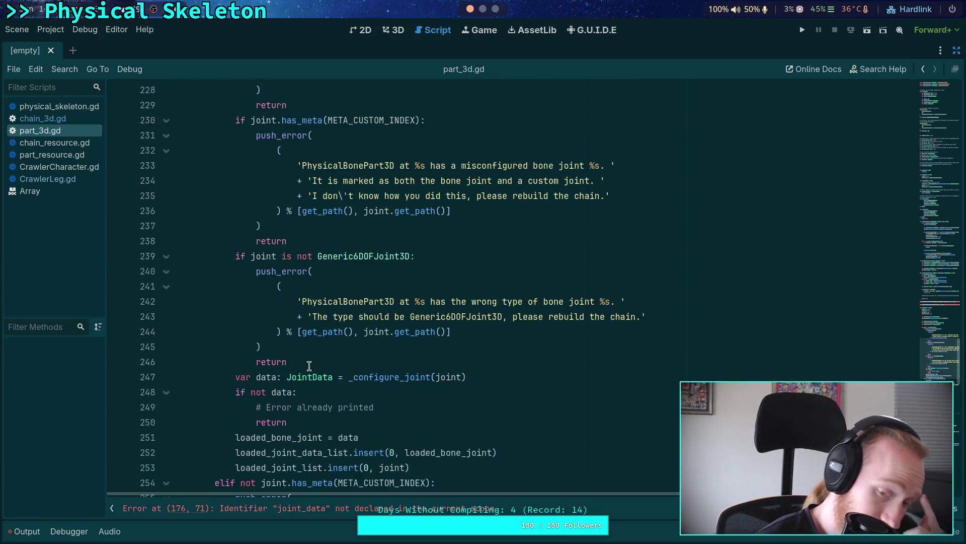
scroll(309, 365, down, 4)
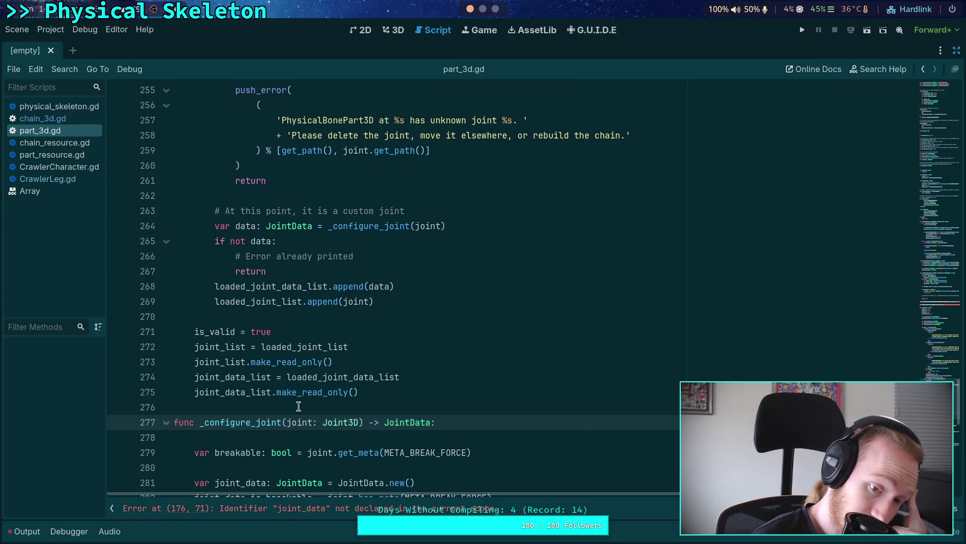
click(298, 406)
scroll(299, 406, down, 6)
scroll(254, 375, up, 3)
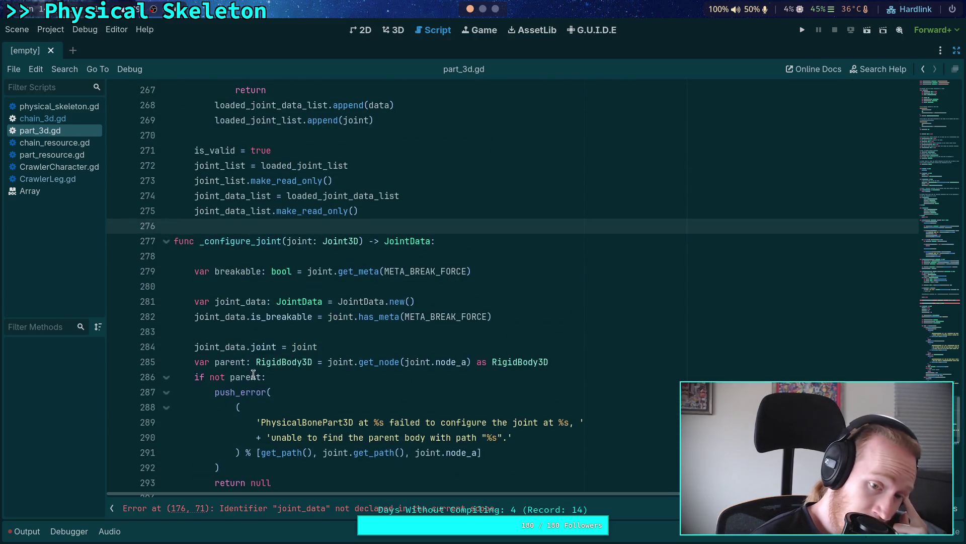
click(167, 242)
scroll(277, 307, up, 5)
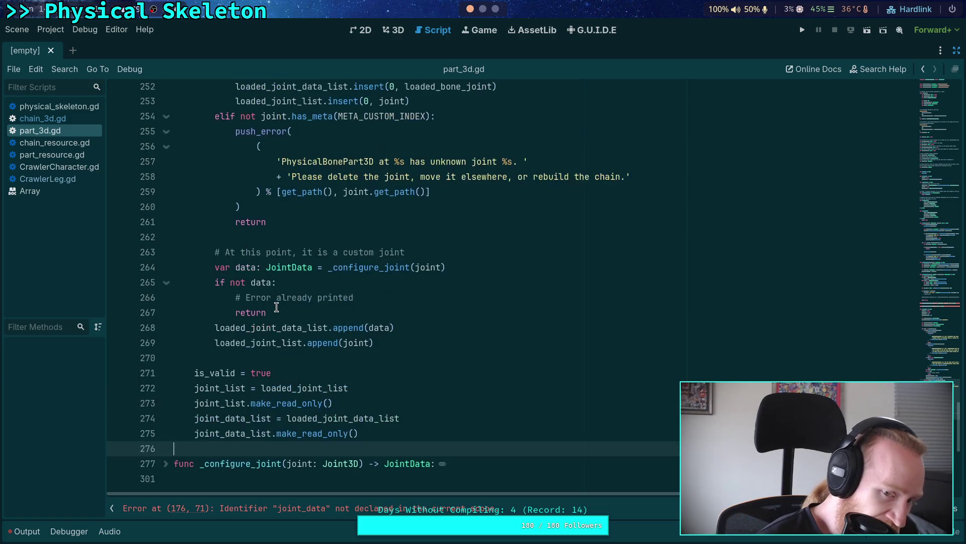
scroll(276, 307, up, 4)
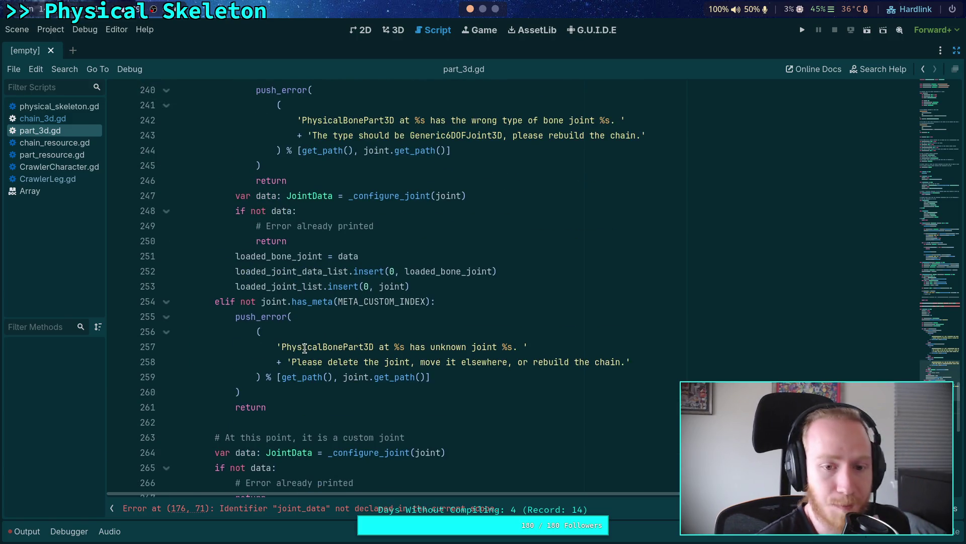
scroll(305, 348, up, 13)
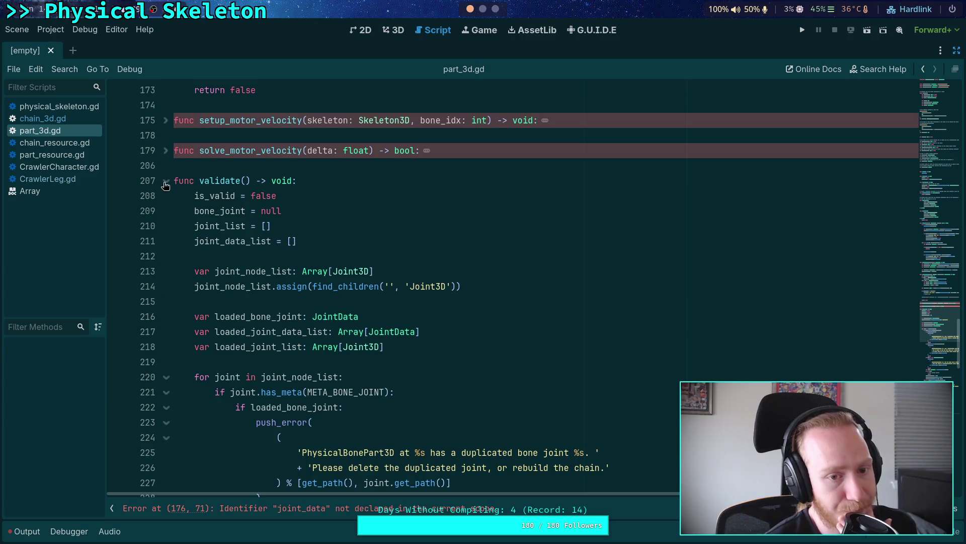
click(165, 183)
scroll(221, 333, up, 6)
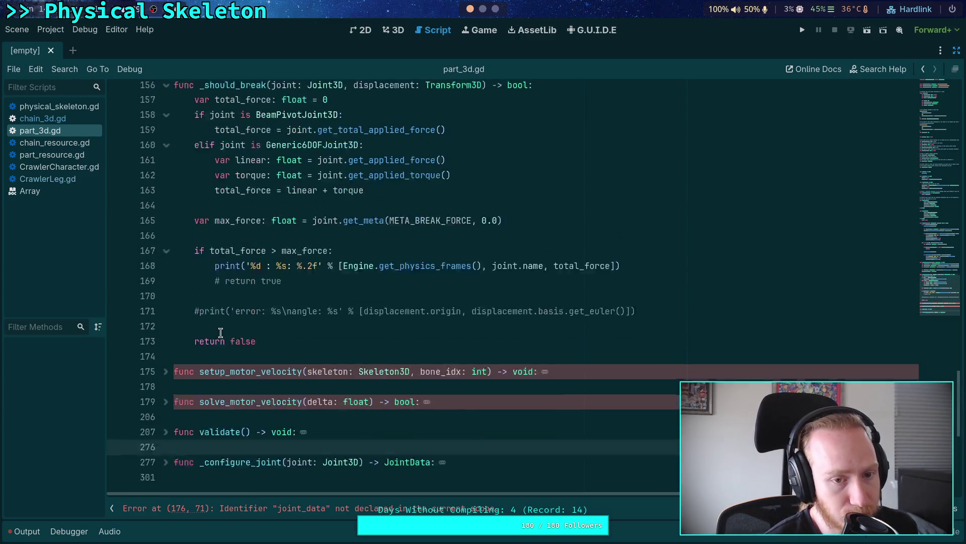
scroll(220, 332, up, 4)
click(166, 286)
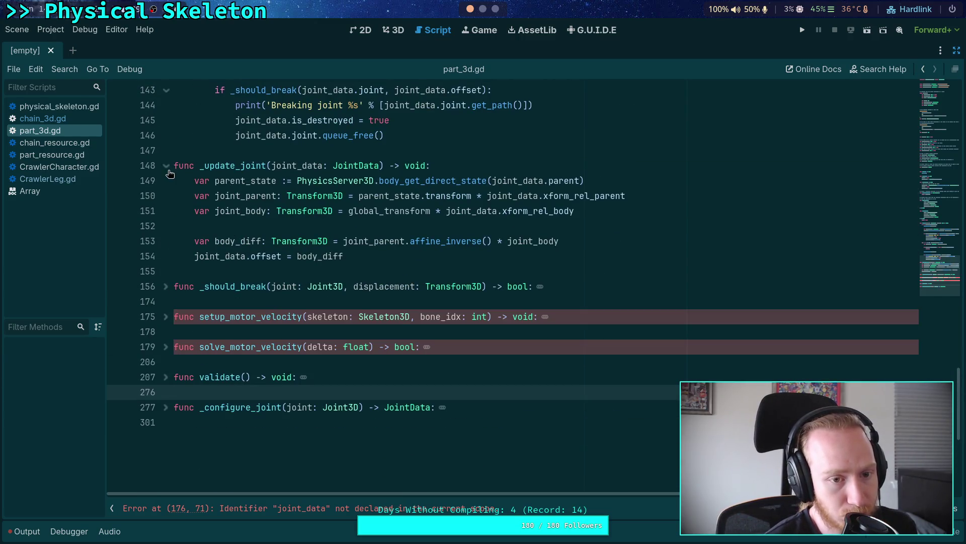
click(166, 167)
scroll(243, 280, up, 10)
click(166, 226)
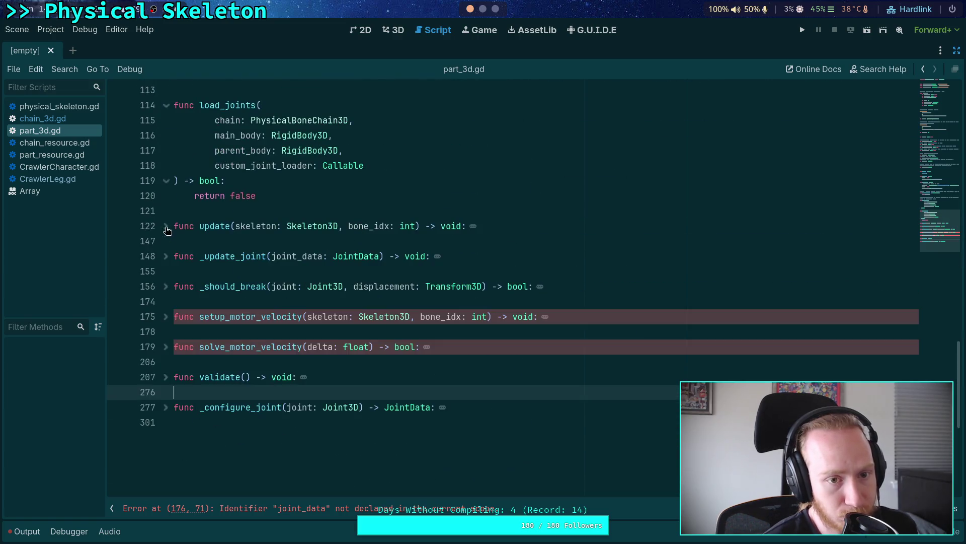
Select load_joints' placeholder return false and expand setup_motor_velocity
scroll(251, 347, up, 20)
scroll(274, 342, down, 10)
drag(263, 286, 195, 286)
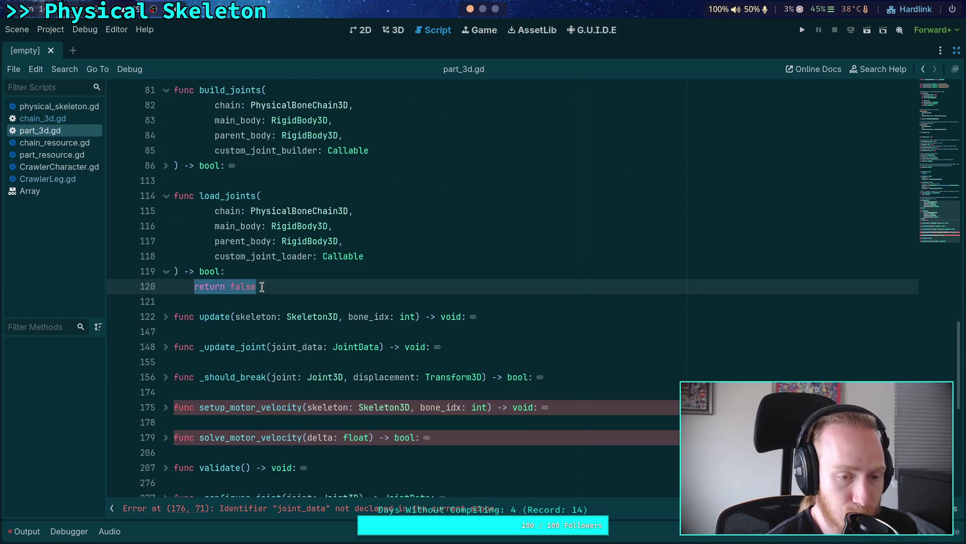
click(166, 407)
scroll(284, 379, down, 2)
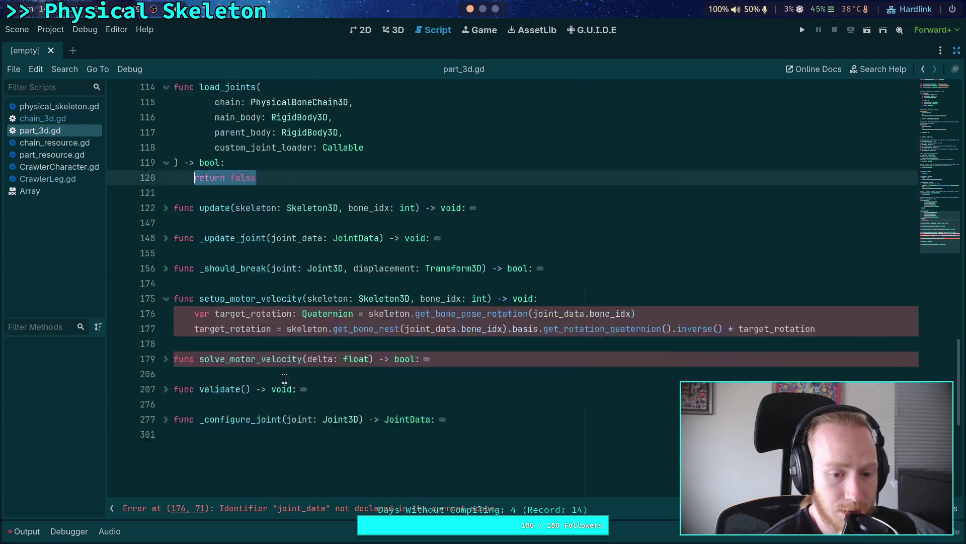
Open a new line above setup_motor_velocity's target_rotation lines, leaving them uncommented
scroll(284, 379, down, 3)
drag(216, 189, 227, 210)
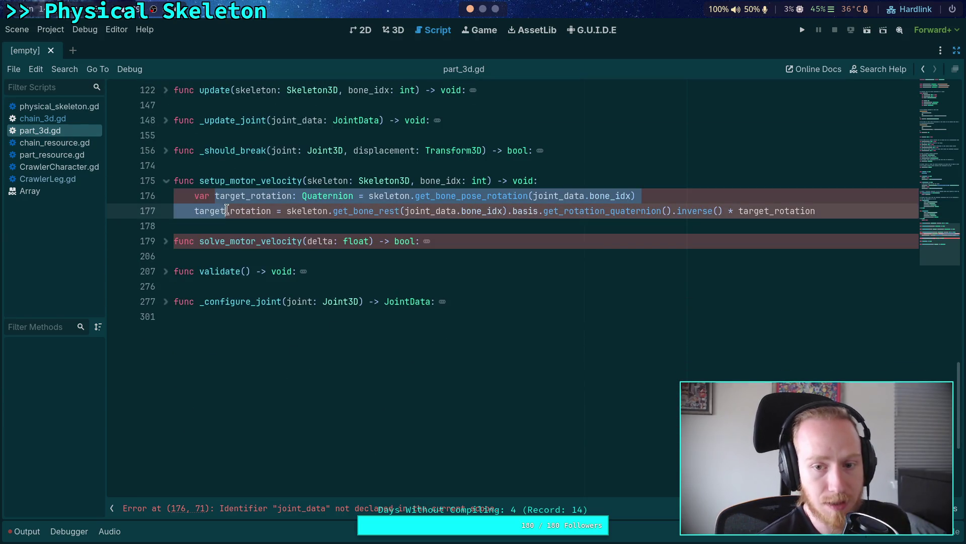
key(ctrl+k)
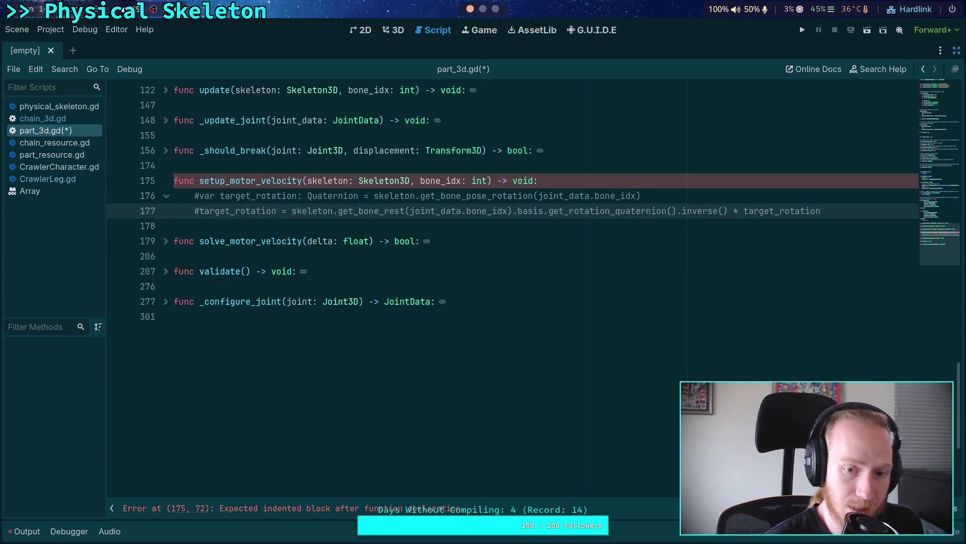
key(Return)
key(Up)
key(ctrl+k)
key(Up)
key(ctrl+k)
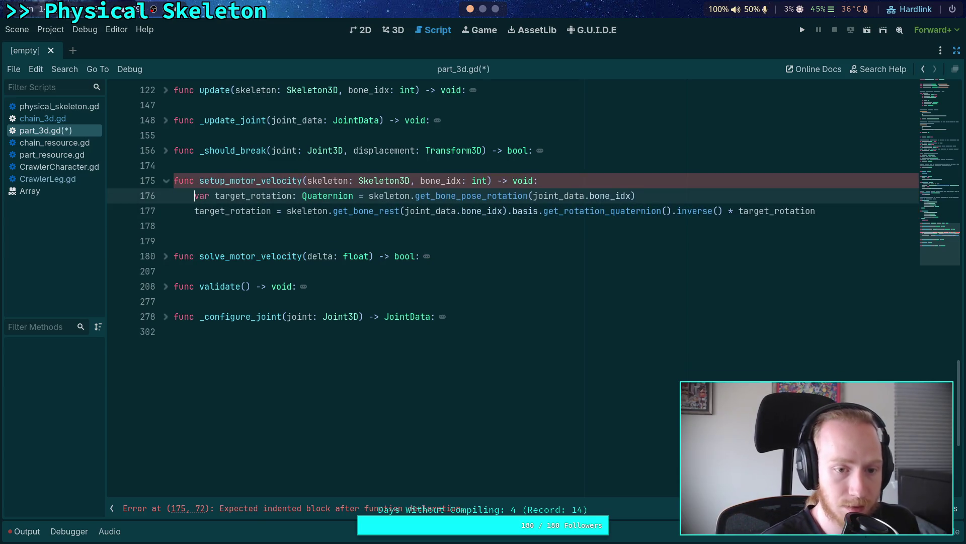
key(Return)
key(Up)
Wrap setup_motor_velocity's body in triple quotes and add pass below it
text(")
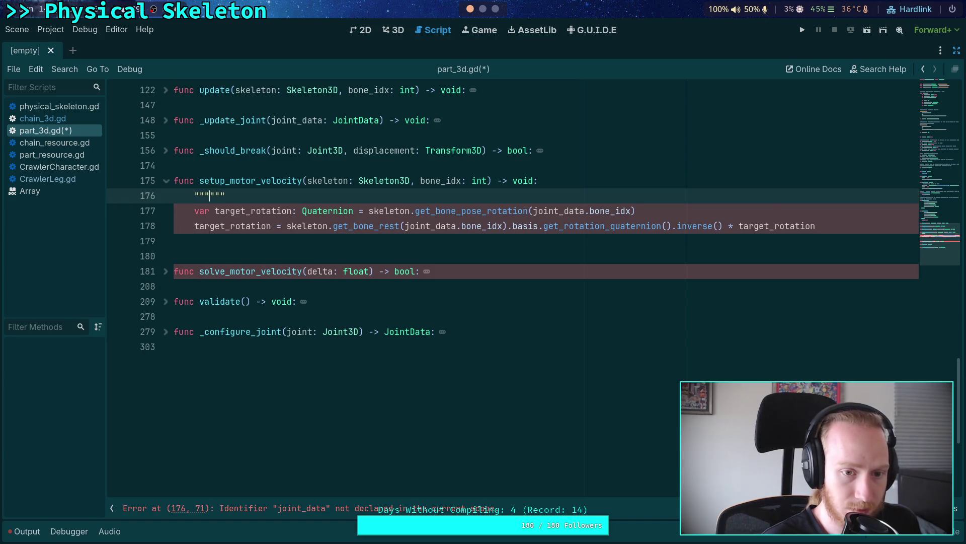
key(Delete)
key(Delete)
key(Delete)
key(Down)
key(Down)
key(End)
key(Return)
text(""")
key(Return)
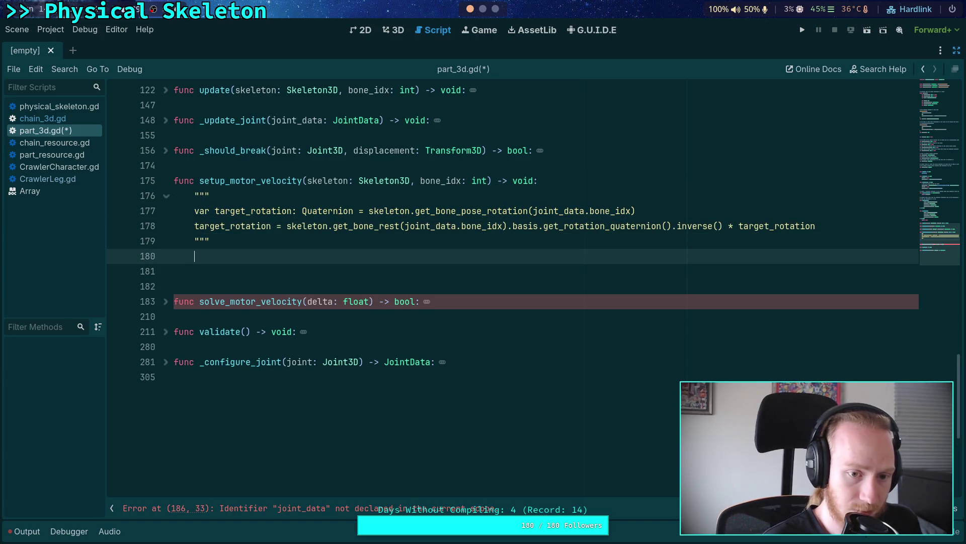
text(s)
click(258, 277)
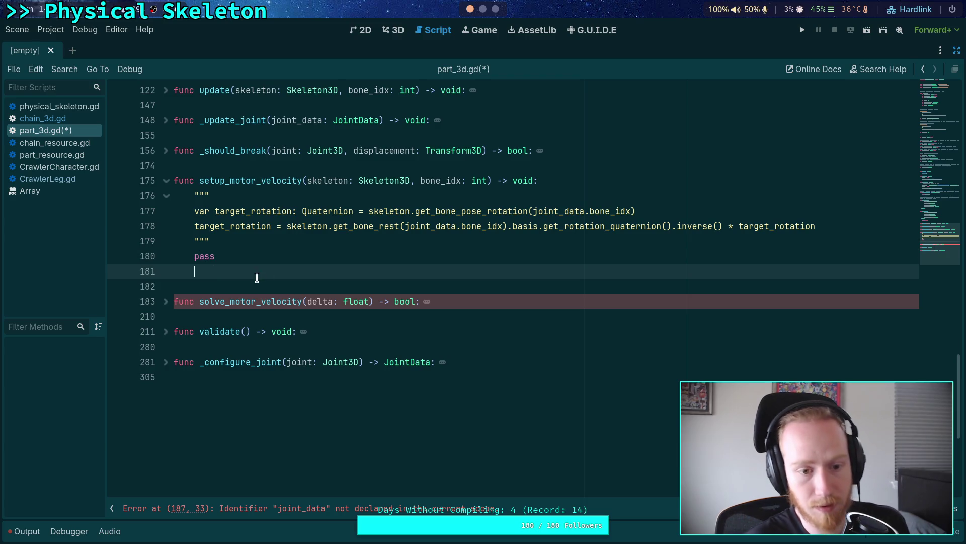
key(BackSpace)
Wrap solve_motor_velocity's body in triple quotes, add return false after it, and save
click(166, 286)
scroll(470, 196, down, 3)
click(470, 195)
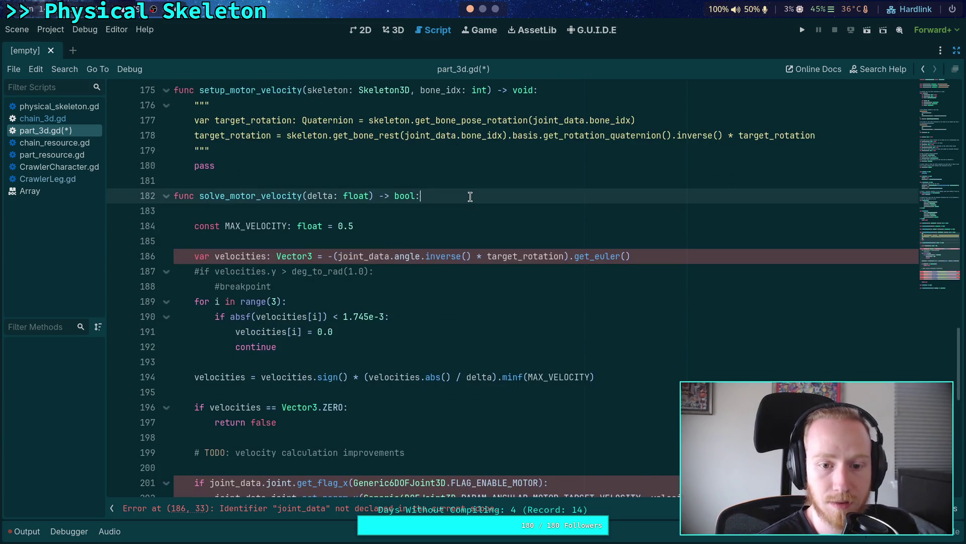
key(Return)
key(BackSpace)
scroll(328, 310, down, 6)
click(315, 330)
key(Return)
text("")
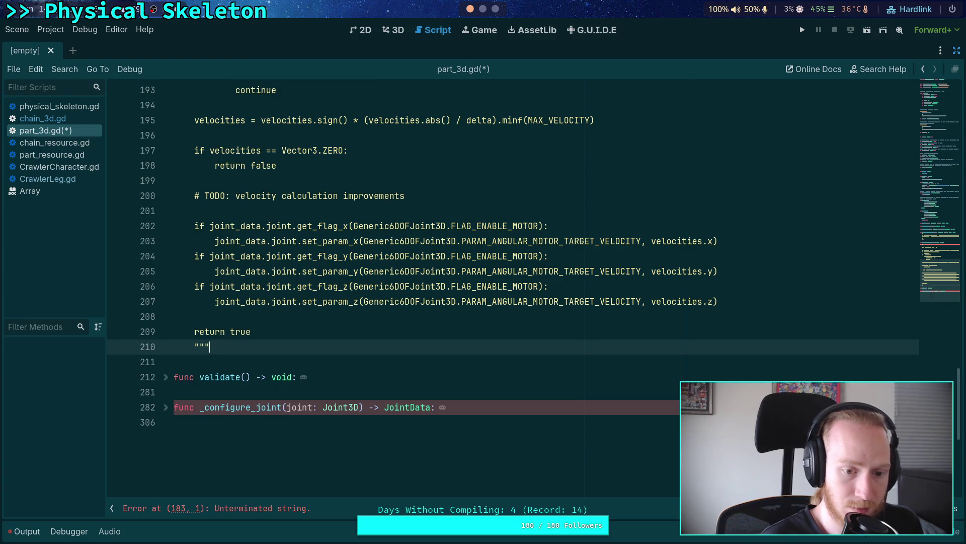
key(Return)
text(rn true)
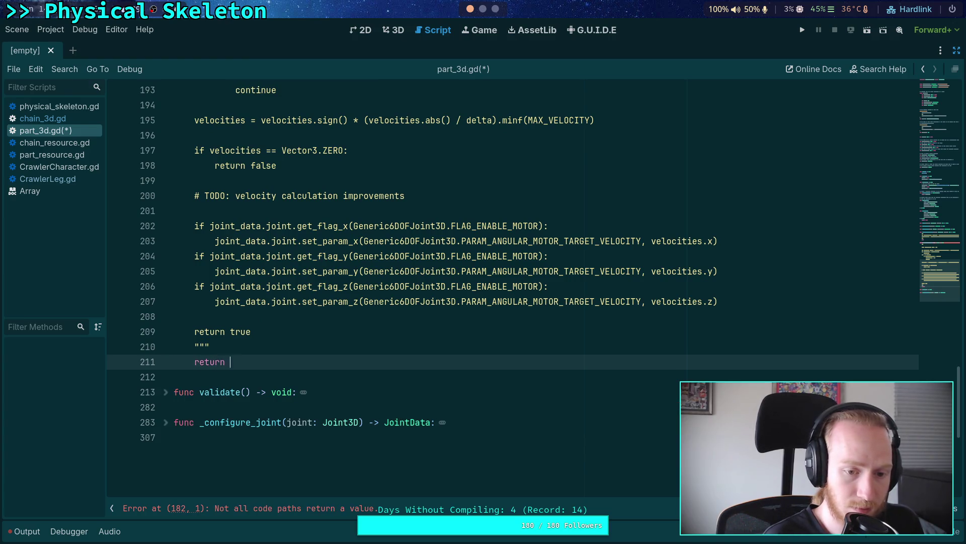
scroll(304, 297, up, 10)
scroll(304, 297, down, 10)
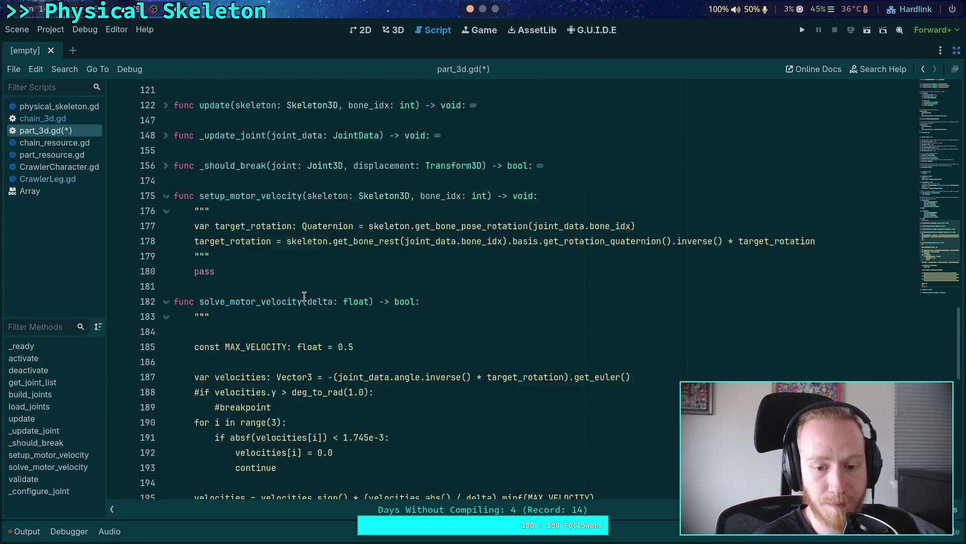
double_click(237, 226)
text(false)
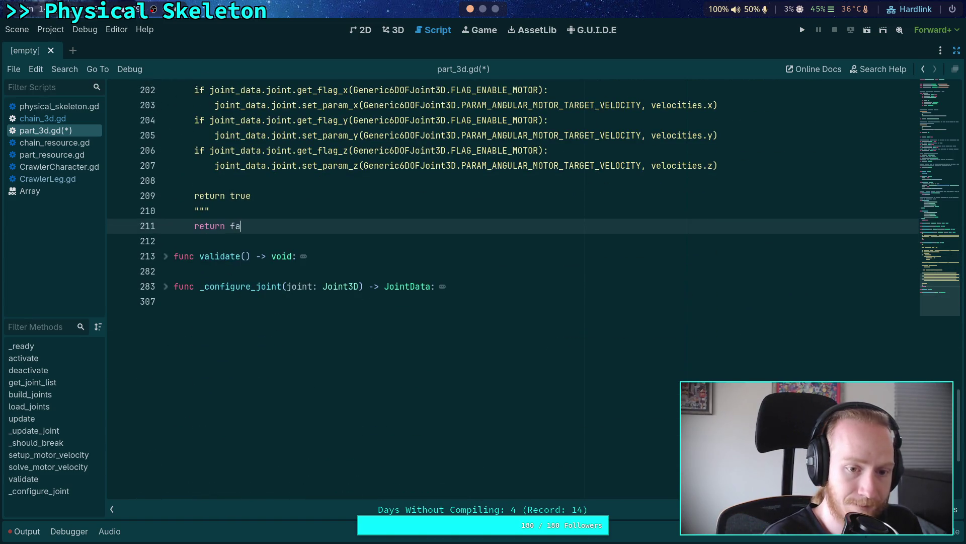
key(ctrl+s)
Add a blank line above return false, remove the one below the opening quotes, and save
key(ctrl+shift+Return)
scroll(483, 291, up, 15)
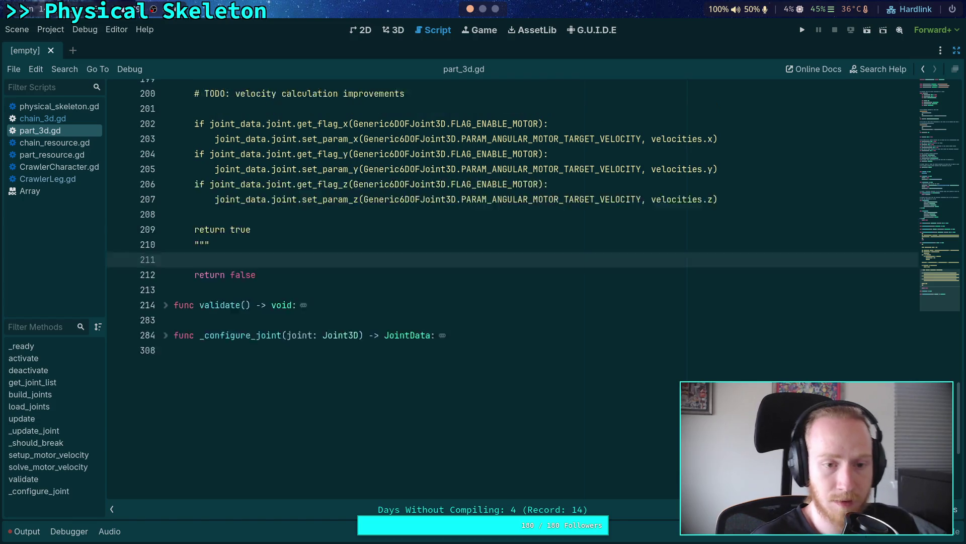
click(194, 271)
key(BackSpace)
key(ctrl+s)
Collapse both motor-velocity functions and switch to chain_3d.gd
scroll(322, 277, down, 15)
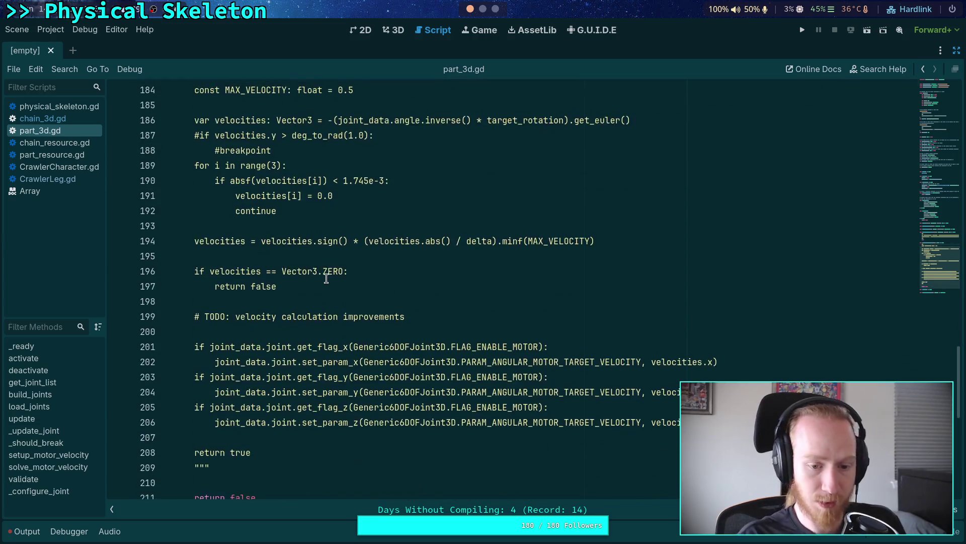
scroll(319, 278, up, 6)
scroll(319, 278, up, 4)
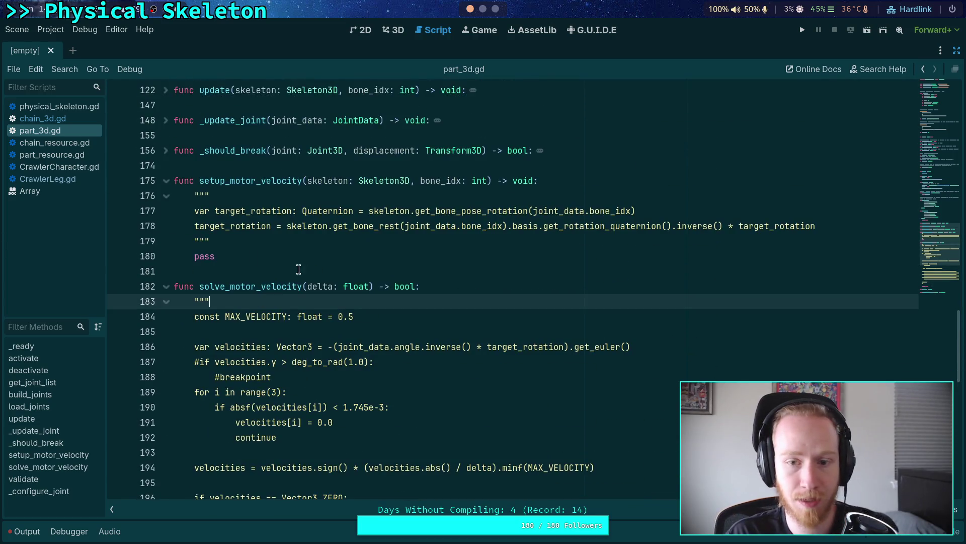
click(167, 286)
click(166, 195)
key(alt+Left)
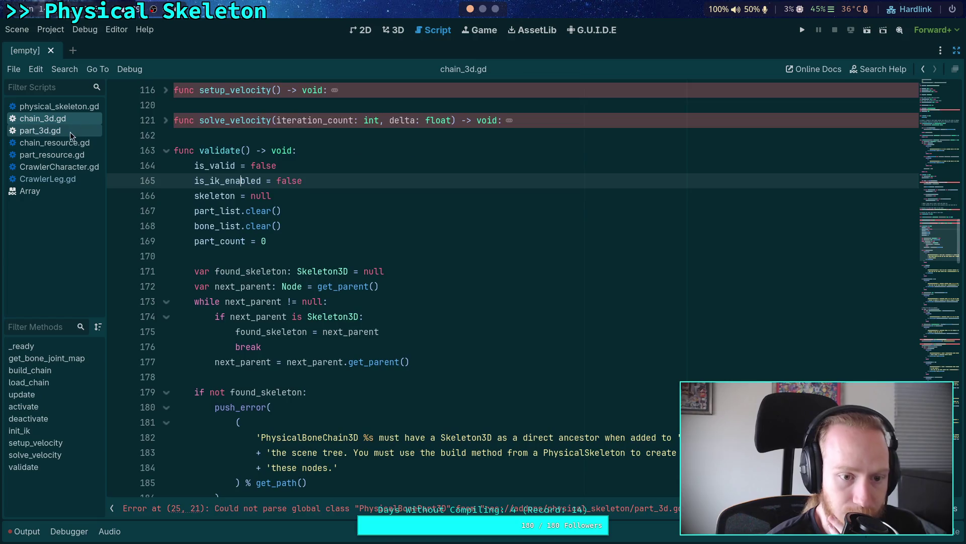
Switch back from chain_3d.gd to the part_3d.gd script
click(73, 131)
click(74, 110)
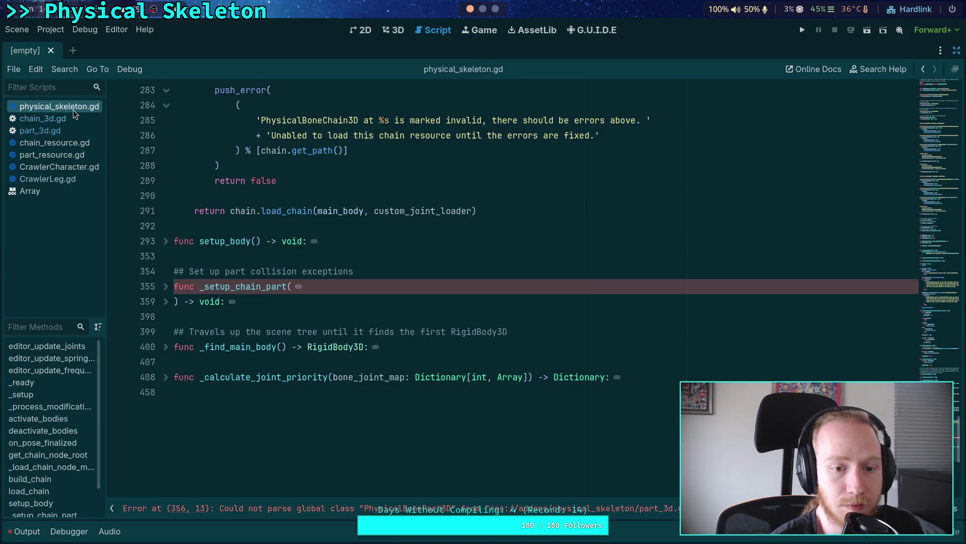
click(58, 132)
scroll(317, 313, up, 5)
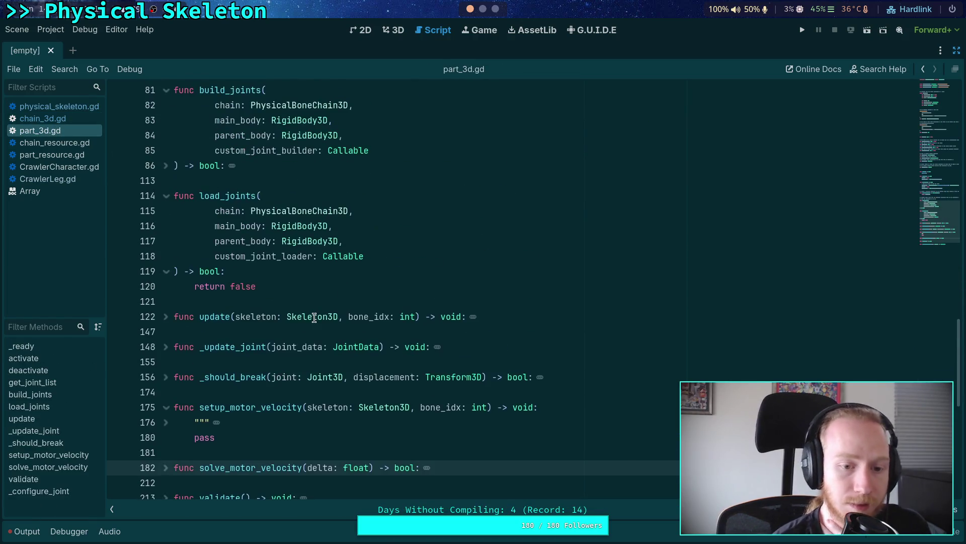
scroll(317, 313, down, 2)
Fold setup_motor_velocity and solve_motor_velocity, then scroll up to load_joints
click(229, 290)
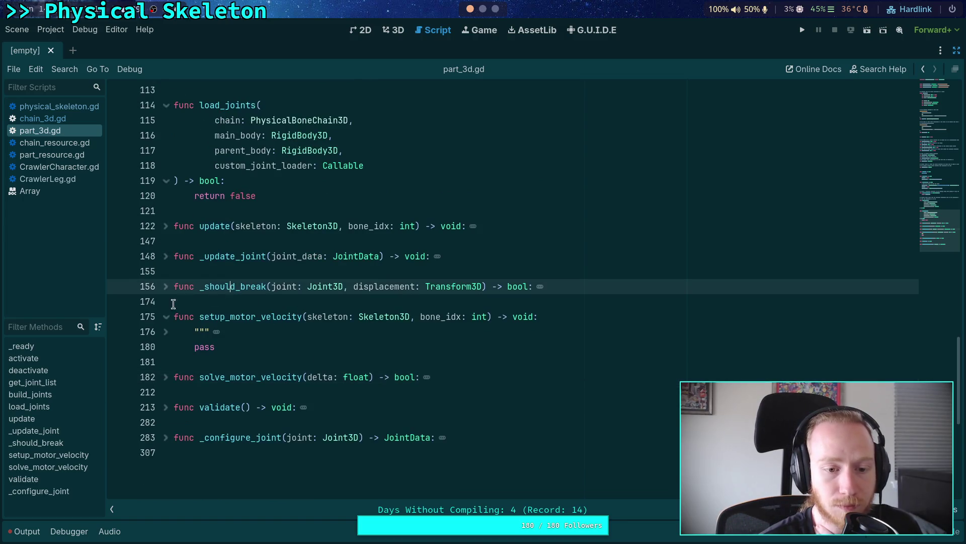
click(167, 316)
click(166, 316)
click(167, 317)
click(166, 346)
click(167, 346)
scroll(166, 300, up, 1)
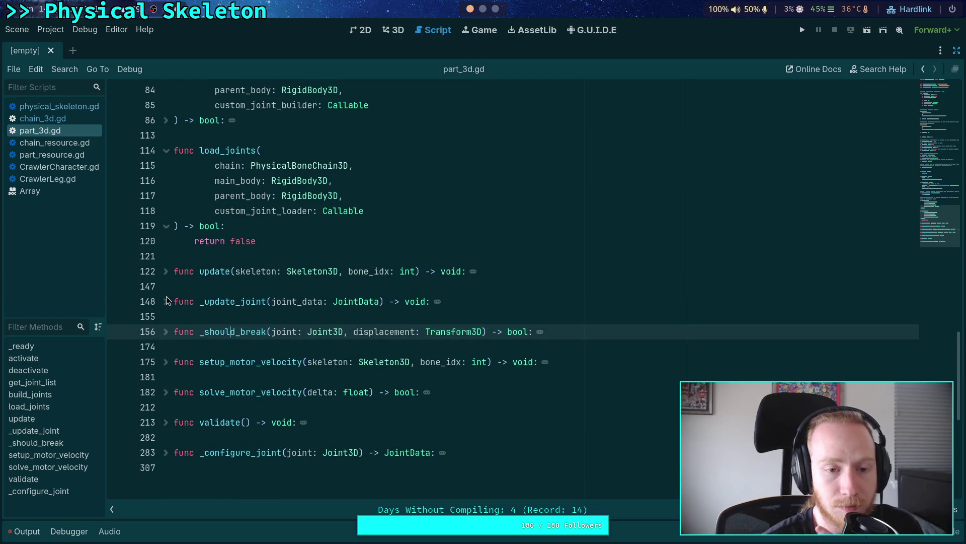
scroll(166, 299, up, 1)
drag(302, 287, 190, 283)
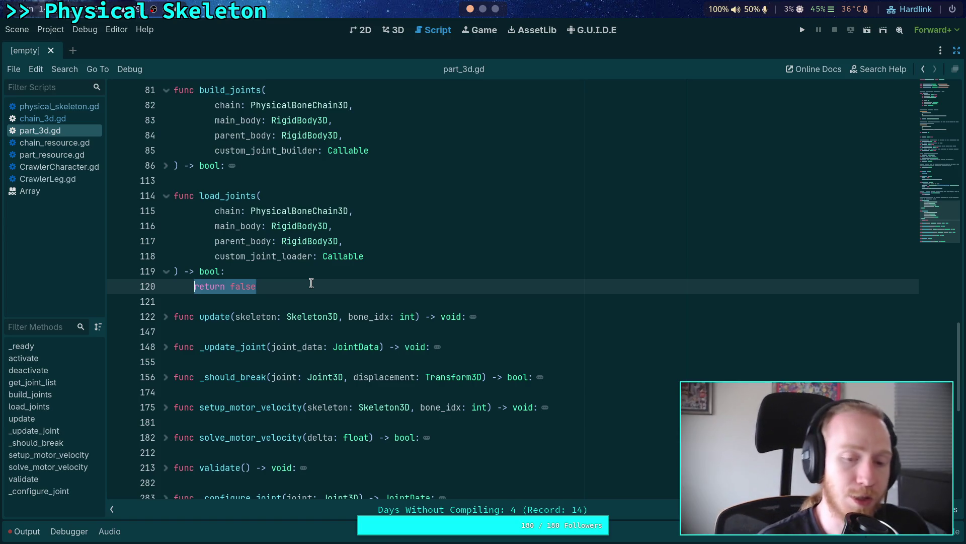
Add the comment '# TODO: connect bone joint to resource so changes are copied' in load_joints
text(# TODO: connoc)
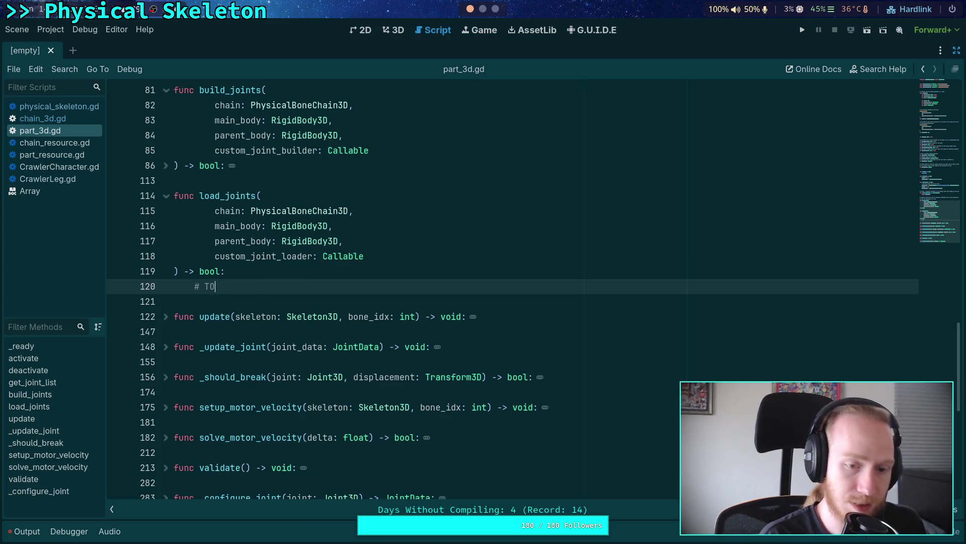
key(BackSpace)
key(BackSpace)
text(ect bone joint to )
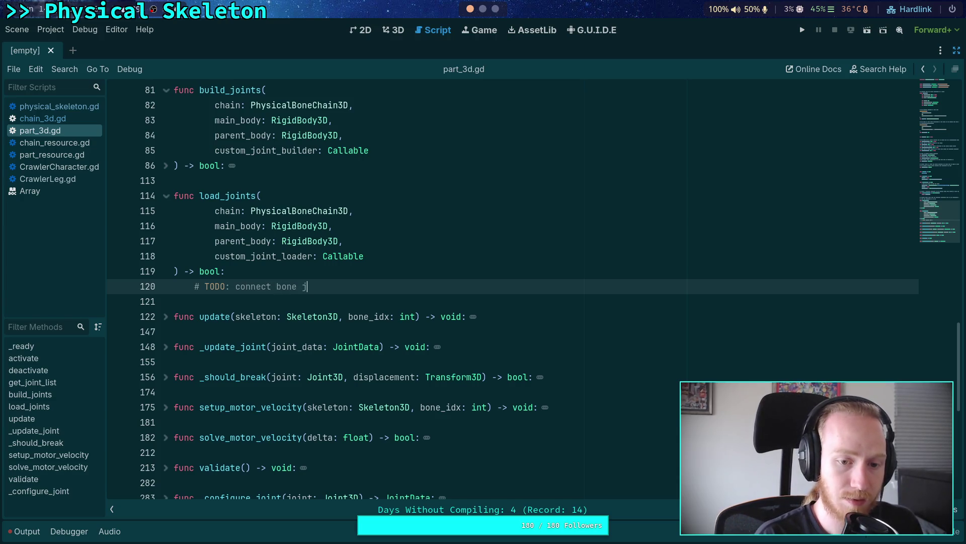
text(resource)
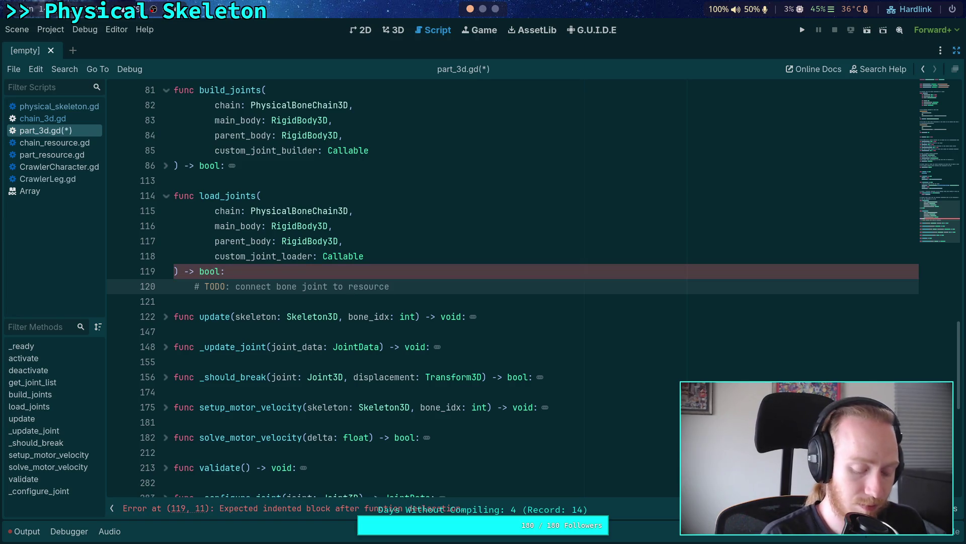
text( so change)
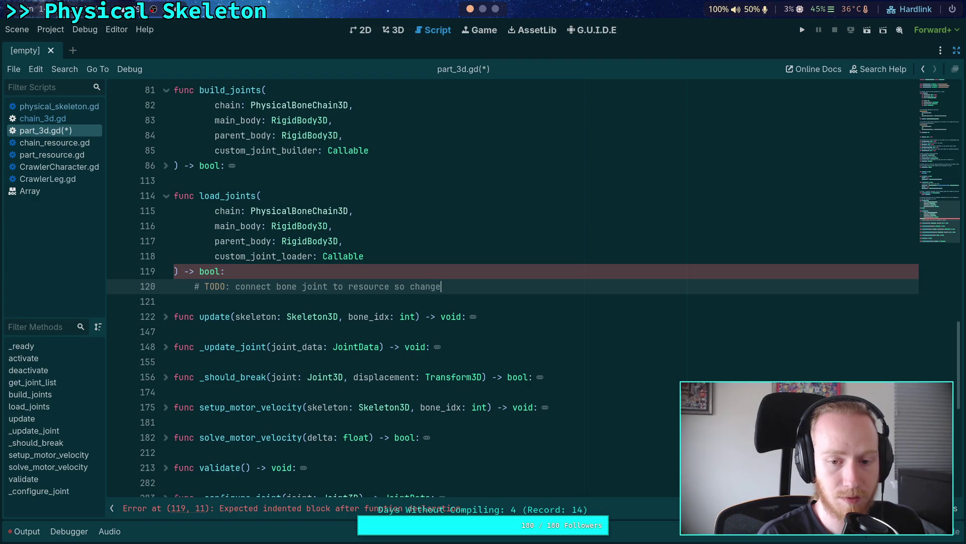
text(s are copied)
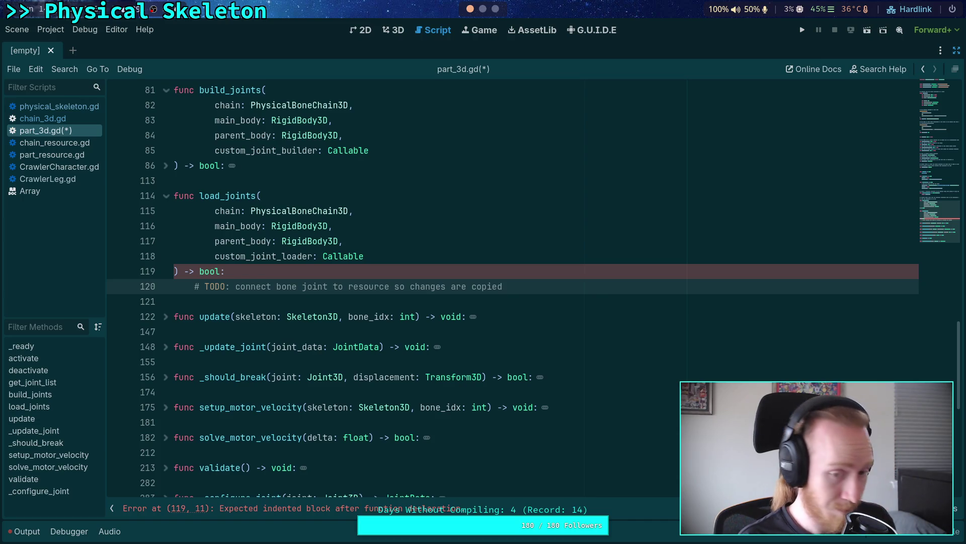
key(Return)
Draft 'for i in range(1, joint_data_list.size()):' with a 'var data: JointData =' body line
text(for )
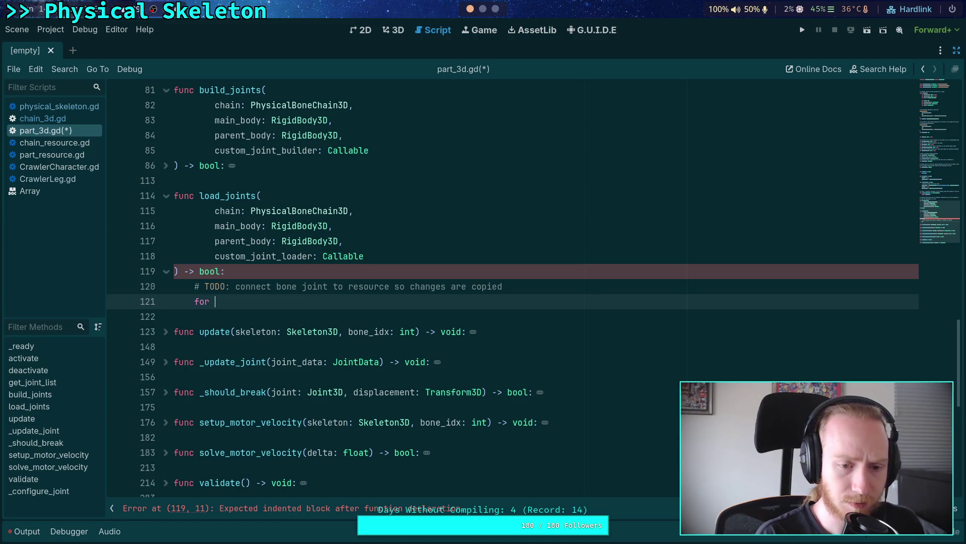
text(i in )
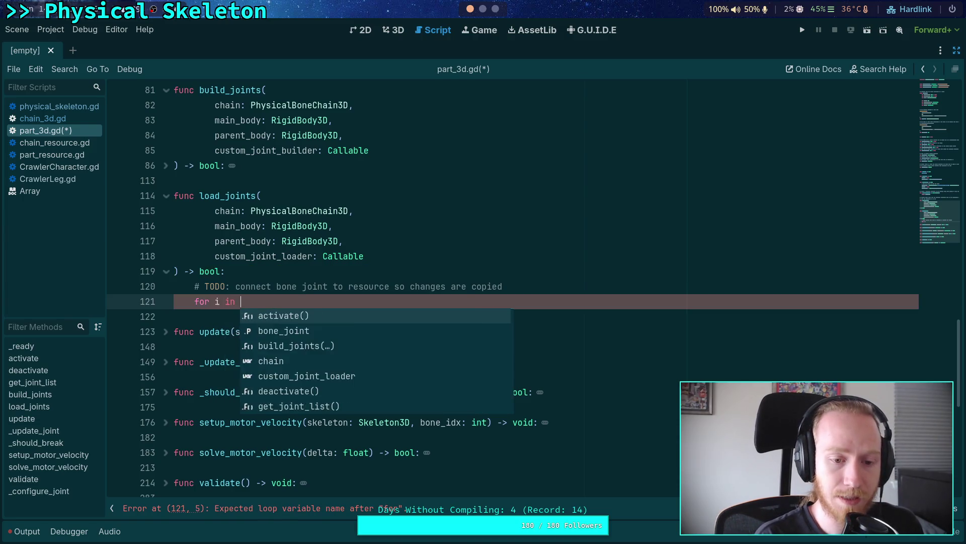
text(range(1, )
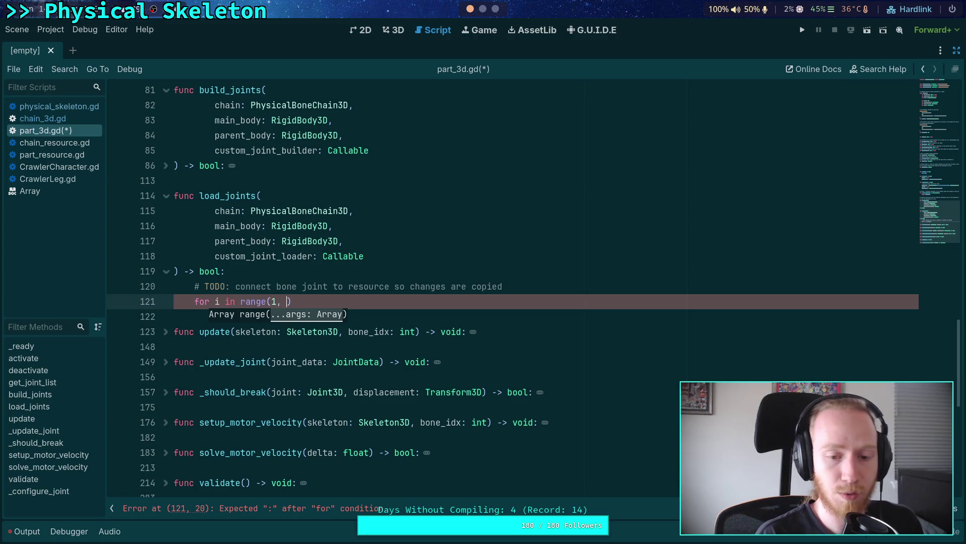
text(joint_data_)
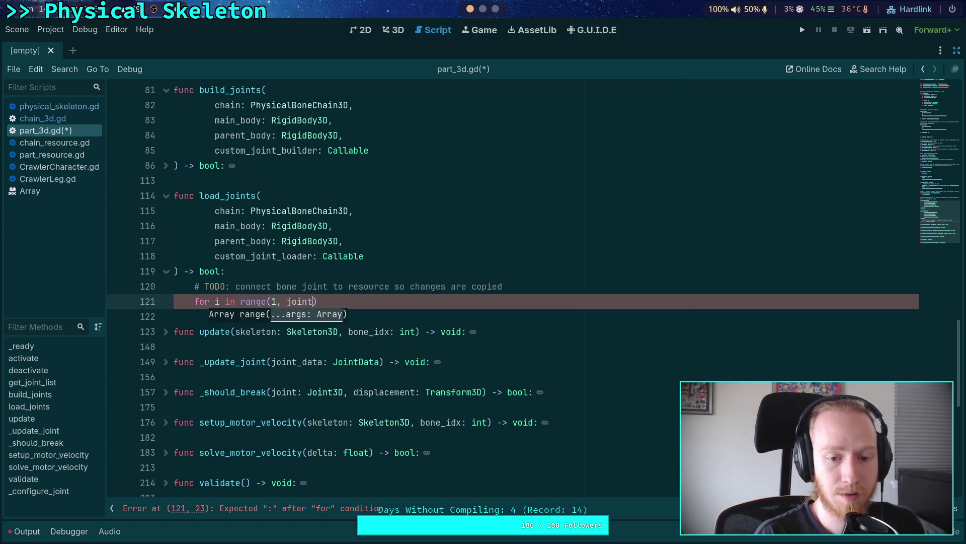
key(Return)
text(.s)
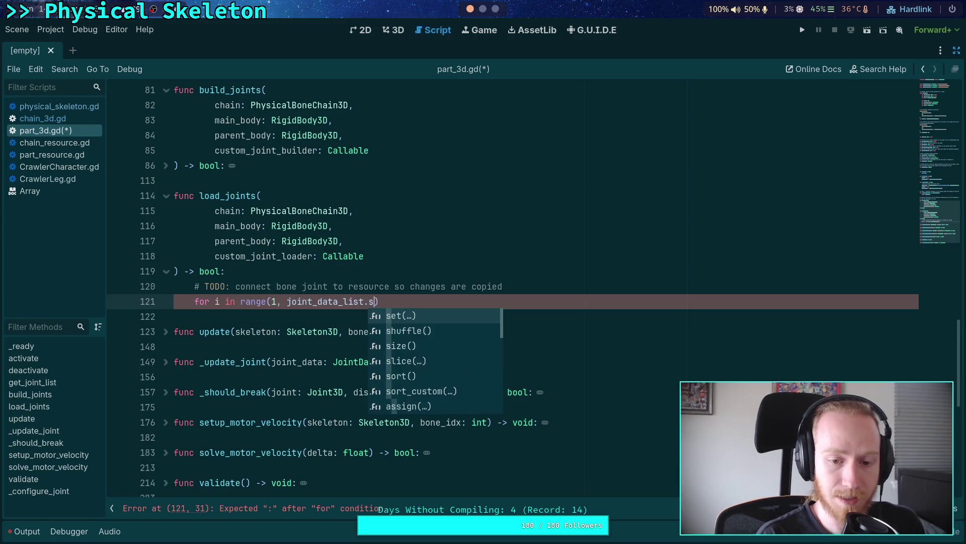
text(i)
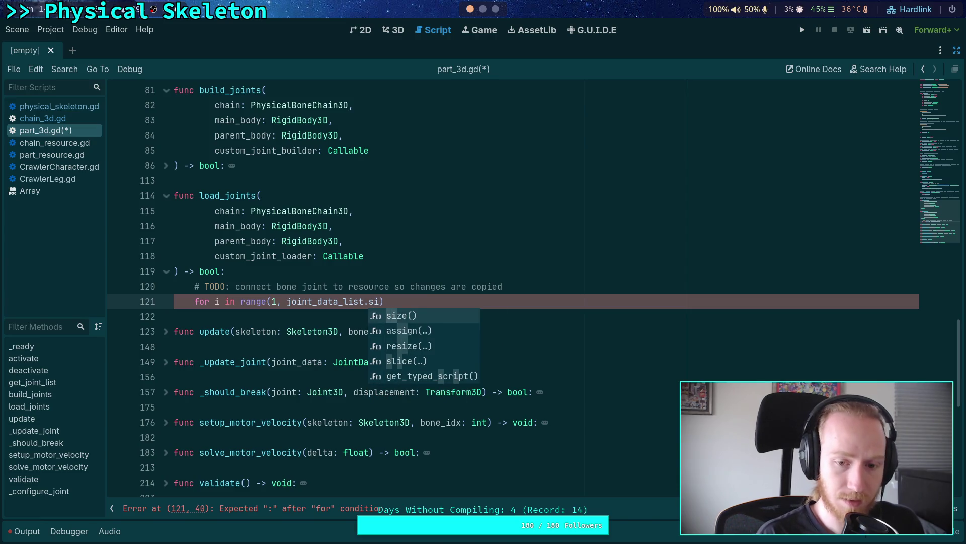
key(Return)
key(End)
text(:)
key(Return)
text(j)
key(BackSpace)
text(var data: Joitn)
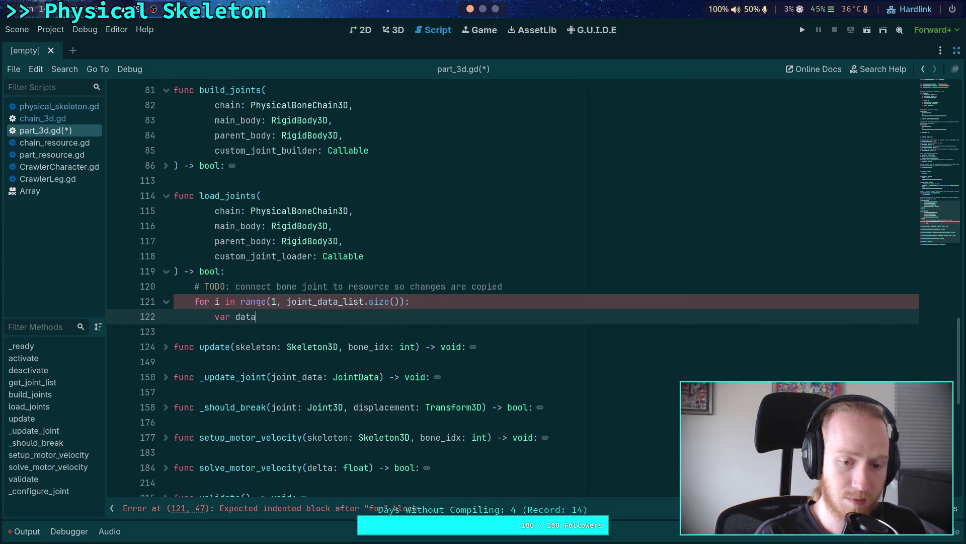
key(BackSpace)
key(BackSpace)
text(ntData =)
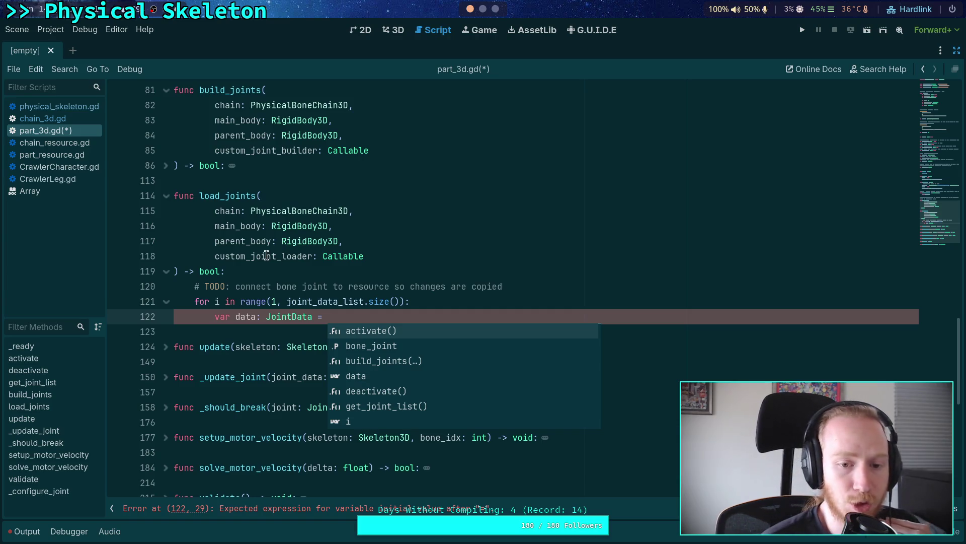
click(260, 298)
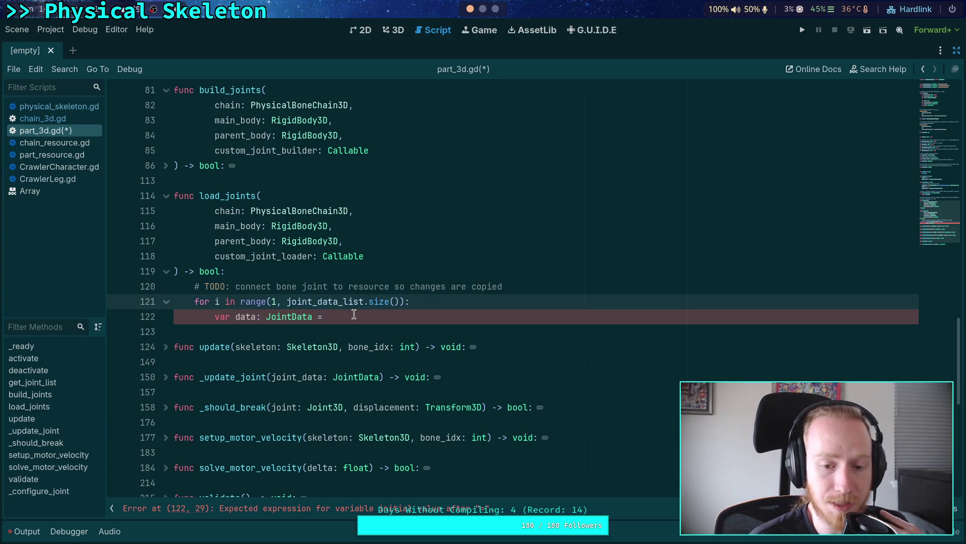
Delete the draft range loop and its var data line, and begin a new for statement
drag(355, 314, 215, 311)
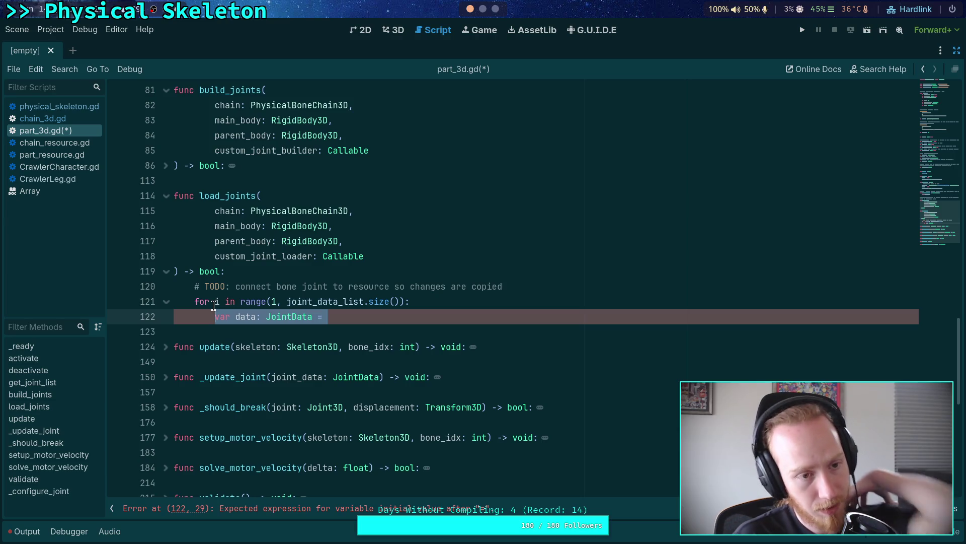
scroll(235, 280, up, 7)
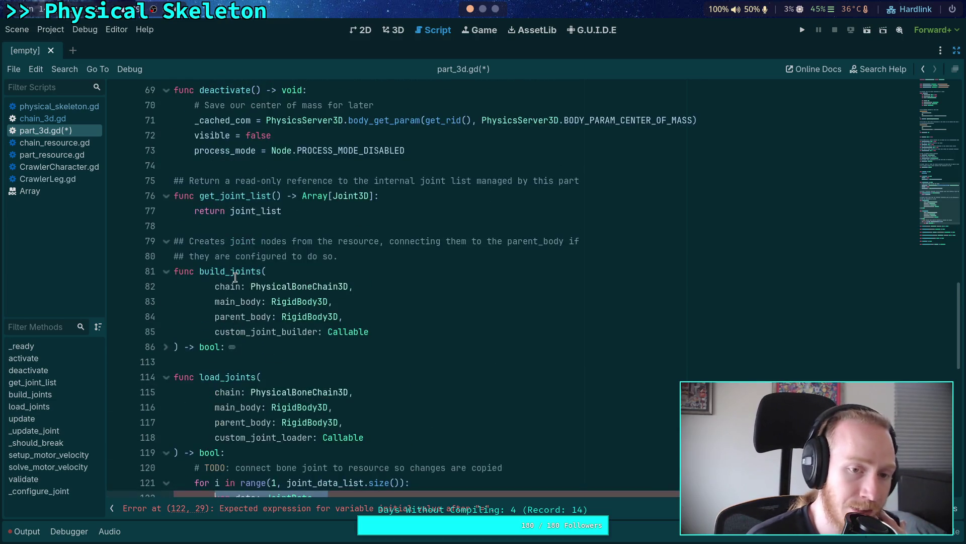
scroll(235, 277, up, 4)
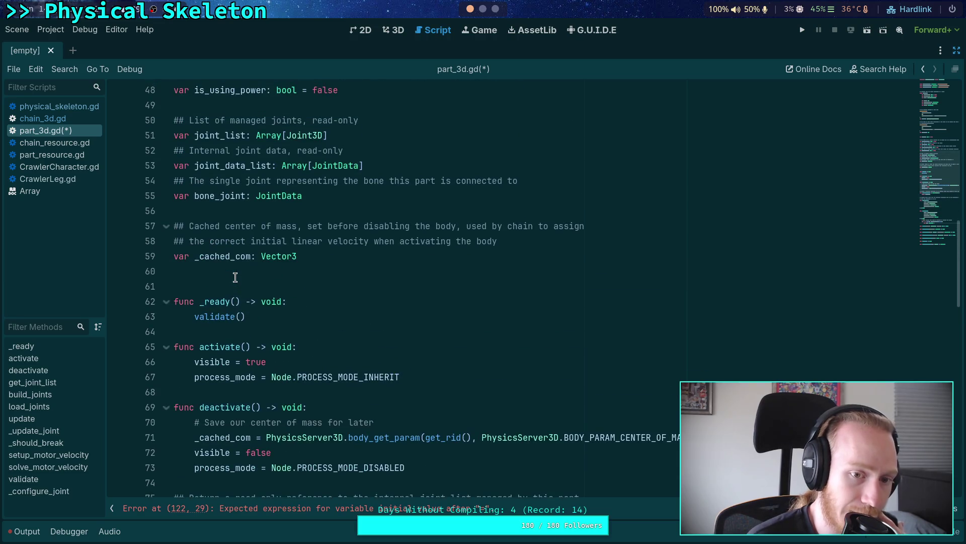
scroll(235, 277, down, 9)
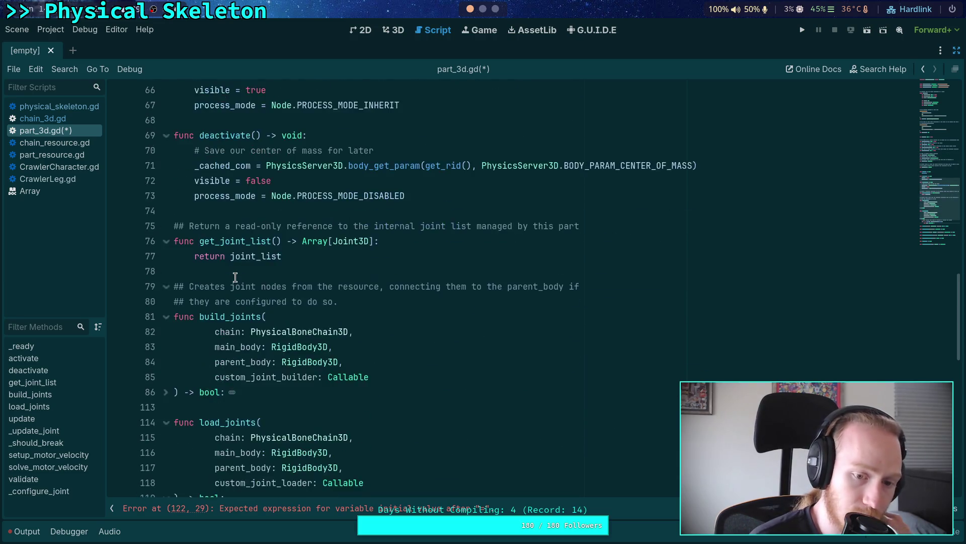
scroll(236, 277, down, 2)
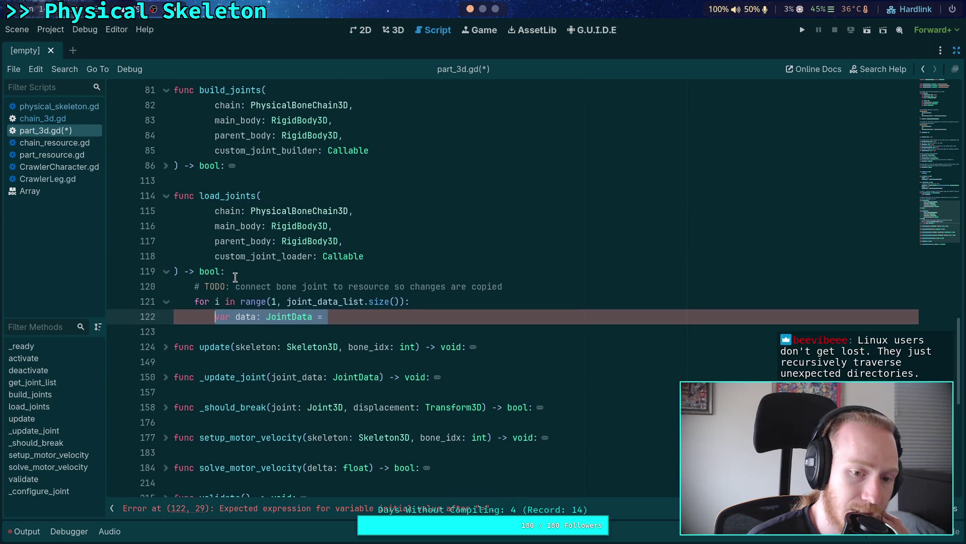
mouse_move(325, 317)
mouse_down()
mouse_move(175, 303)
mouse_move(195, 303)
mouse_up()
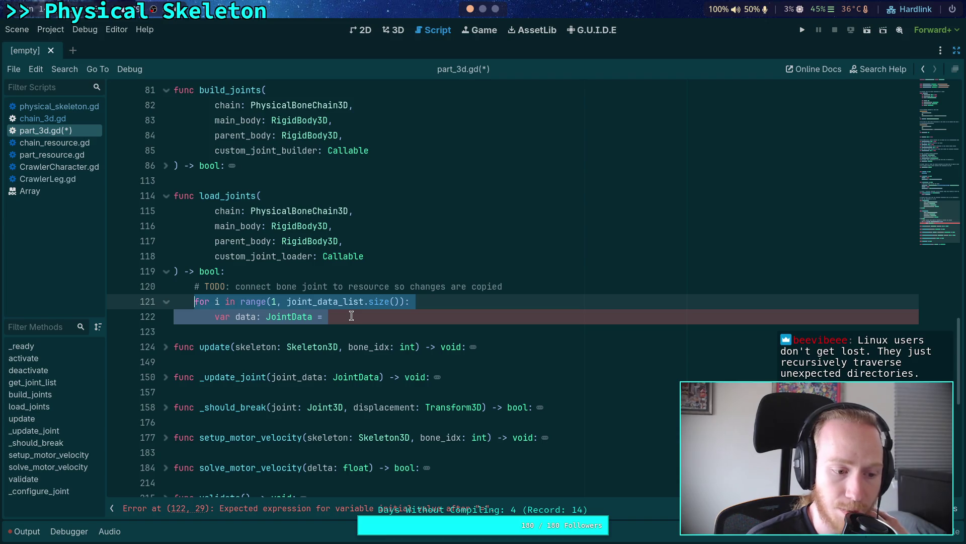
key(BackSpace)
text(for )
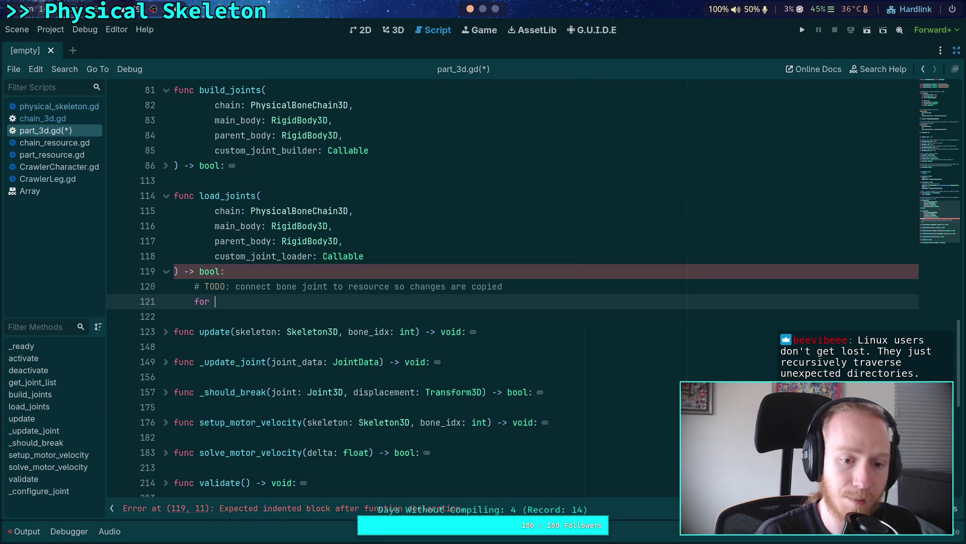
text(ces)
Complete the loop header as 'for custom in resource.custom_joint_resource_list'
key(BackSpace)
key(BackSpace)
text(ustom in resource.cust)
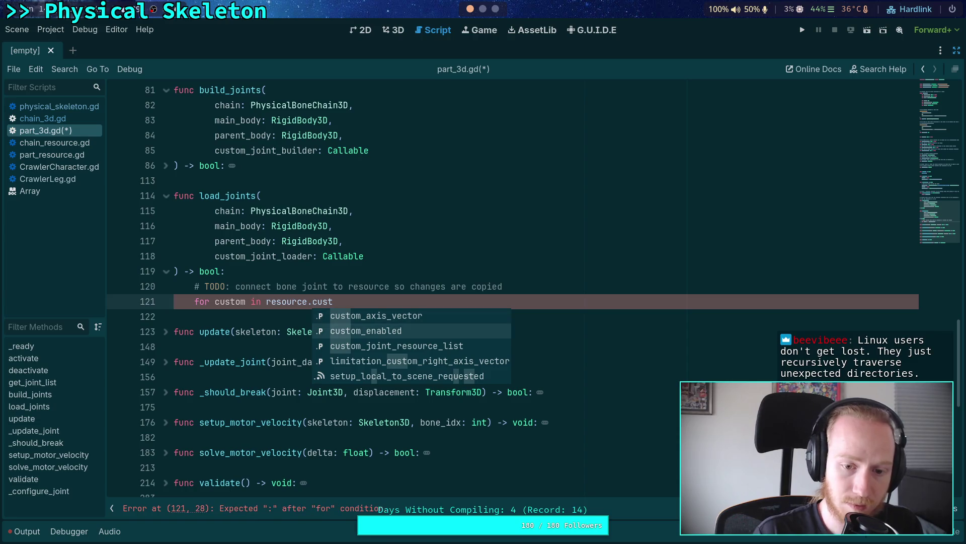
key(Down)
key(Return)
Add 'if not resource.custom_enabled: return true' above the loop and save part_3d.gd
key(ctrl+shift+Return)
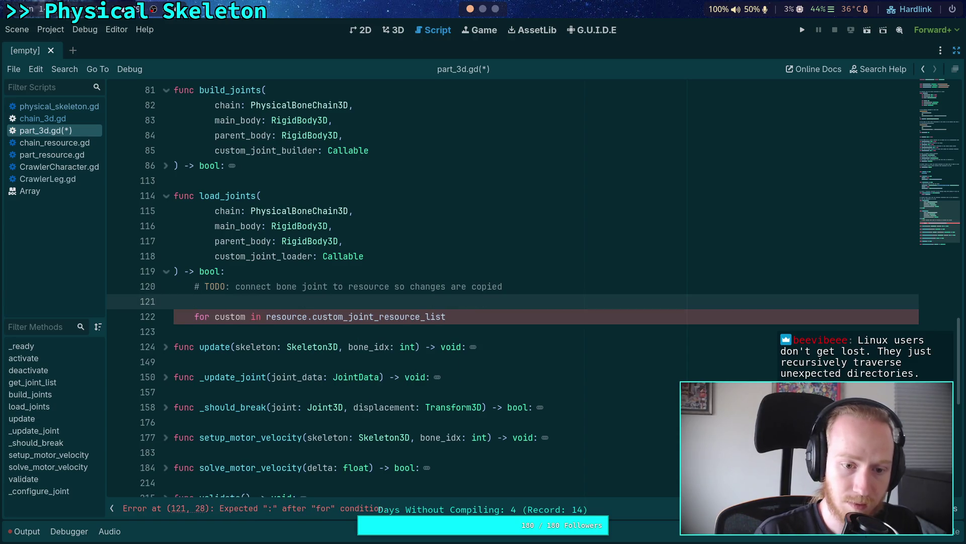
key(Return)
text(if not cust)
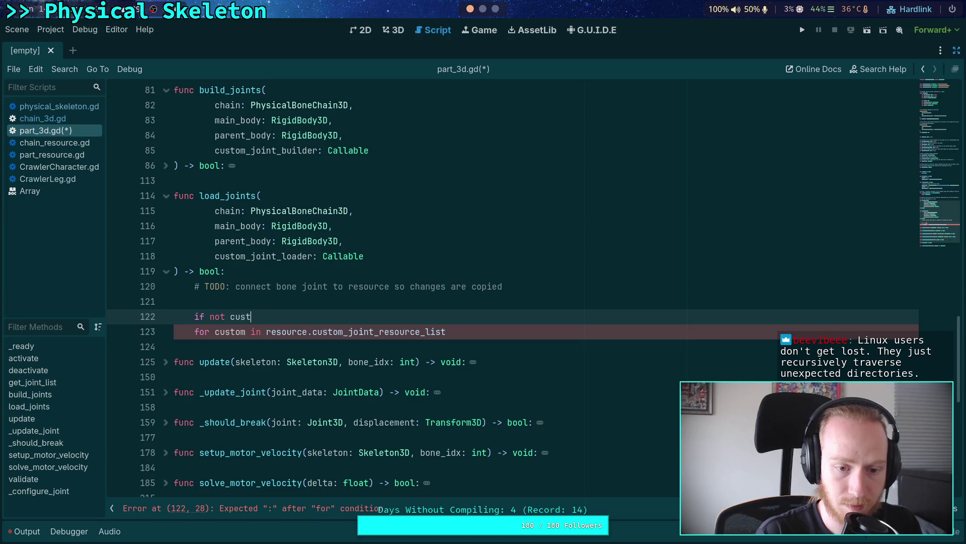
key(BackSpace)
key(BackSpace)
key(BackSpace)
key(BackSpace)
text(resource)
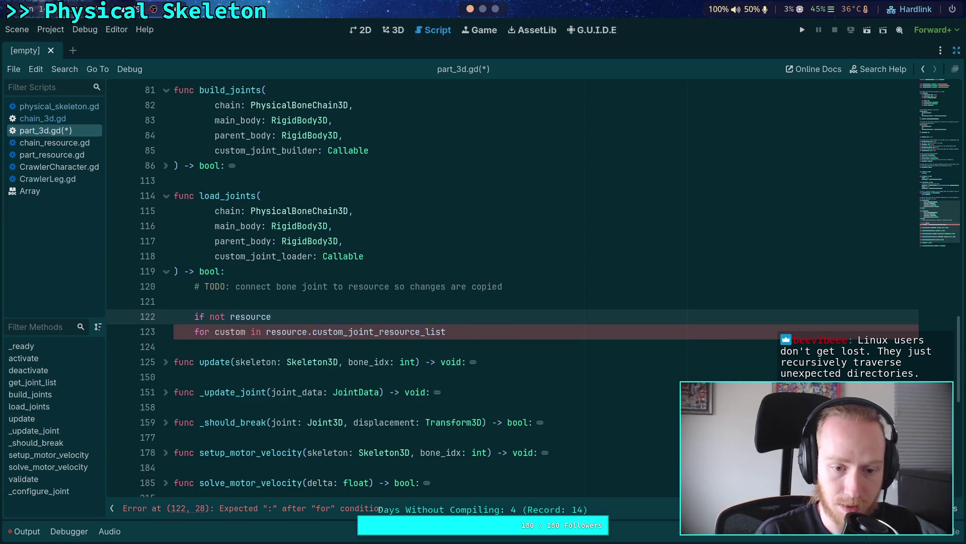
text(.cust)
key(Down)
key(Return)
text(:)
key(Return)
text(return true)
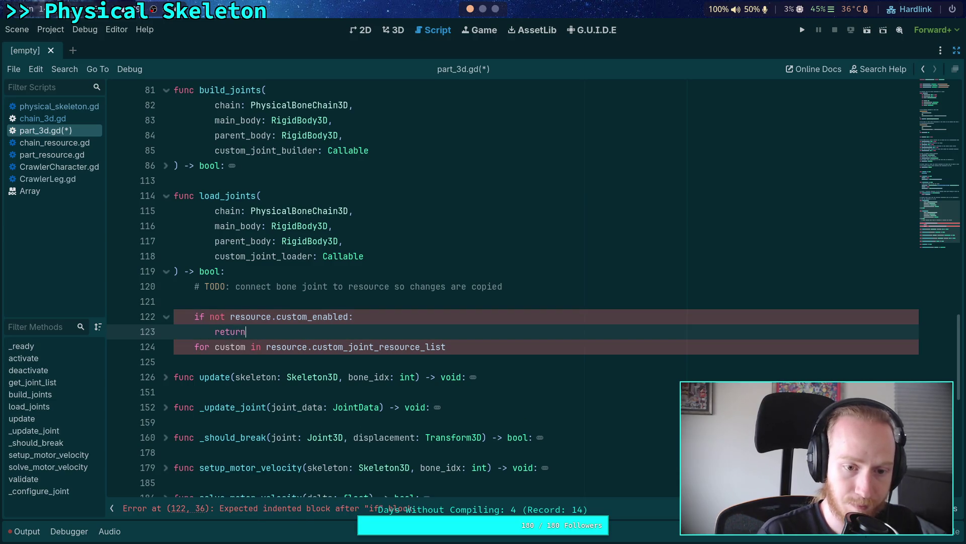
key(Return)
key(ctrl+s)
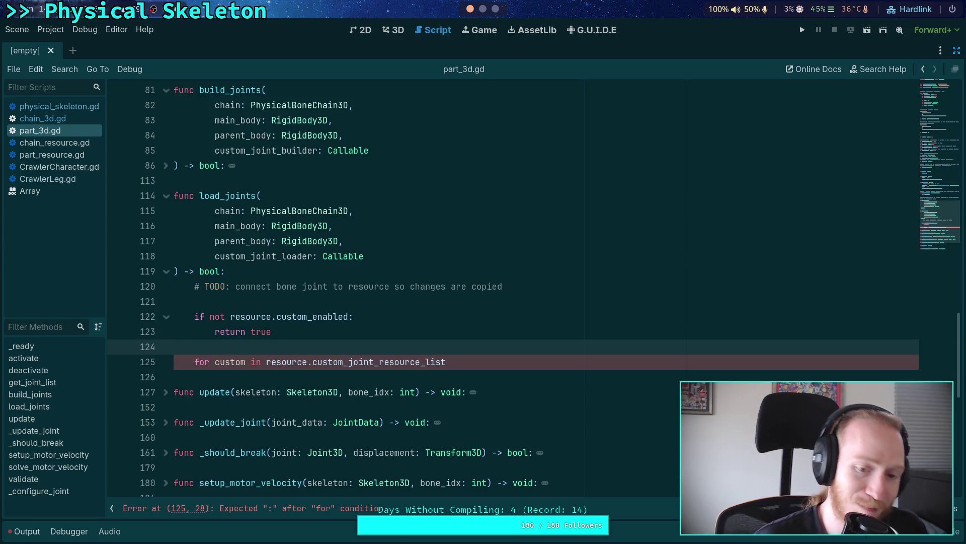
End the for line with a colon and start its indented body
click(529, 357)
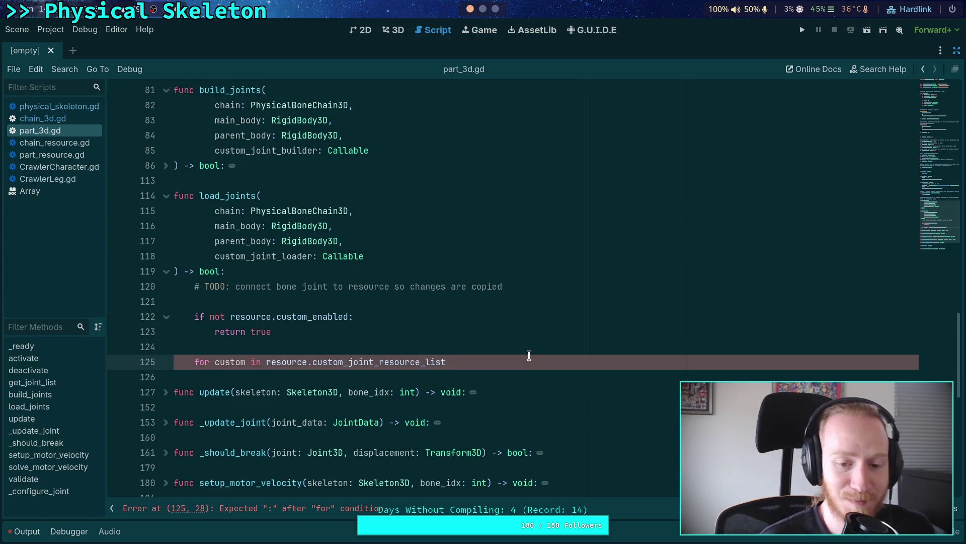
text(:)
key(Return)
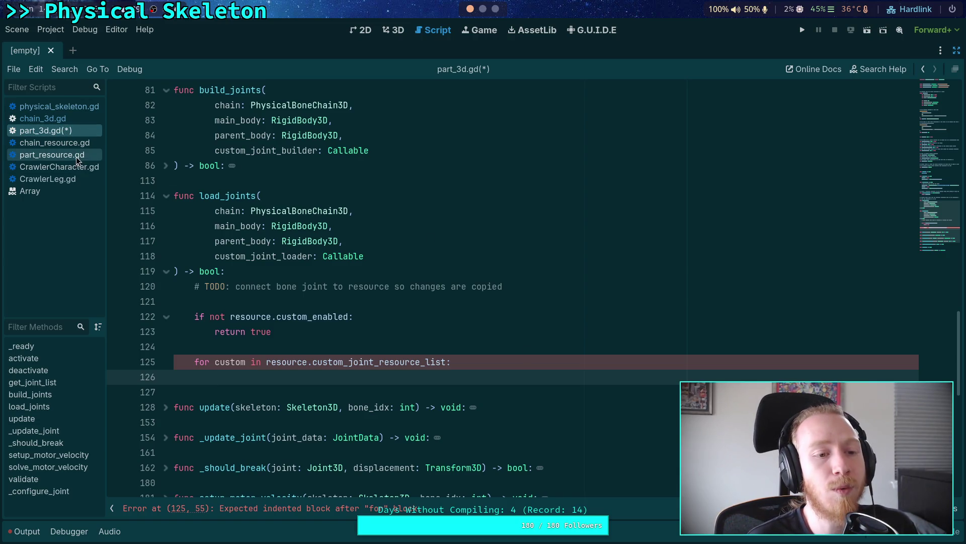
click(73, 178)
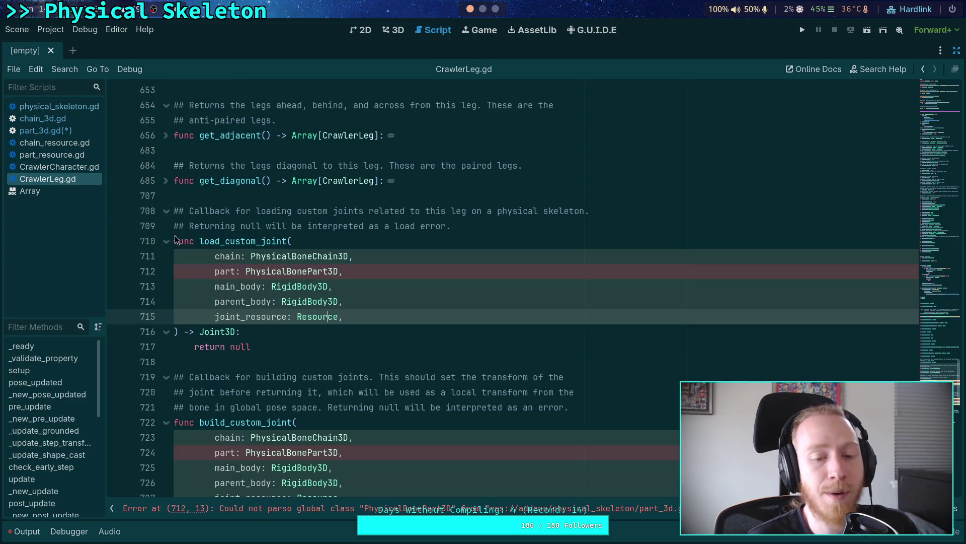
Change load_custom_joint's return type from Joint3D to bool
click(370, 336)
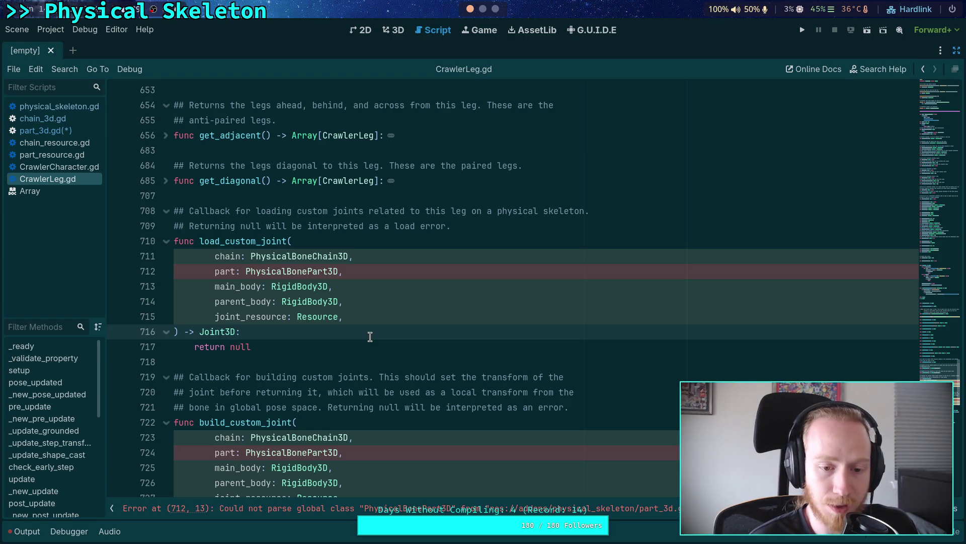
scroll(370, 336, down, 2)
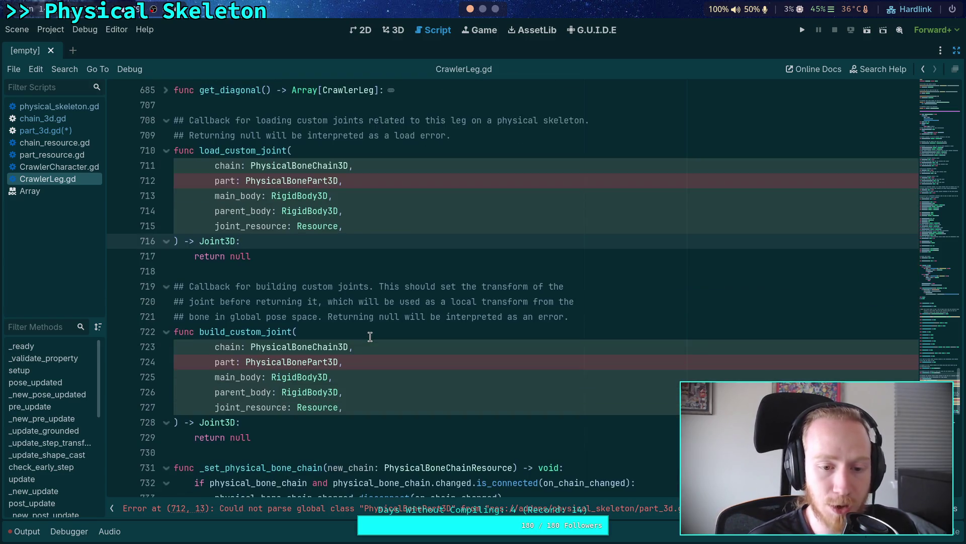
double_click(215, 239)
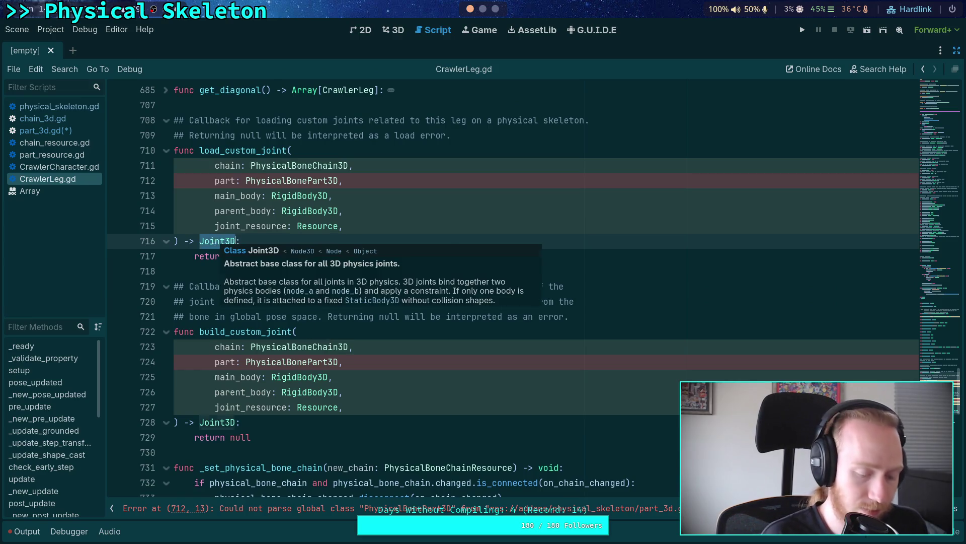
text(bool)
Reword the load error comment to say the callback returns 'false to signal' an error
scroll(275, 201, up, 2)
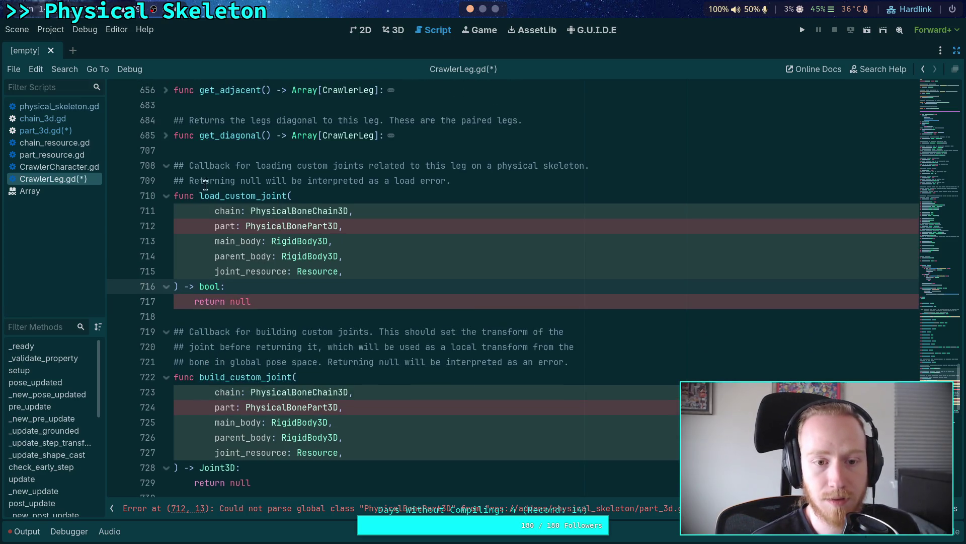
mouse_move(241, 180)
mouse_down()
mouse_move(397, 181)
mouse_move(361, 180)
mouse_move(382, 181)
mouse_up()
key(BackSpace)
key(BackSpace)
key(BackSpace)
text(false to signal)
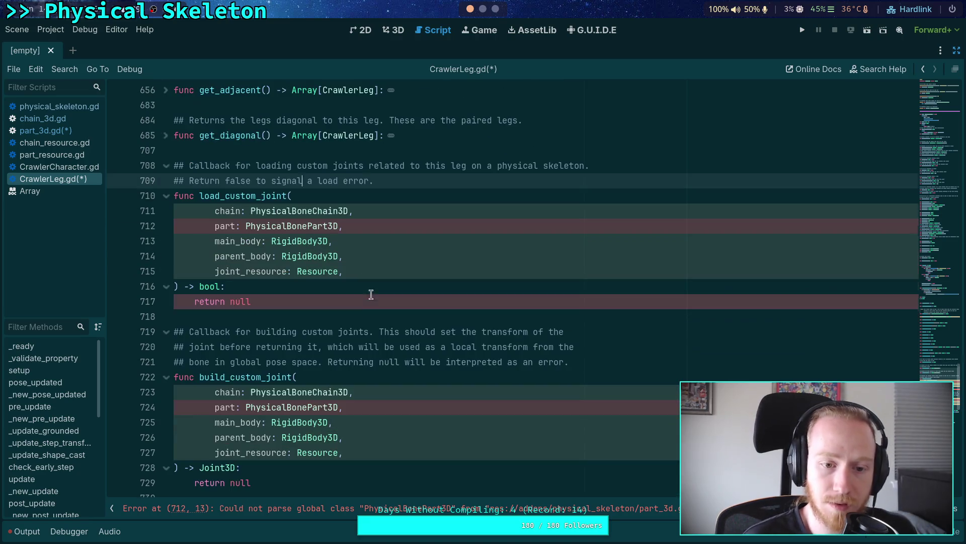
Insert an empty line after the parent_body parameter
click(291, 272)
key(End)
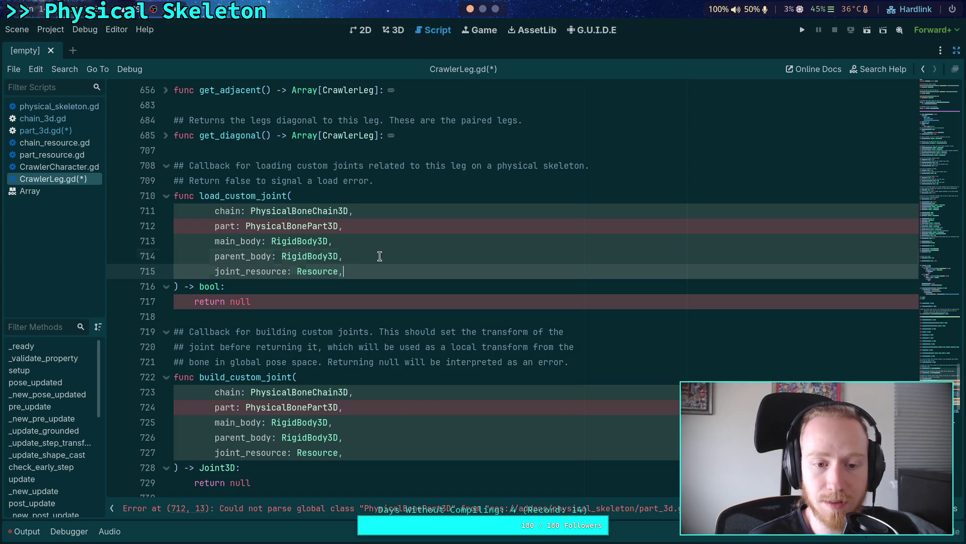
click(385, 257)
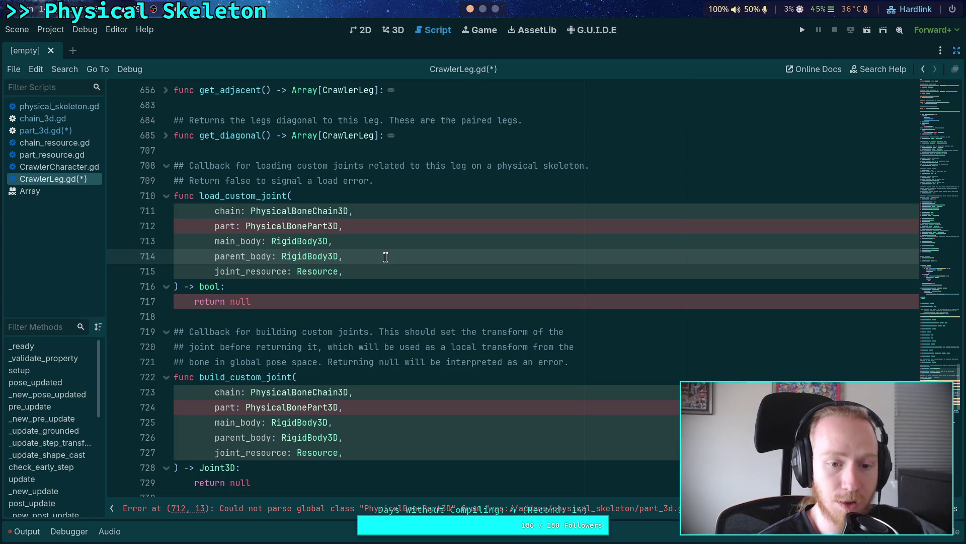
key(Return)
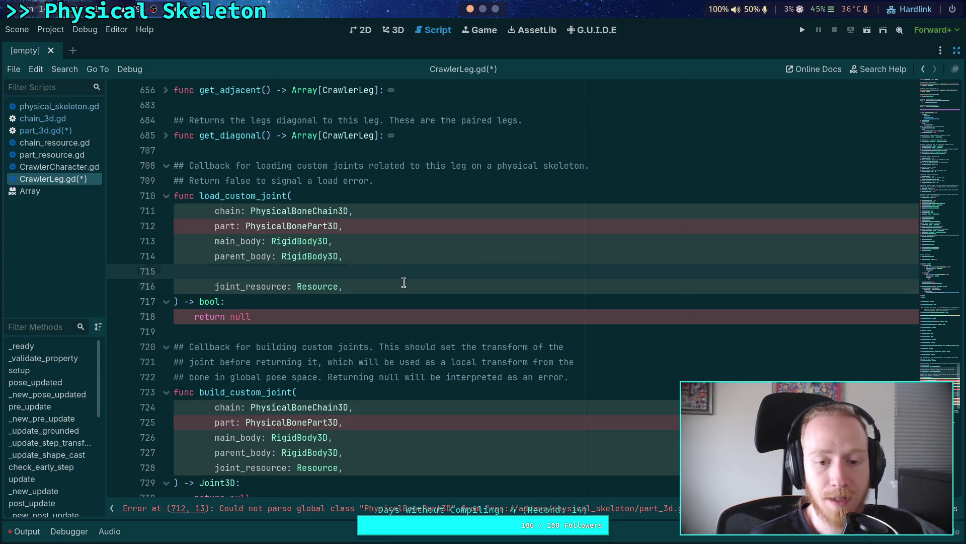
Add a 'joint: Joint3D,' parameter to load_custom_joint, keeping the parent_body and joint_resource parameters intact
drag(403, 280, 407, 267)
key(BackSpace)
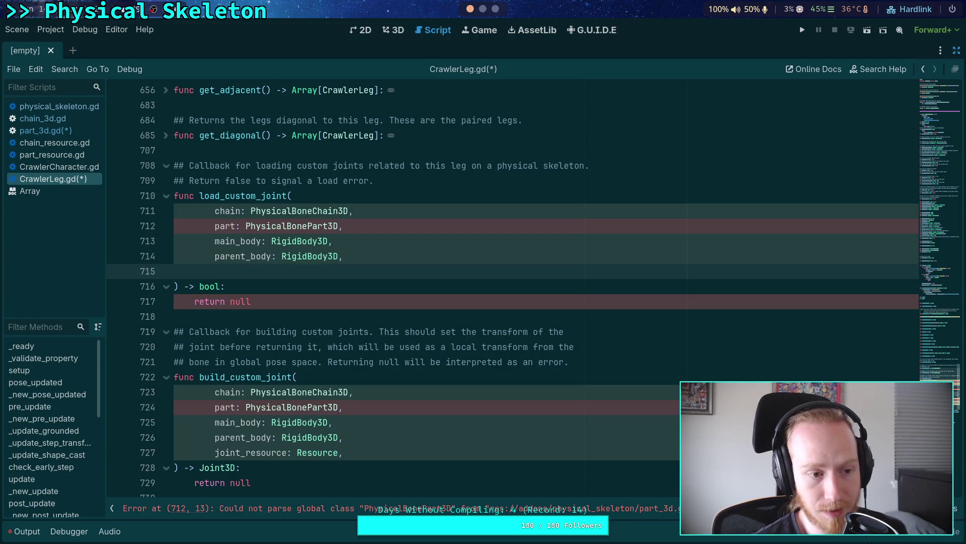
text(joint: Joint3D)
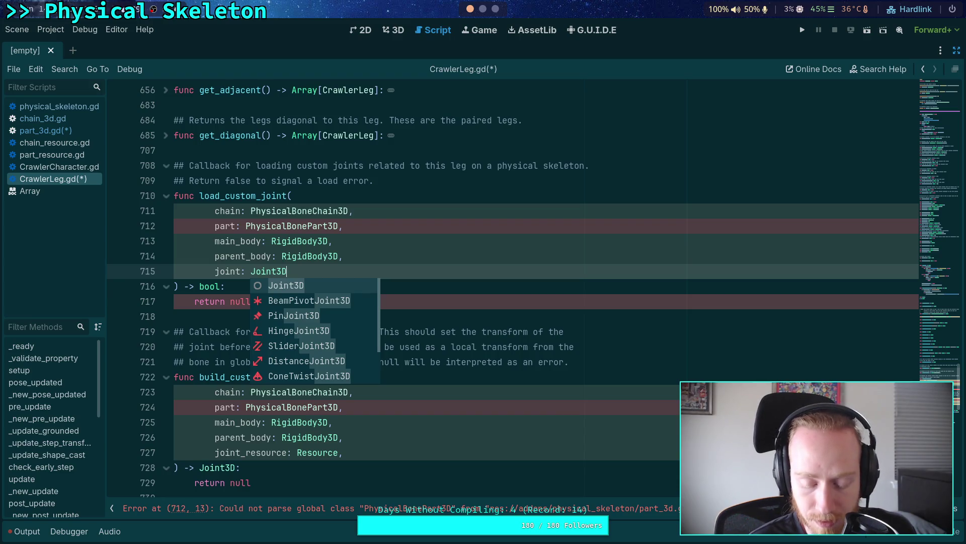
key(ctrl+BackSpace)
key(ctrl+BackSpace)
key(ctrl+BackSpace)
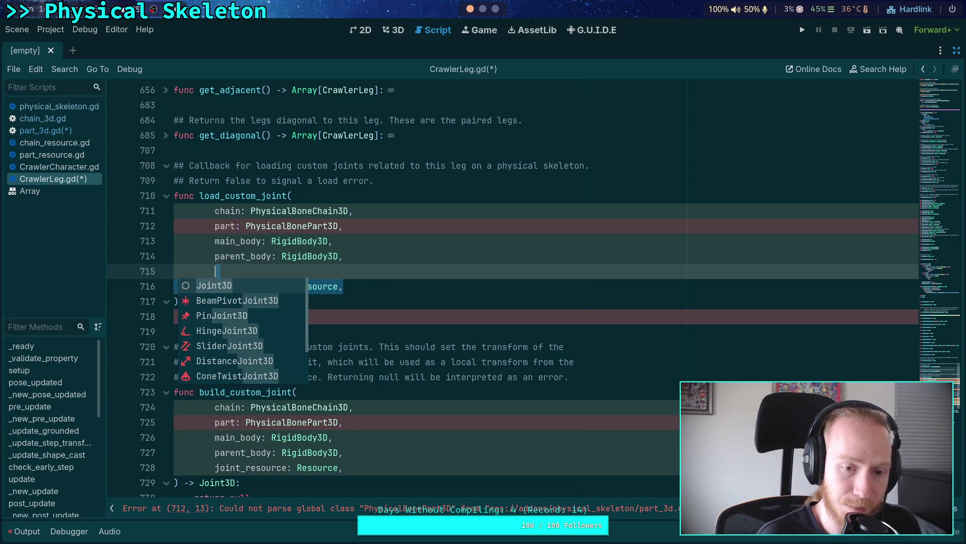
text(joint_resource: Resource,)
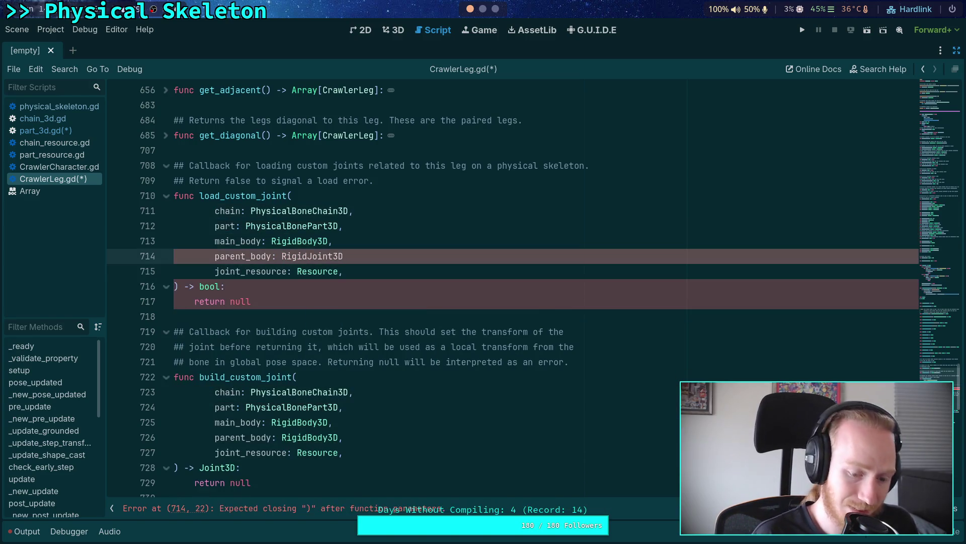
key(BackSpace)
key(BackSpace)
key(BackSpace)
text(Body3D,)
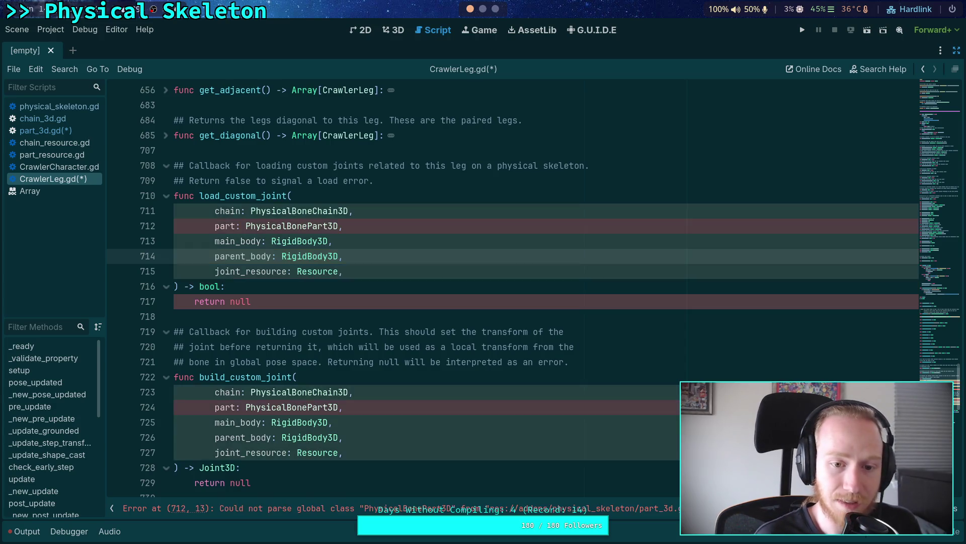
key(Return)
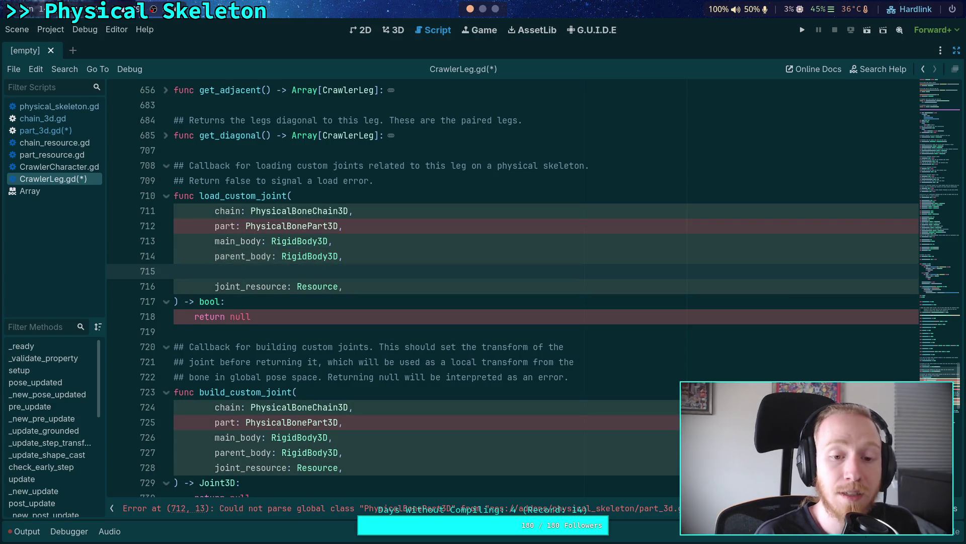
text(joint_:)
text(oint3D,)
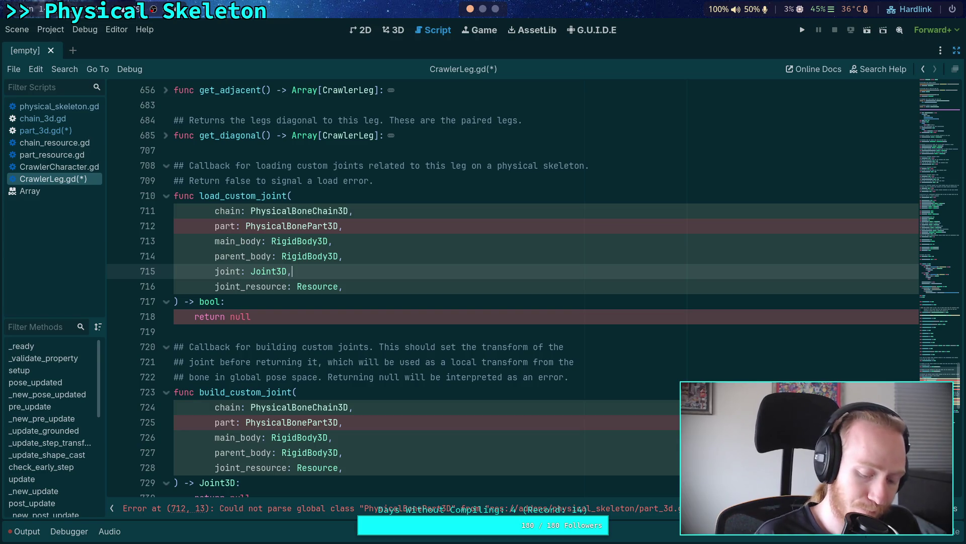
Save, then change load_custom_joint's 'return null' to 'return false'
key(ctrl+s)
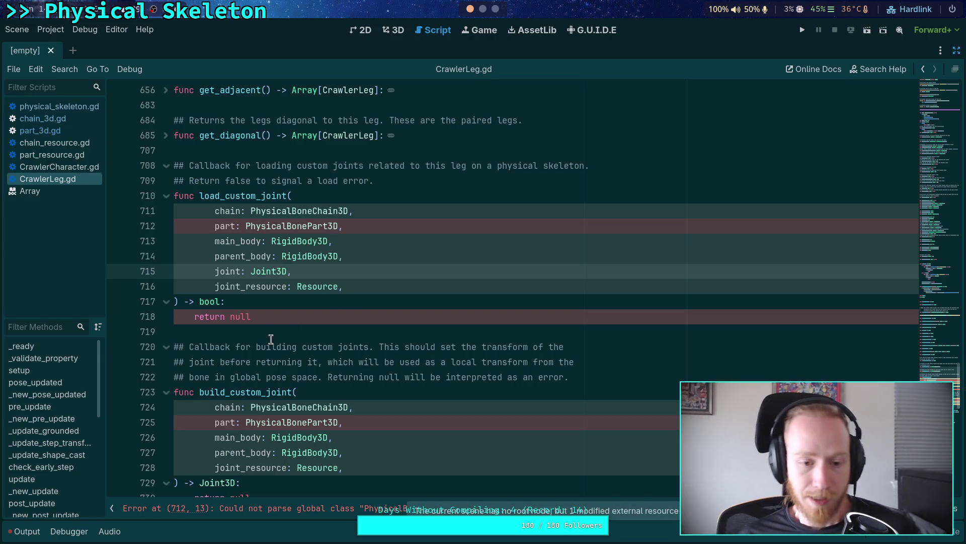
double_click(240, 317)
text(false)
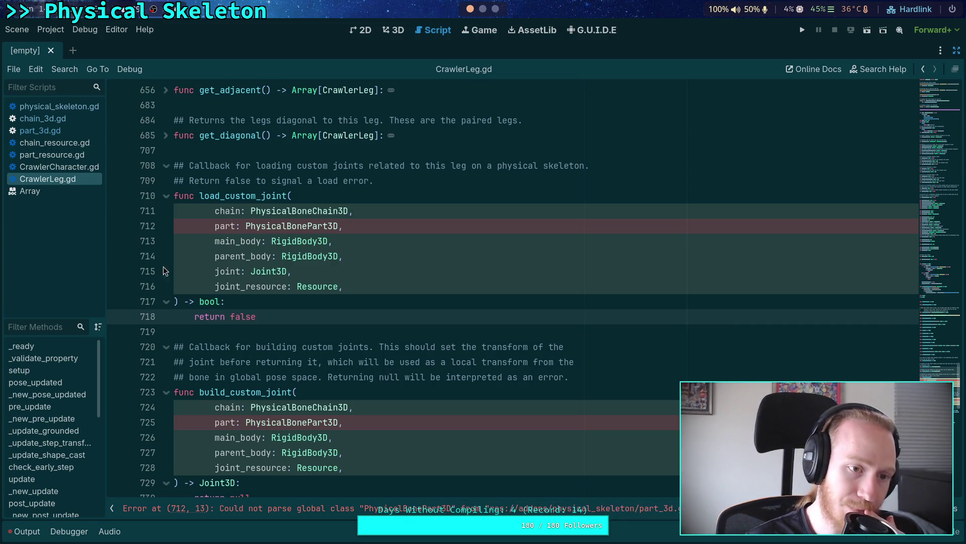
click(40, 131)
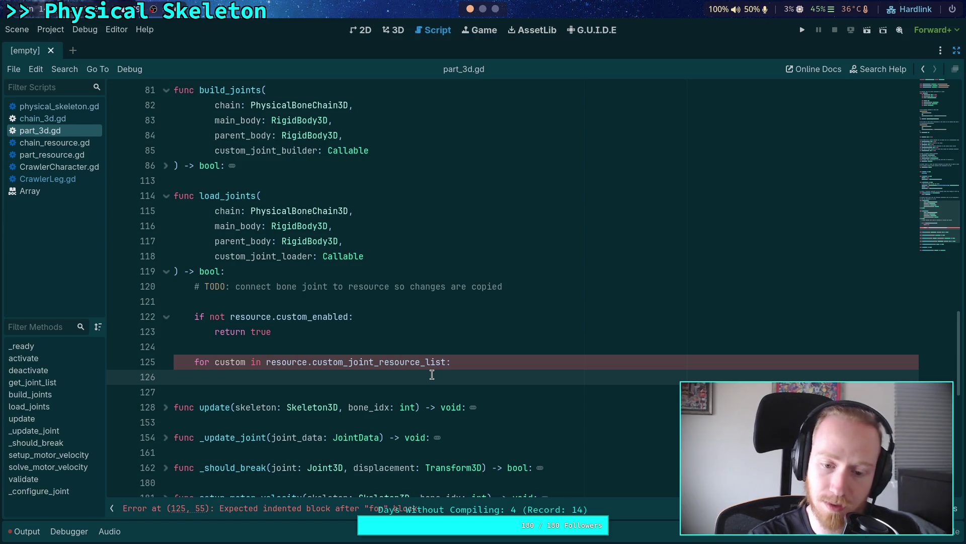
Rewrite line 125 as 'for i in range(resource.custom_joint_resource_list.size()):'
scroll(354, 332, down, 1)
click(213, 316)
text(i in range()
key(Delete)
key(Delete)
key(Delete)
key(Delete)
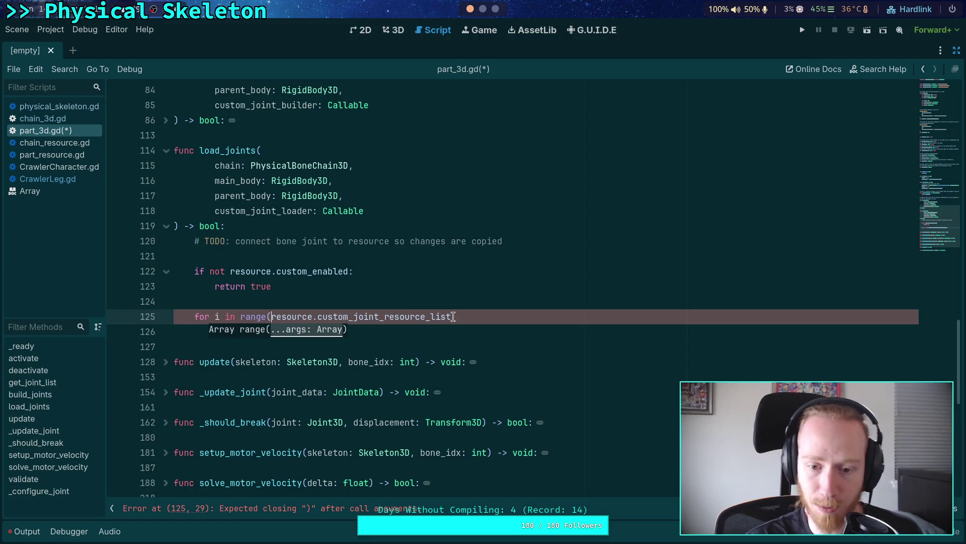
click(453, 316)
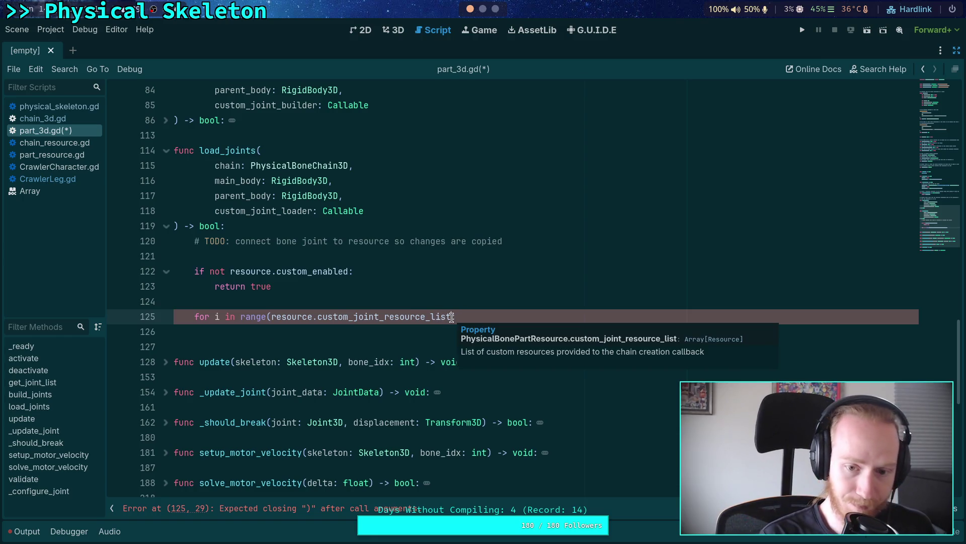
text(.size():)
key(Left)
text())
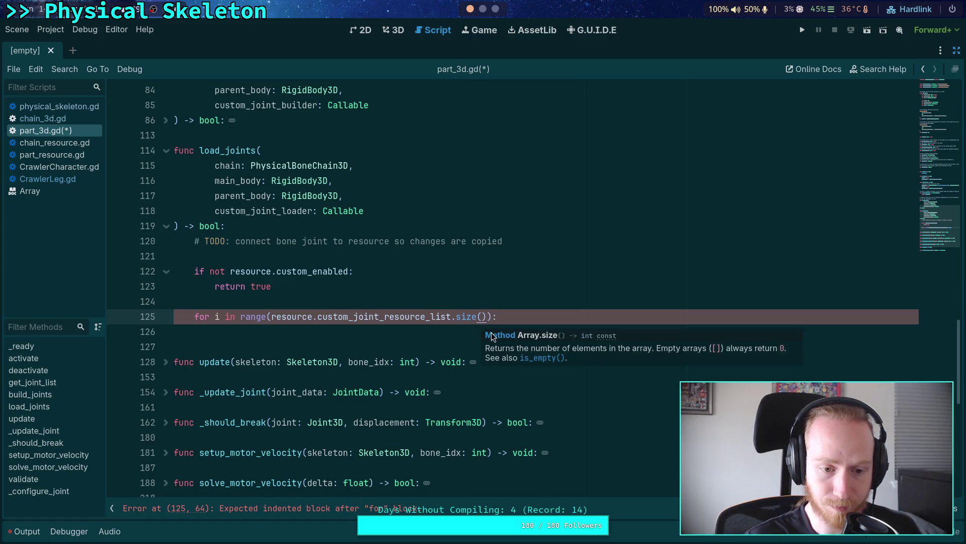
Add '# Expect joints to be in the same order as the resources' inside the loop
click(429, 331)
text(# )
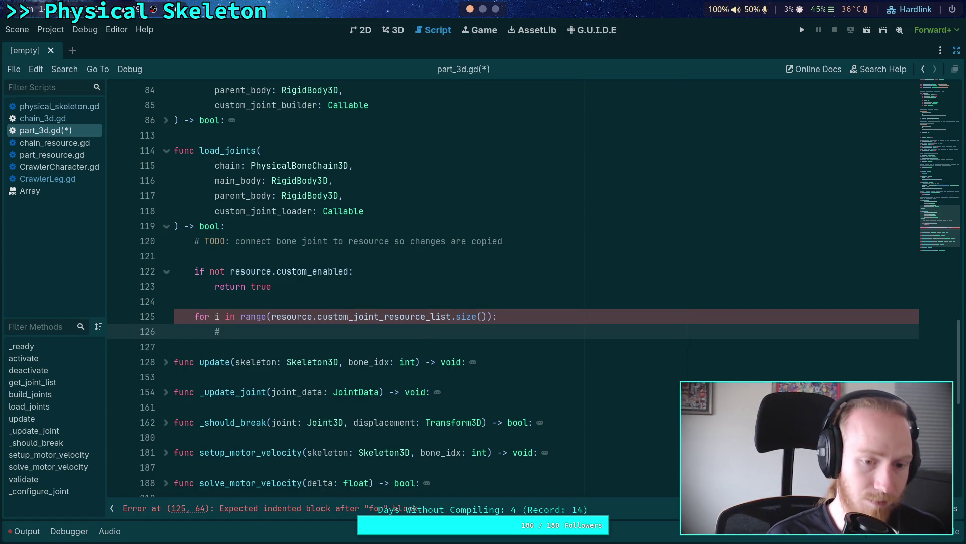
text(Expect j)
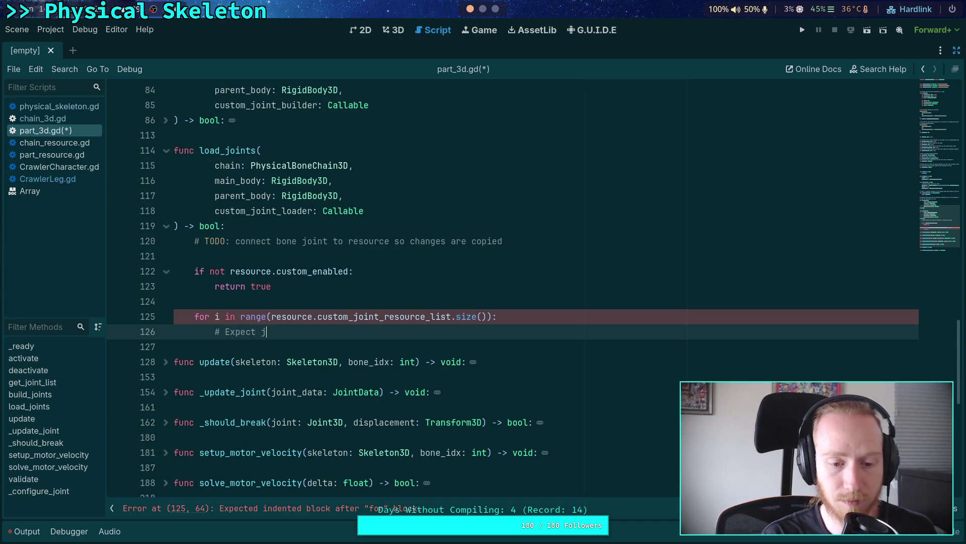
text(oints to be in th)
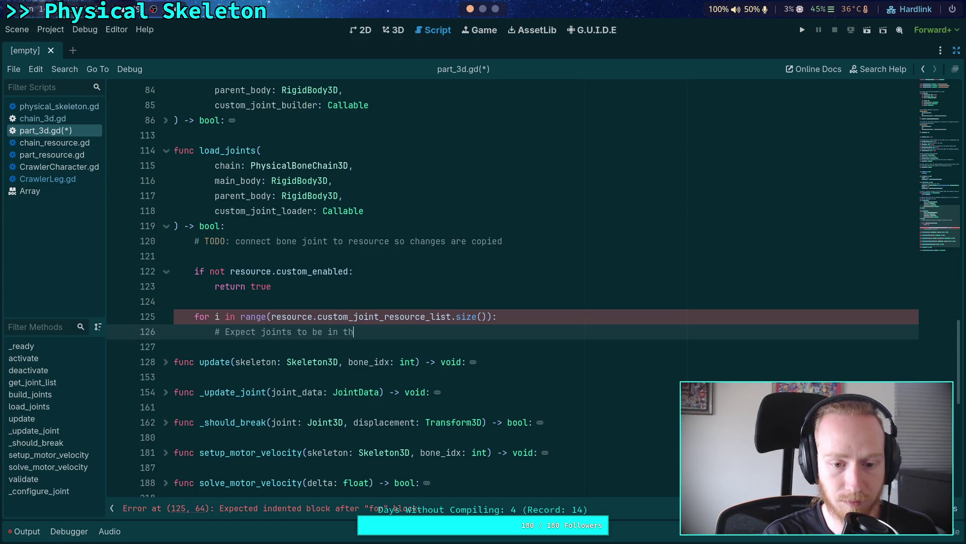
text(e same order )
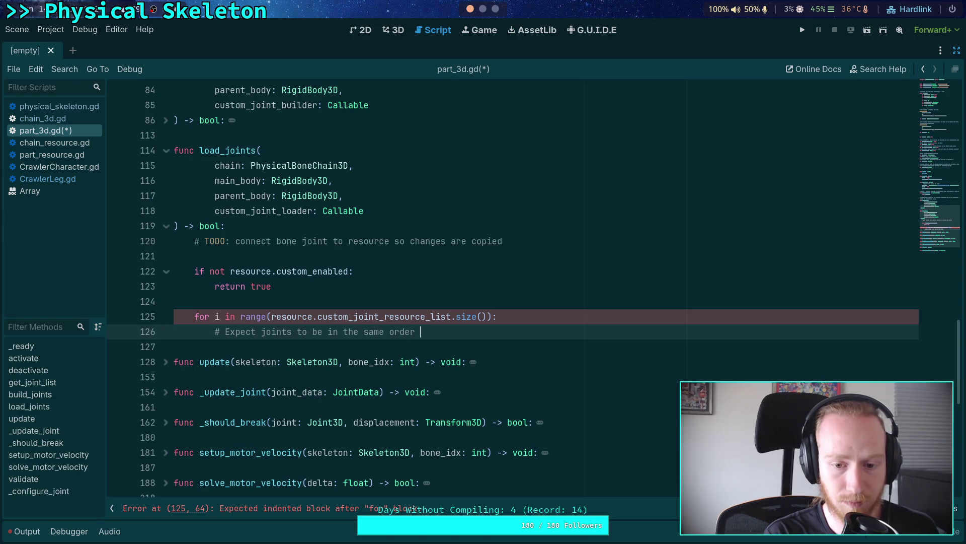
text(as the resources)
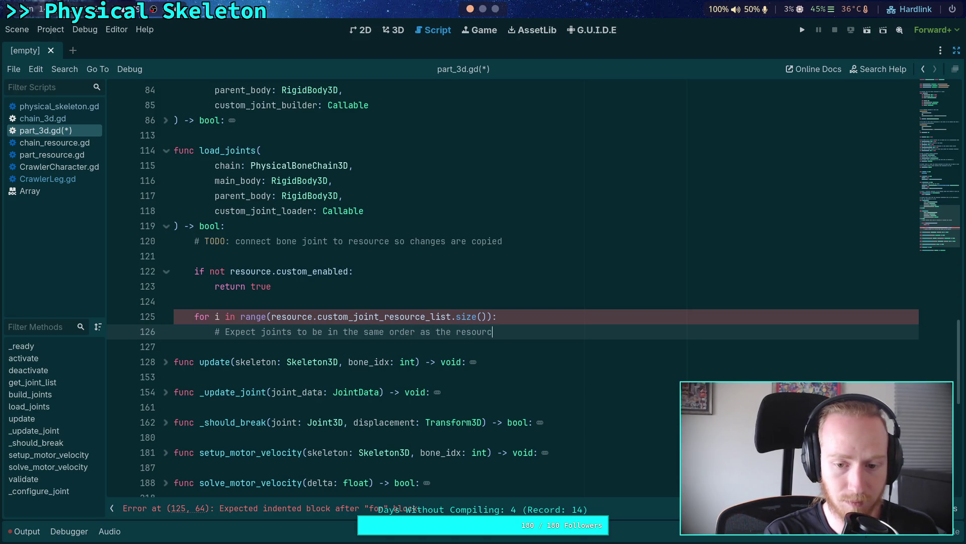
key(Return)
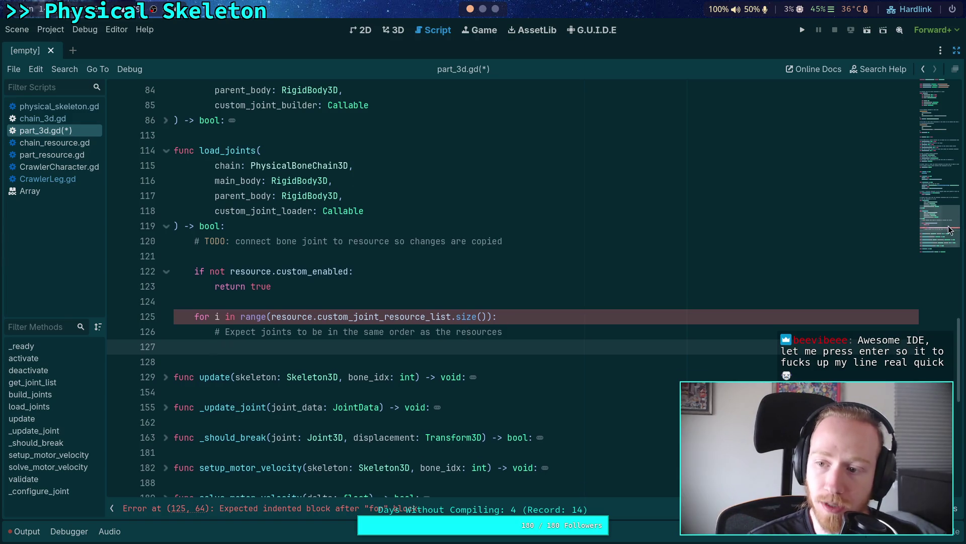
scroll(652, 287, up, 20)
scroll(578, 253, up, 1)
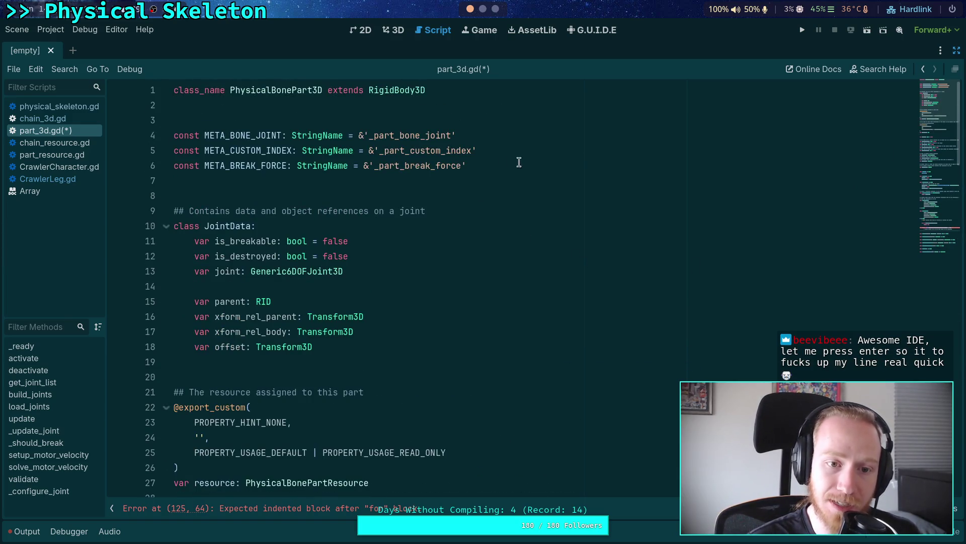
double_click(258, 150)
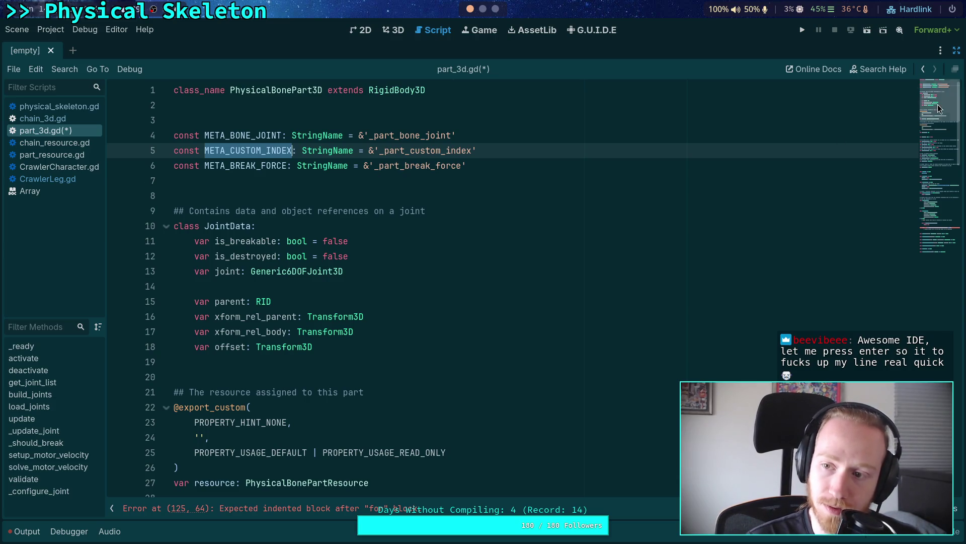
scroll(669, 187, down, 20)
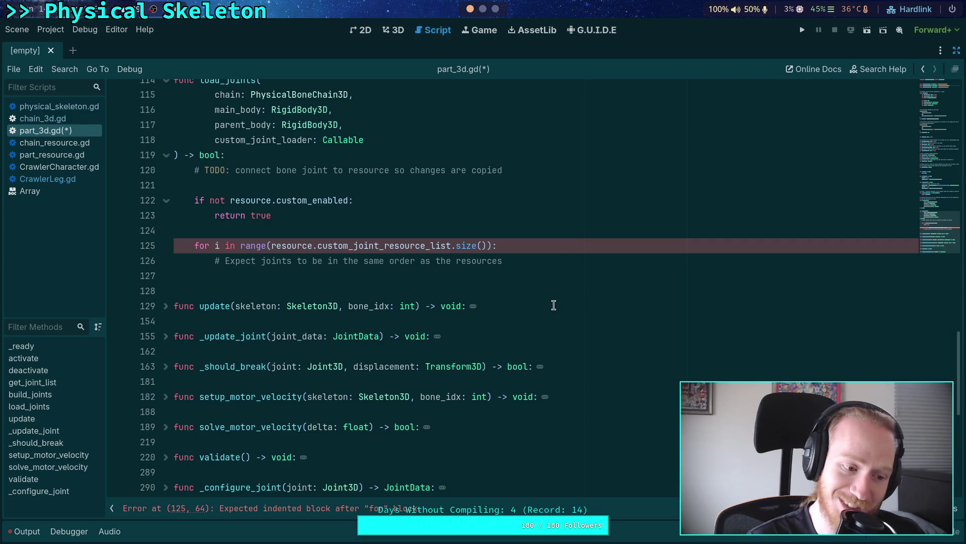
Try a parenthesised expression in the loop body, then delete the unfinished lines 127–128
triple_click(556, 246)
key(shift+End)
click(546, 243)
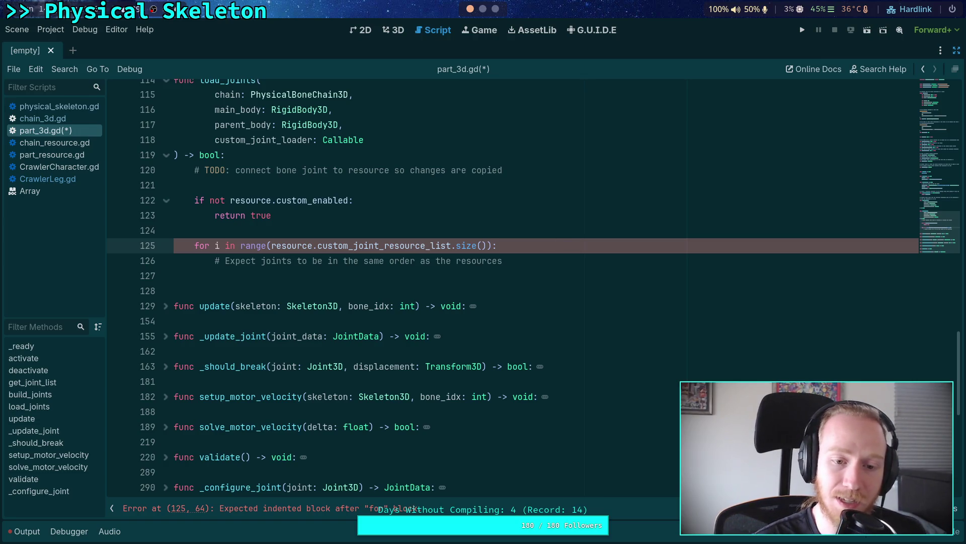
click(565, 277)
text(()
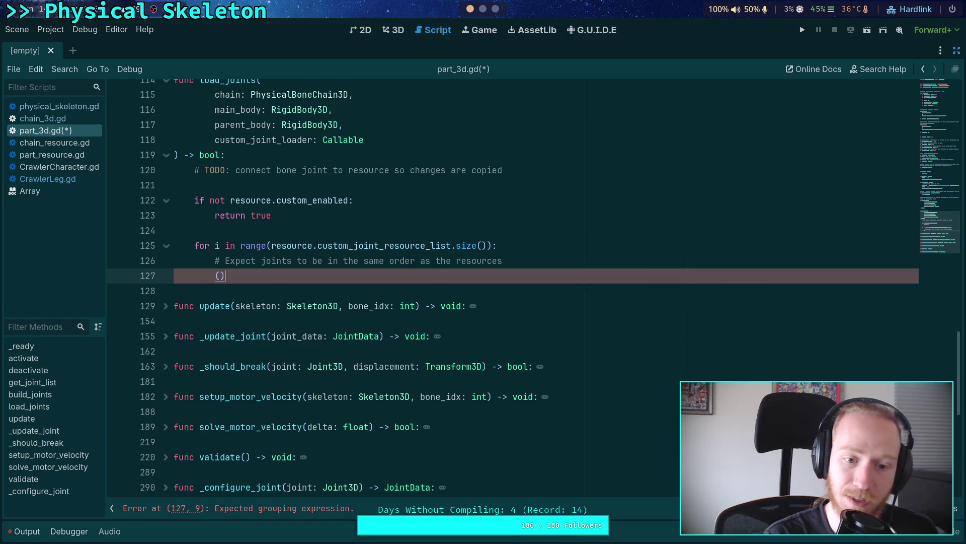
key(Return)
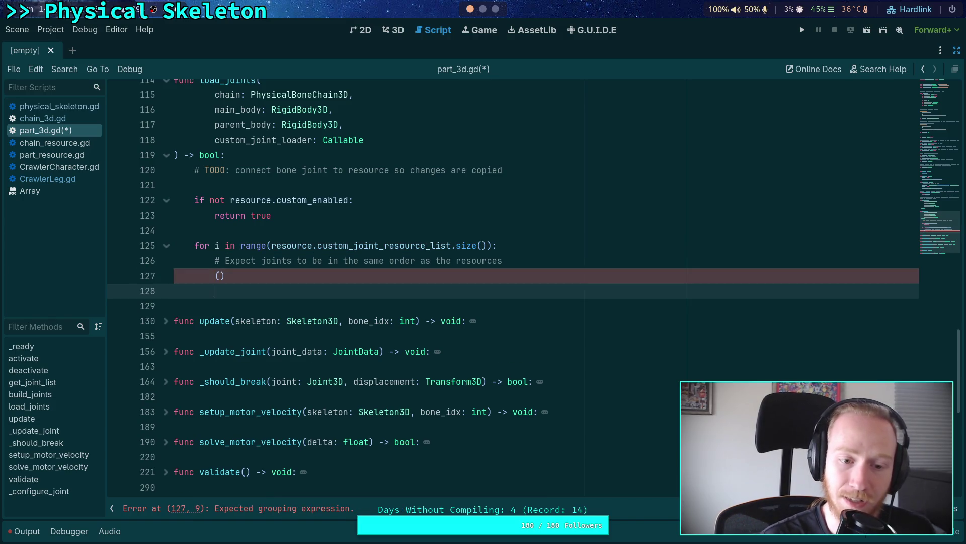
click(228, 276)
key(Left)
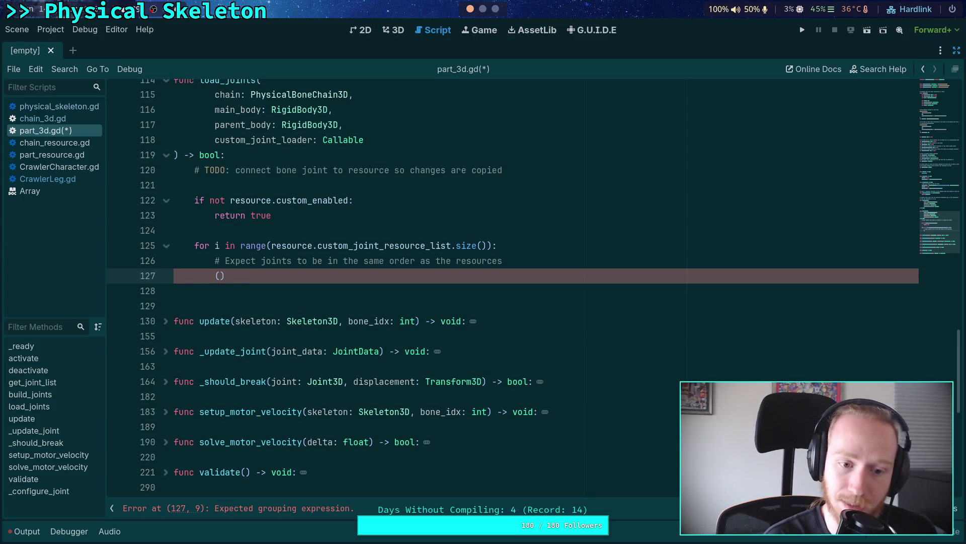
key(Return)
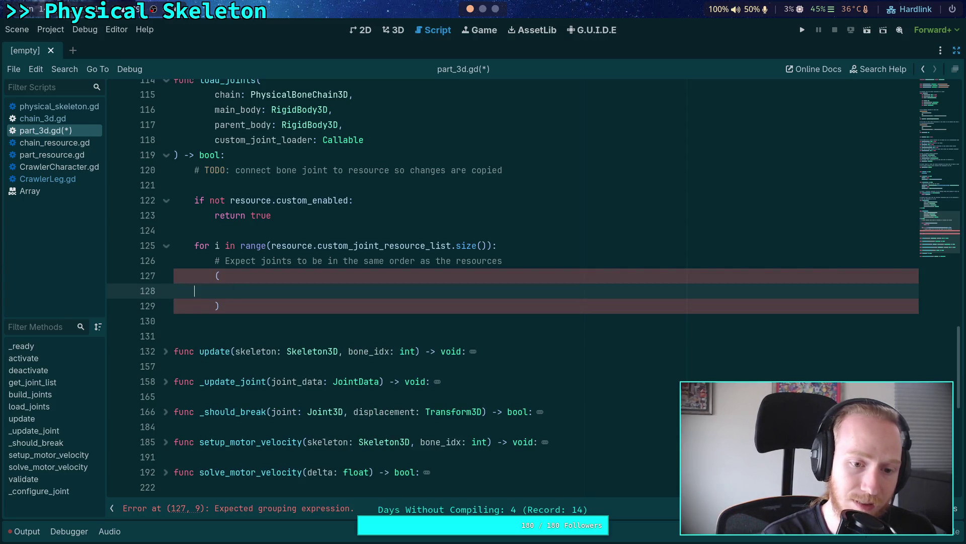
key(BackSpace)
key(BackSpace)
text("))
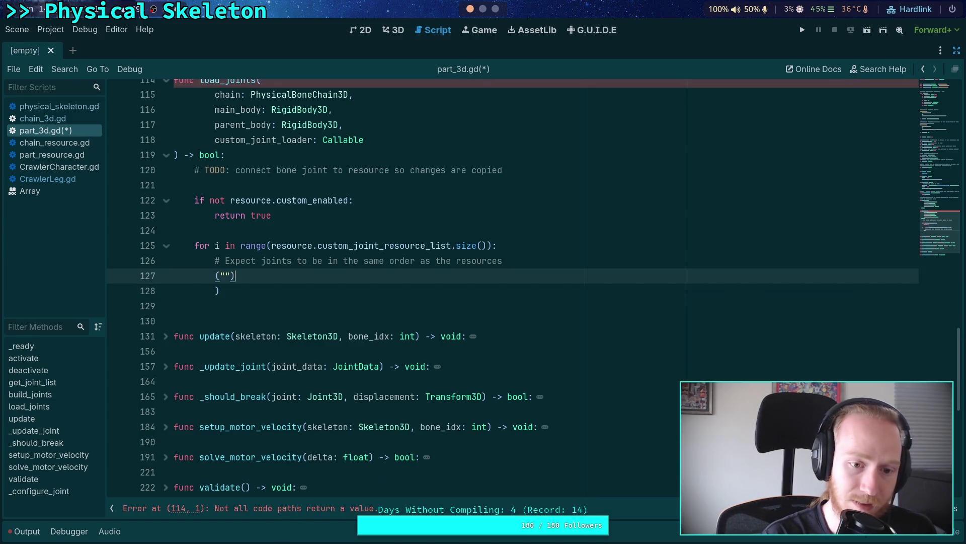
drag(234, 296, 174, 275)
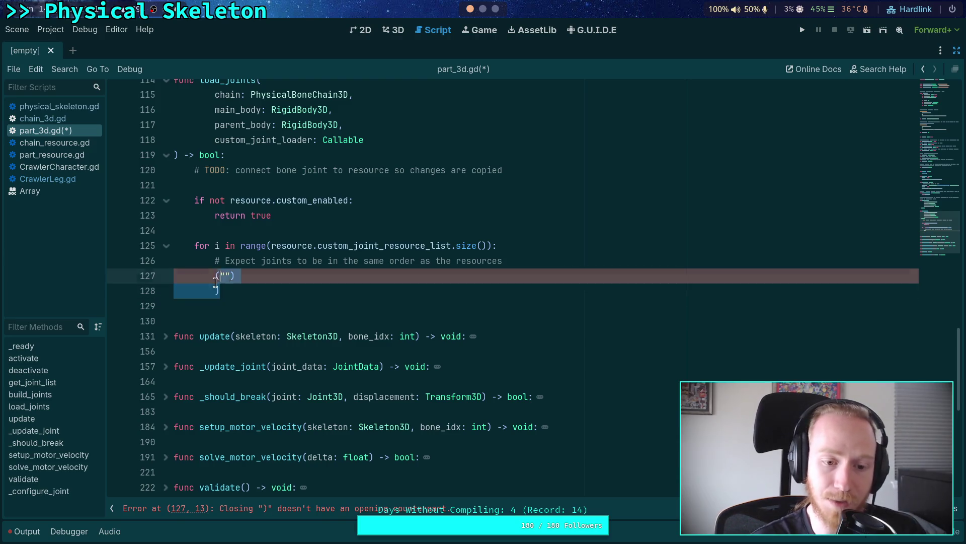
key(BackSpace)
key(BackSpace)
Type and erase stray text and a parenthesis on line 127
click(564, 276)
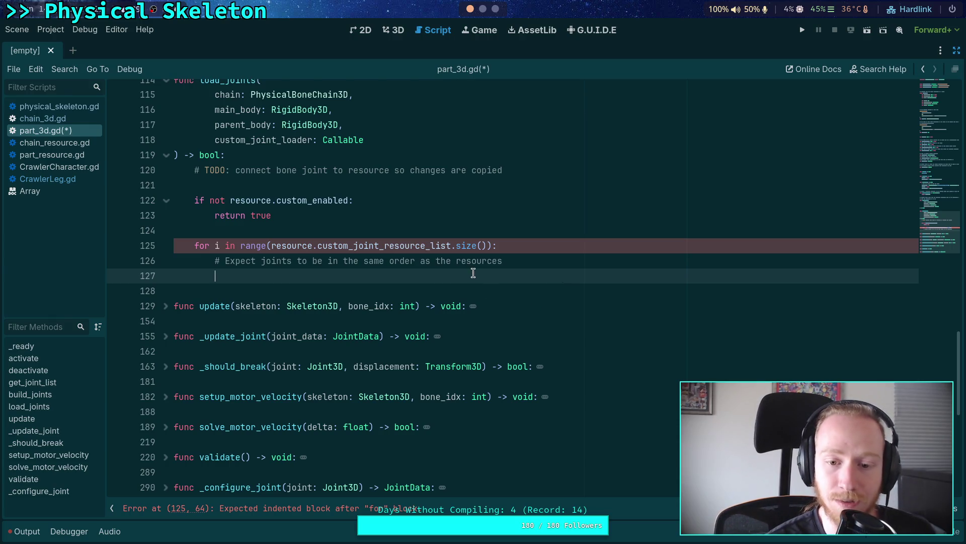
scroll(461, 289, up, 2)
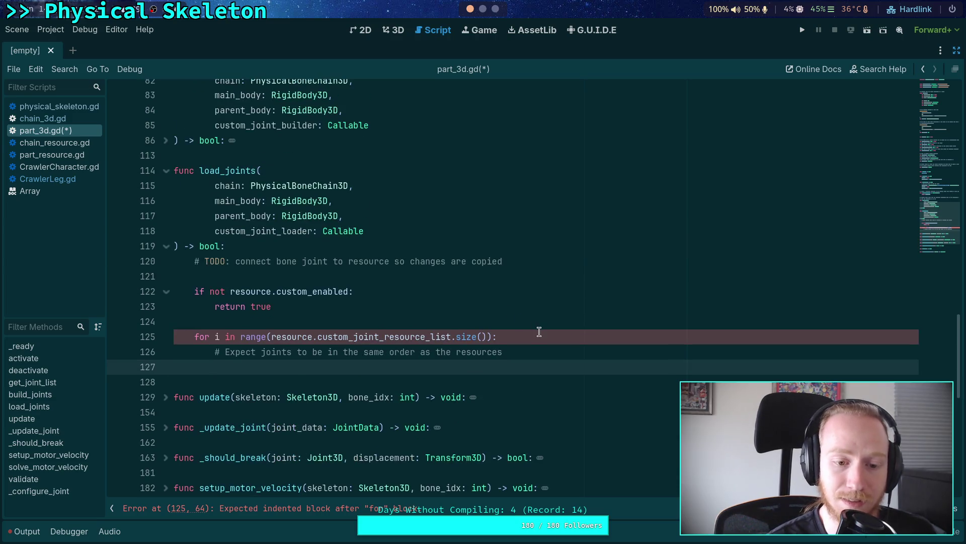
text(.s)
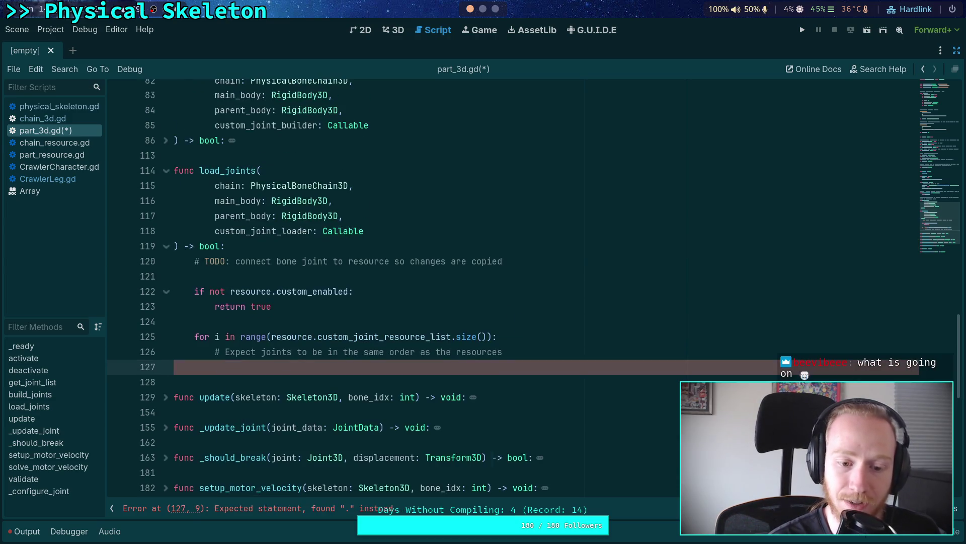
text(elf)
key(BackSpace)
key(BackSpace)
key(BackSpace)
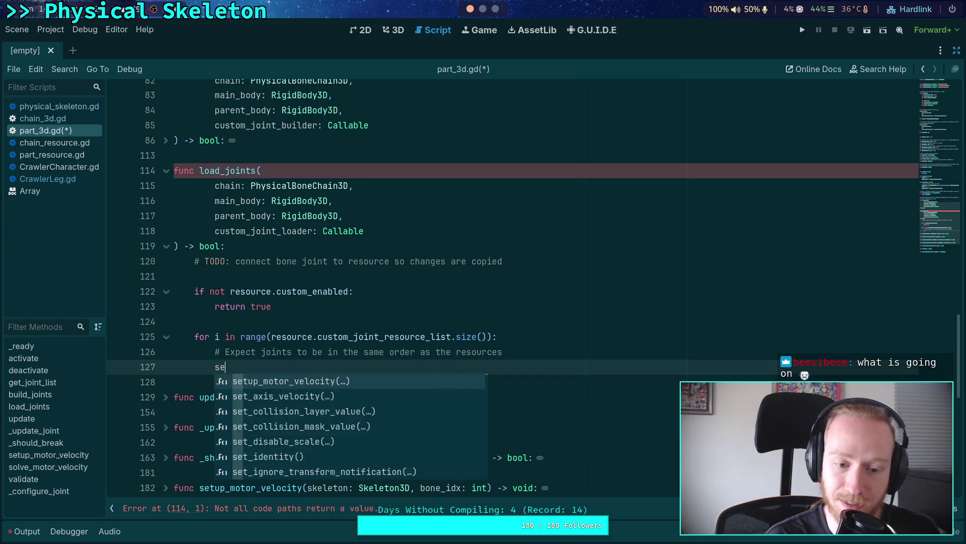
text())
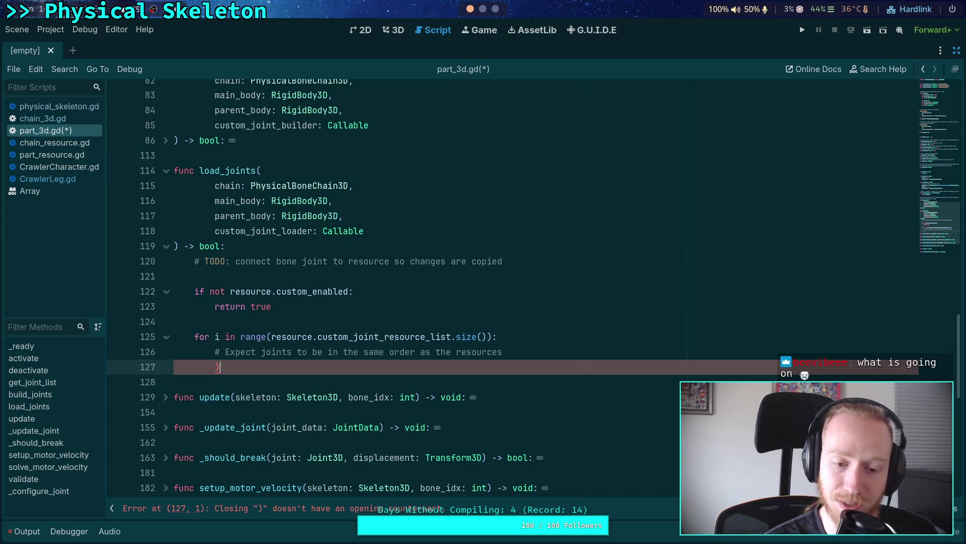
key(Return)
key(BackSpace)
key(BackSpace)
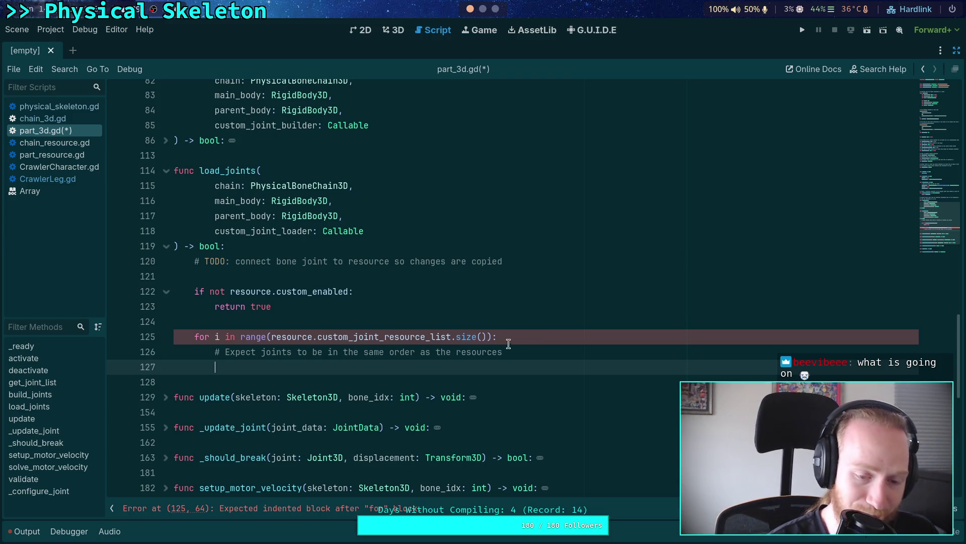
Delete the '# Expect joints to be in the same order as the resources' comment line
scroll(509, 343, down, 1)
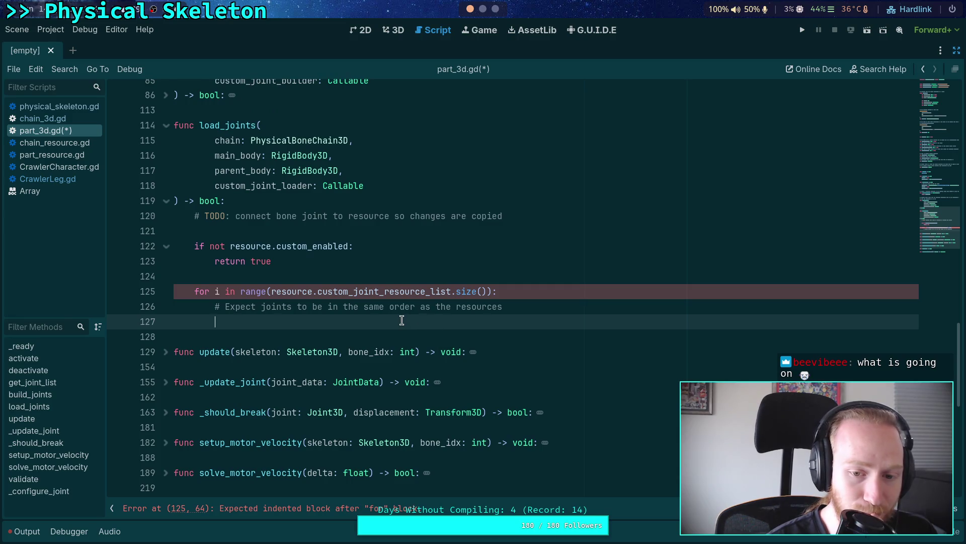
drag(304, 322, 216, 307)
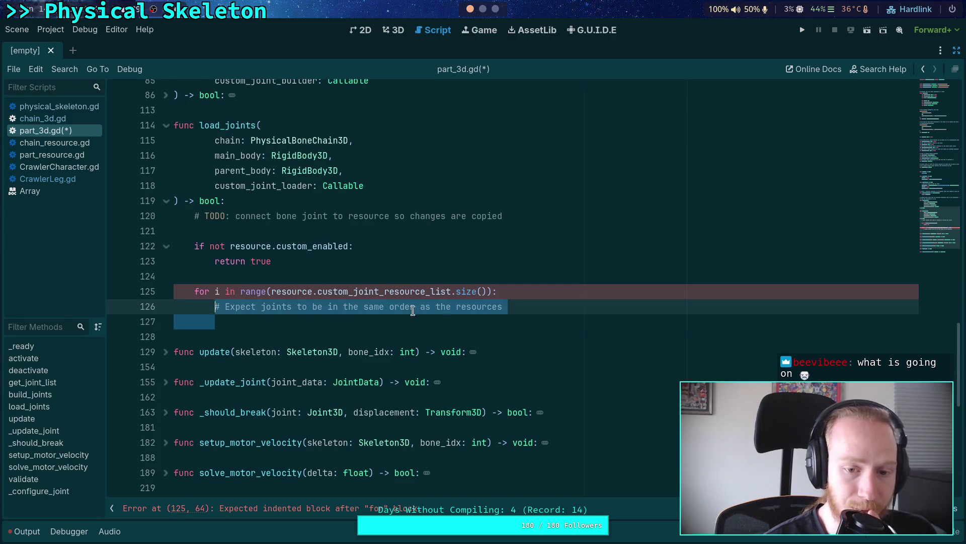
key(BackSpace)
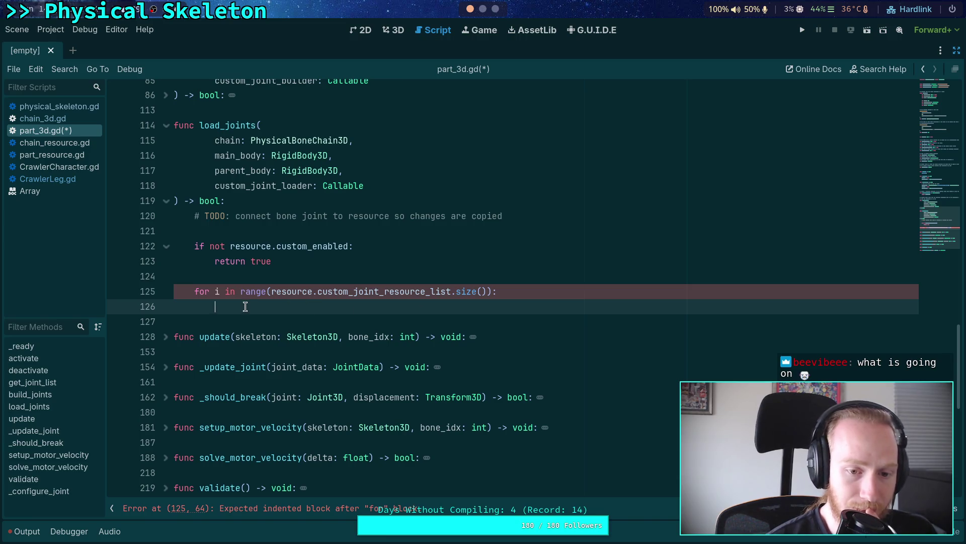
Rewrite line 125's loop header to 'for joint in joint_list:' and start the loop body
click(218, 289)
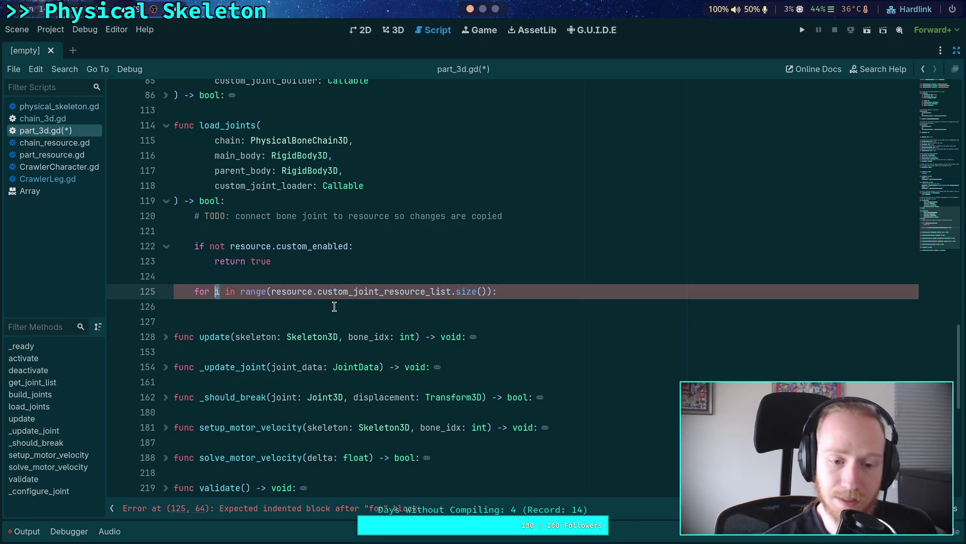
text(joint)
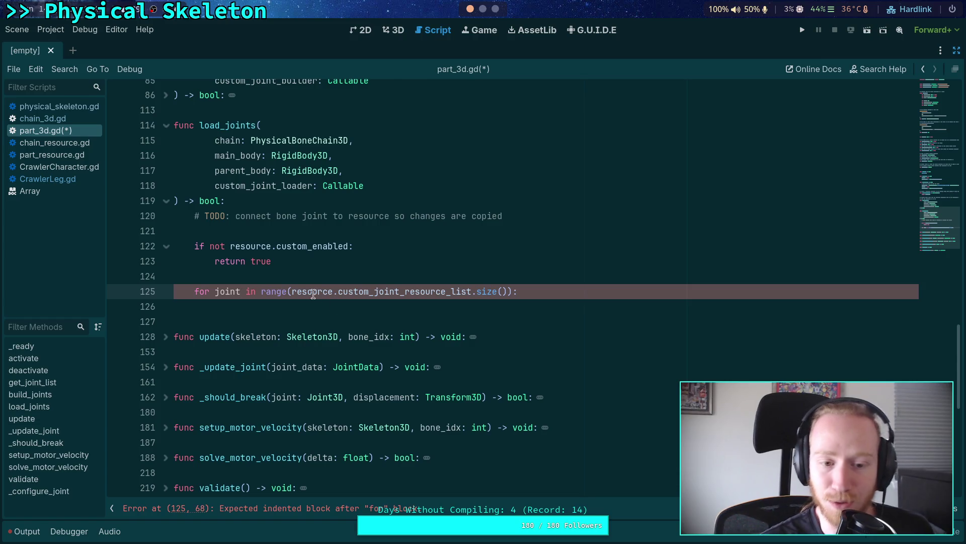
drag(261, 292, 514, 294)
text(joint_list:)
key(Return)
key(Return)
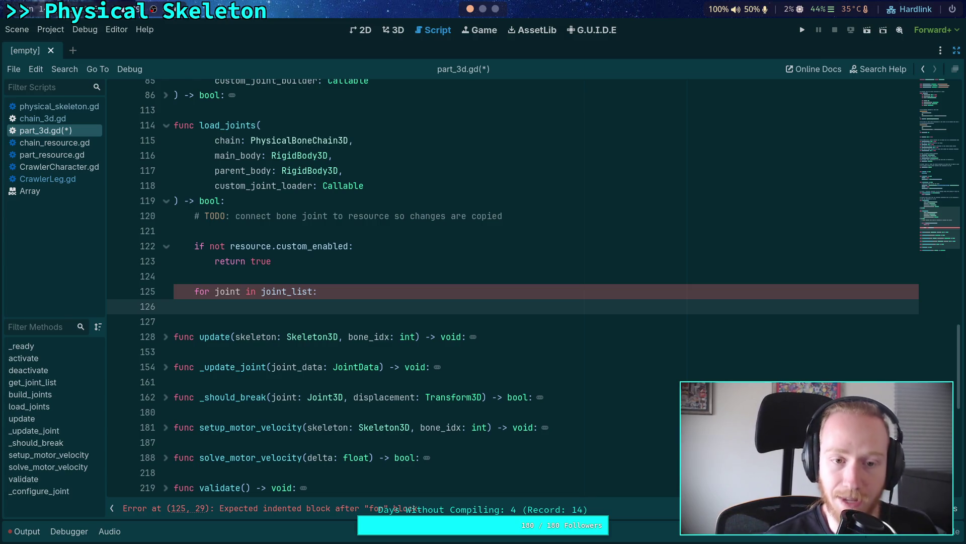
Fold every function in part_3d.gd for an overview
scroll(349, 287, up, 9)
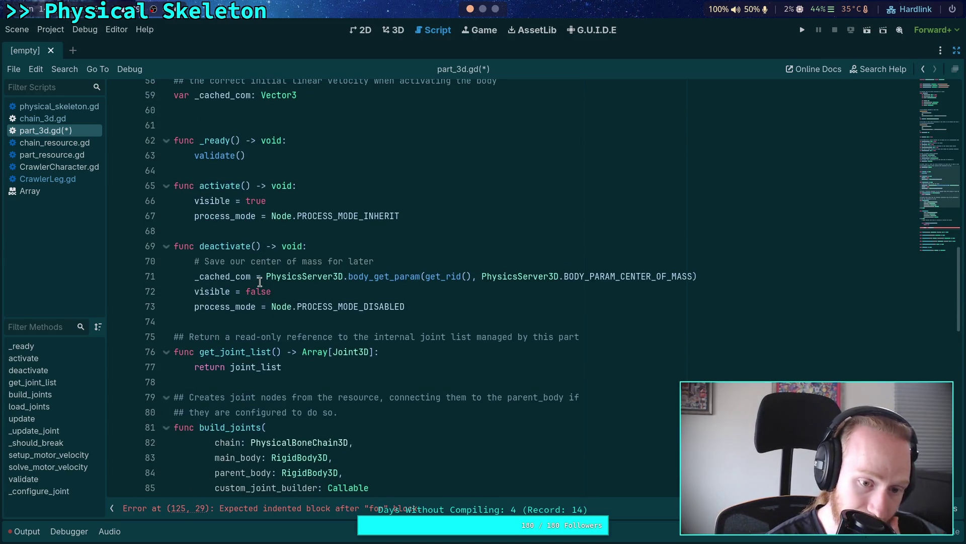
scroll(256, 277, down, 5)
scroll(196, 272, up, 7)
scroll(197, 272, down, 8)
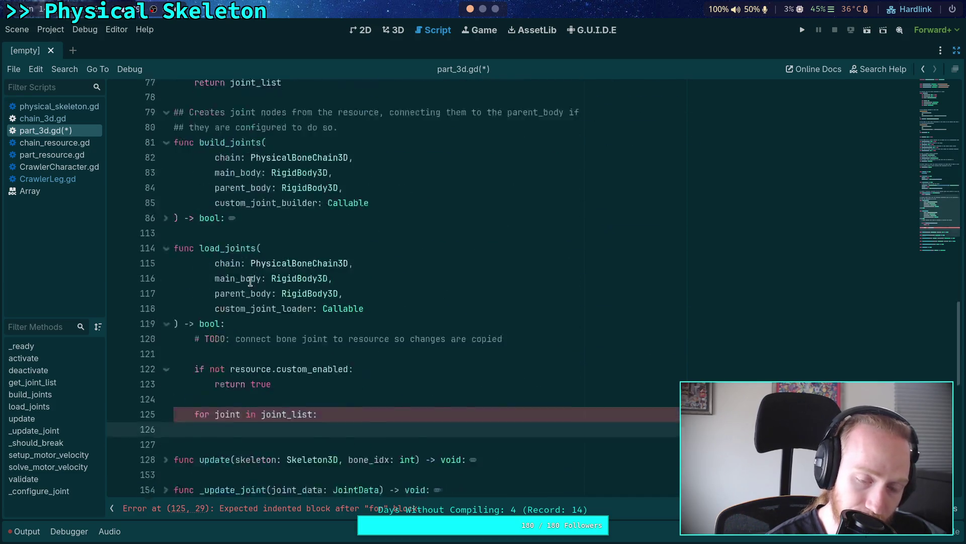
key(ctrl+alt+f)
Inspect validate()'s META_CUSTOM_INDEX uses on lines 242 and 266, then fold it again
scroll(244, 276, up, 1)
click(166, 96)
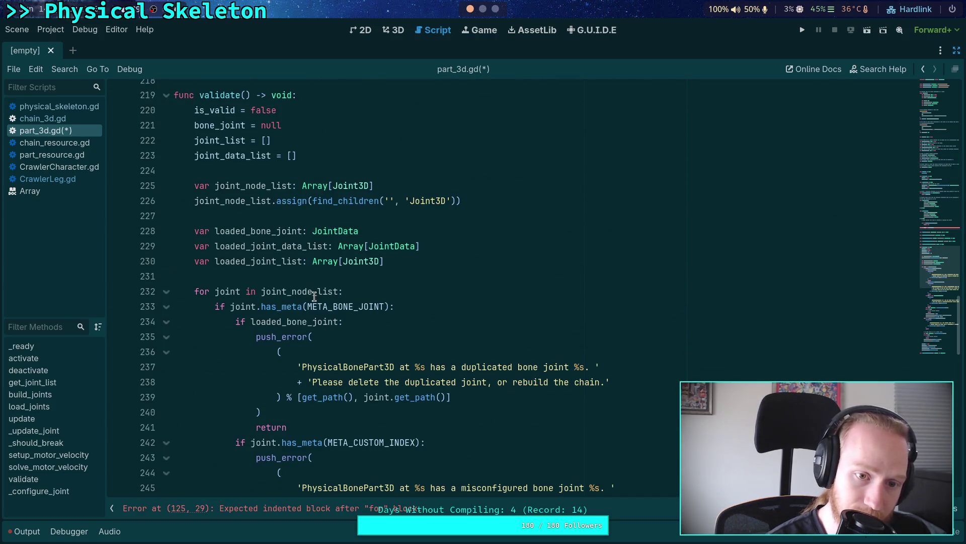
scroll(362, 160, down, 7)
double_click(362, 171)
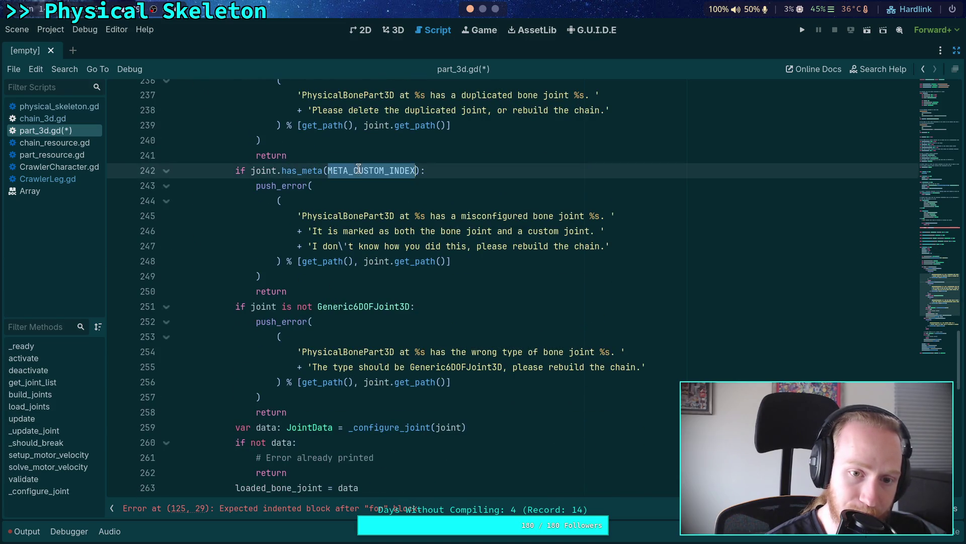
scroll(362, 171, down, 4)
double_click(364, 352)
scroll(365, 348, down, 2)
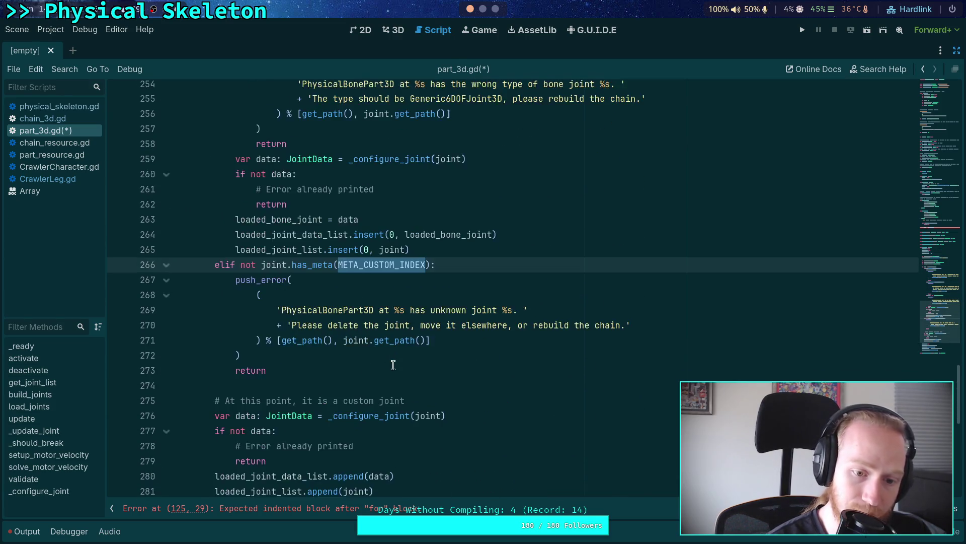
scroll(384, 361, down, 1)
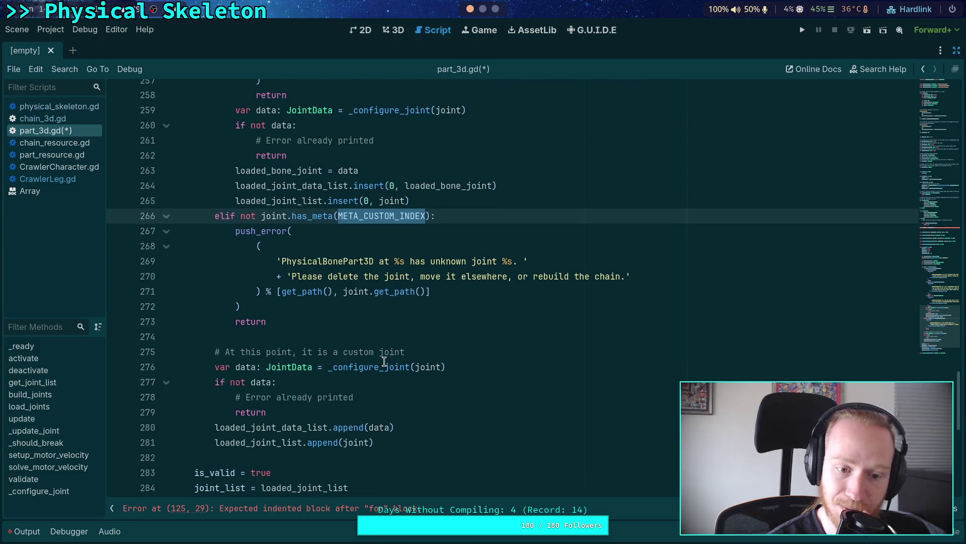
scroll(384, 362, up, 18)
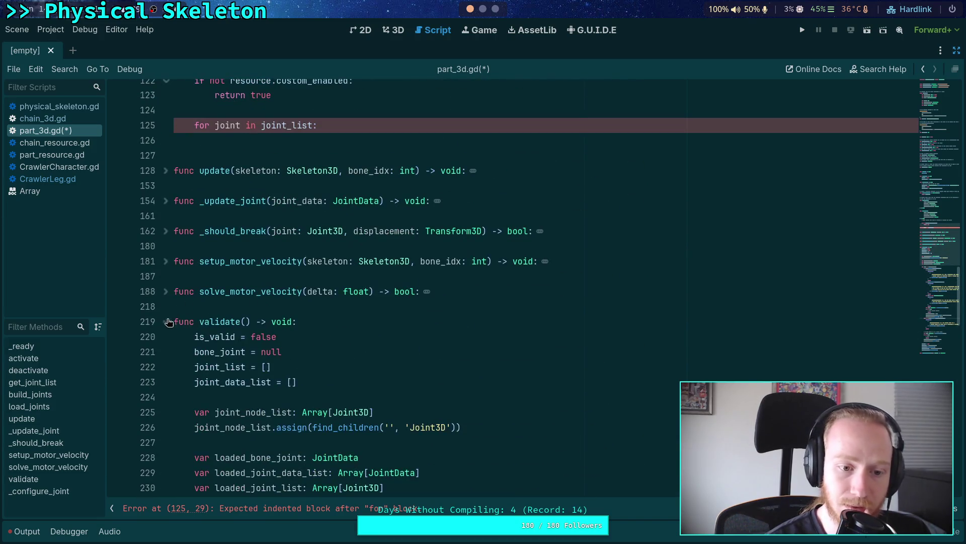
click(166, 322)
scroll(251, 282, up, 3)
Add 'var resource_index: int = joint.get_meta(META_CUSTOM_INDEX, -1)' as the loop's first line
click(356, 276)
text(var resou)
text(rce-)
text(_index)
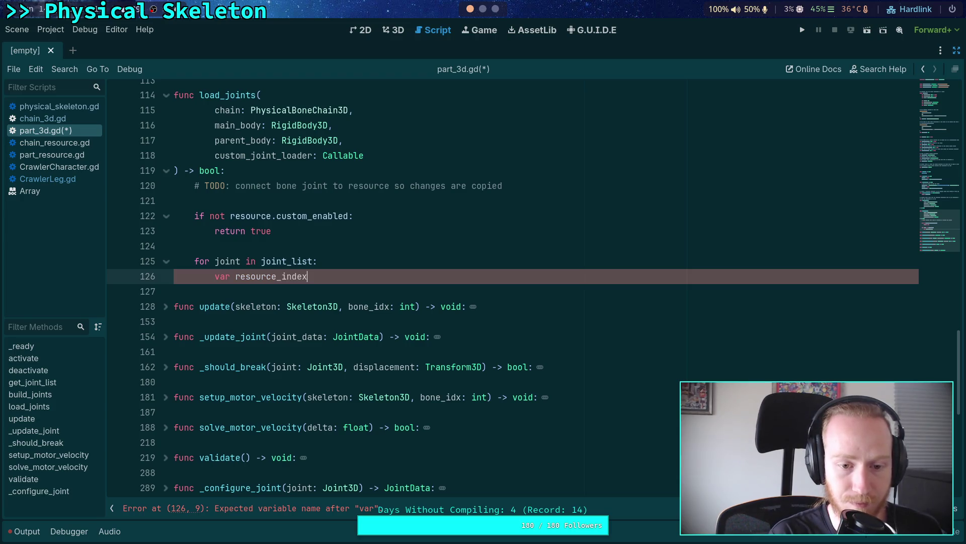
text(: int = joint)
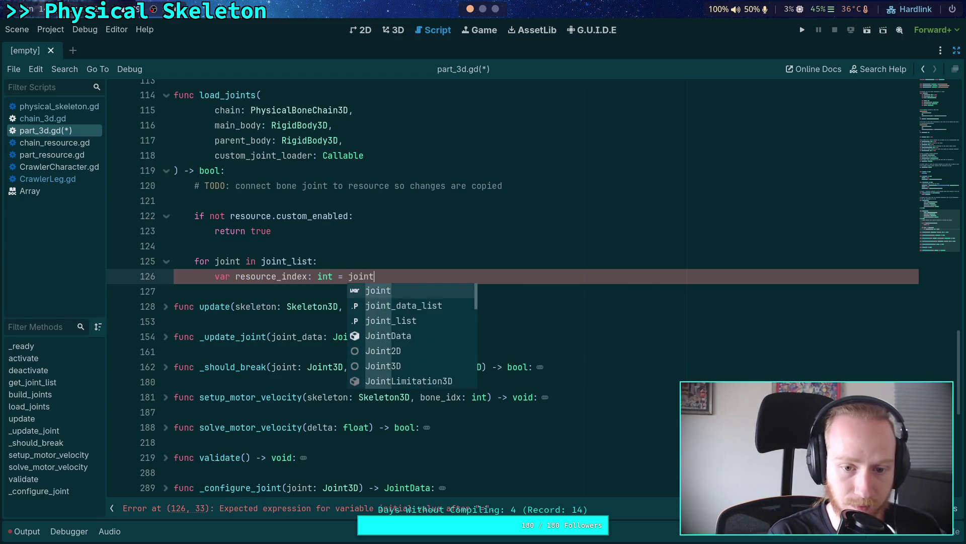
text(.get_meta(META)
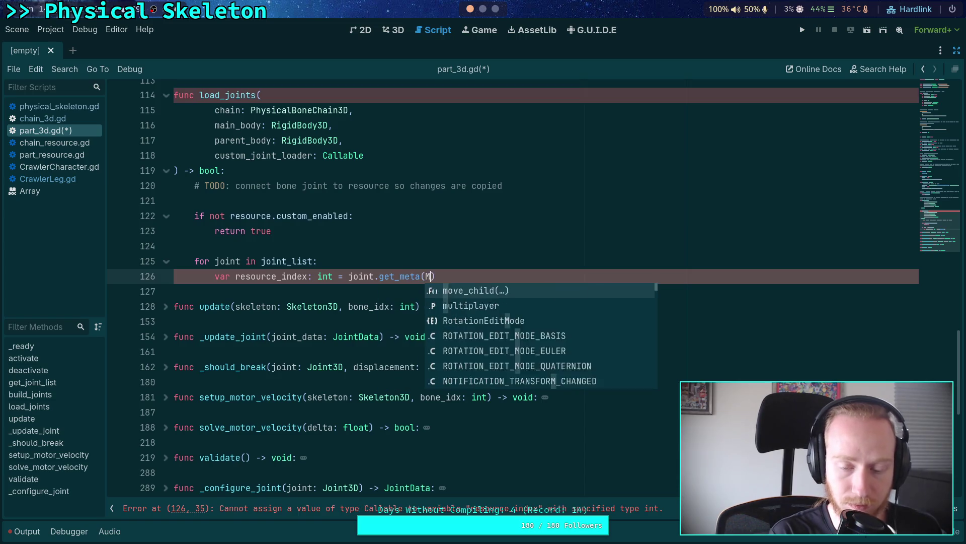
key(Down)
key(Down)
key(Return)
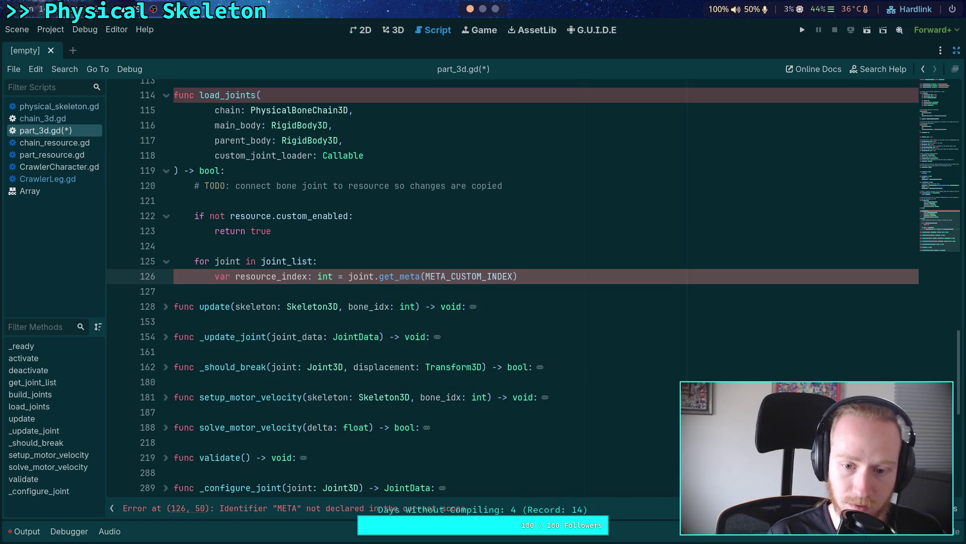
text(, -1)
key(End)
key(Return)
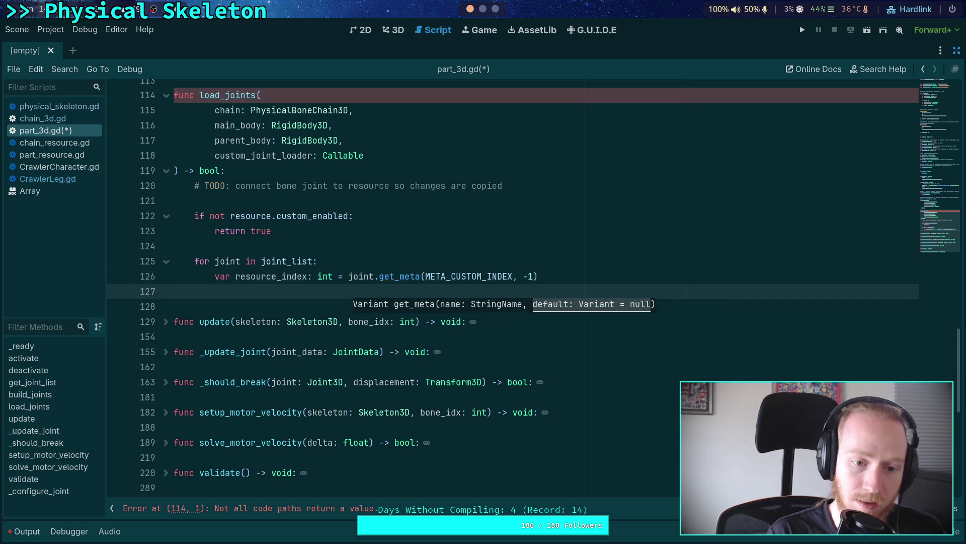
Add an 'if resource_index < 0:' check below it and open its body
text(if resou)
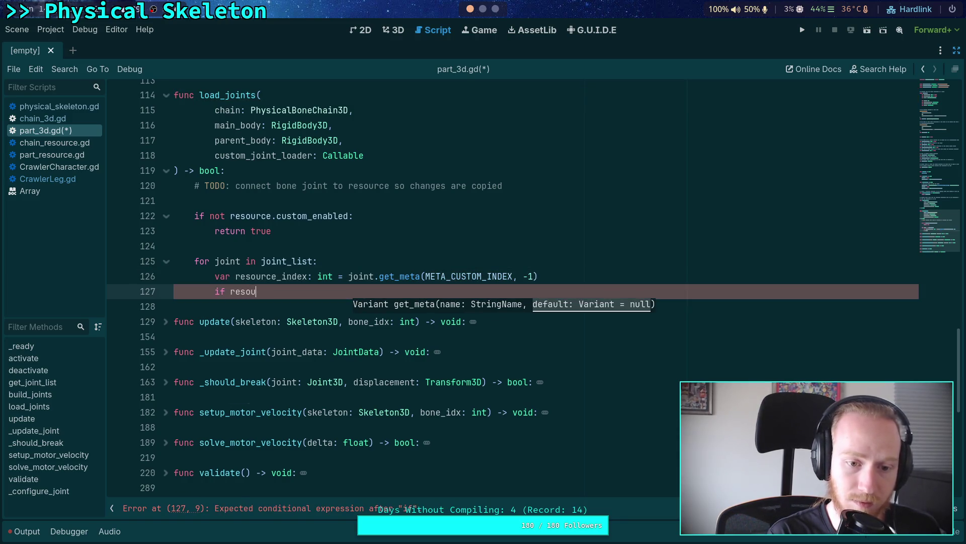
key(Down)
key(Return)
text(== -1)
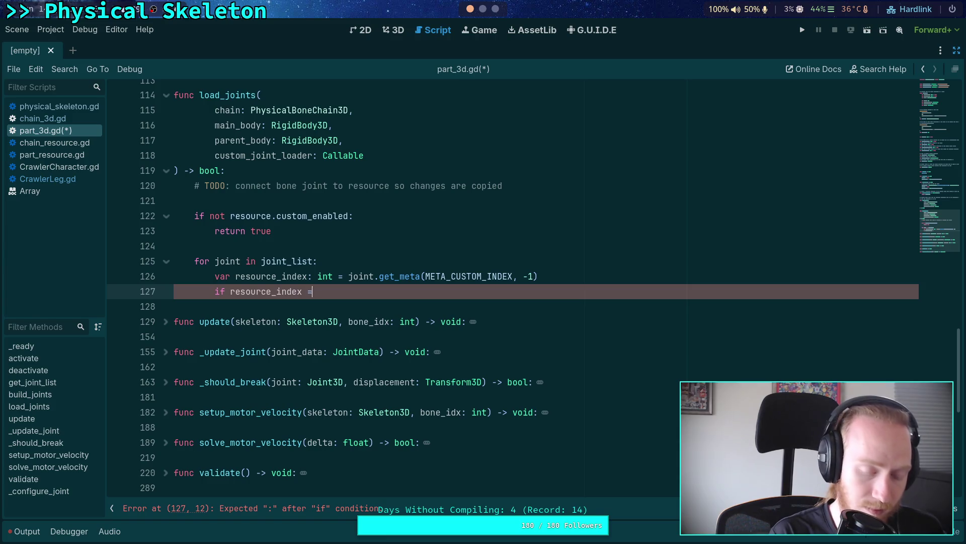
key(BackSpace)
key(BackSpace)
key(BackSpace)
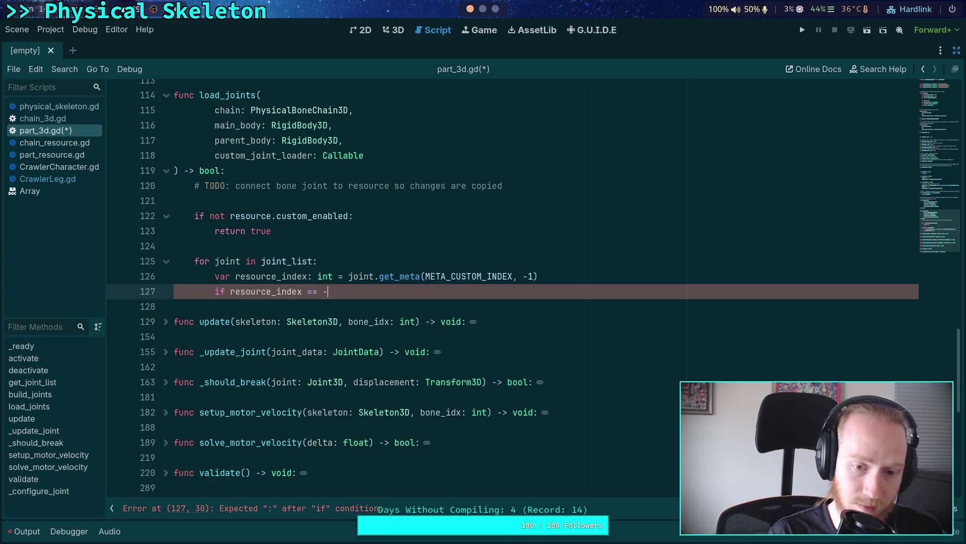
text(< 0:)
key(Return)
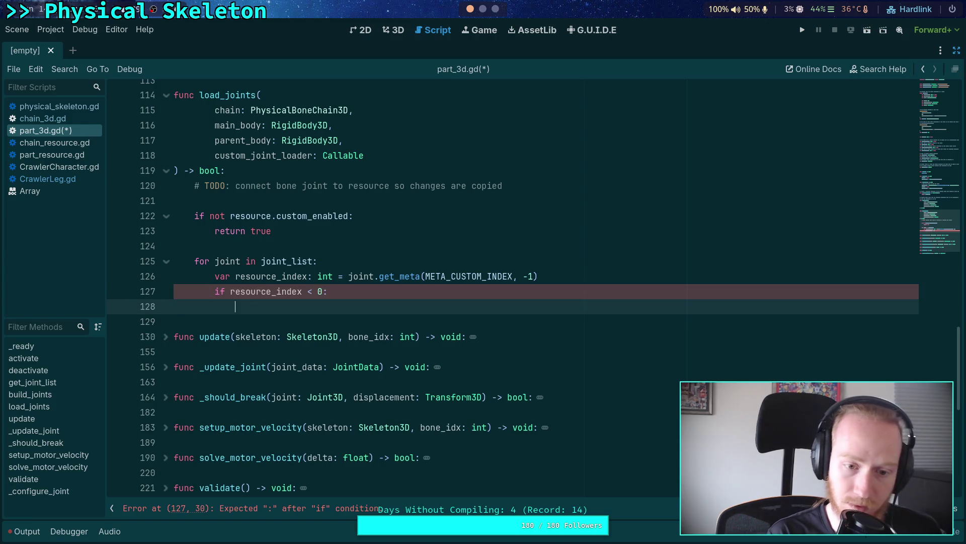
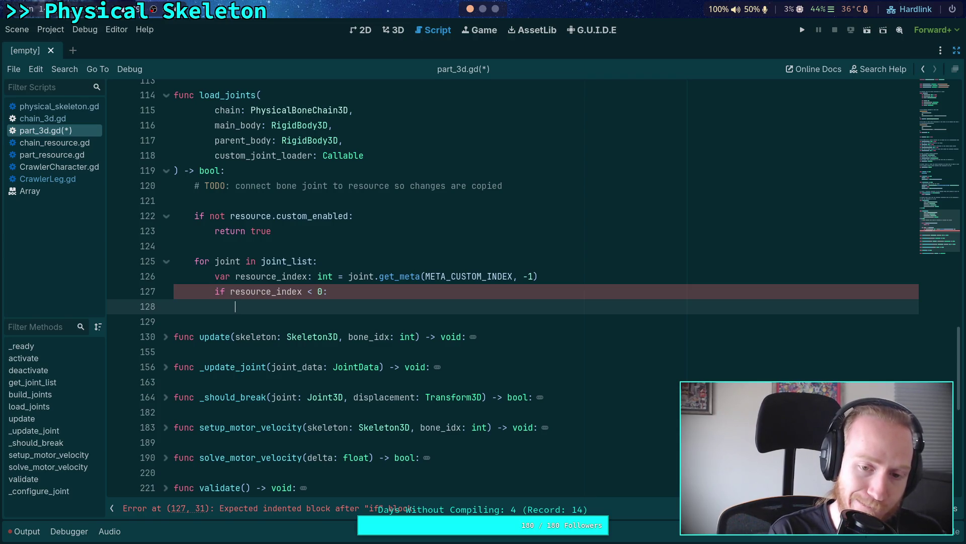
Add a push_error reading 'PhysicalBonePart3D at %s has a misconfigured joint at %s, please rebuild the chain at %s.'
text(push_)
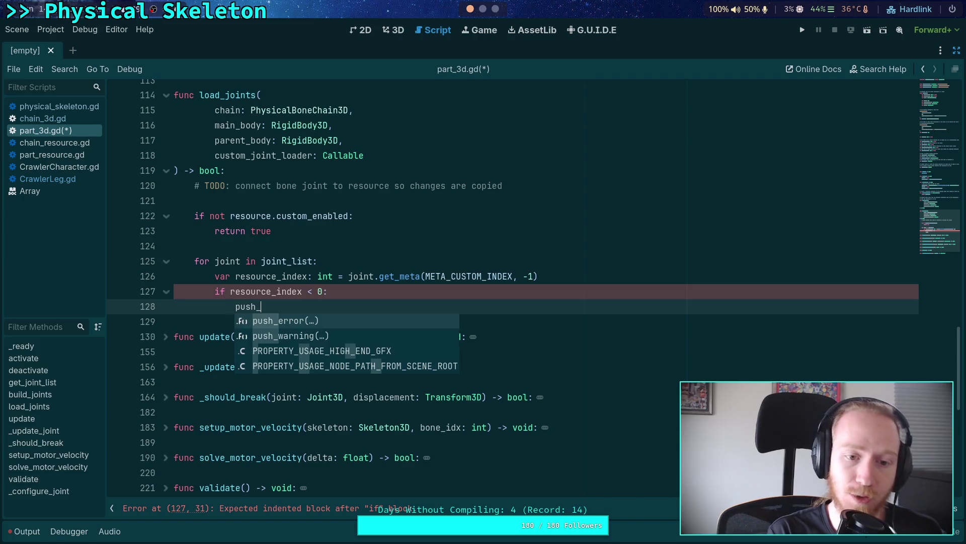
key(Return)
key(Return)
text(()
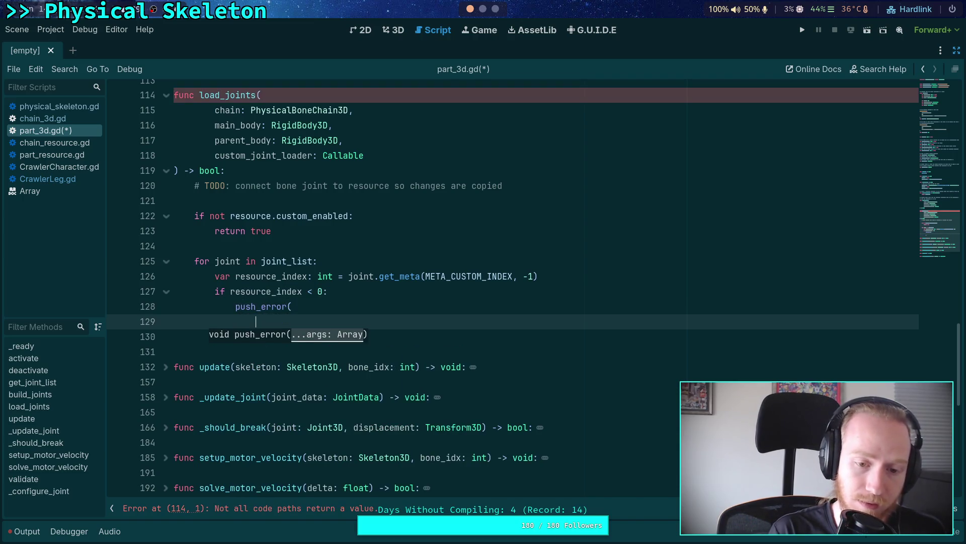
key(Return)
text('P)
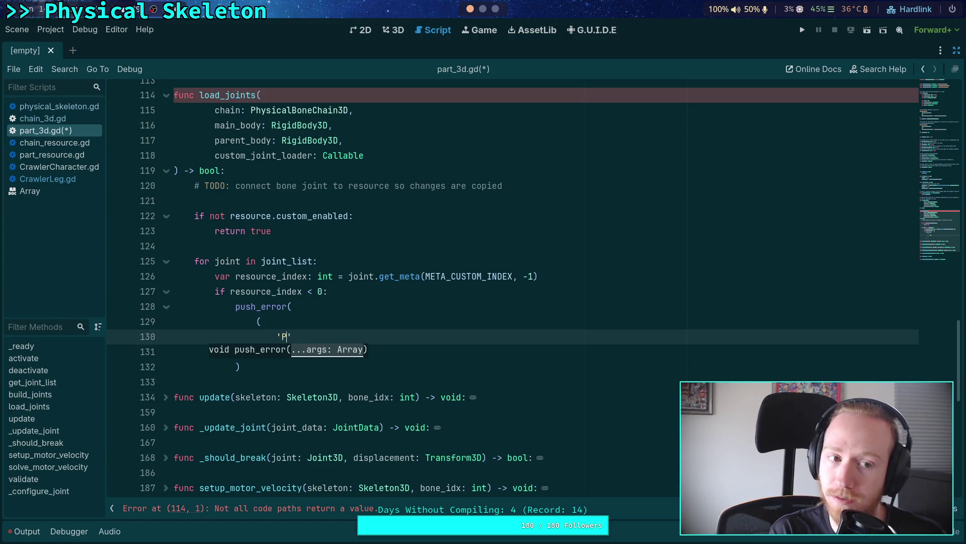
text(ysicalBonePa)
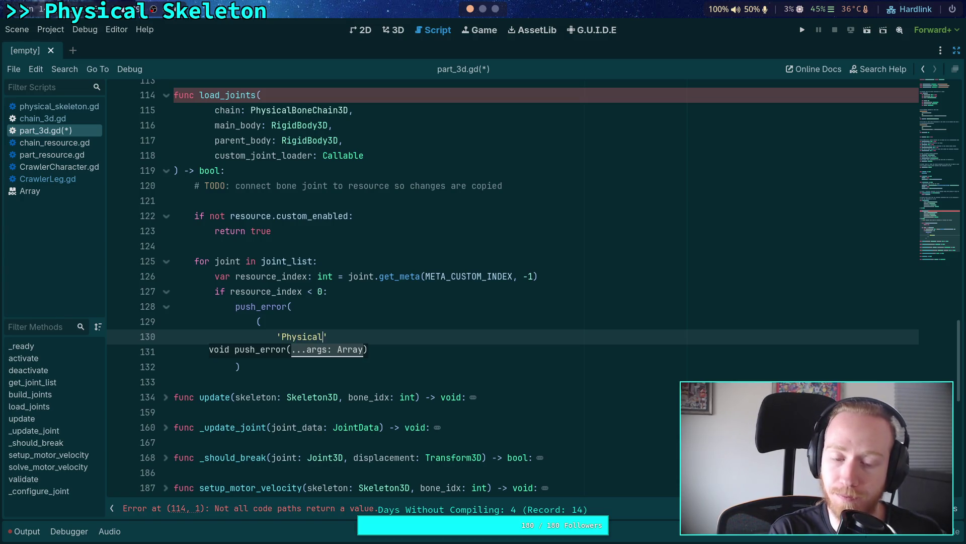
text(rt3D at %s h)
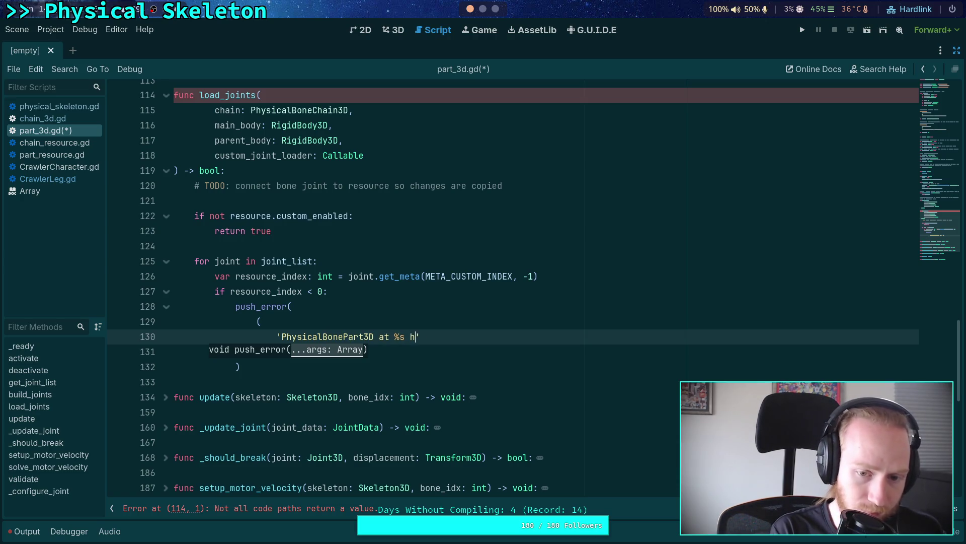
key(BackSpace)
key(BackSpace)
key(BackSpace)
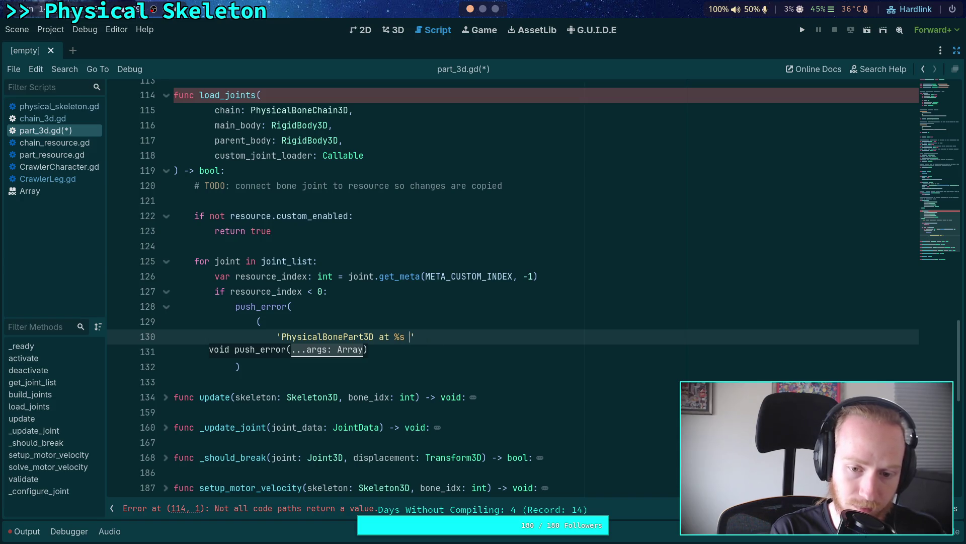
text(hysicalBonePart3D at %s h)
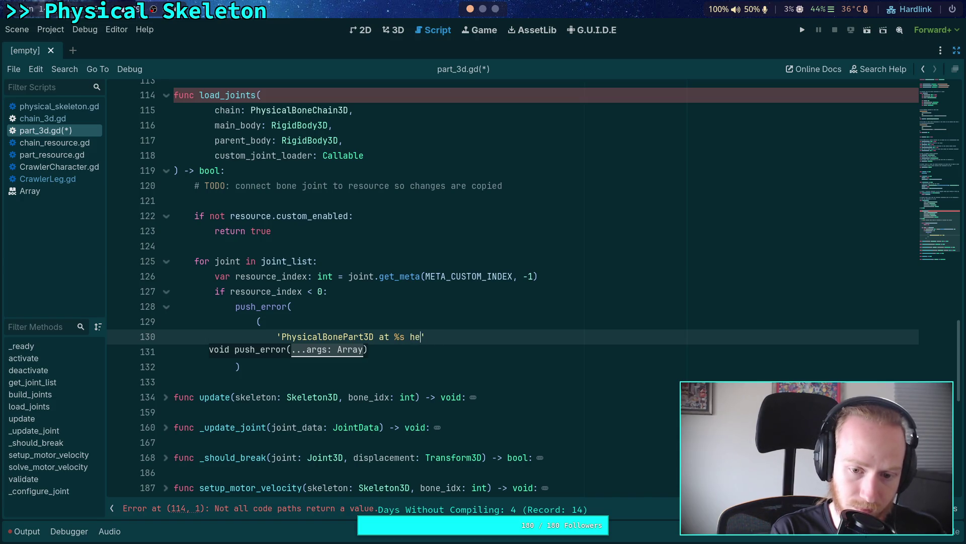
text(as a misco)
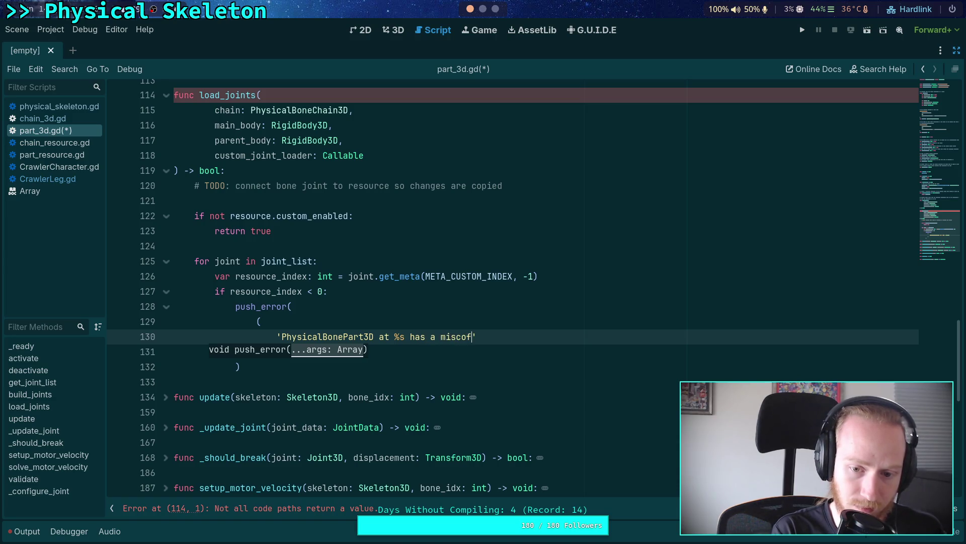
text(nfigured j)
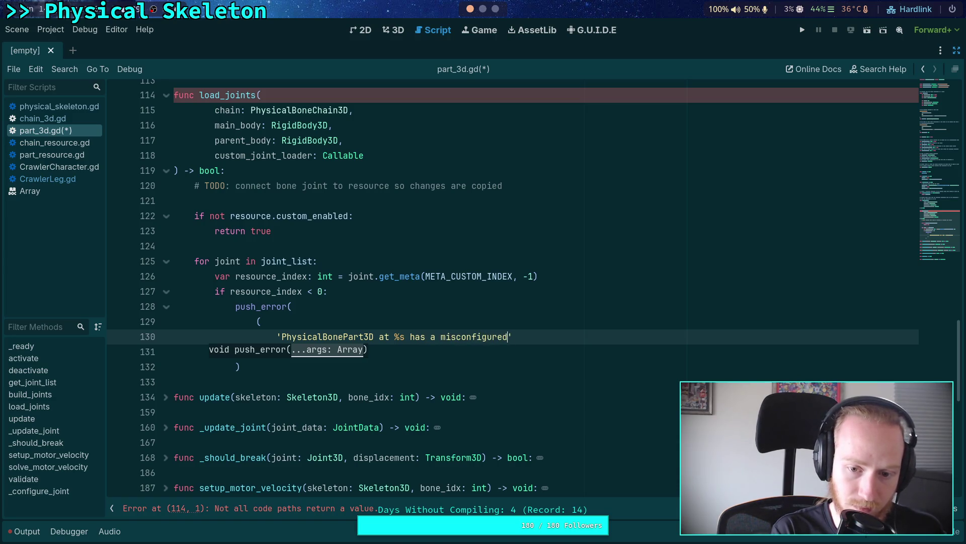
text(oint)
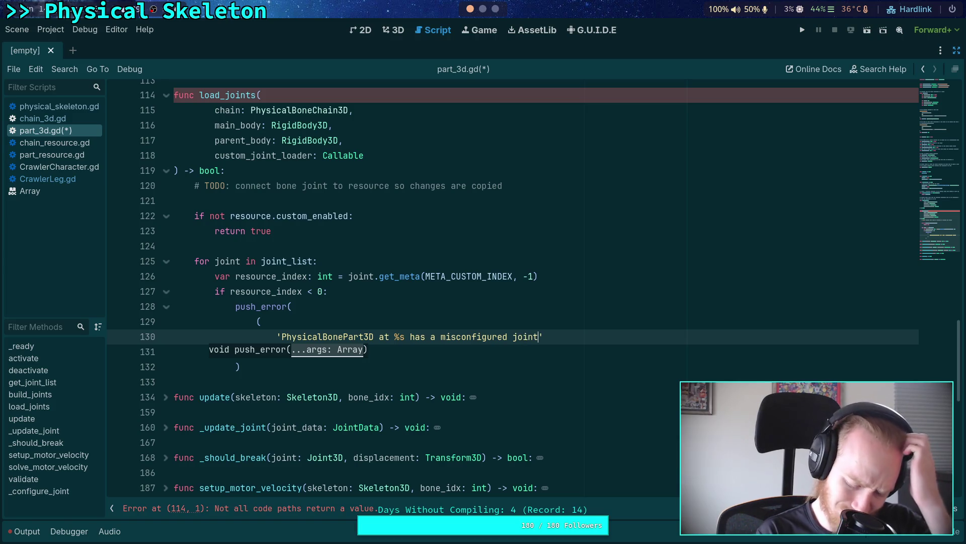
text( at %)
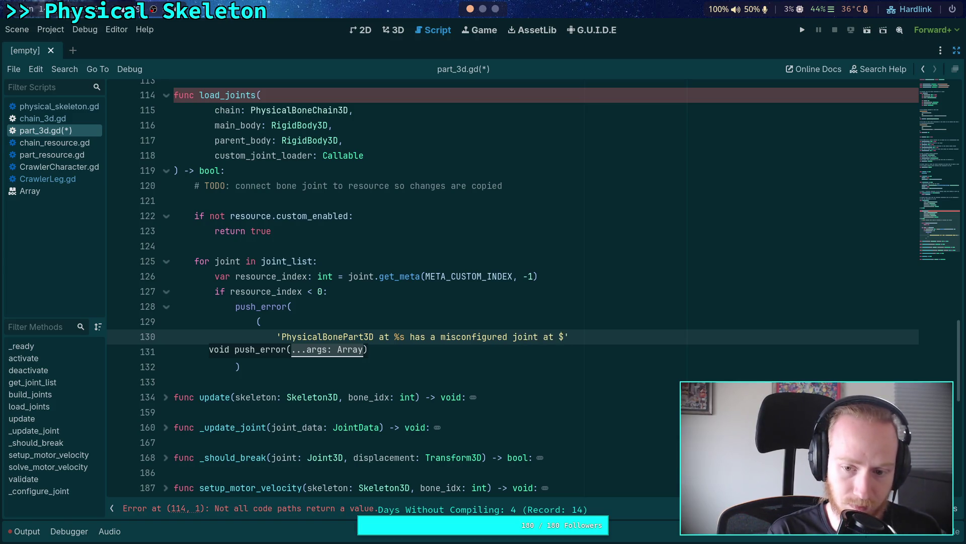
text(s,)
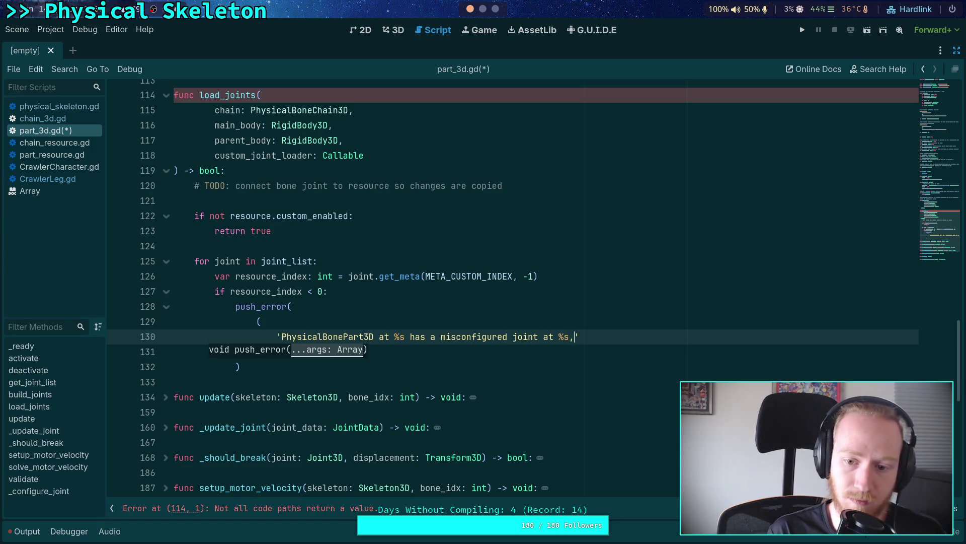
text( ')
key(Return)
text(')
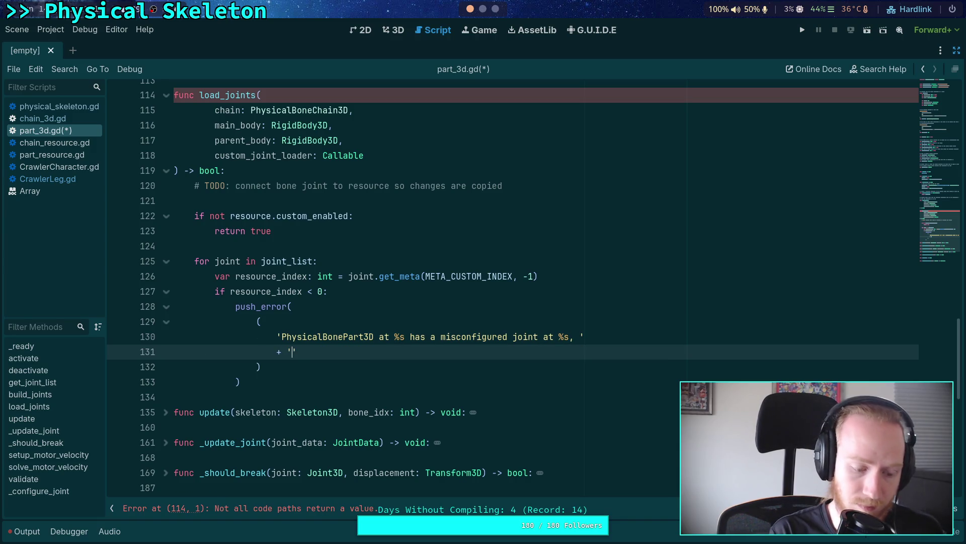
text(please rebuild the chain )
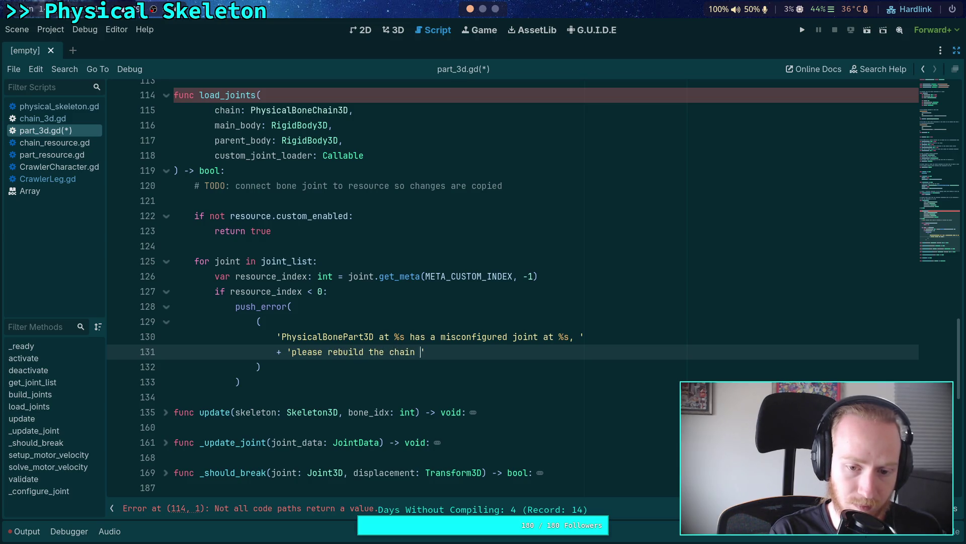
text(at %s)
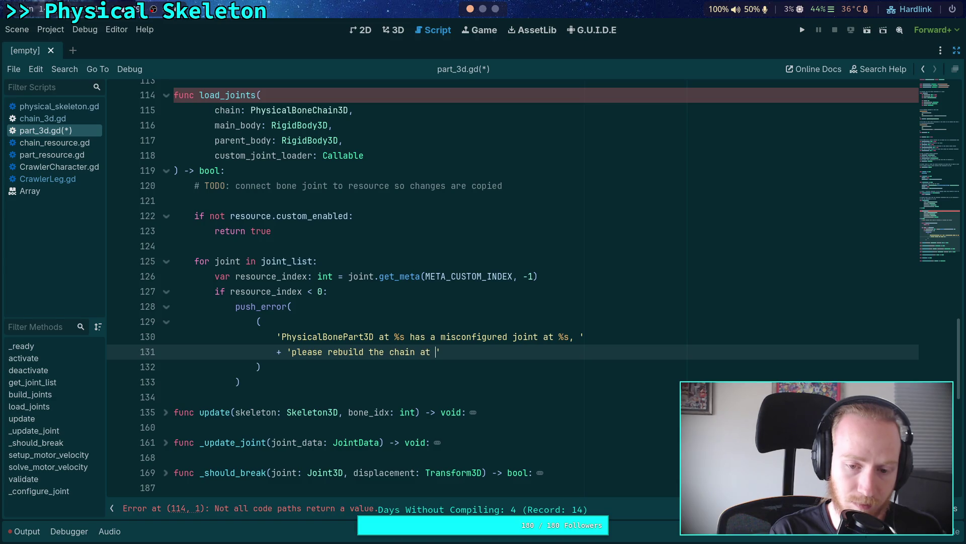
text(.)
Format the message with get_path(), joint.get_path() and chain.get_path(), in that order
click(261, 366)
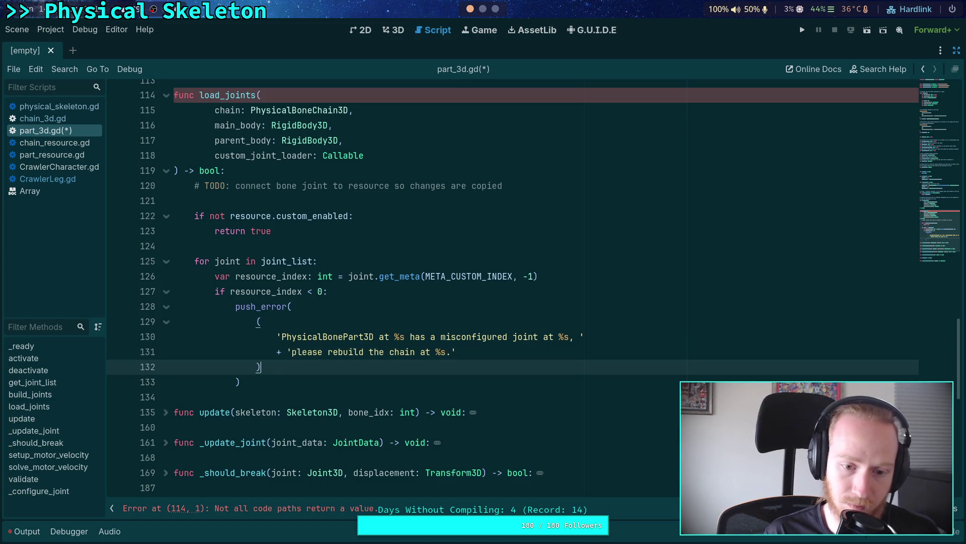
text($)
key(BackSpace)
key(BackSpace)
text(% [)
text(get_path(), )
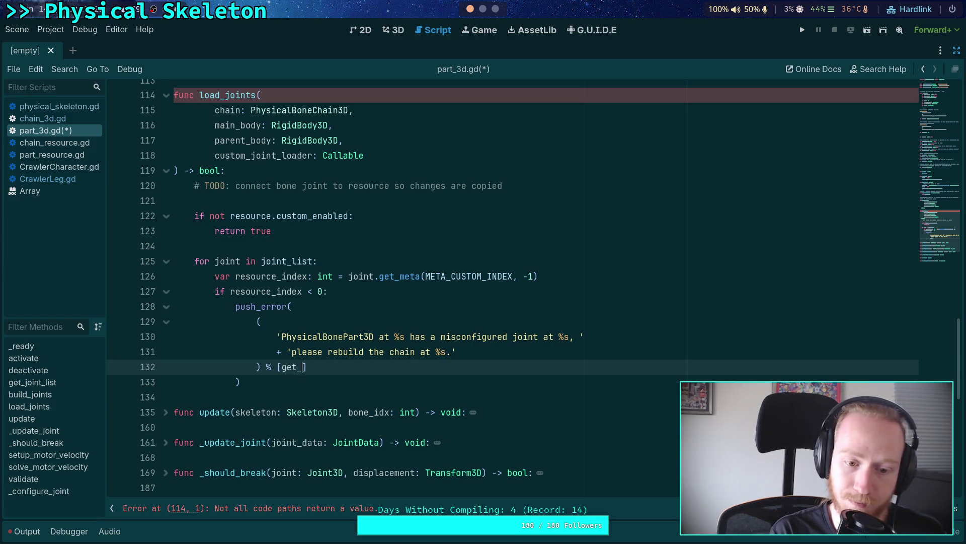
text(chain.get_path())
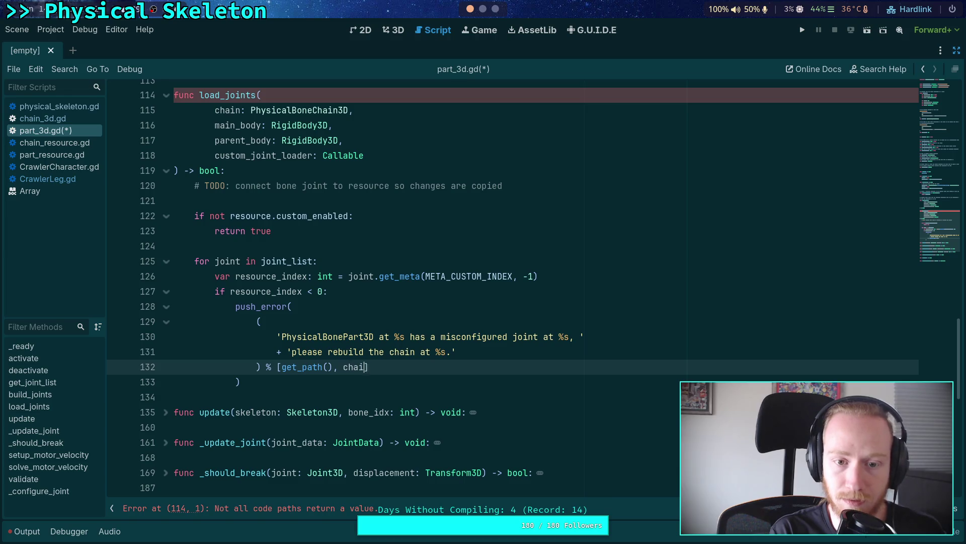
text(,)
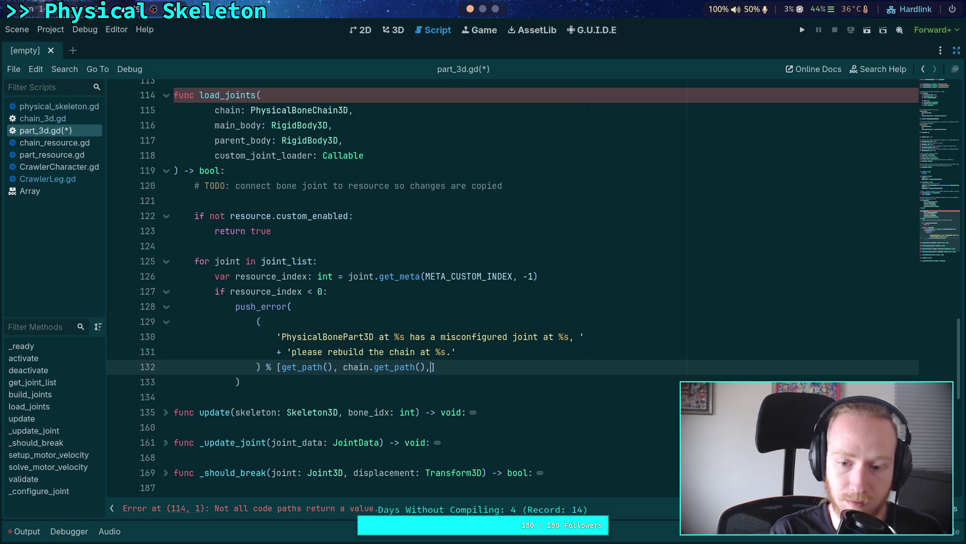
text( j)
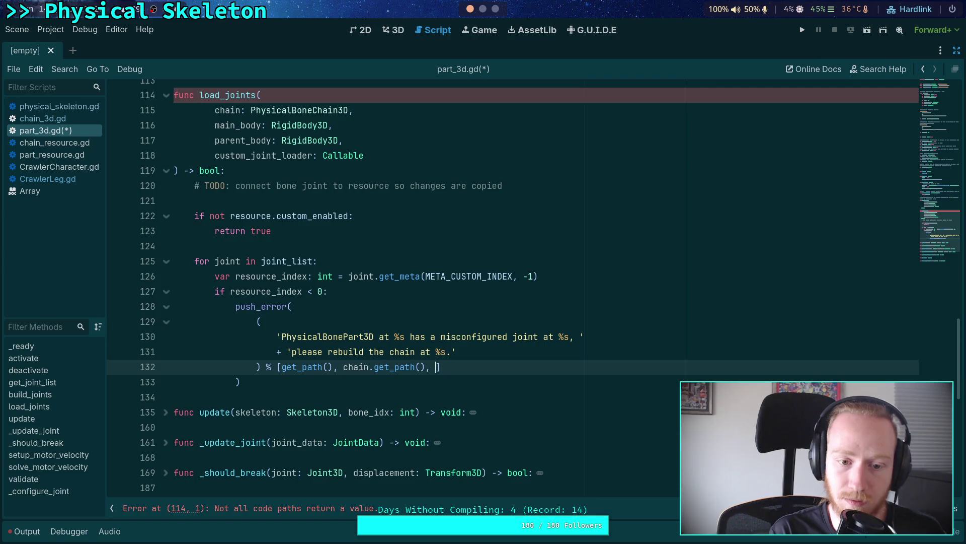
text(oint.get)
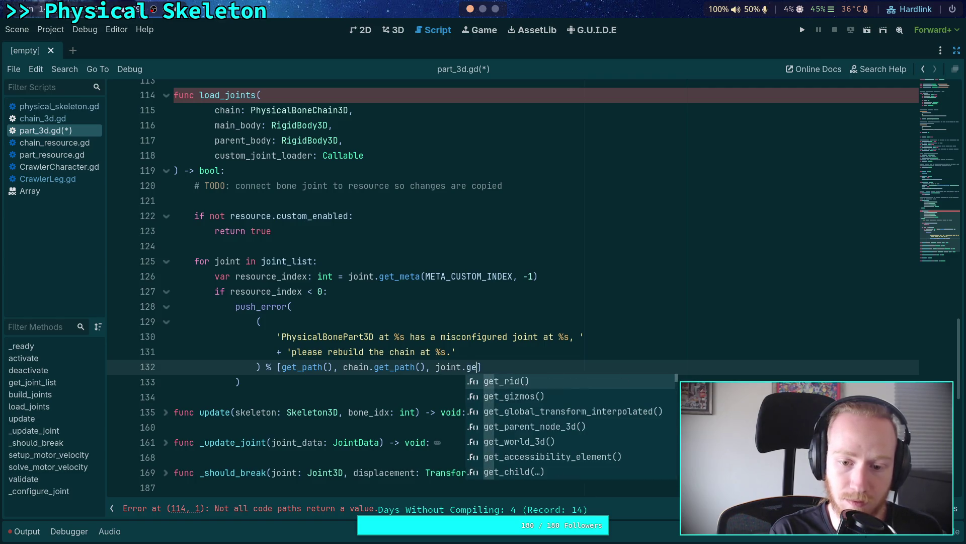
text(_path)
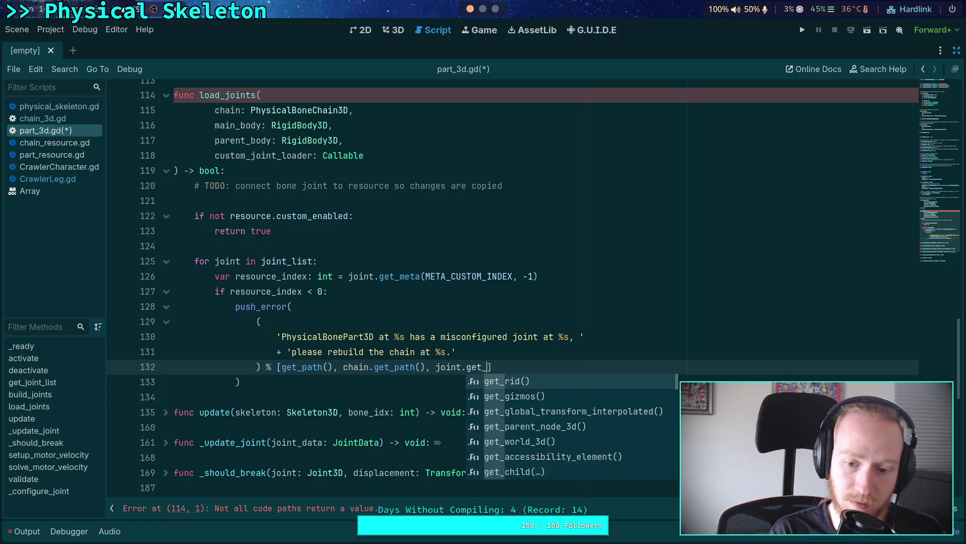
key(Return)
drag(332, 367, 426, 367)
key(ctrl+c)
key(BackSpace)
click(428, 366)
key(ctrl+v)
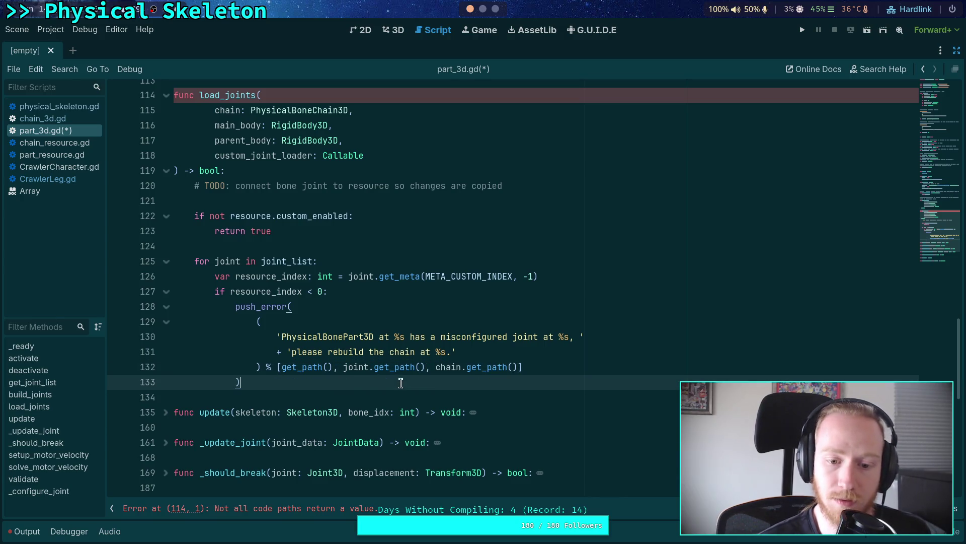
click(322, 368)
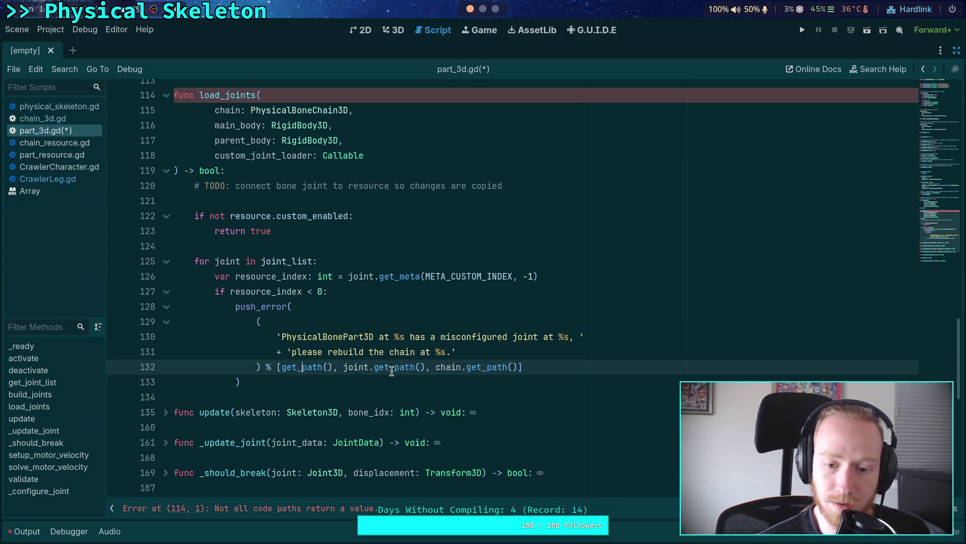
click(441, 379)
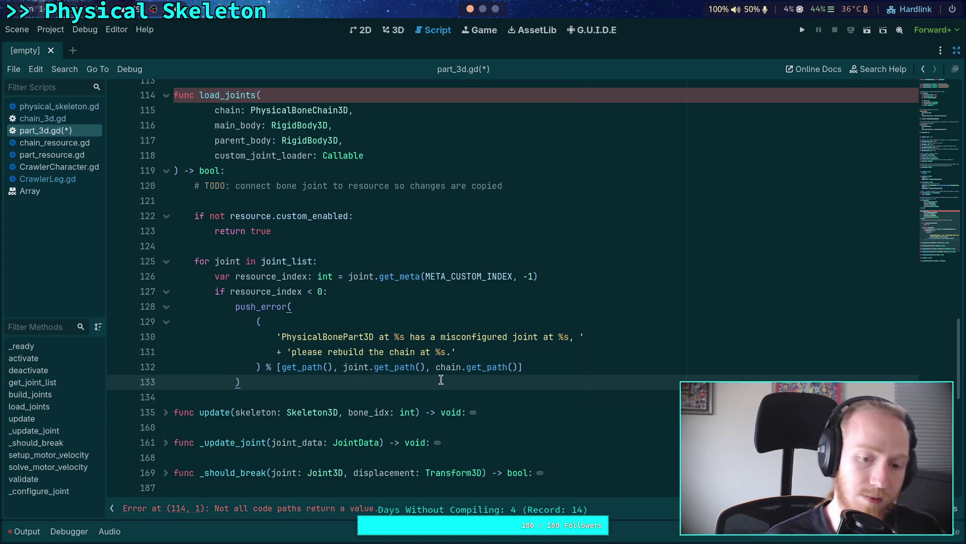
text(-)
key(Return)
End the negative-index block with return false, followed by a blank line
key(BackSpace)
key(BackSpace)
key(Return)
text(return false)
key(Return)
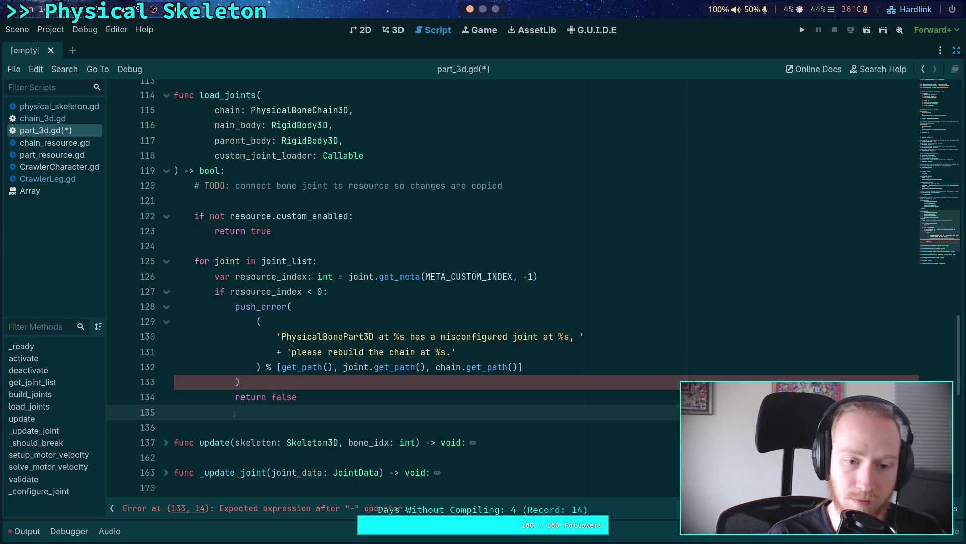
key(Return)
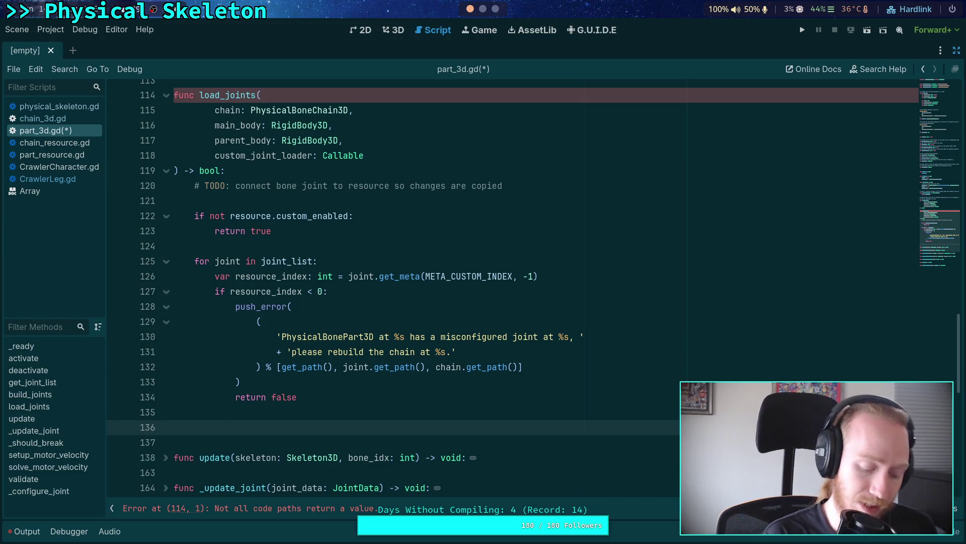
Write the condition resource_index >= resource.custom_joint_resource_list.size():
text(ifresource_)
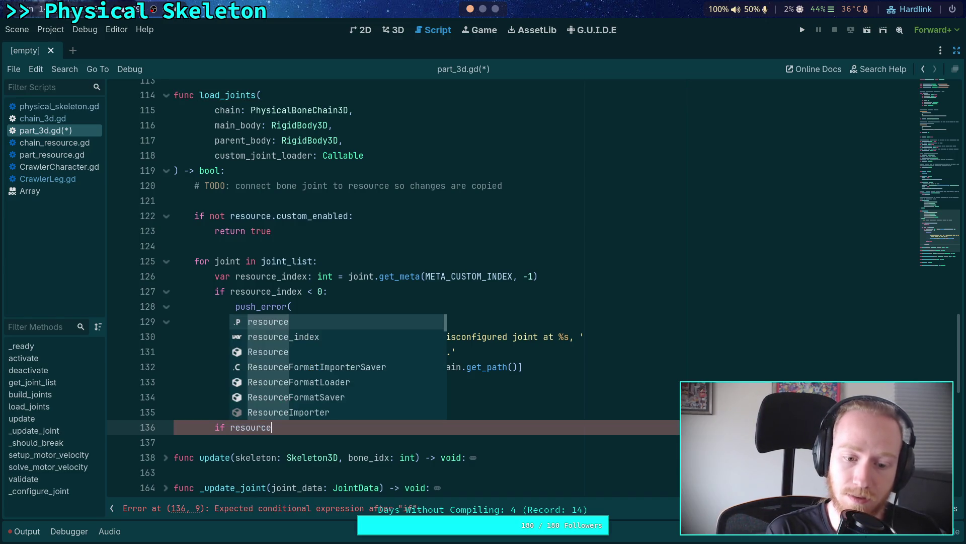
key(Return)
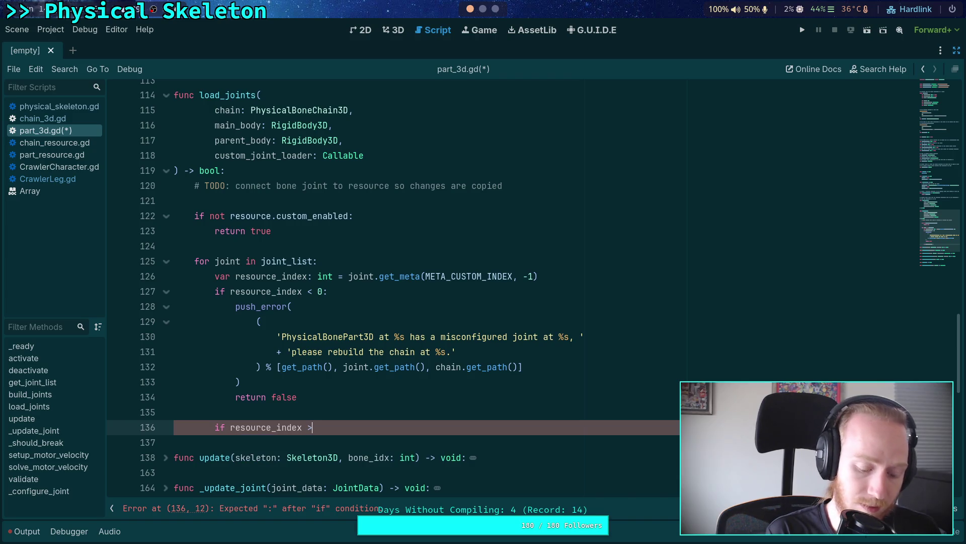
text(= resource.)
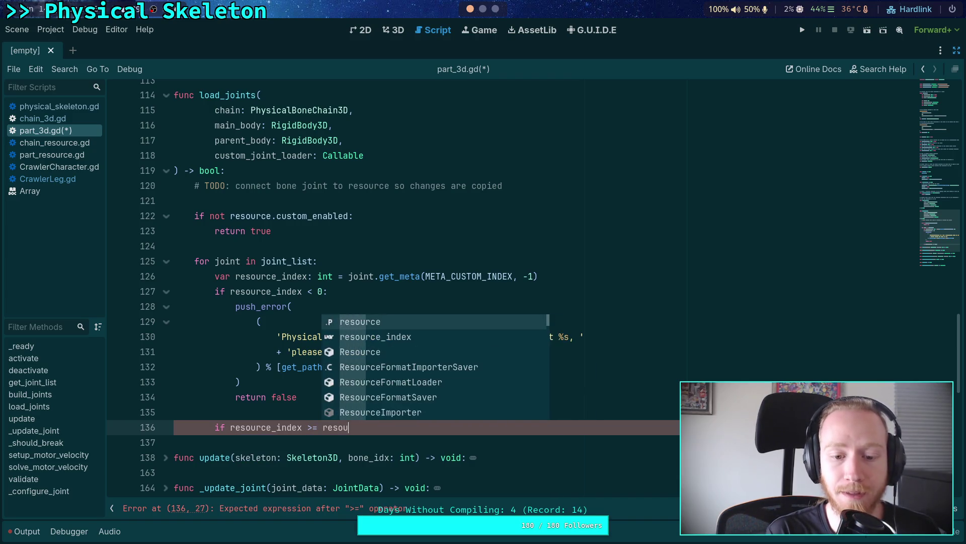
text(cust)
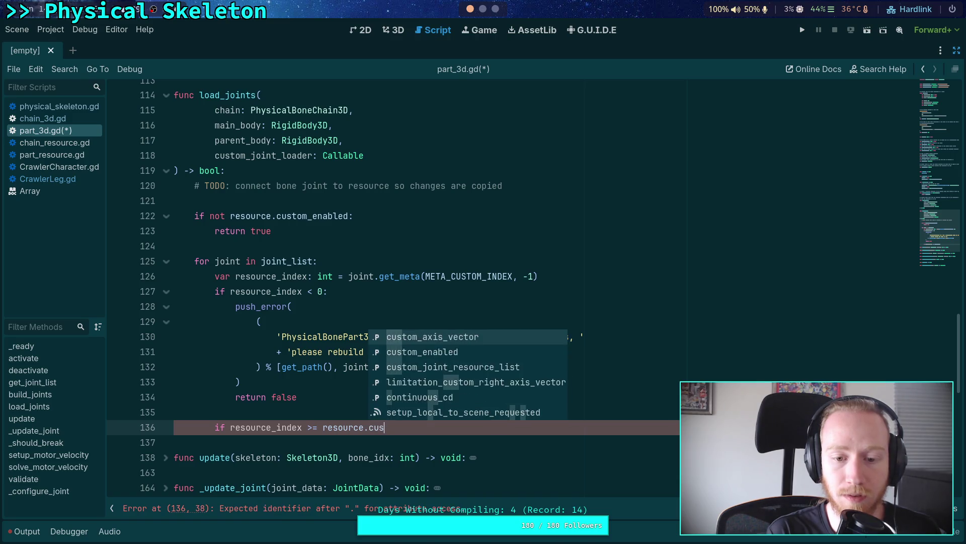
key(Down)
key(Down)
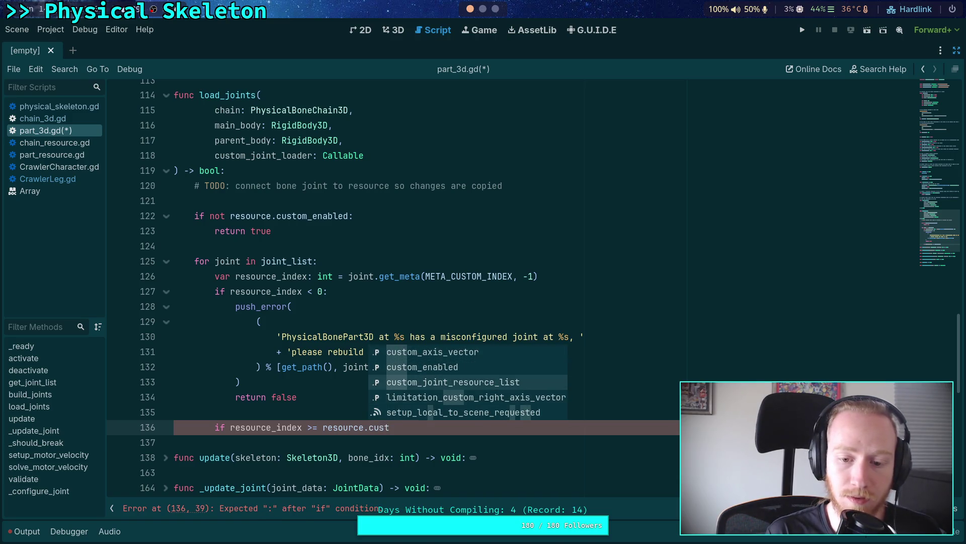
key(Return)
text(.size():)
key(Return)
text(:)
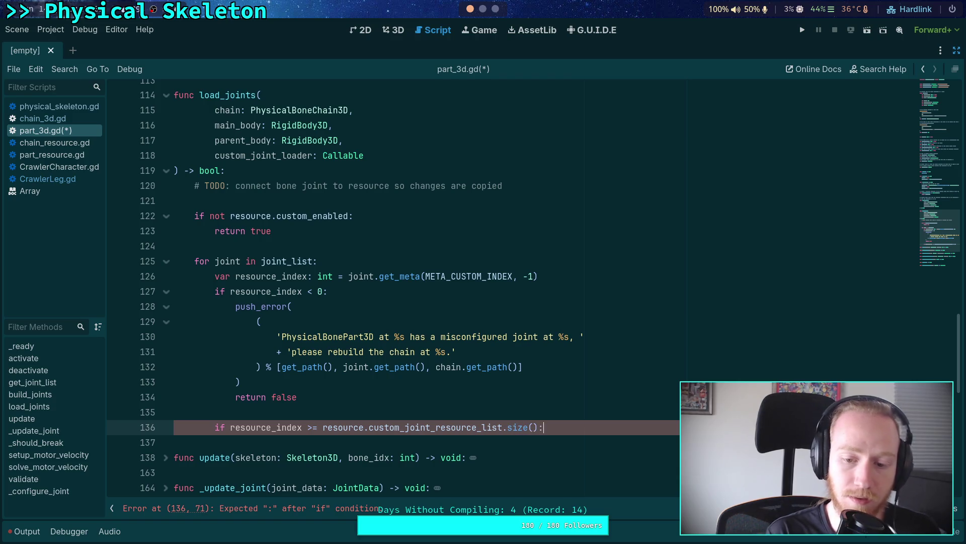
key(Return)
Copy the first push_error and return false block into the size check
scroll(303, 302, down, 2)
click(241, 291)
click(303, 308)
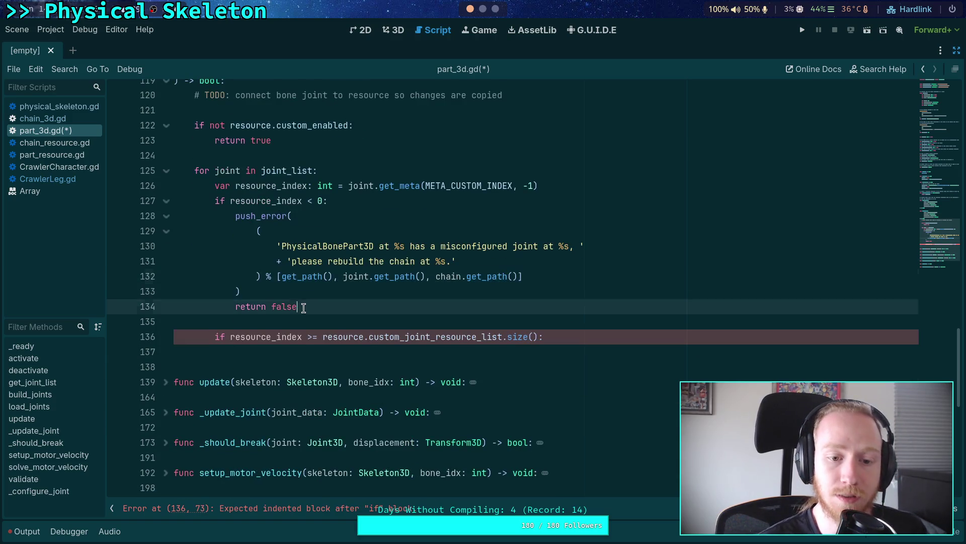
drag(304, 308, 235, 215)
right_click(237, 216)
click(253, 272)
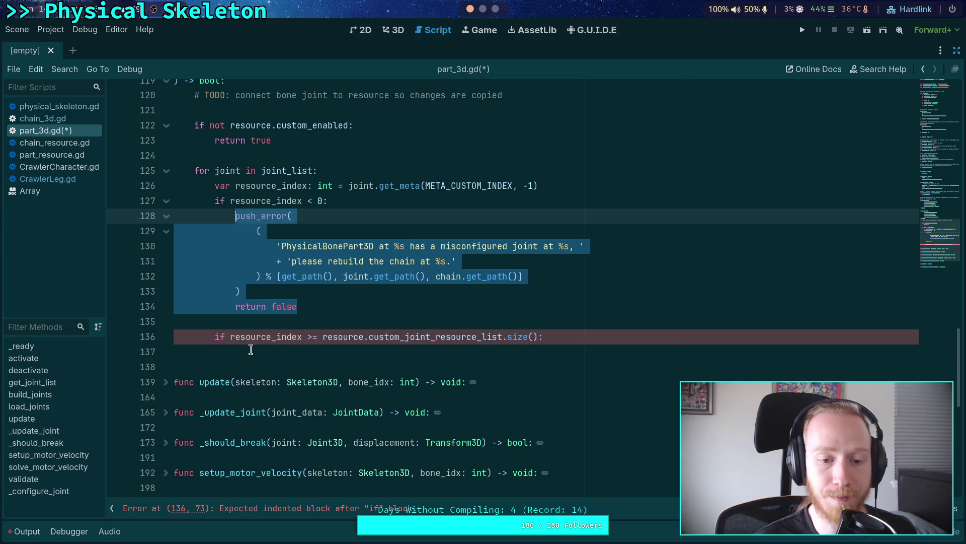
click(251, 349)
key(ctrl+v)
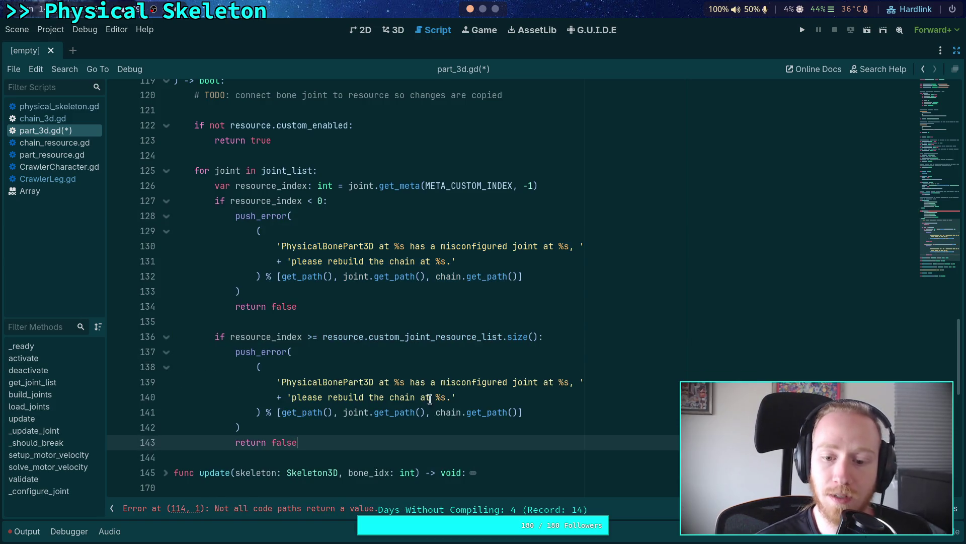
Reword the pasted message to say the joint expects custom resource at index %d of the resource..
drag(293, 397, 447, 394)
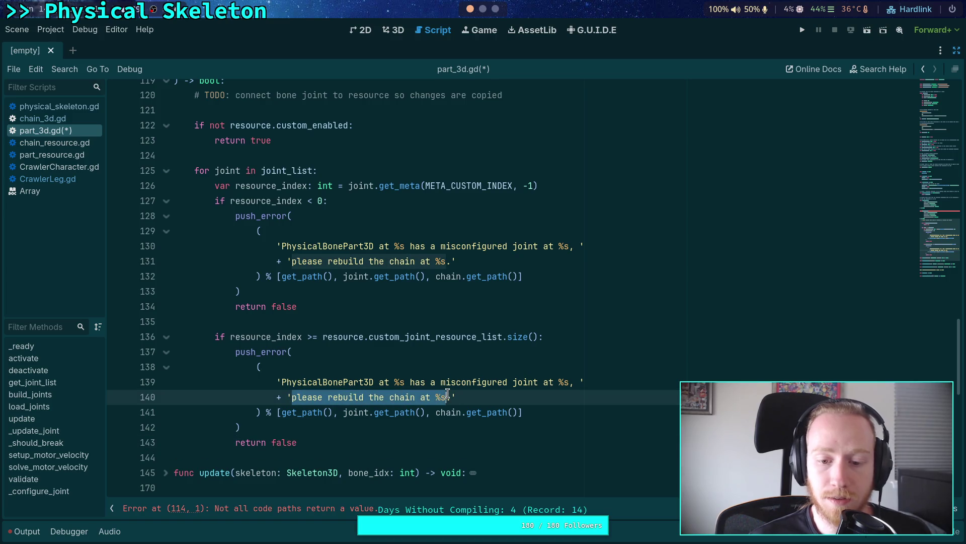
text(it points)
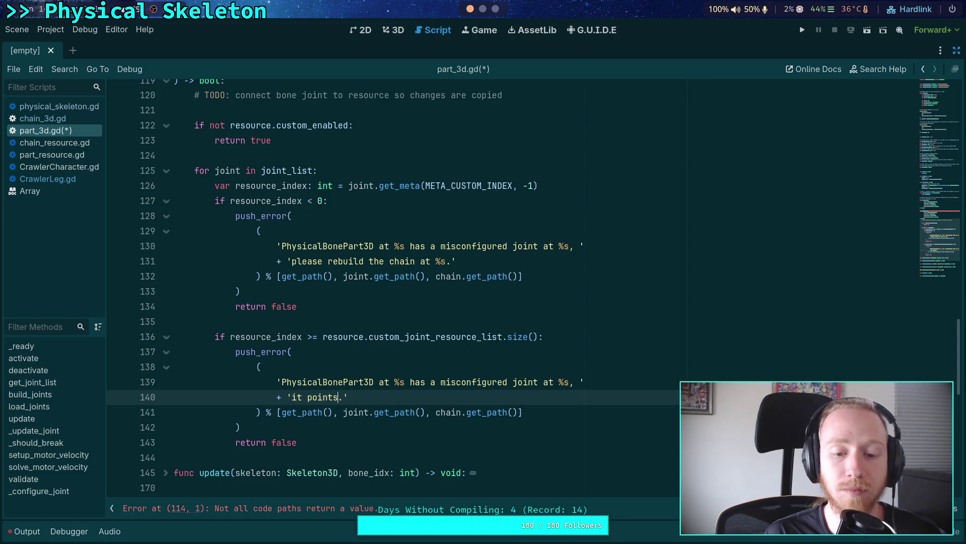
text(to)
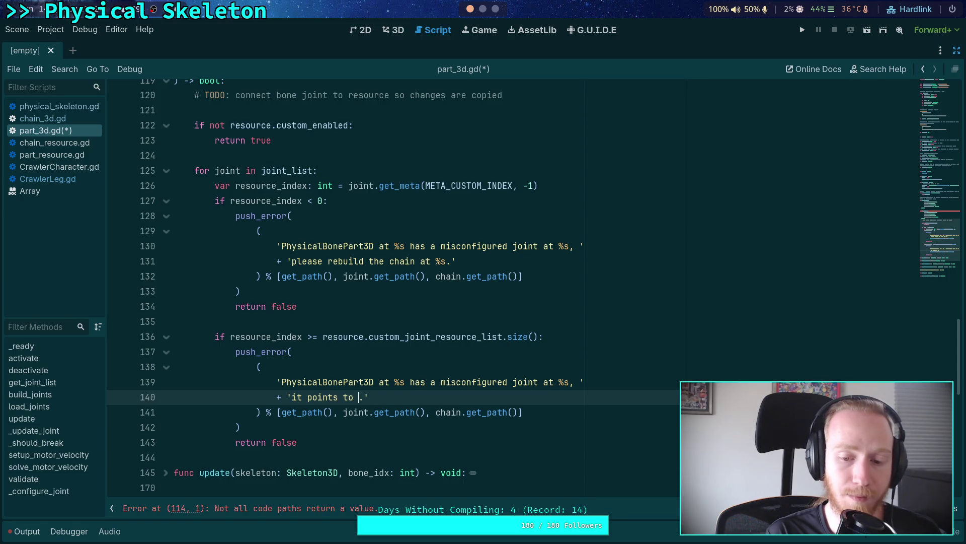
key(ctrl+BackSpace)
key(ctrl+BackSpace)
text(expects)
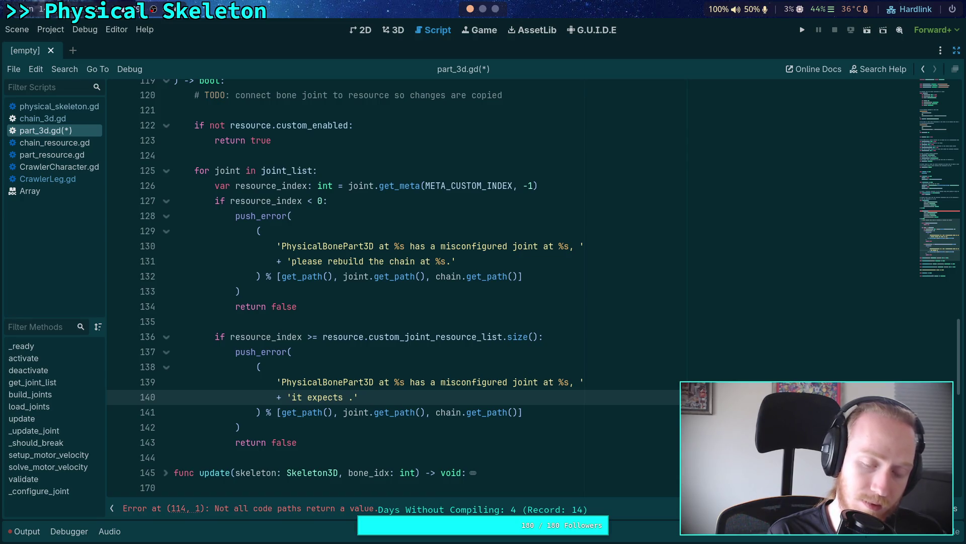
text(a resource)
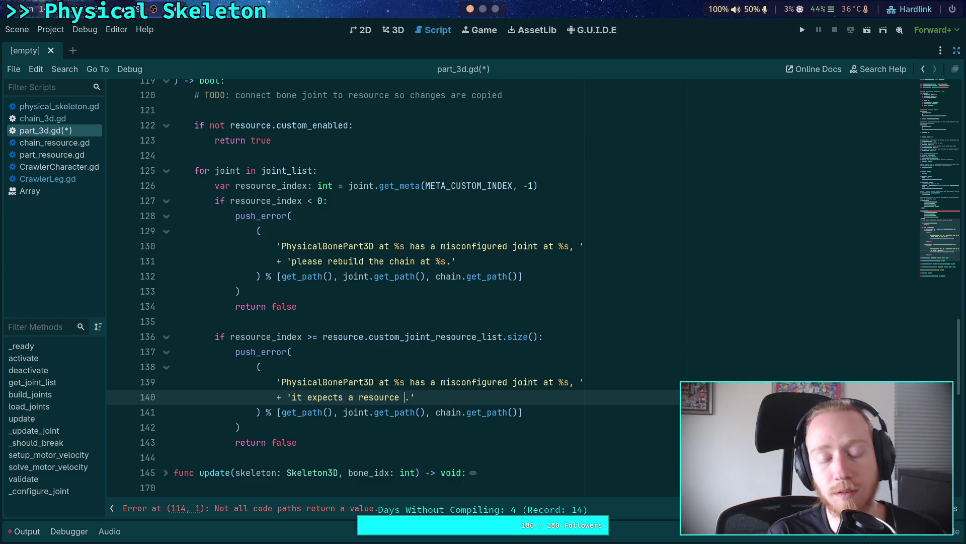
key(BackSpace)
key(BackSpace)
key(BackSpace)
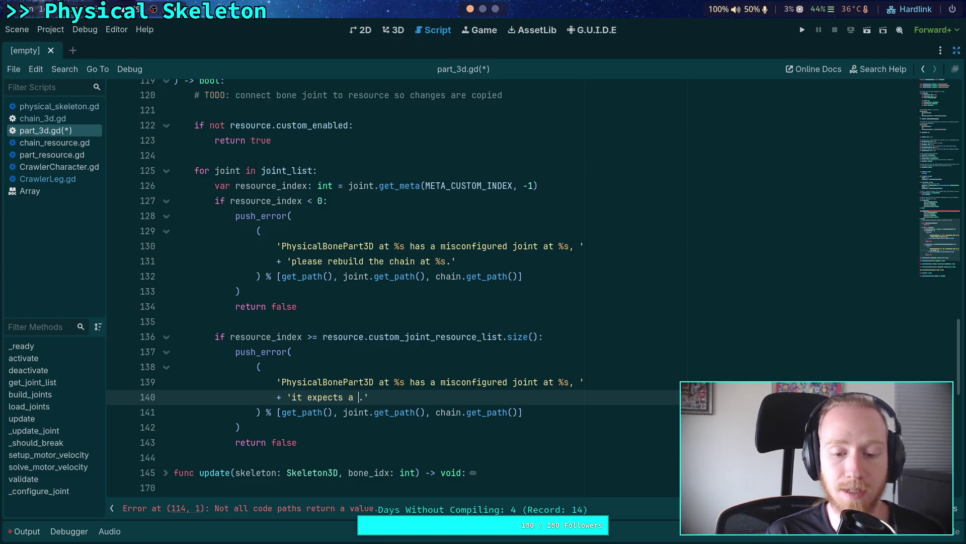
text(custom resource at )
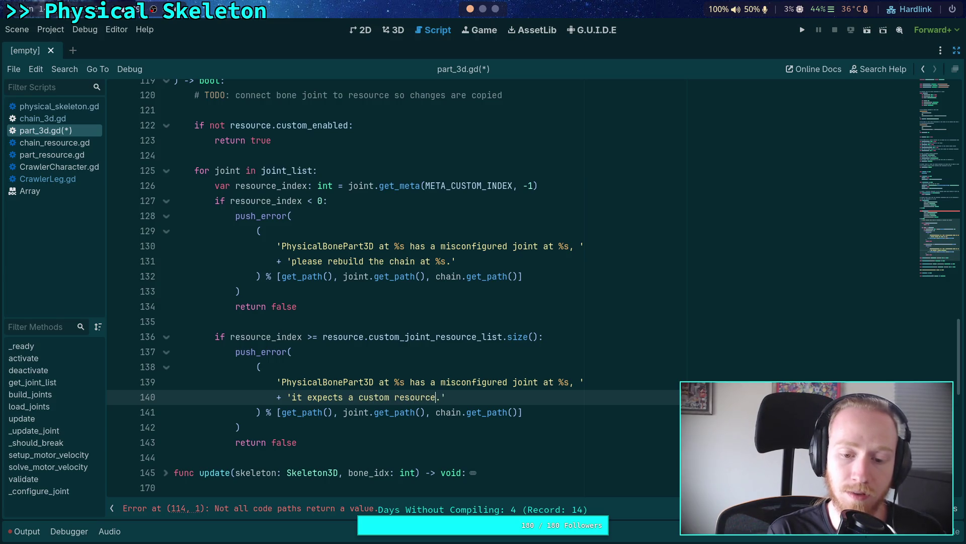
text(index %d o)
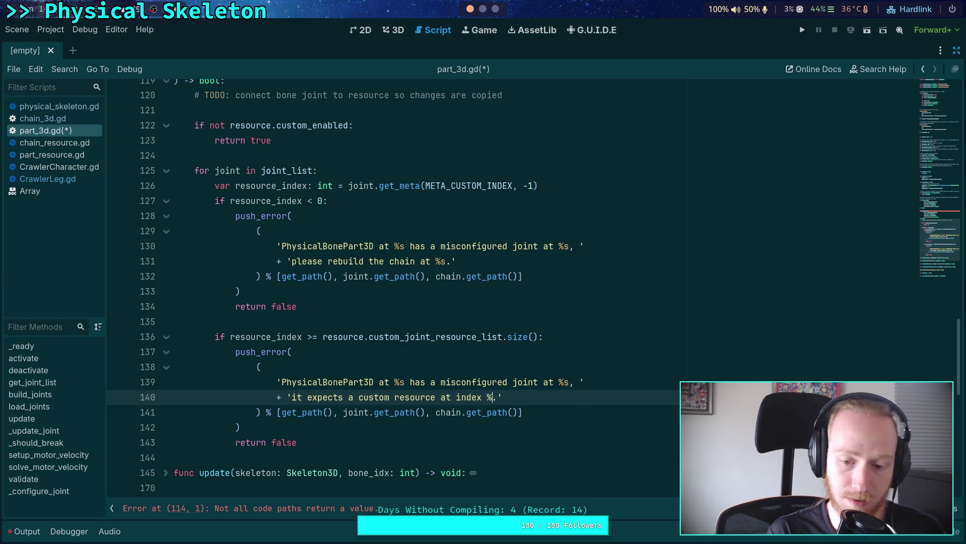
text(f the resource)
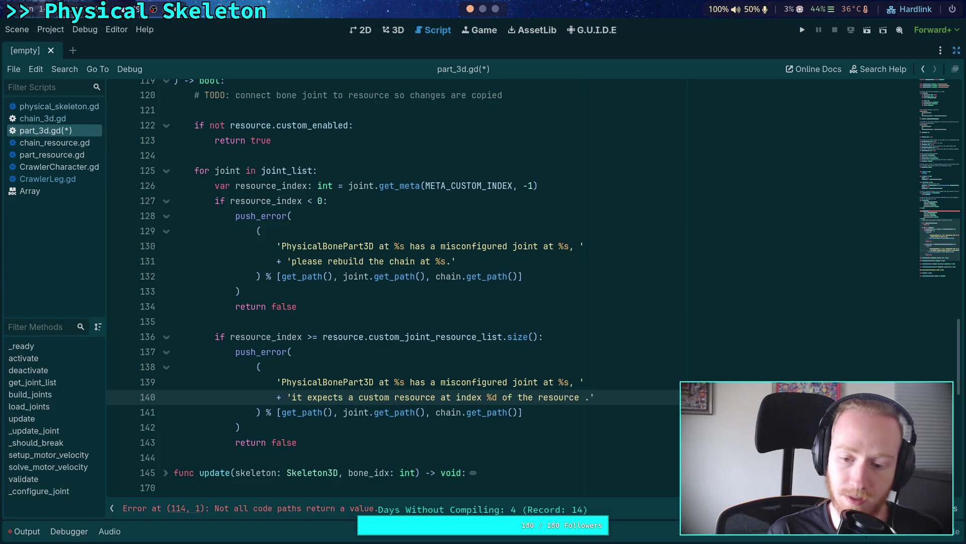
Continue the message with the list size and 'add the missing custom resource, or rebuild the chain at %s'
key(Return)
text(+ ')
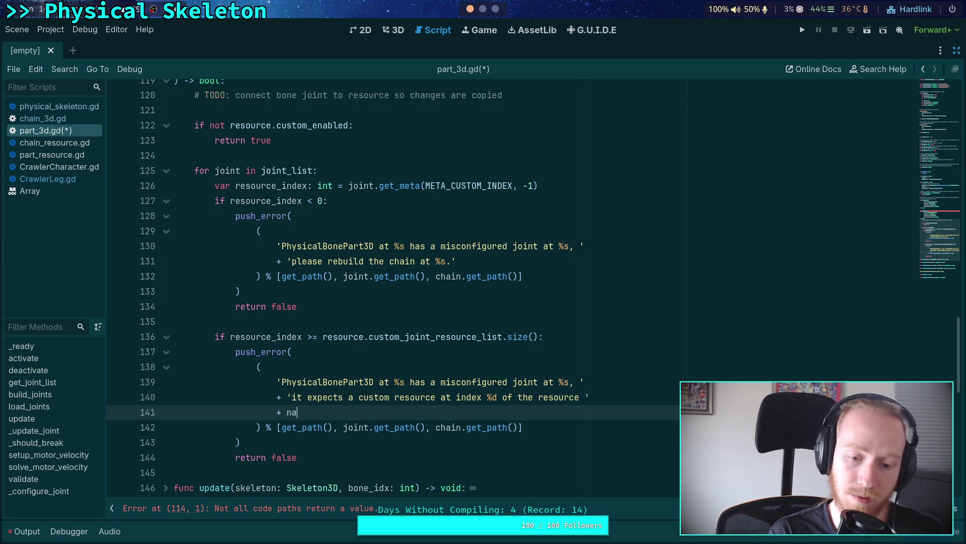
key(Escape)
text(name %)
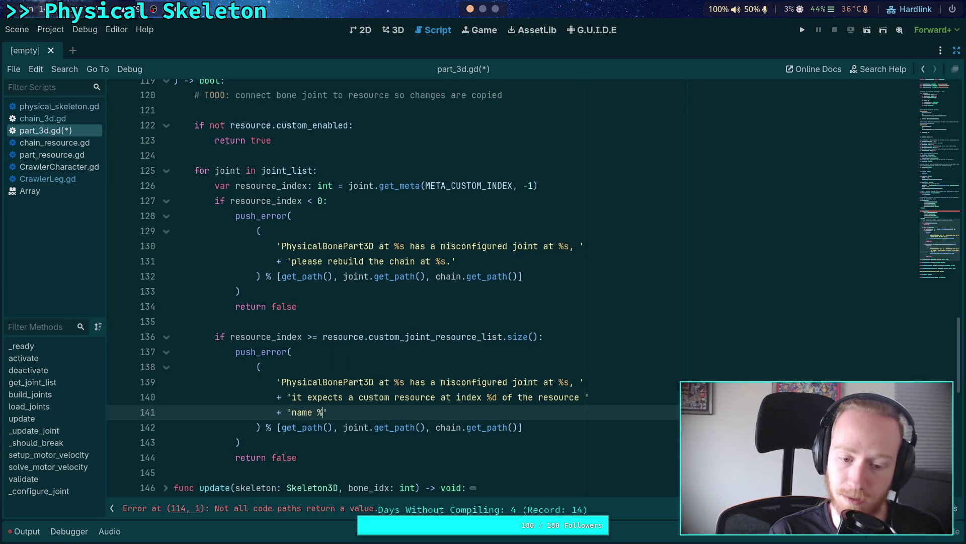
text(s at)
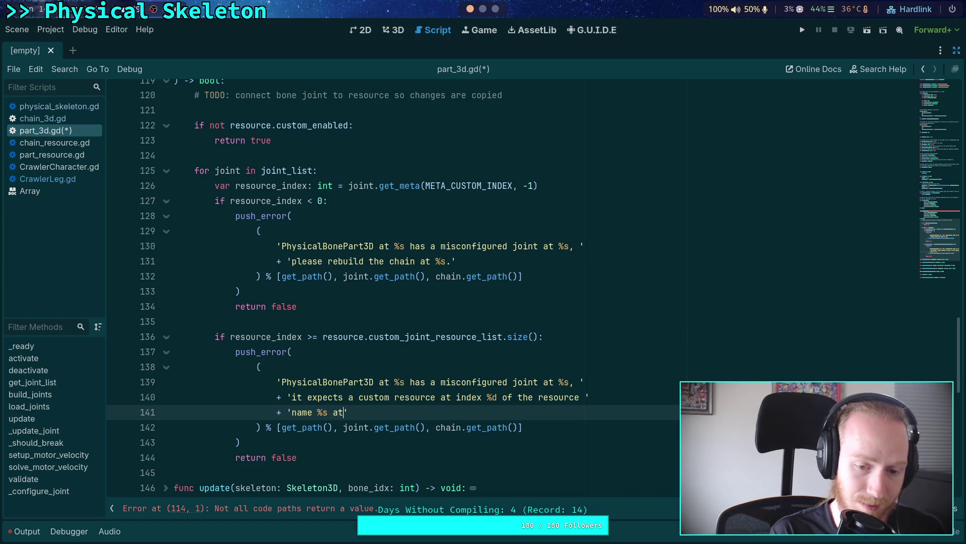
text(%s)
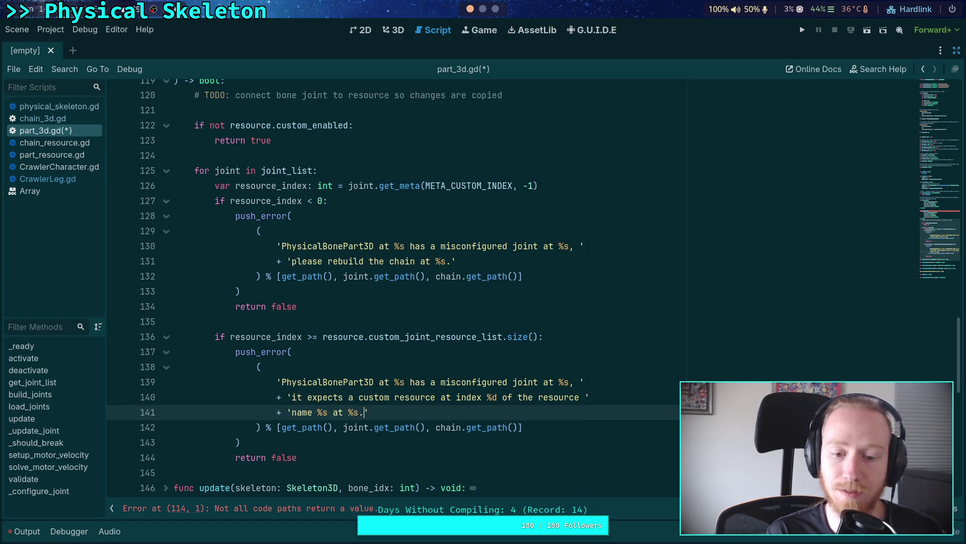
text(, but)
text(the list )
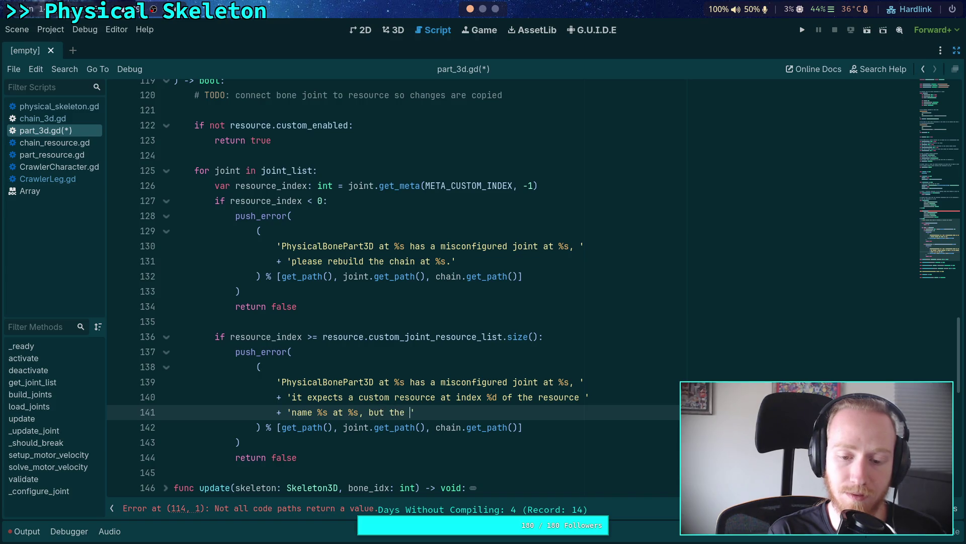
text(is )
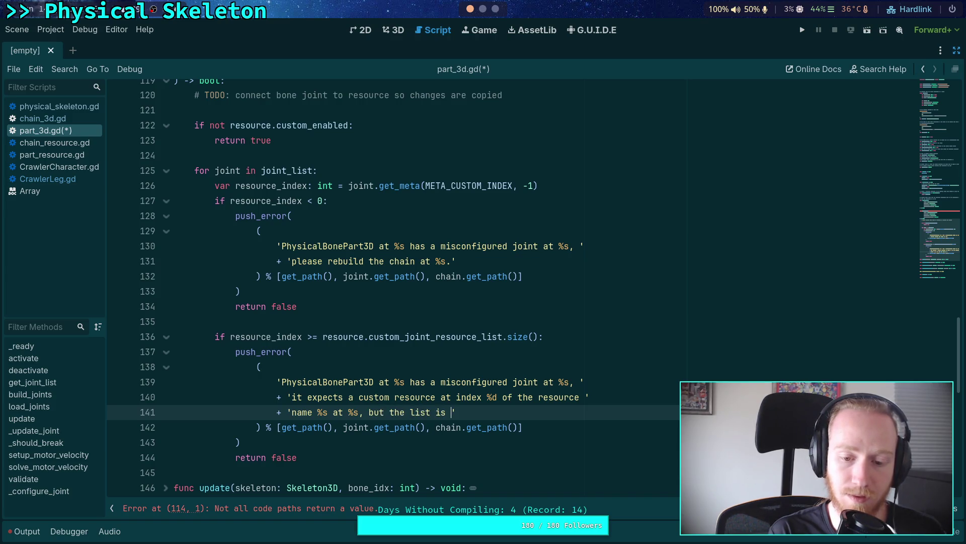
text(is size%d)
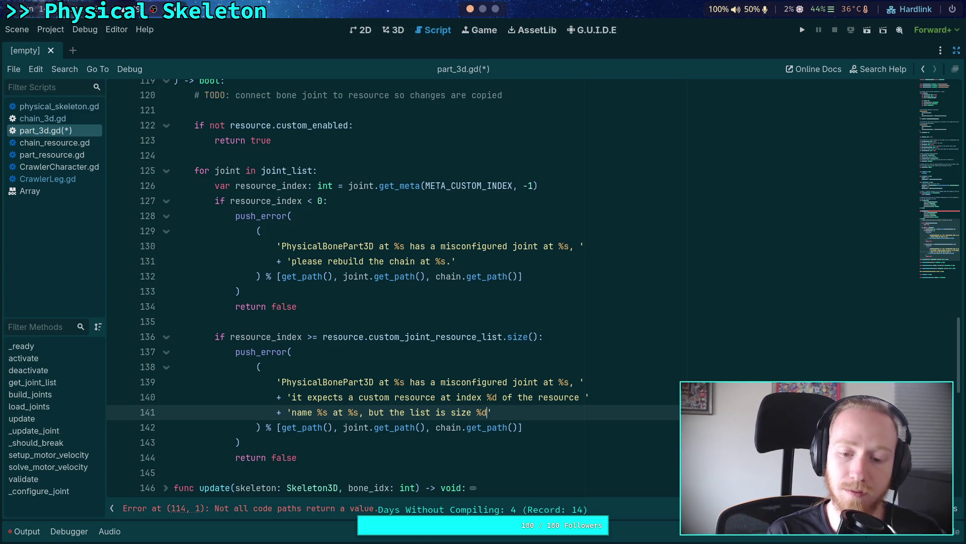
text(Pleas)
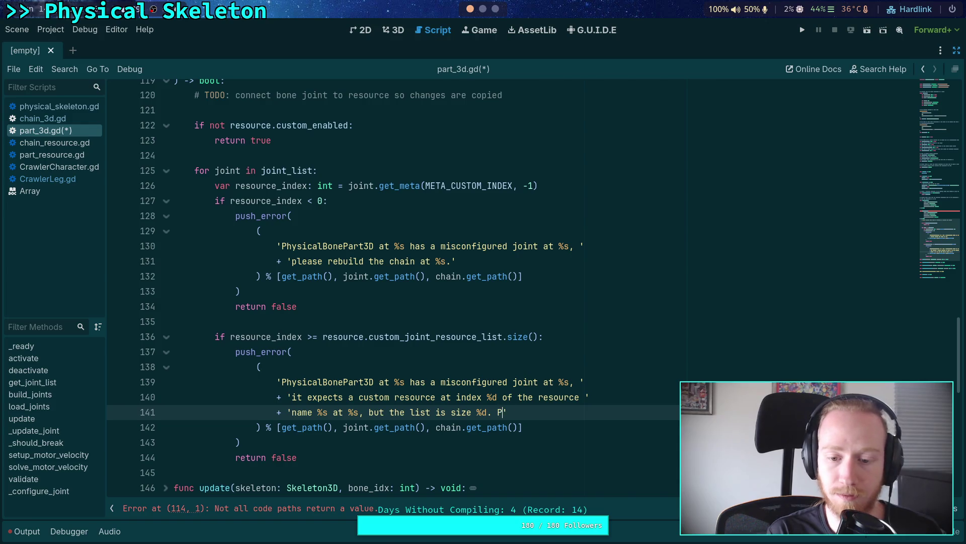
text(add the)
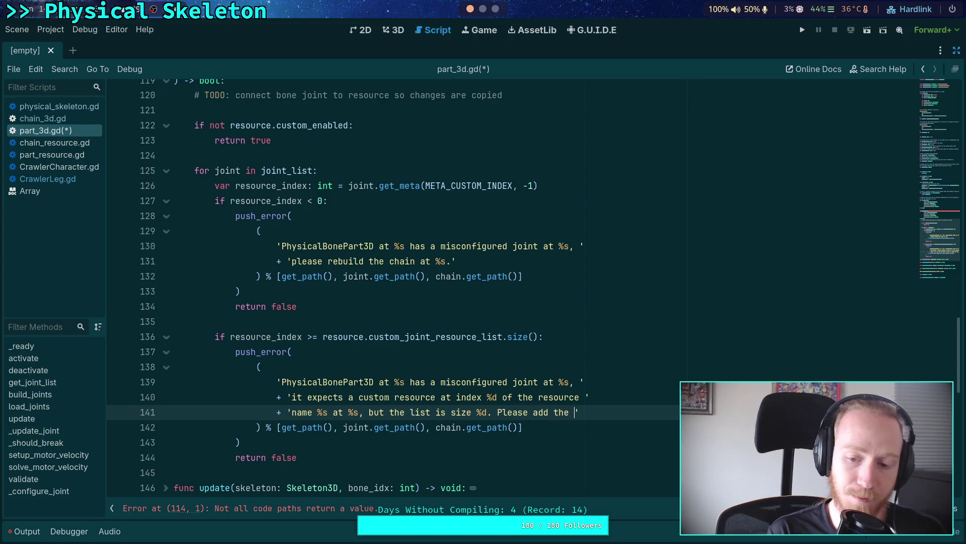
key(Return)
text(+ ')
text(missing custom r)
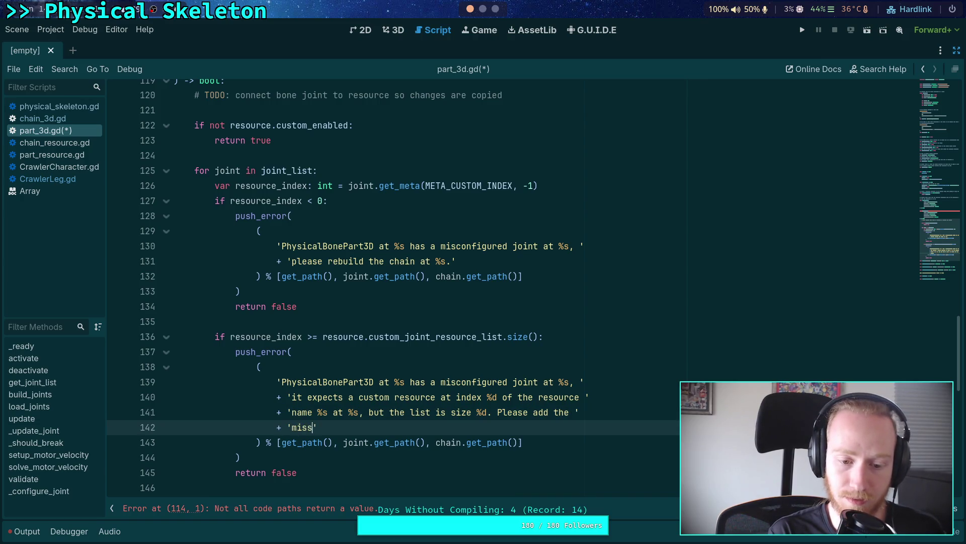
text(esource, o)
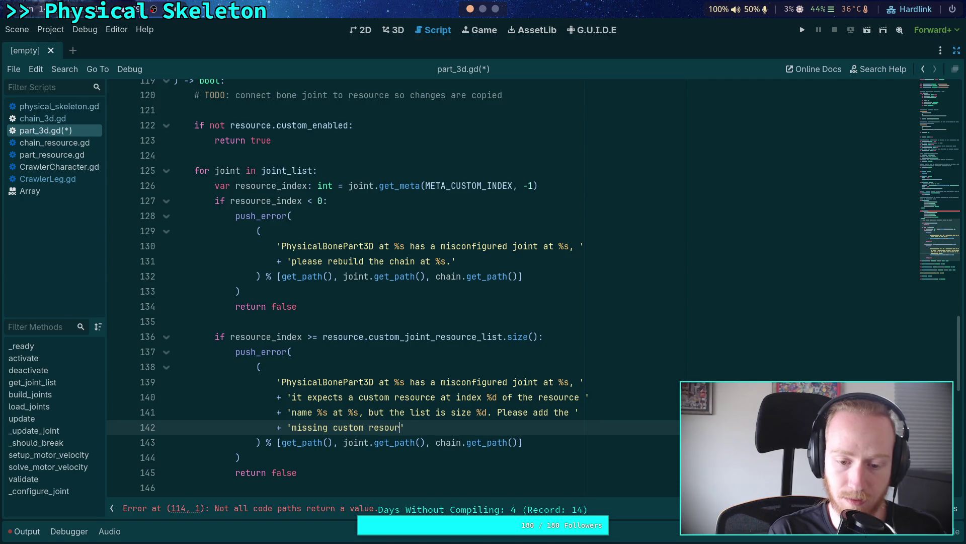
text(r re)
text(build the chain at )
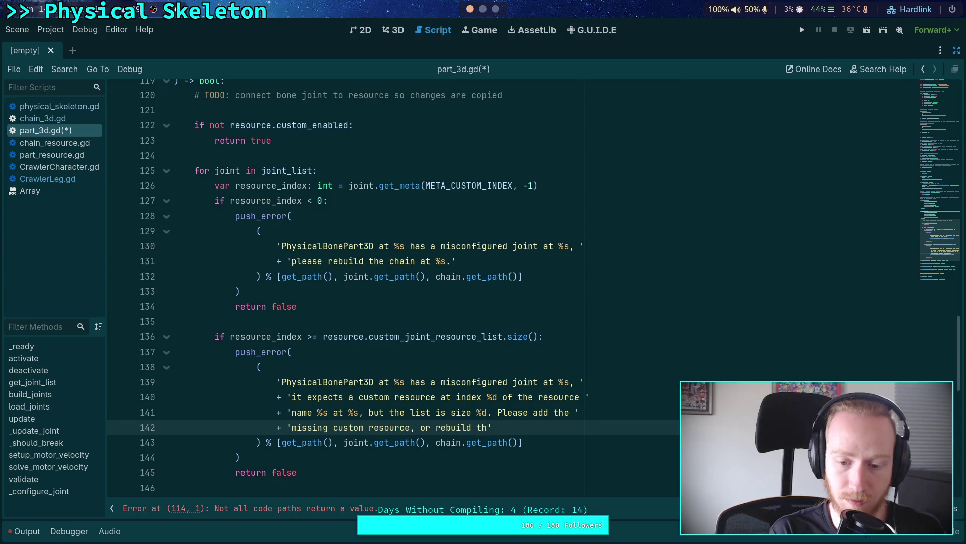
text(%s)
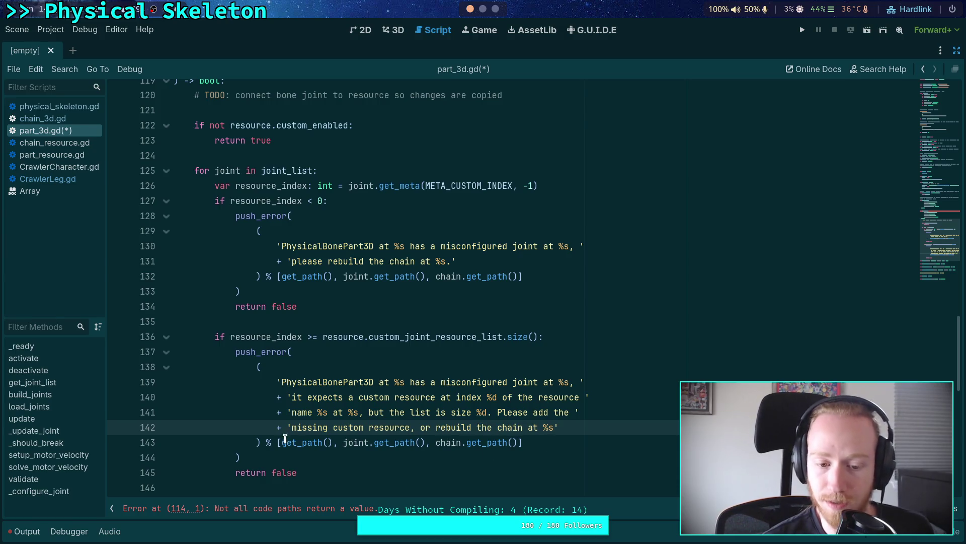
click(280, 442)
Add resource_index and resource.custom_joint_resource_list.size() to the format array
scroll(408, 443, down, 1)
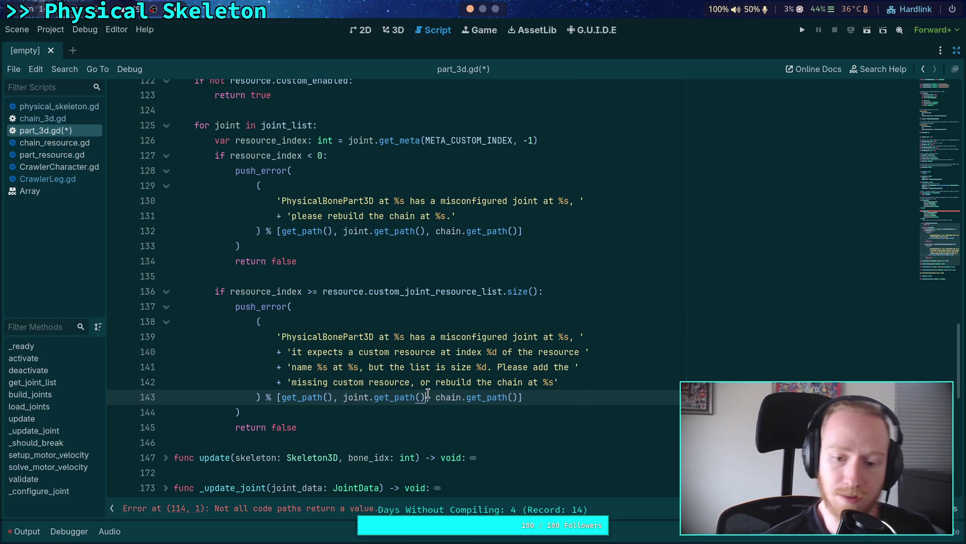
key(ctrl+space)
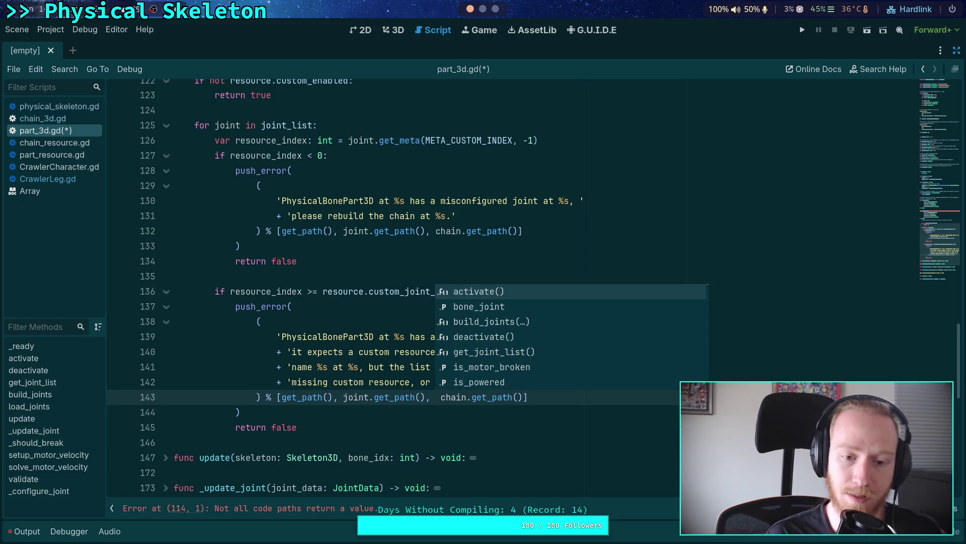
text(bone)
key(BackSpace)
key(BackSpace)
key(BackSpace)
text(resourc)
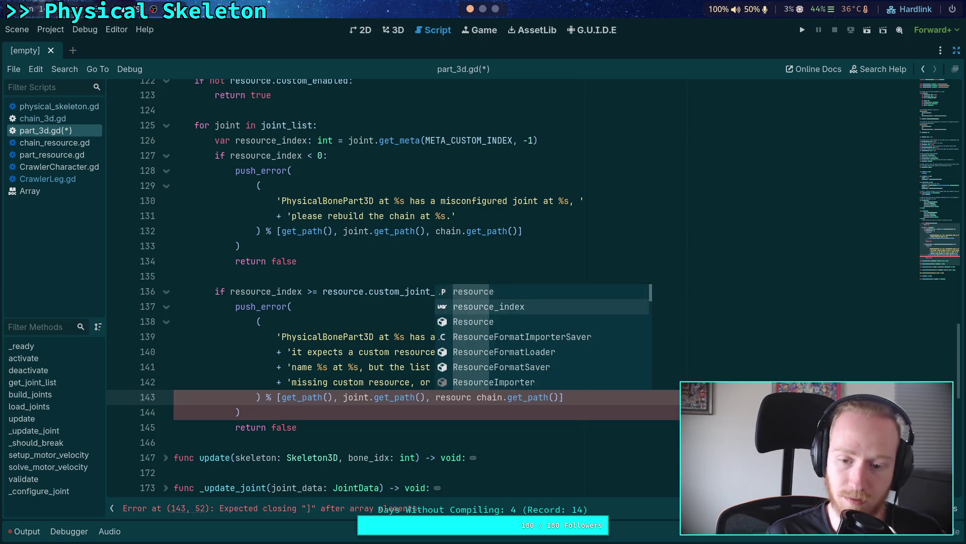
key(Return)
text(,)
text( resource_c)
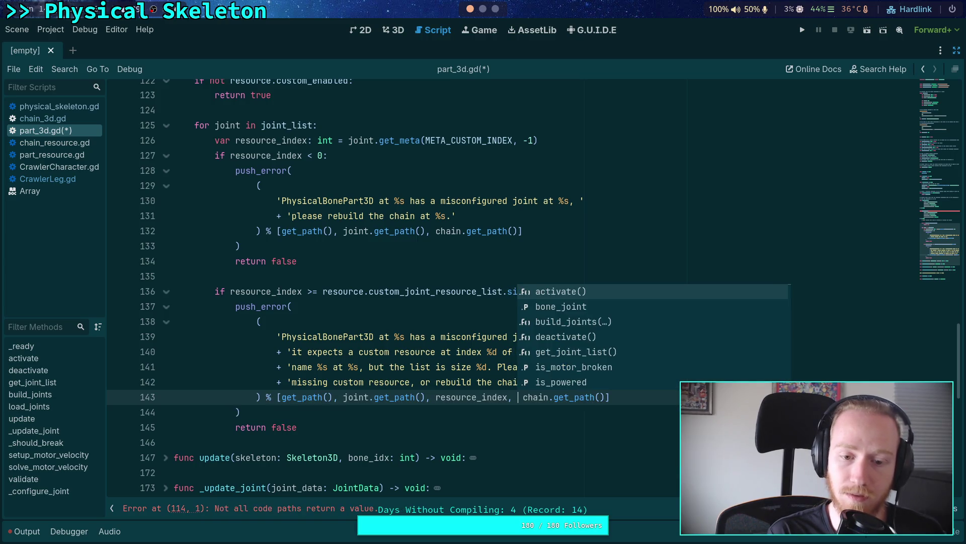
key(BackSpace)
key(BackSpace)
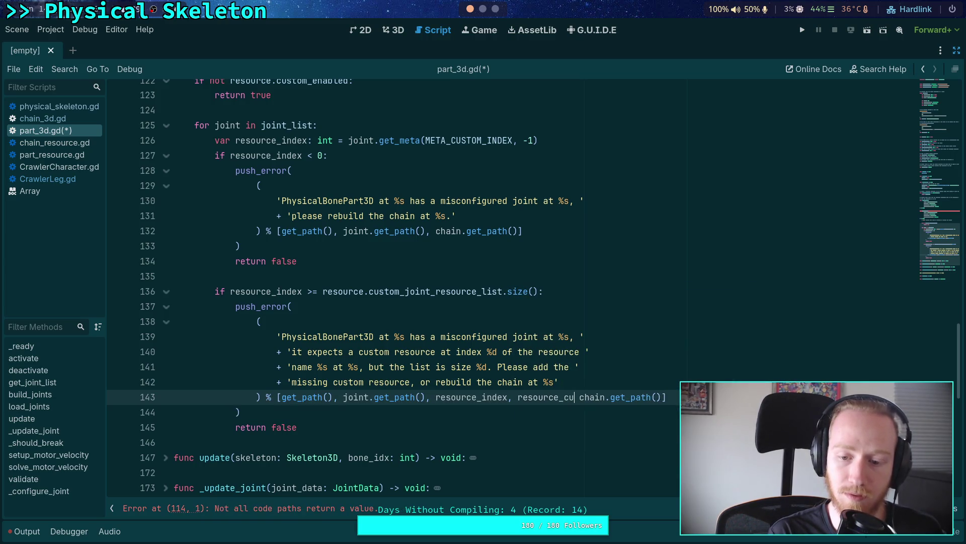
text(.cust)
key(Down)
key(Down)
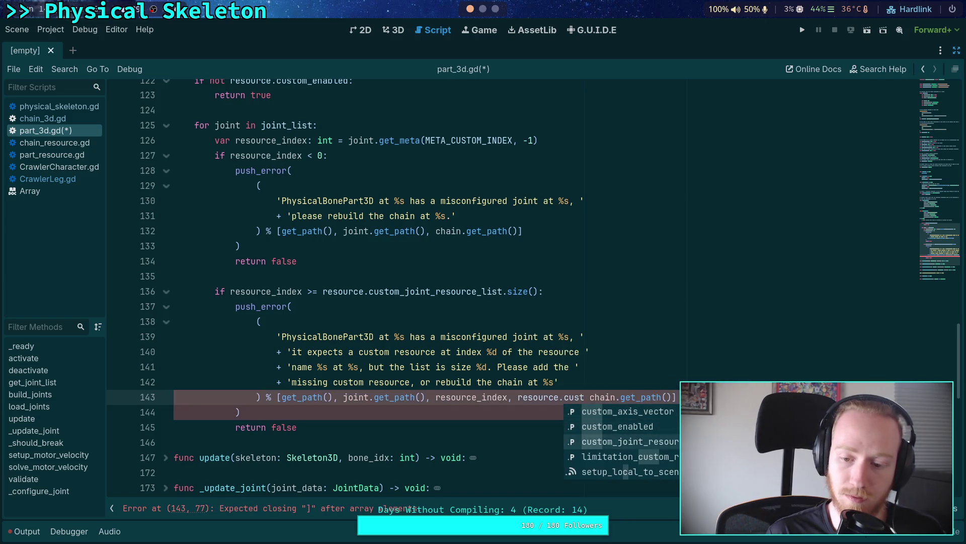
key(Return)
text(.)
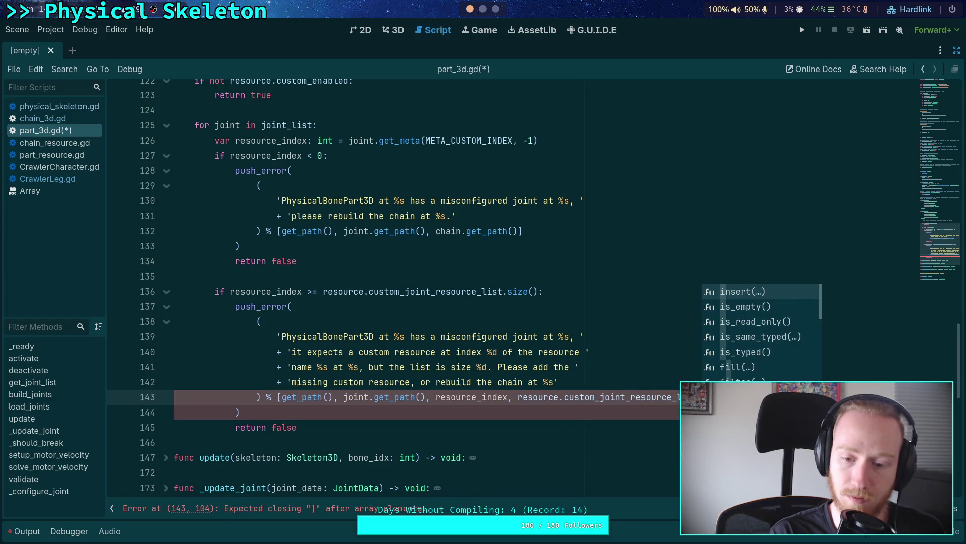
key(Escape)
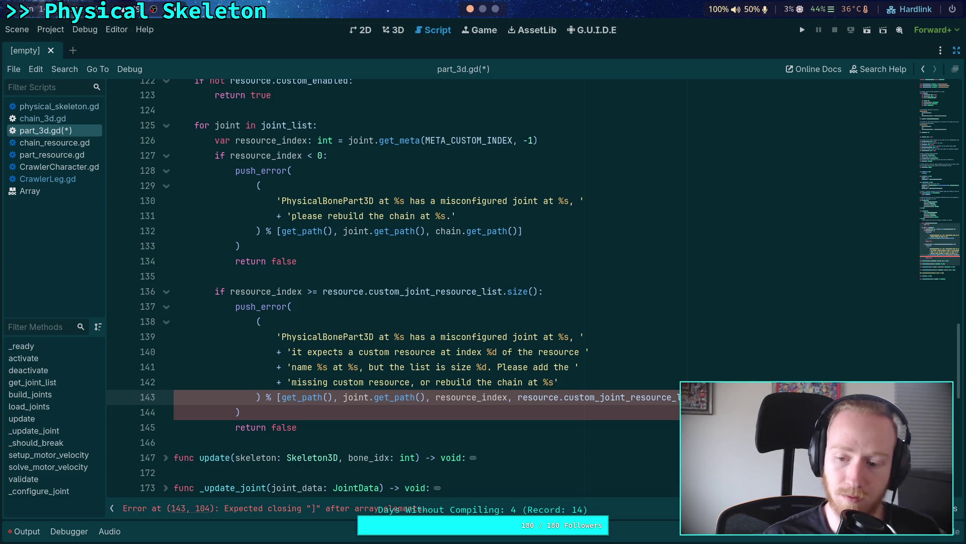
text(])
Break the format arguments across lines, with the closing bracket on its own line
click(279, 397)
key(Return)
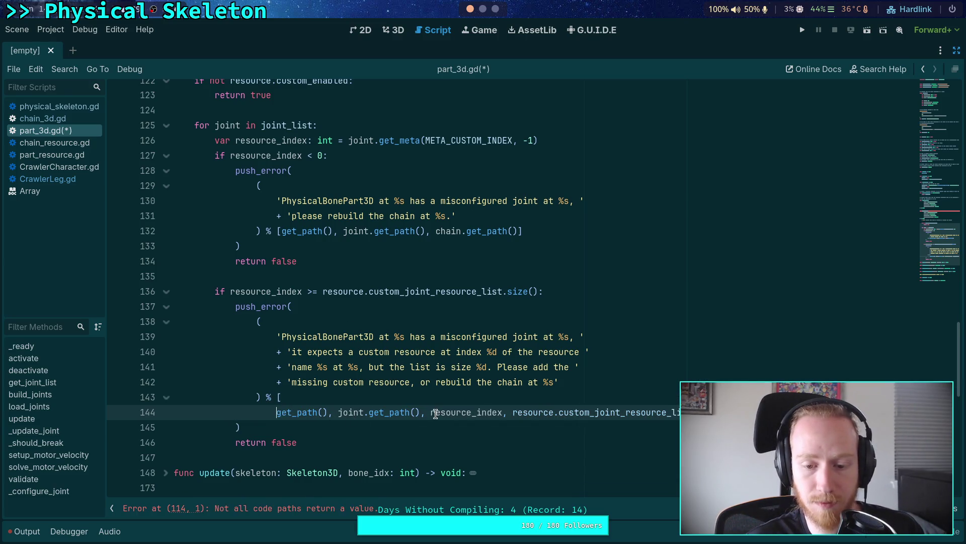
click(431, 413)
key(Return)
click(583, 428)
key(Return)
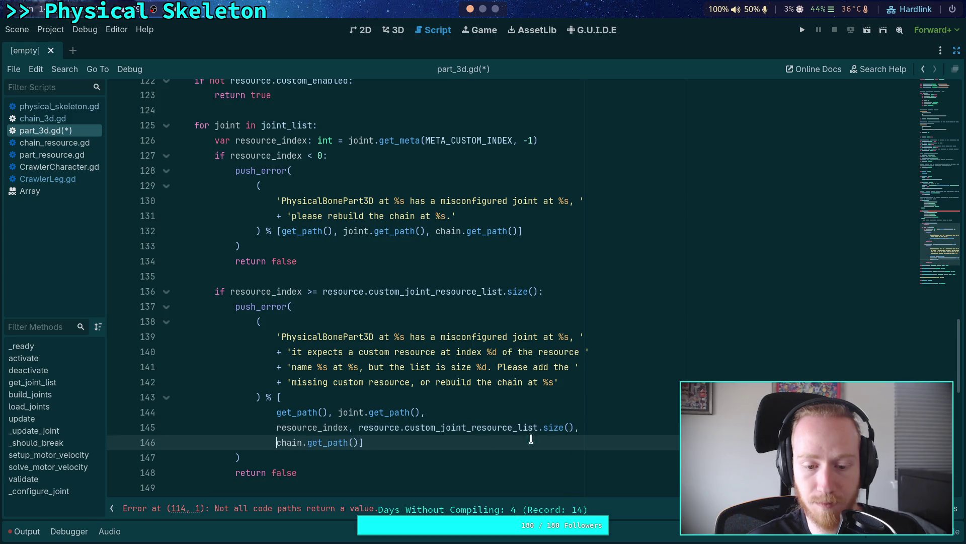
click(359, 443)
key(Return)
Add a line after the size check and fold the negative-index error block
scroll(371, 399, down, 2)
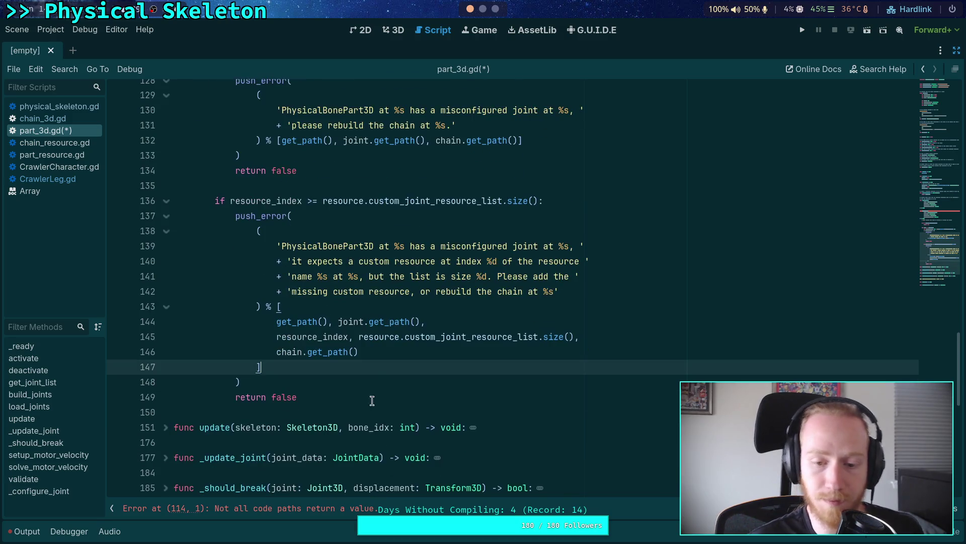
click(406, 397)
key(Down)
key(Down)
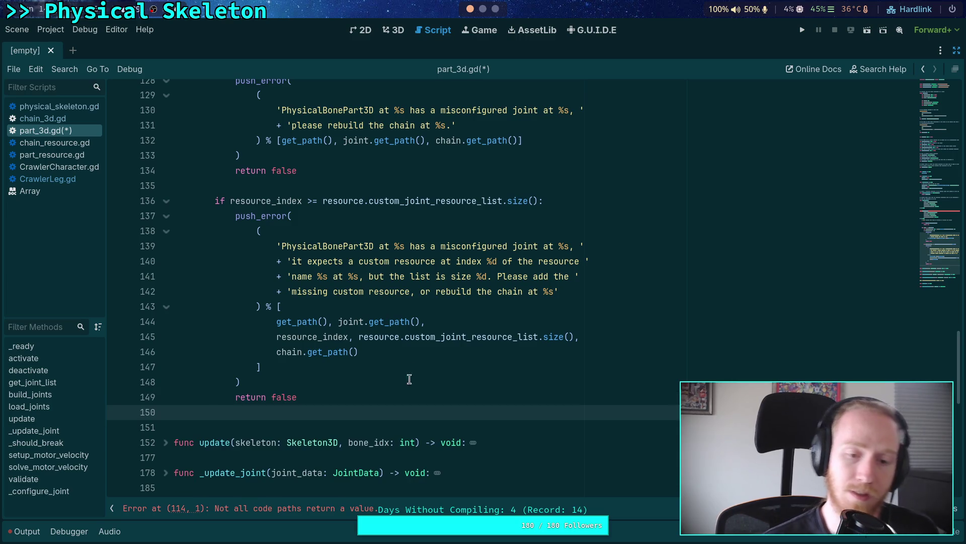
scroll(272, 251, up, 3)
click(166, 201)
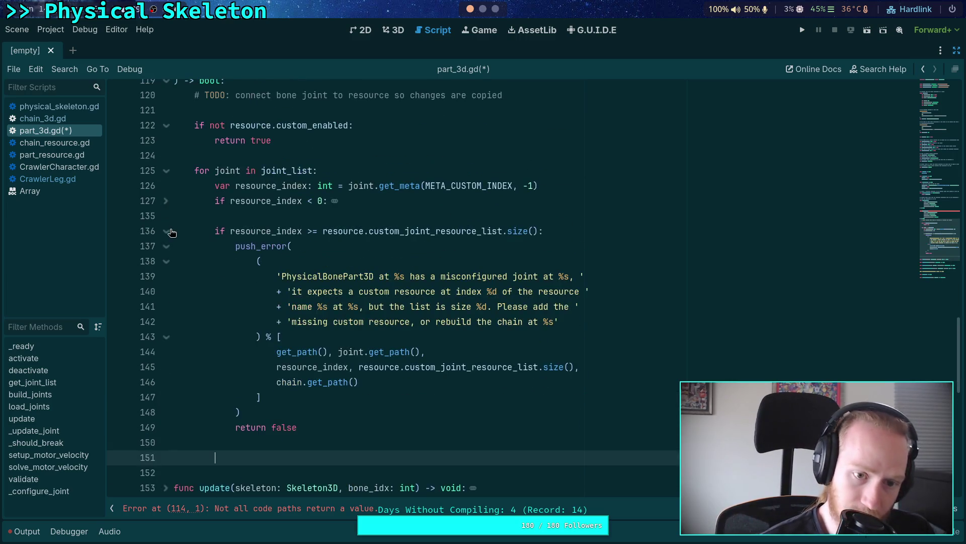
Fold the size-check block and start var success: bool = custom_joint_loader.call(
click(166, 231)
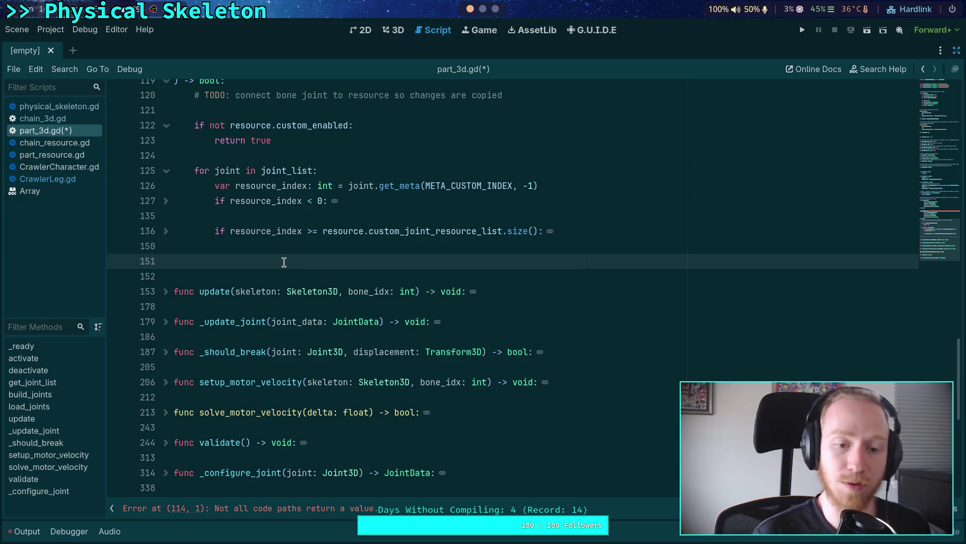
text(var )
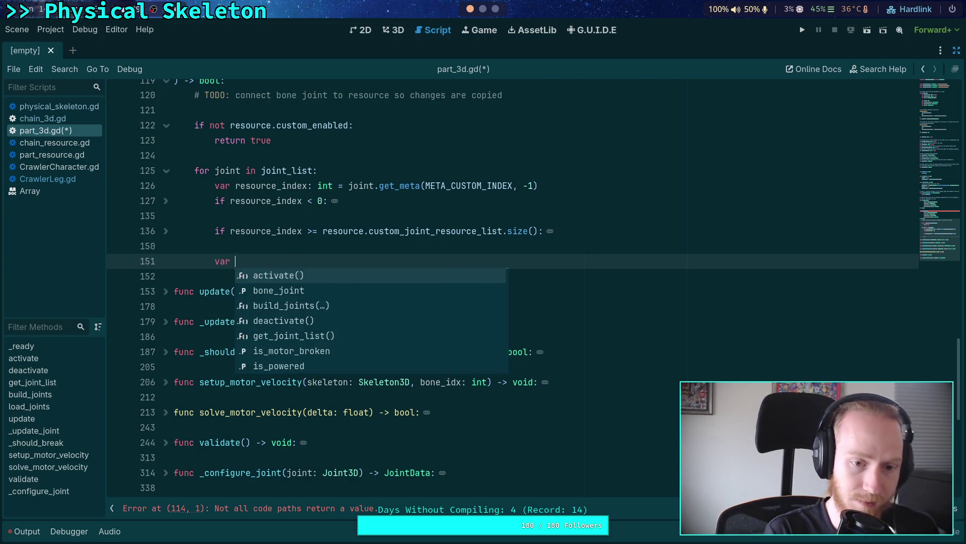
text(success: bo)
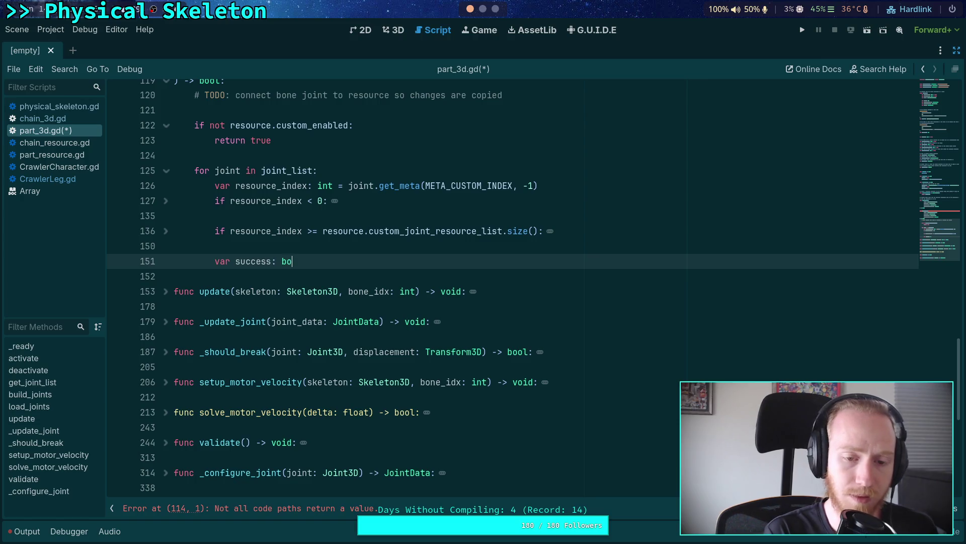
text(ol = cust)
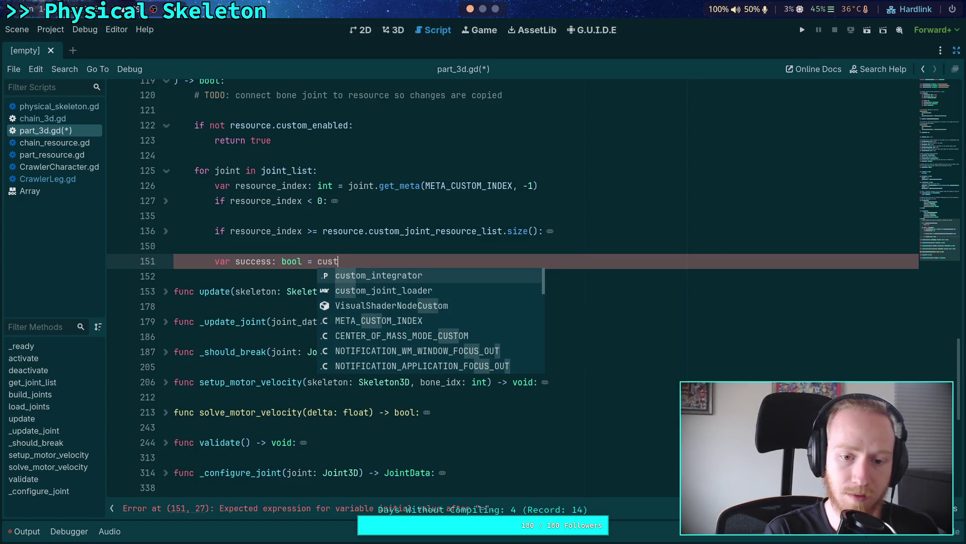
text(om_joint_loader.call()
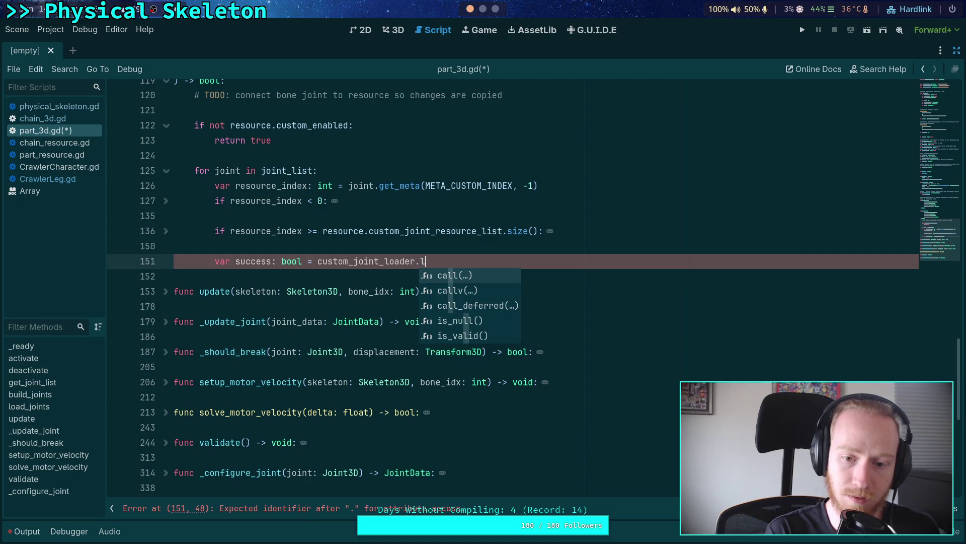
scroll(403, 282, up, 4)
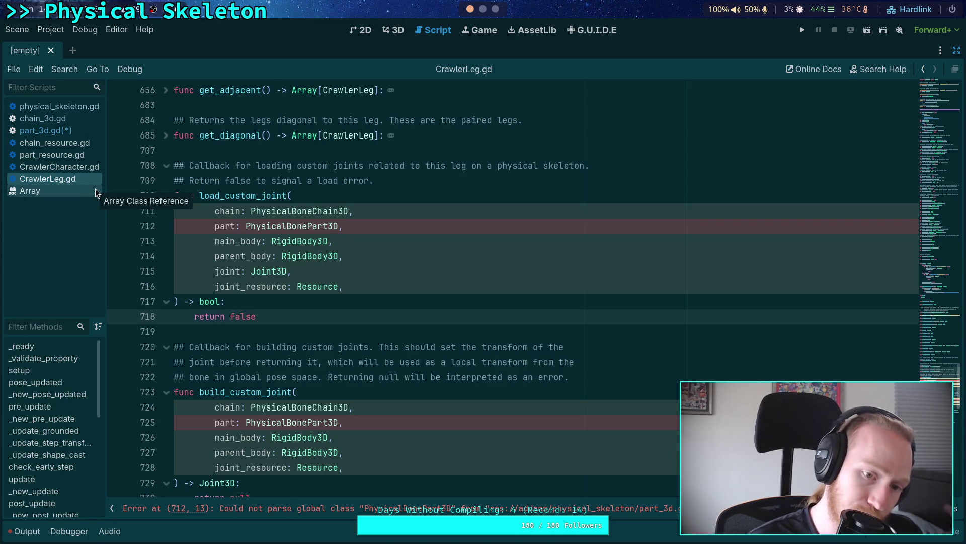
Check load_custom_joint's parameters in CrawlerLeg.gd and pass chain, self to the call
click(69, 129)
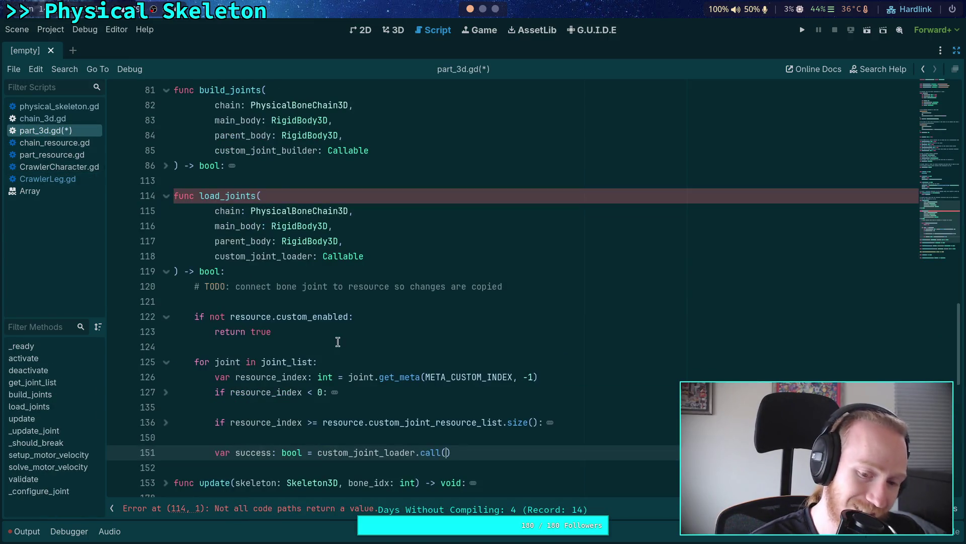
click(48, 178)
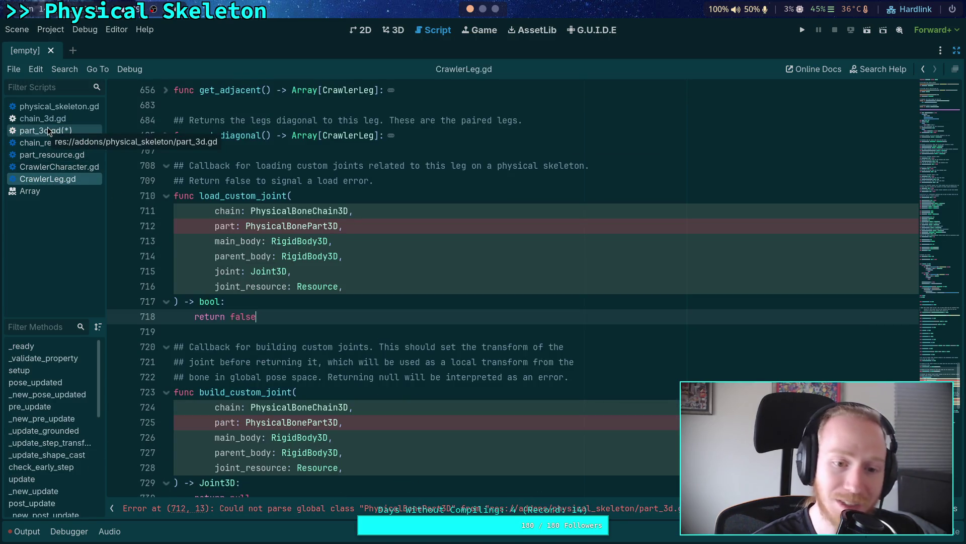
click(49, 130)
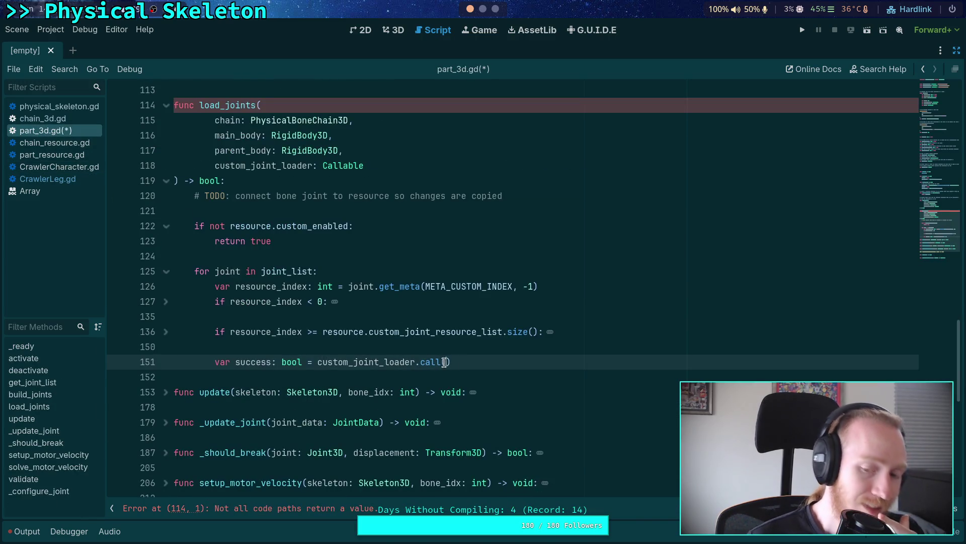
text(chain, self,)
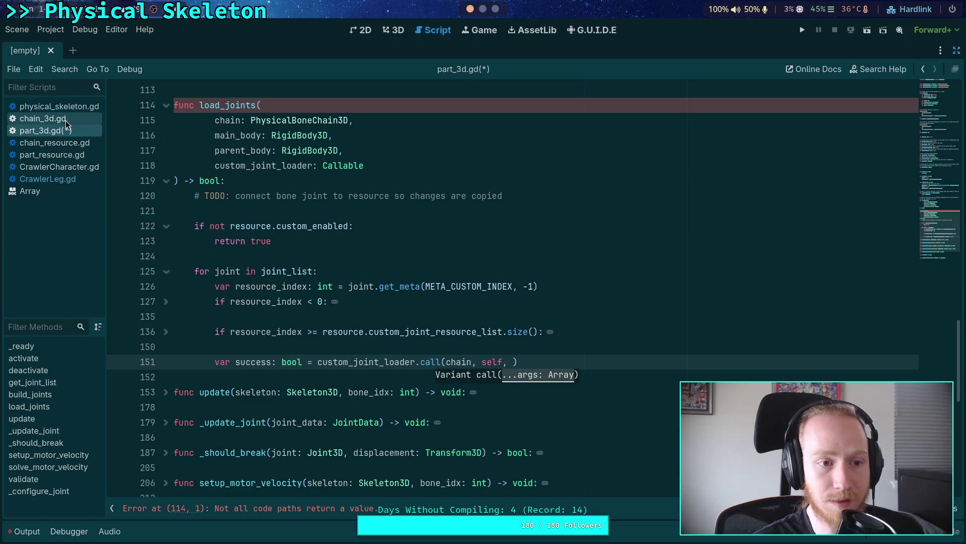
click(66, 120)
click(55, 179)
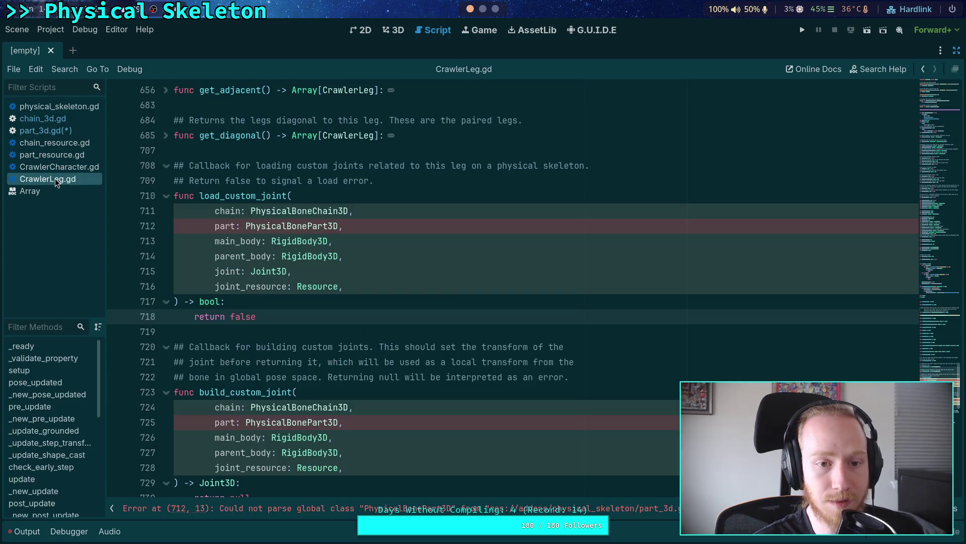
Add main_body, parent_body and joint to the loader call and insert blank lines above it
click(59, 108)
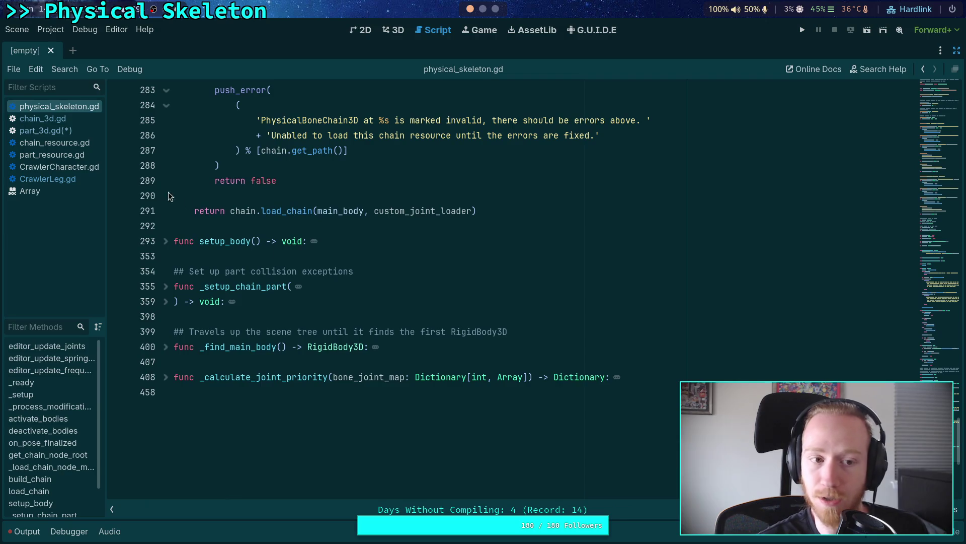
click(71, 120)
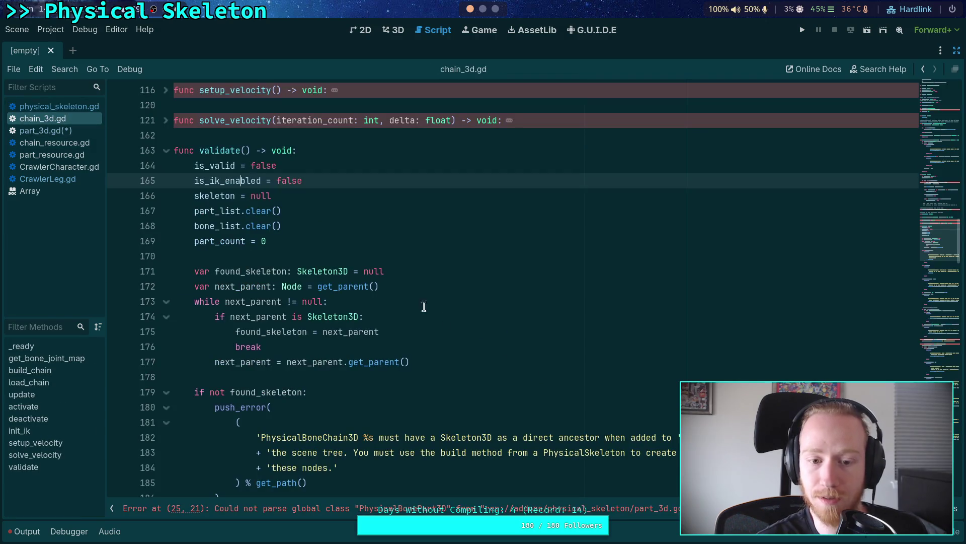
click(77, 131)
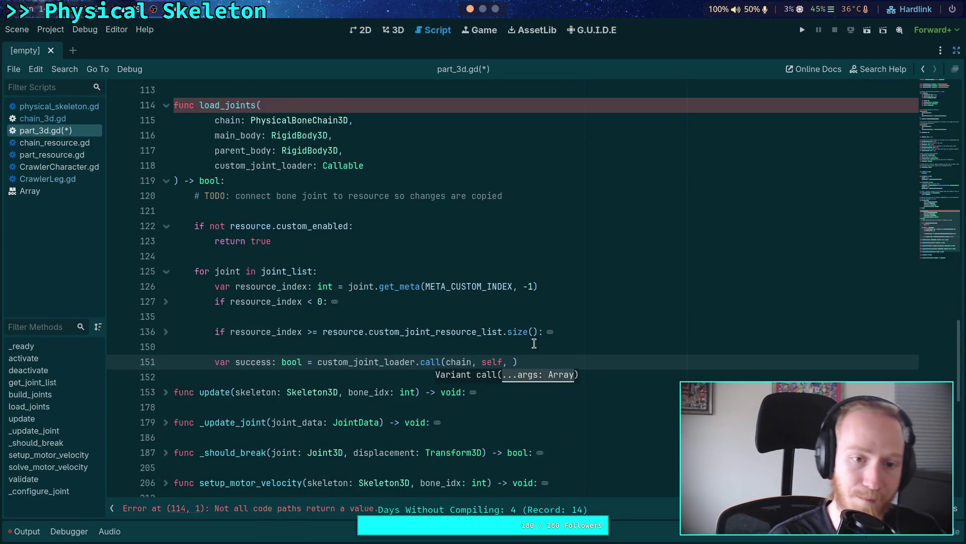
text(main_bo)
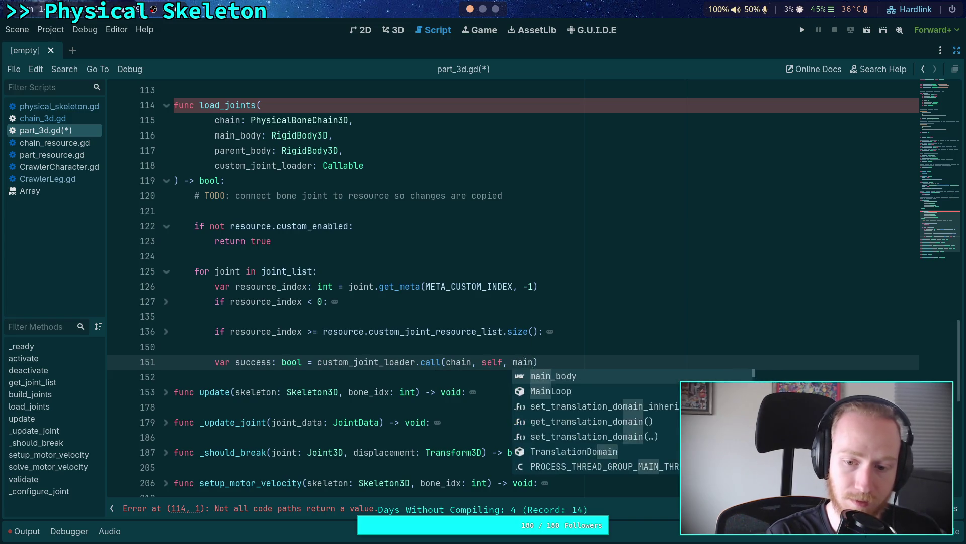
key(Return)
text(parent_body, j)
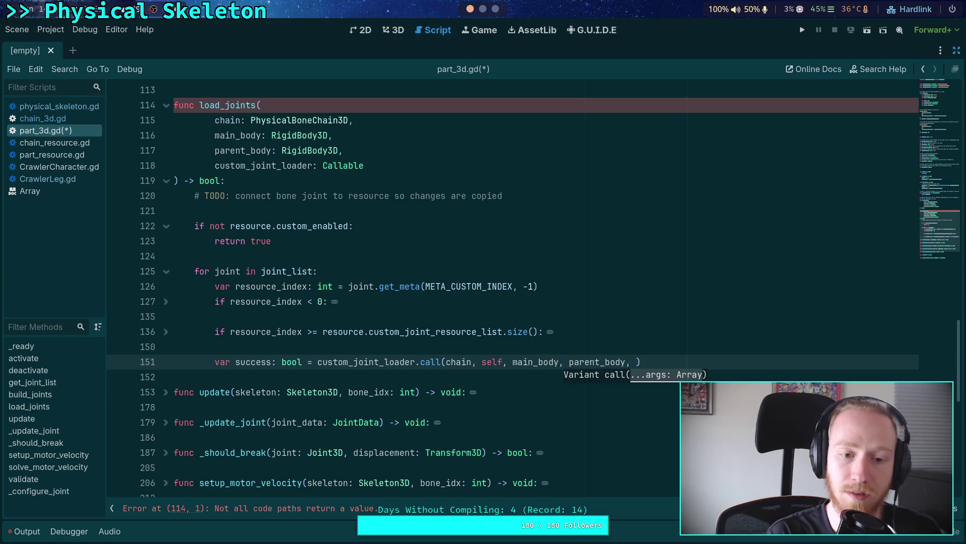
text(oint,)
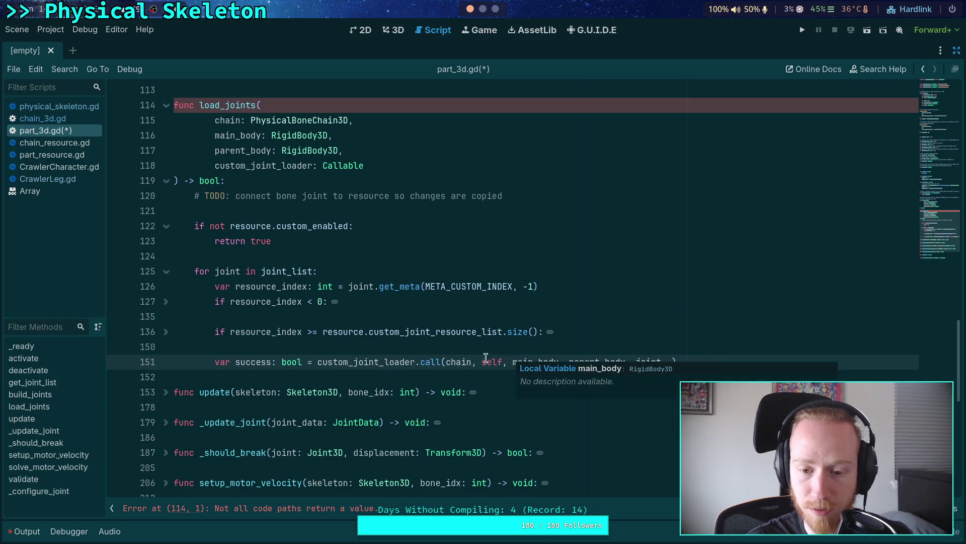
key(Up)
key(Return)
key(Return)
key(Up)
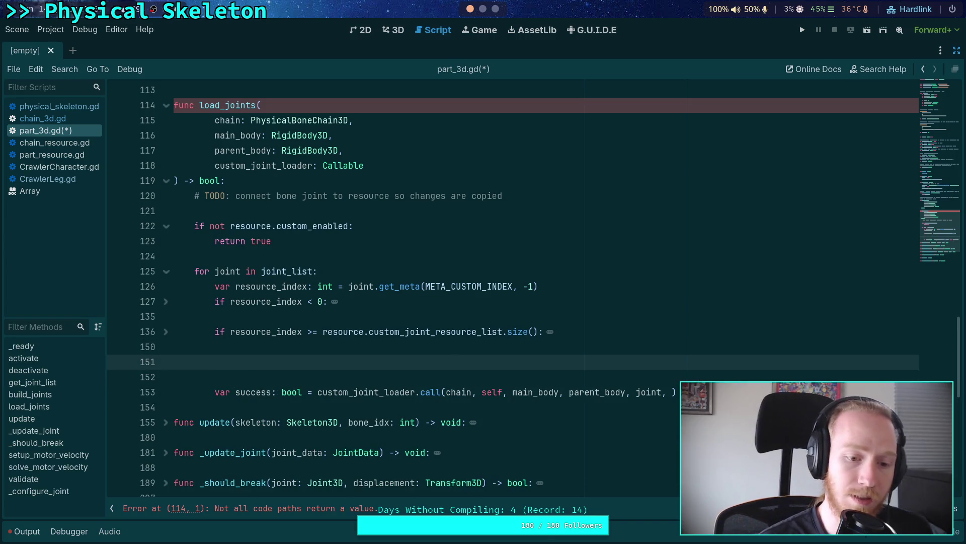
scroll(512, 292, down, 1)
Declare var custom_resource: Resource = resource.custom_joint_resource_list[resource_index]
text(var j)
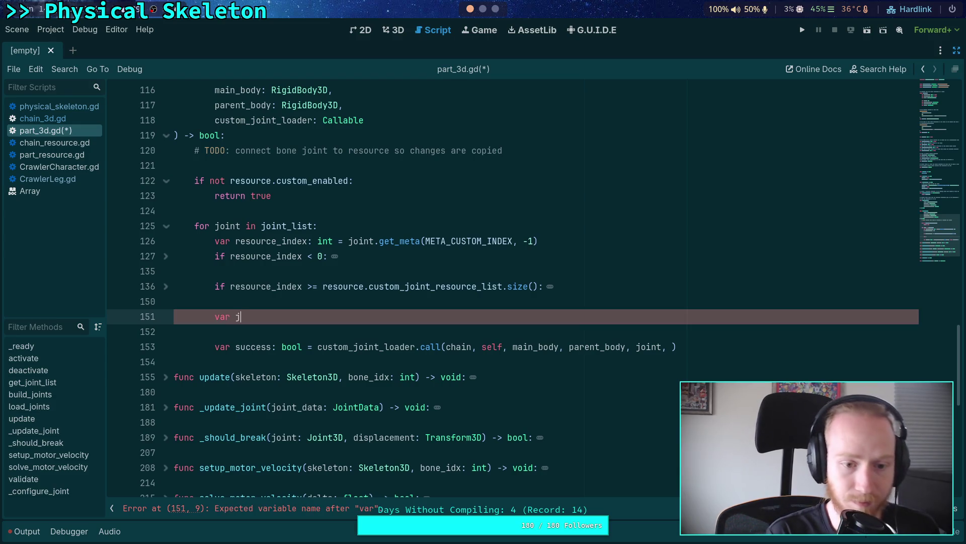
key(BackSpace)
text(custom_resource: Resource = )
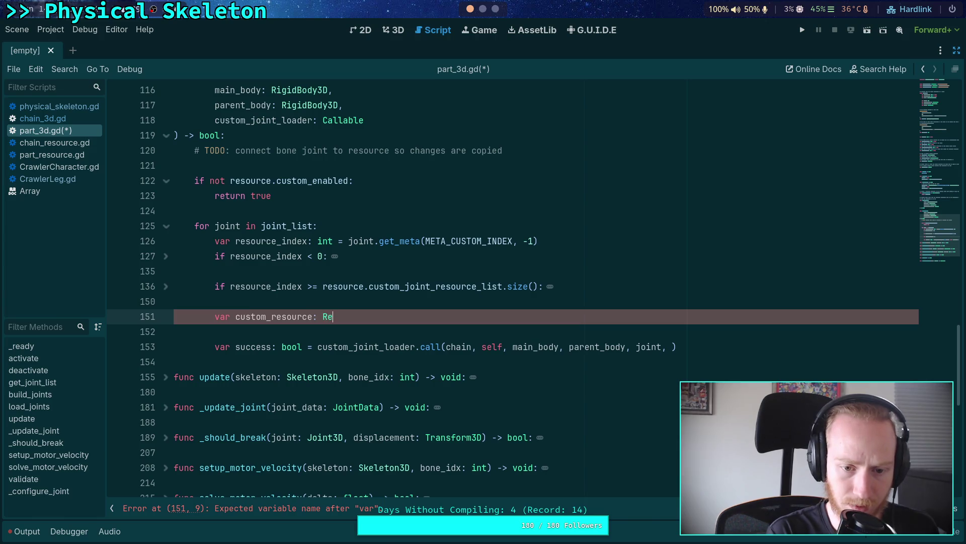
text(res)
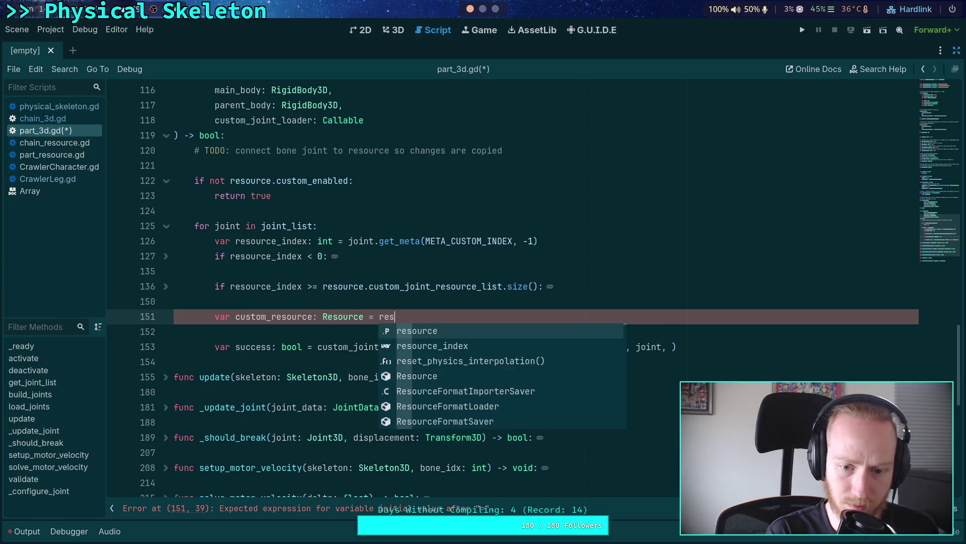
text(ource.cust)
key(Down)
key(Down)
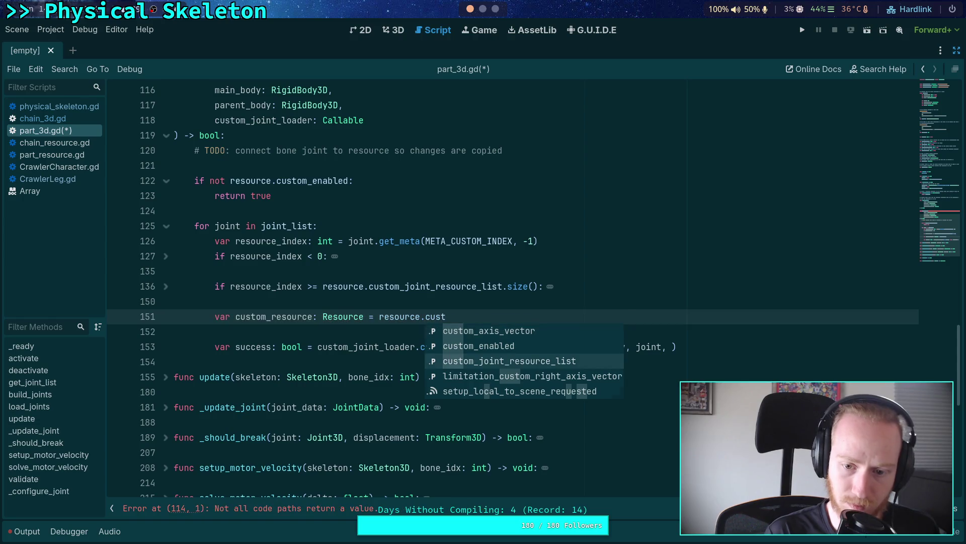
key(Return)
text([in)
key(BackSpace)
key(BackSpace)
text(resource_ind)
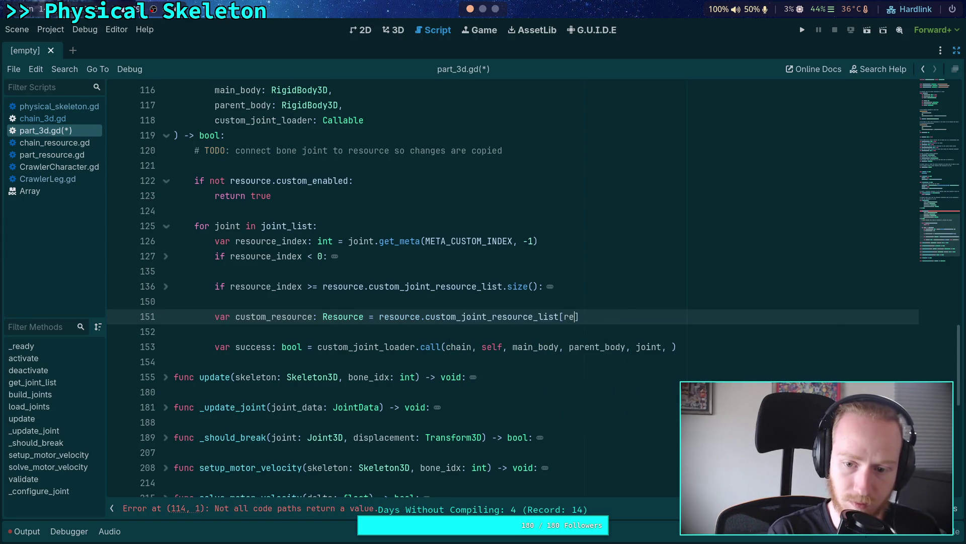
text(ex])
Add an 'if not custom_resource:' check containing an empty push_error call
key(Return)
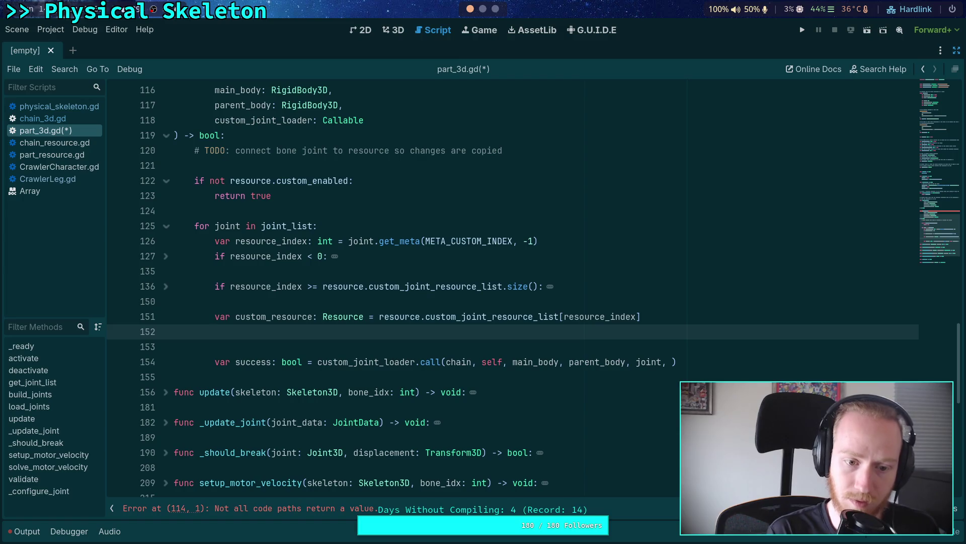
text(if not custom)
key(Return)
text(:)
key(Return)
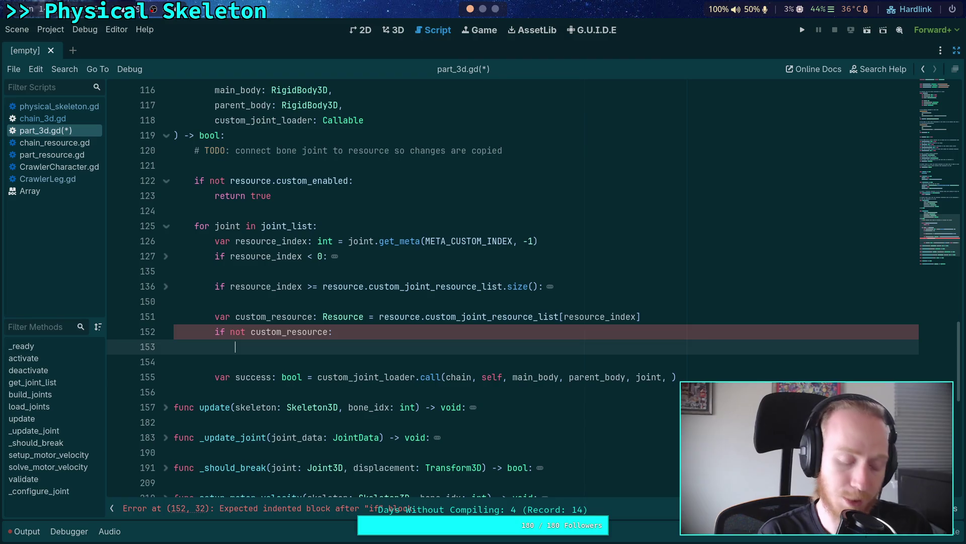
text(push_e)
key(Return)
key(Return)
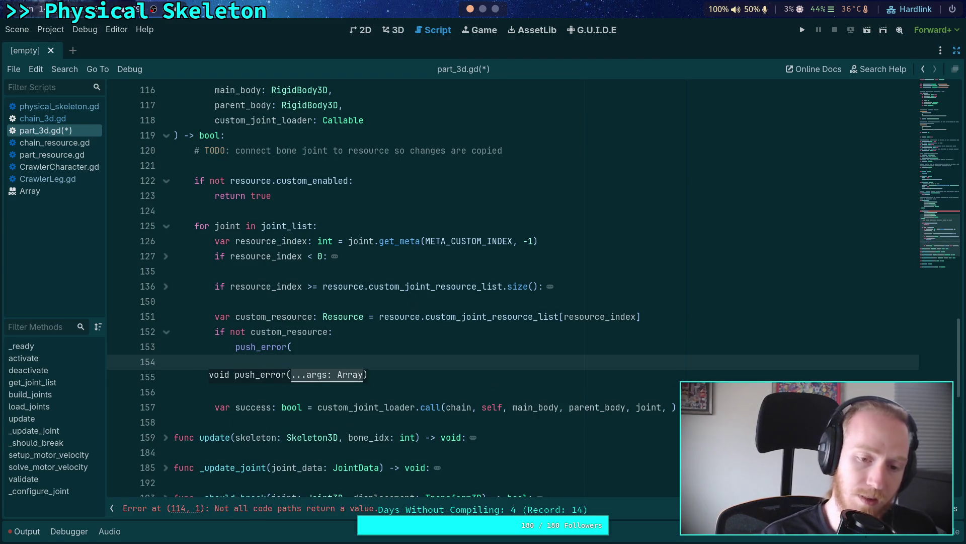
click(166, 286)
Copy the misconfigured-joint push_error block over the new push_error stub
scroll(275, 363, down, 2)
mouse_move(254, 385)
mouse_down()
mouse_move(237, 383)
mouse_move(235, 210)
mouse_up()
right_click(242, 221)
click(262, 266)
scroll(260, 333, down, 3)
drag(241, 347, 232, 317)
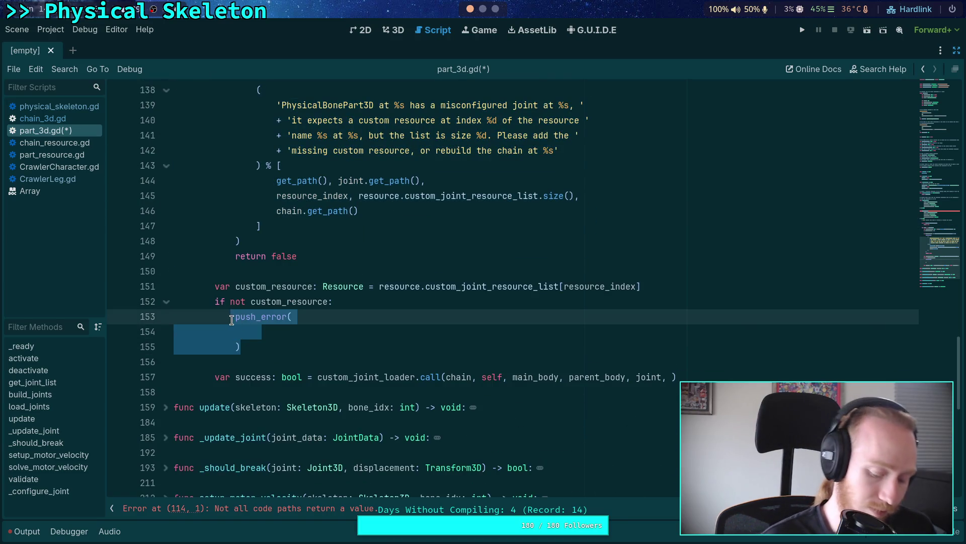
key(ctrl+v)
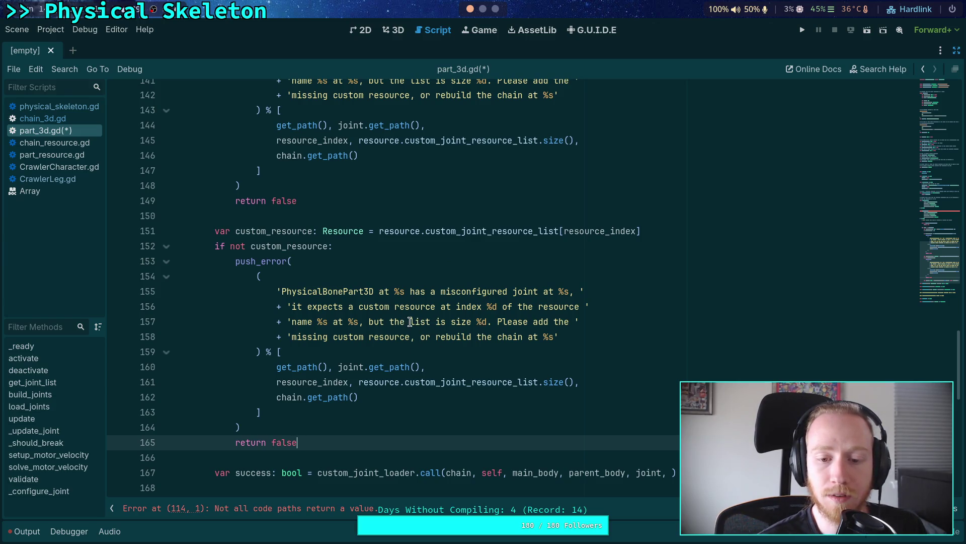
Change 'joint' to 'custom resource list' in the message's opening line
drag(410, 322, 488, 325)
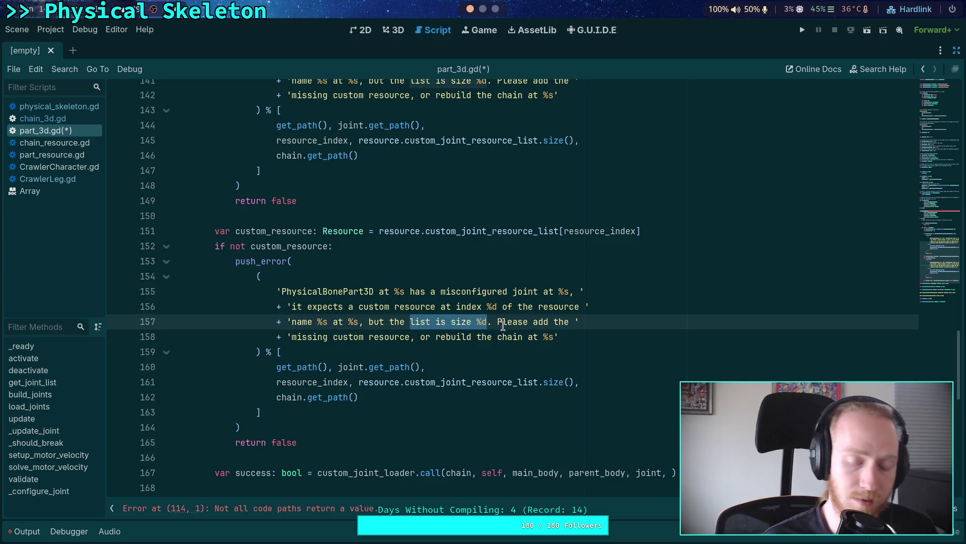
click(503, 325)
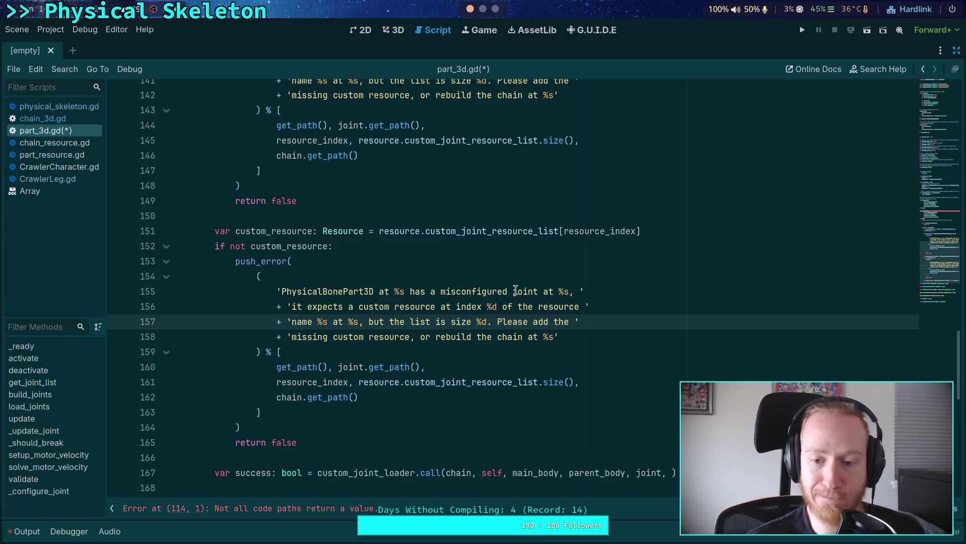
mouse_move(512, 291)
mouse_down()
mouse_move(565, 291)
mouse_move(537, 291)
mouse_up()
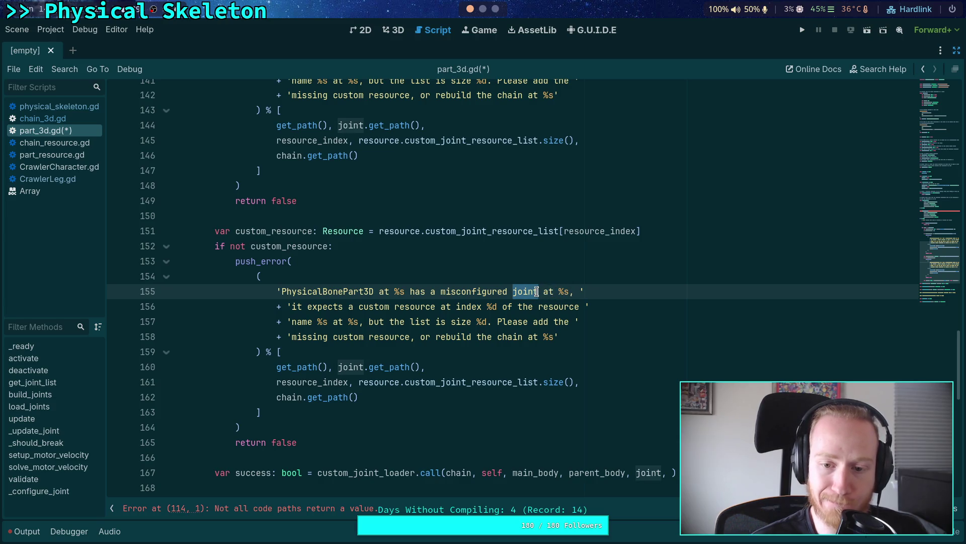
click(535, 322)
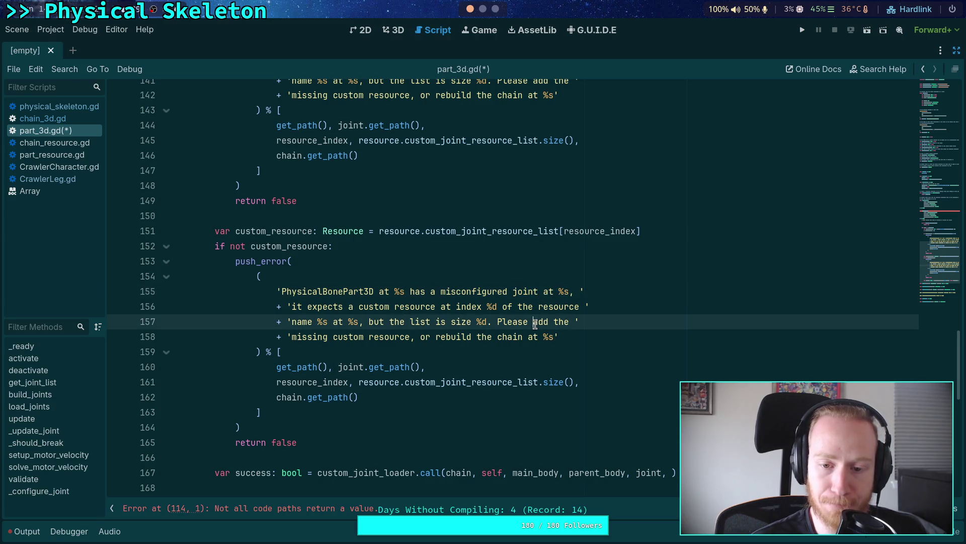
drag(512, 288, 539, 288)
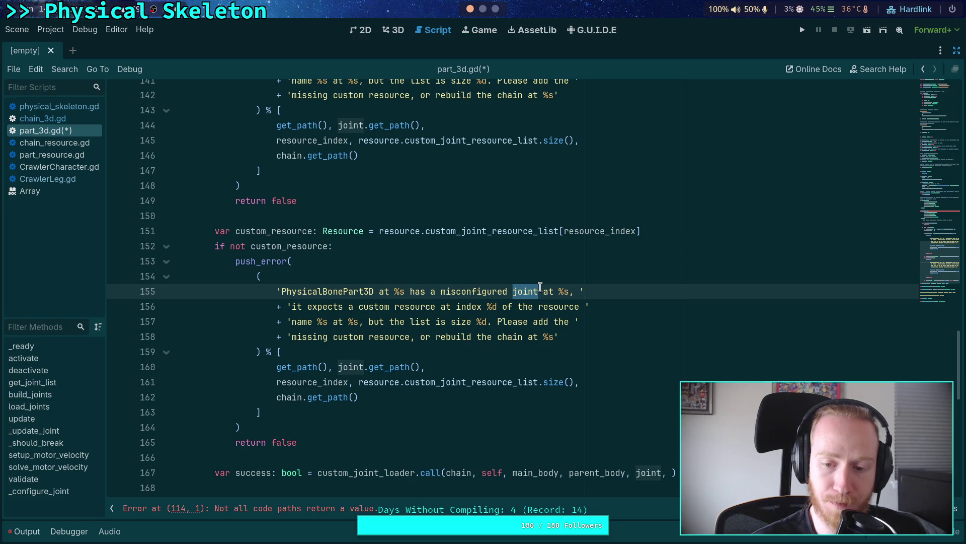
text(custom resource list)
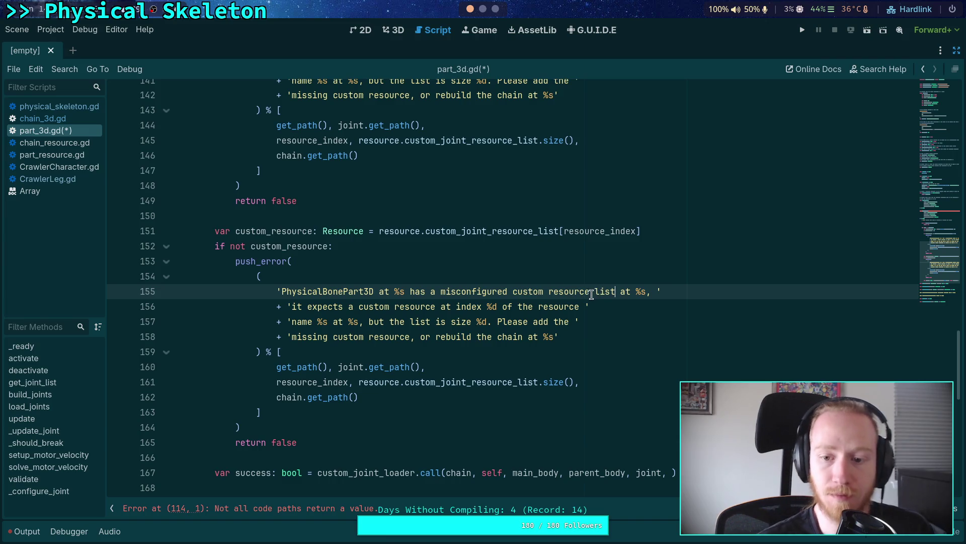
Break the null-check error message onto a new concatenated line beginning 'named %n'
click(590, 292)
text(')
key(Return)
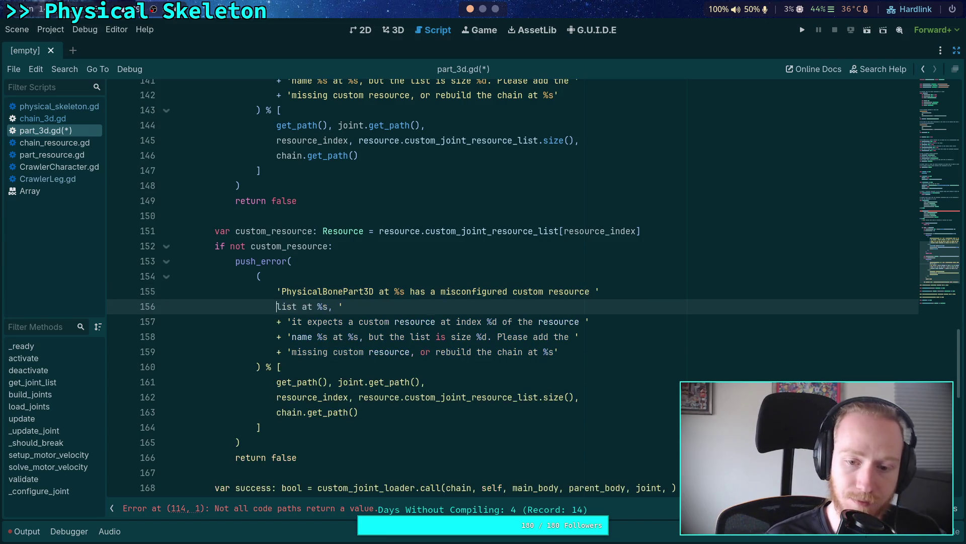
text(+')
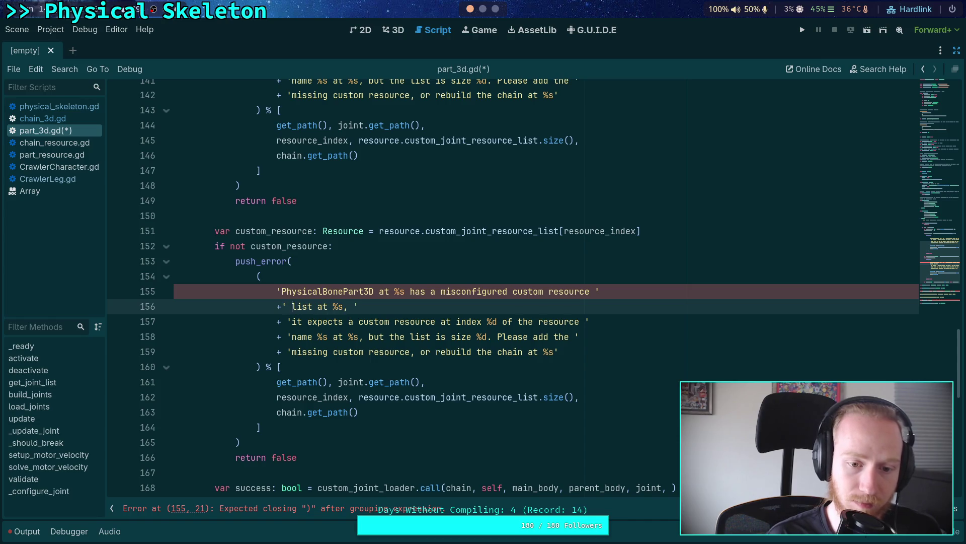
key(Left)
key(Right)
text(named )
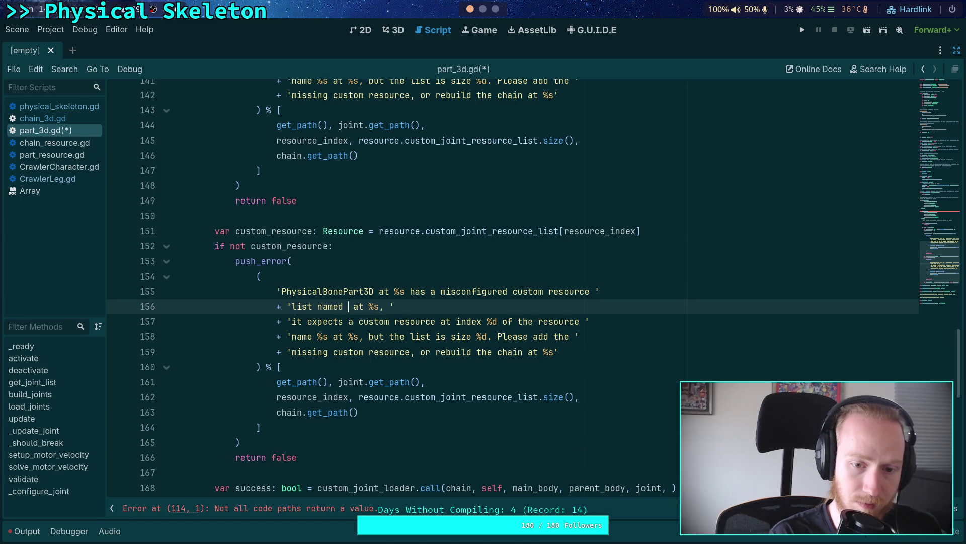
text(%n)
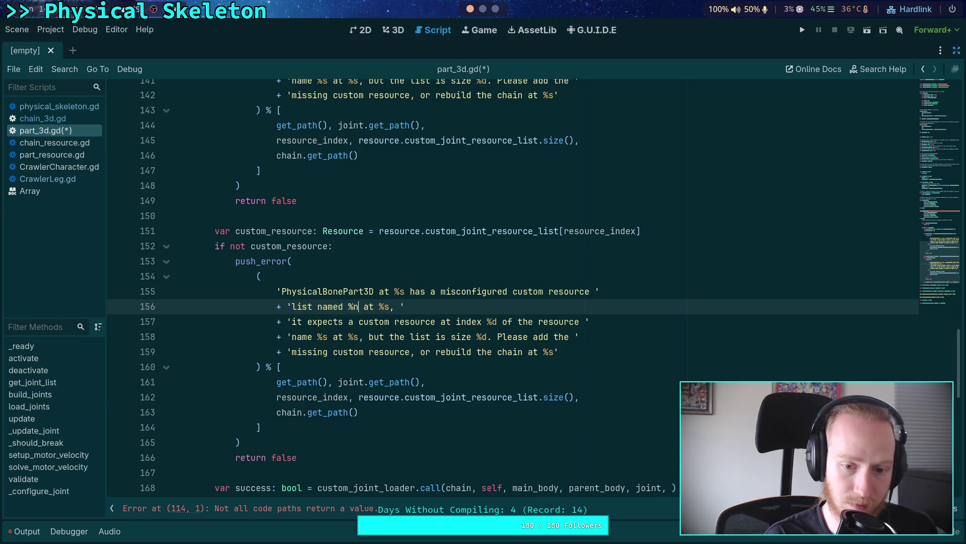
Correct 'name' to 'named' on line 141 and add 'the resource at index %d is null.'
scroll(505, 257, up, 3)
click(312, 216)
text(d)
scroll(356, 349, down, 2)
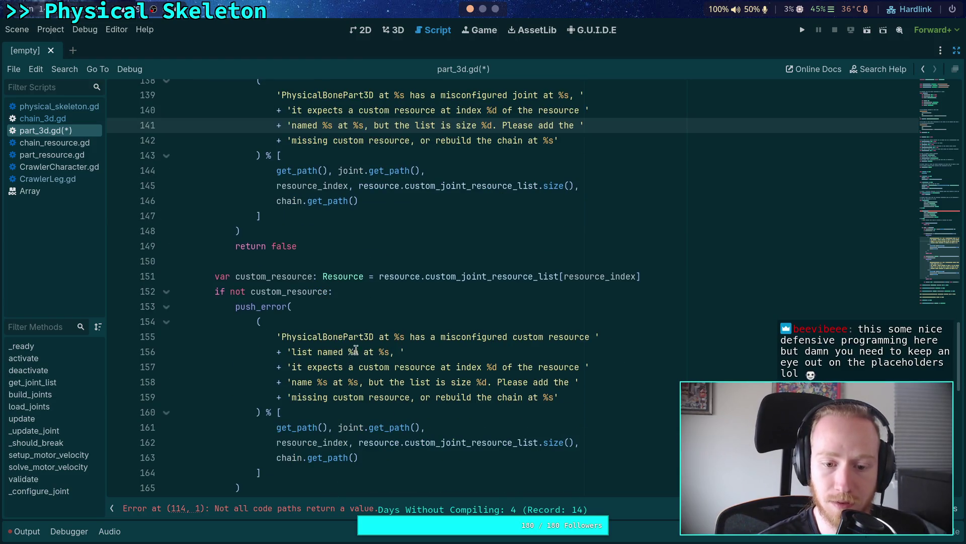
click(355, 350)
text(s)
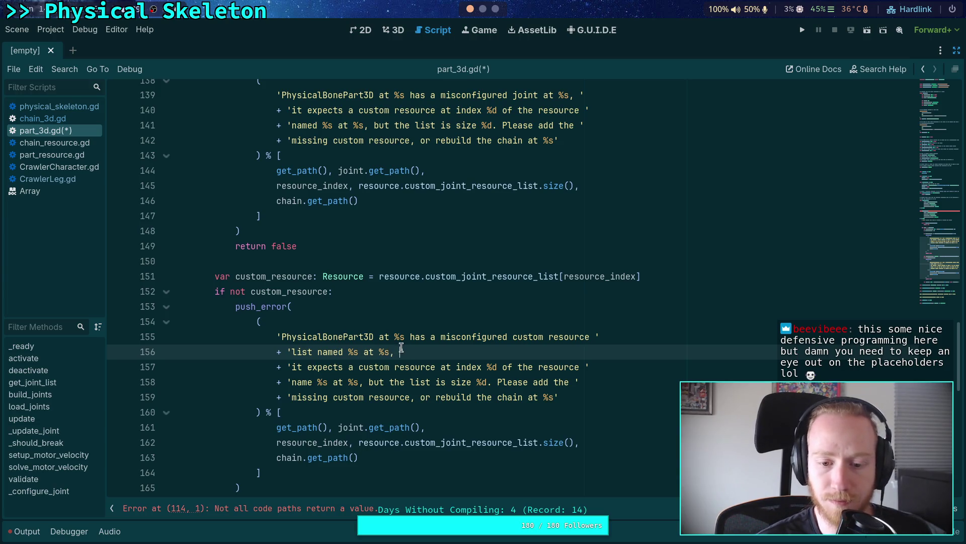
text(the )
text(resource at index )
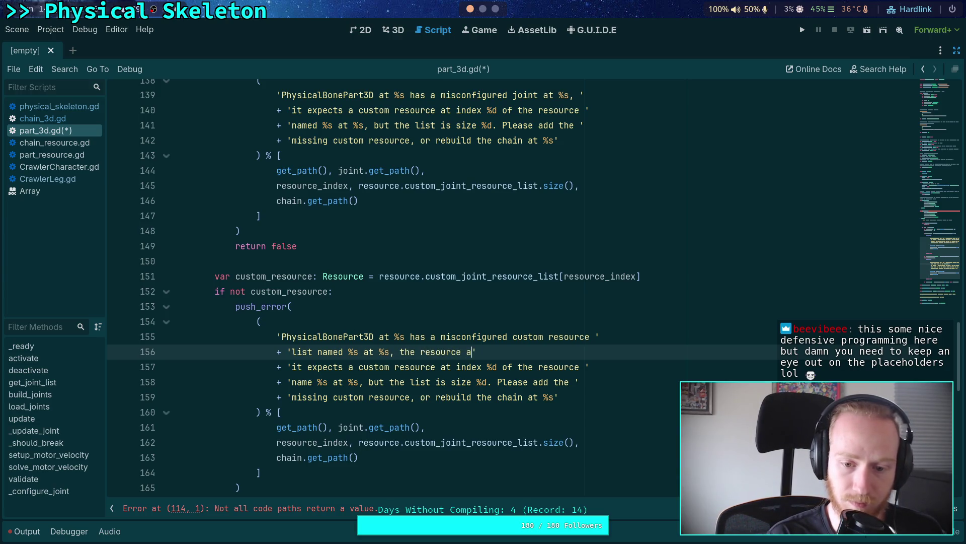
text(%d in)
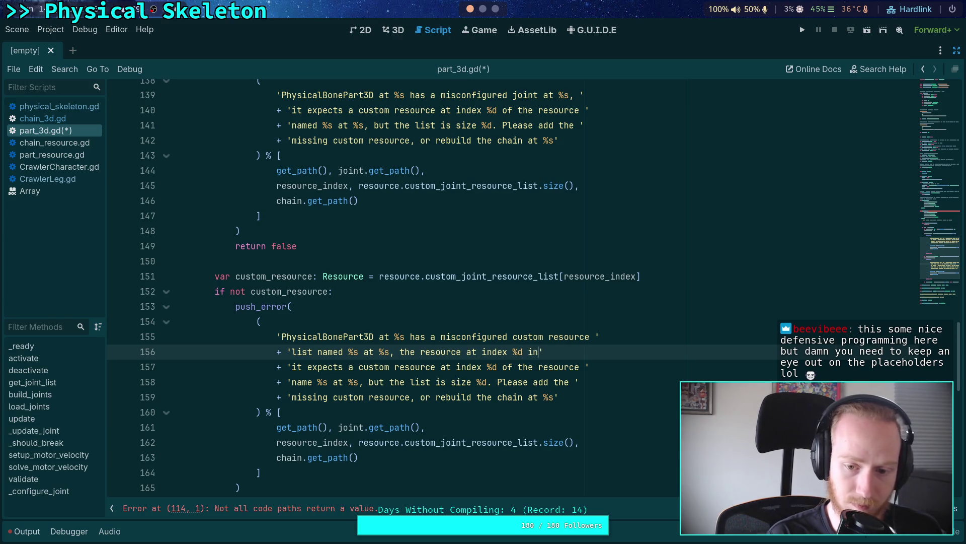
text(null)
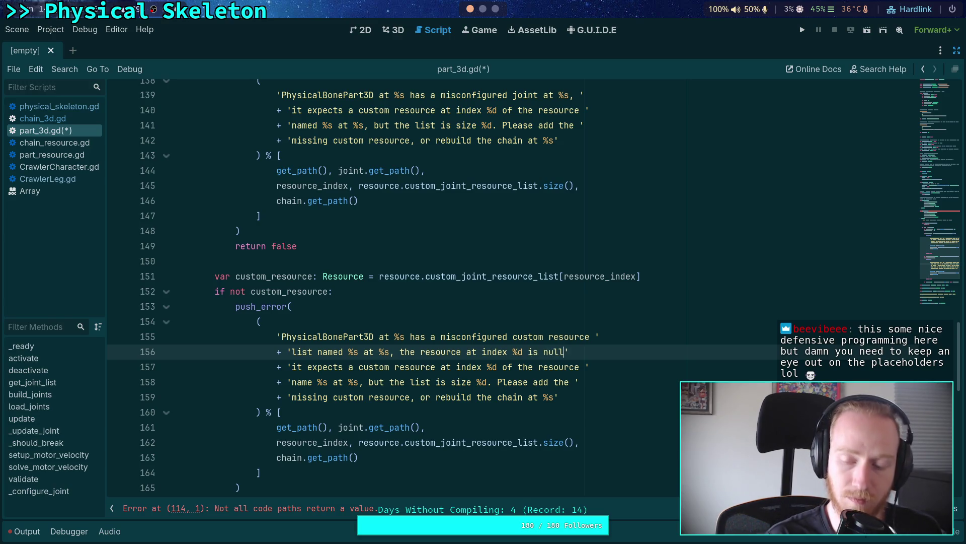
text(.)
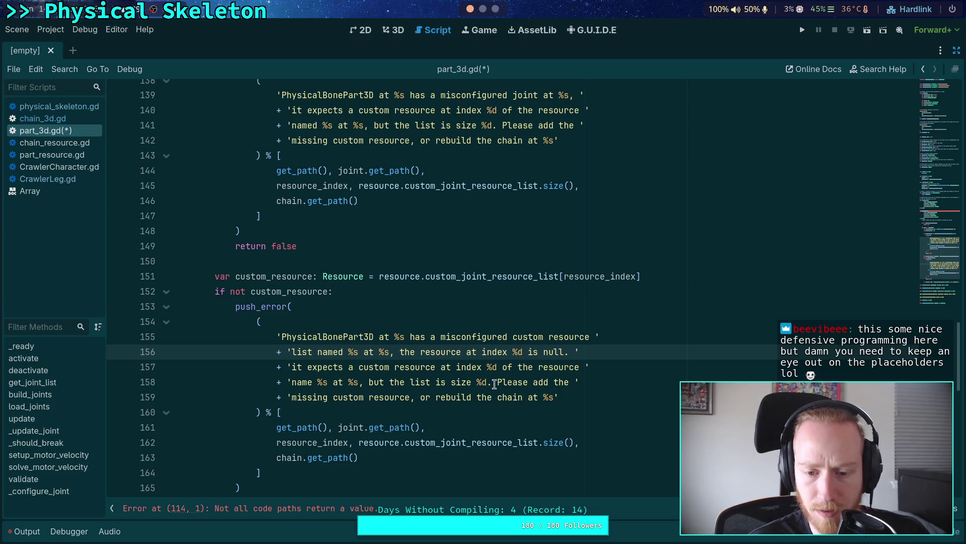
Delete the outdated explanation sentences and the rebuild-the-chain clause, joining the message lines
mouse_move(498, 383)
mouse_down()
mouse_move(291, 366)
mouse_move(373, 367)
mouse_up()
key(BackSpace)
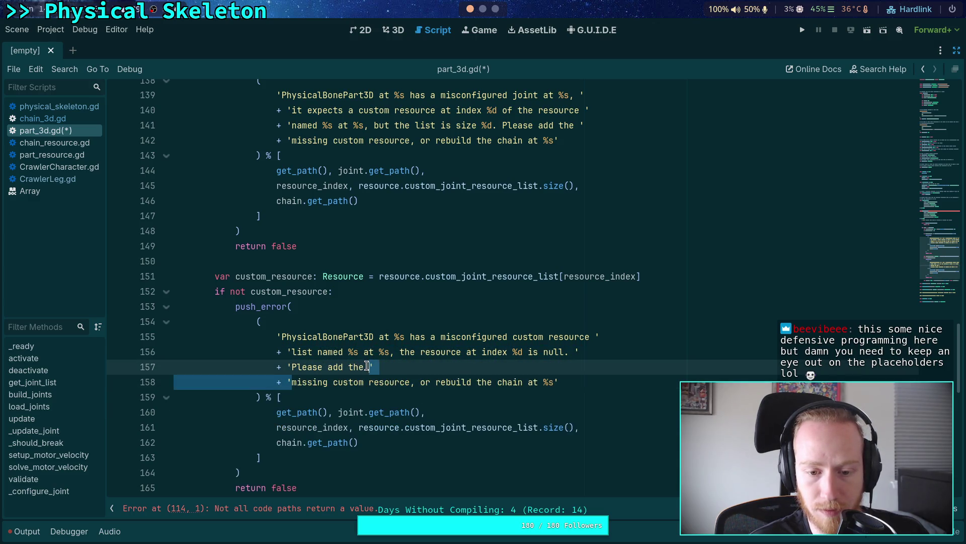
key(BackSpace)
drag(488, 367, 631, 371)
key(BackSpace)
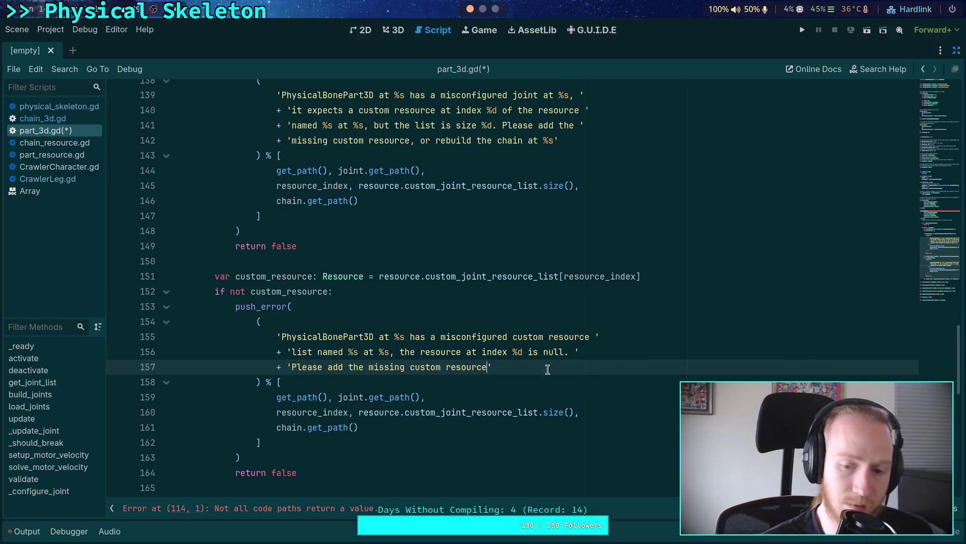
End the message with ', or remove it from the list and rebuild the chain at %s'
text(, or rem)
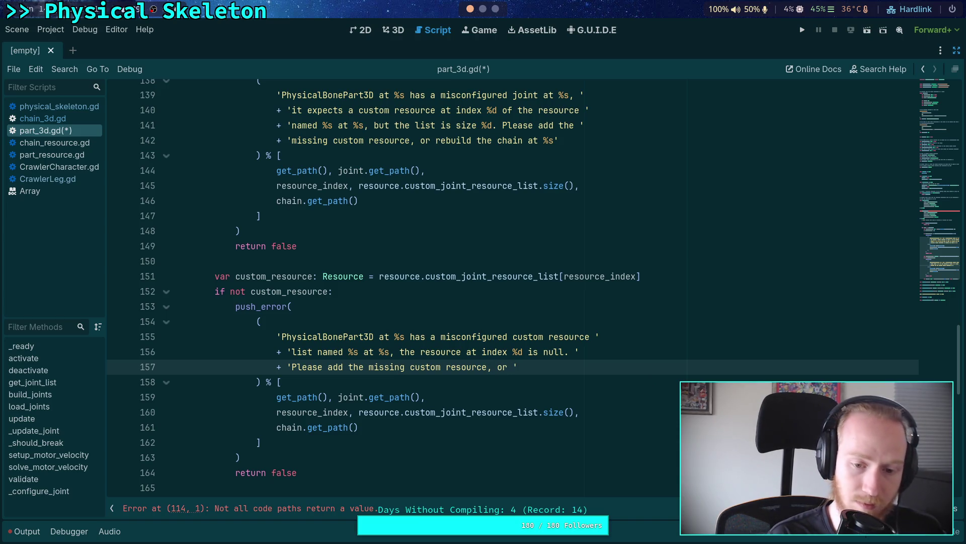
text(ove the null)
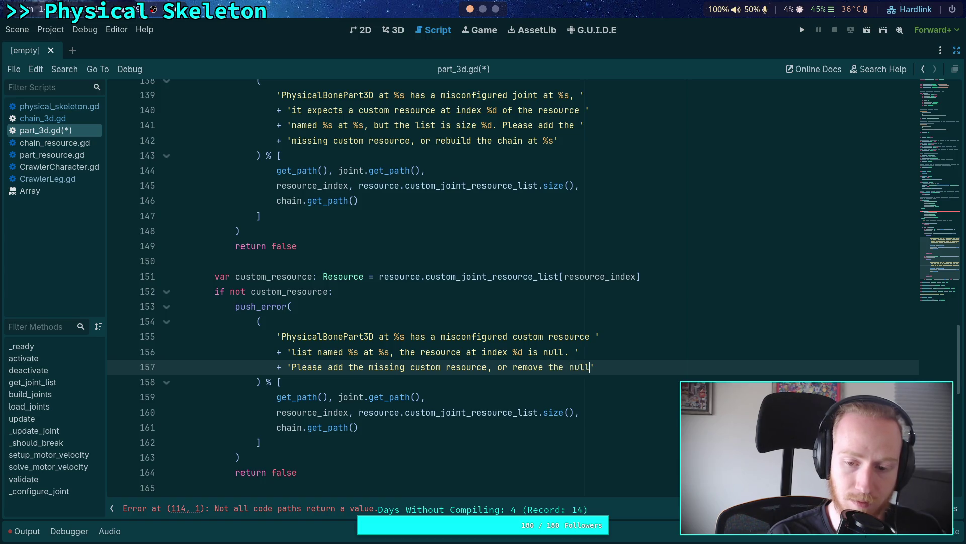
key(BackSpace)
key(BackSpace)
key(BackSpace)
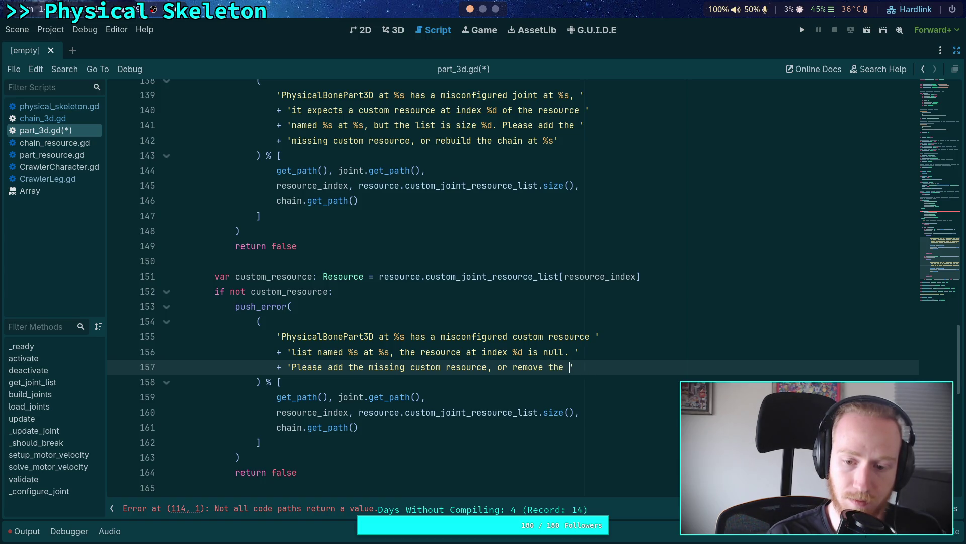
key(BackSpace)
key(BackSpace)
key(BackSpace)
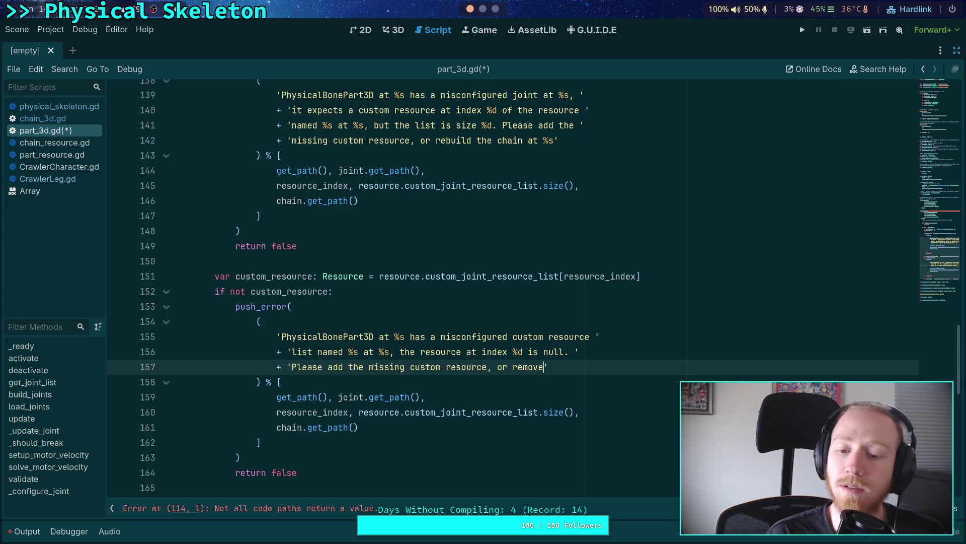
text(remove it from)
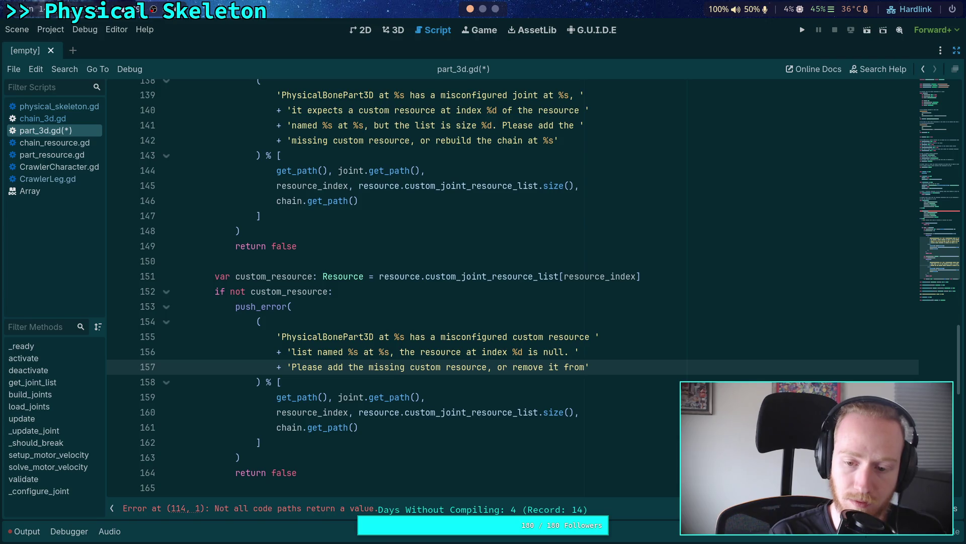
key(Return)
text(')
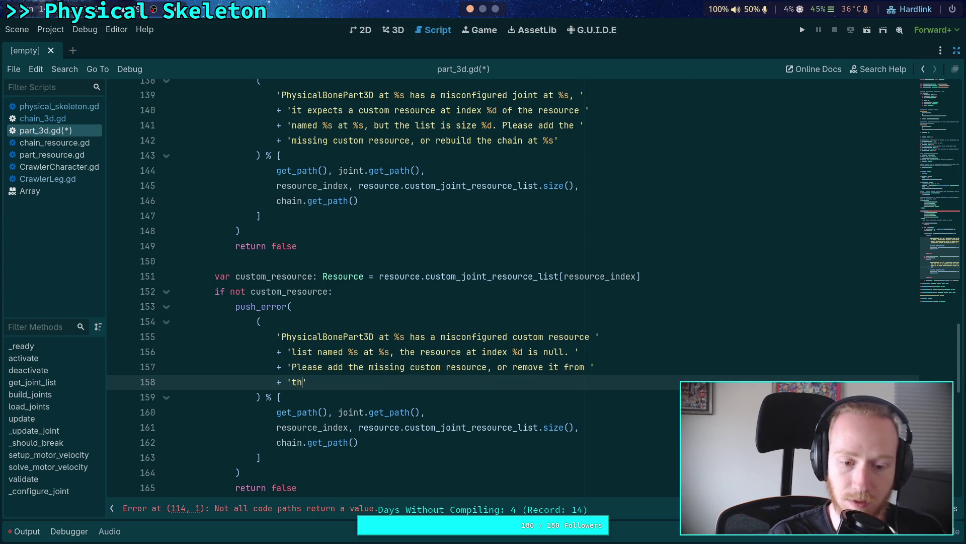
text(the list and rebuild )
text(the chain at )
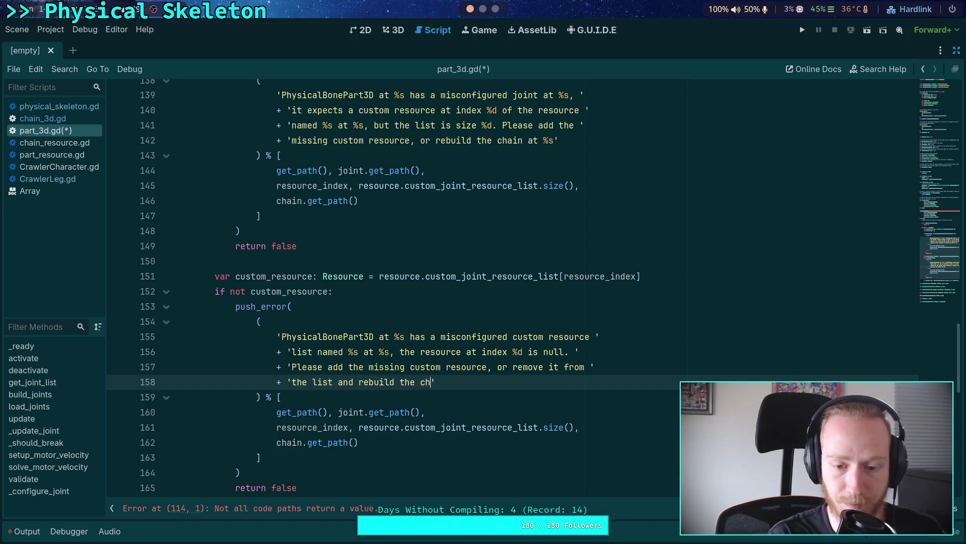
text(%s.)
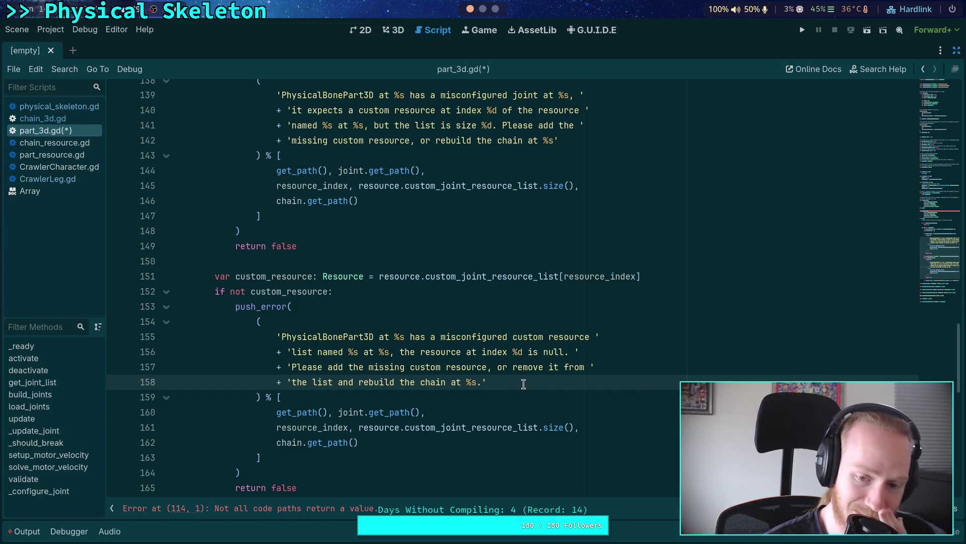
click(482, 409)
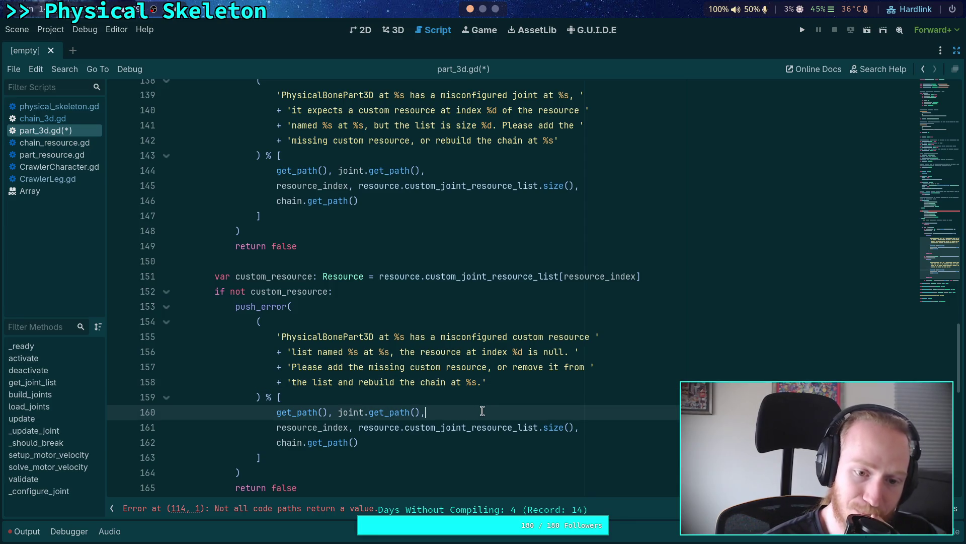
scroll(461, 398, up, 4)
scroll(461, 398, down, 6)
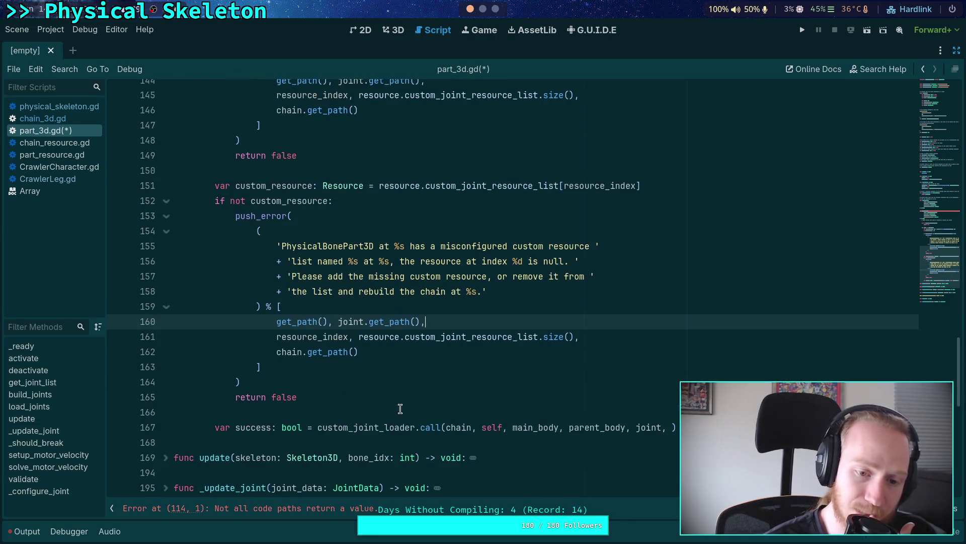
click(295, 387)
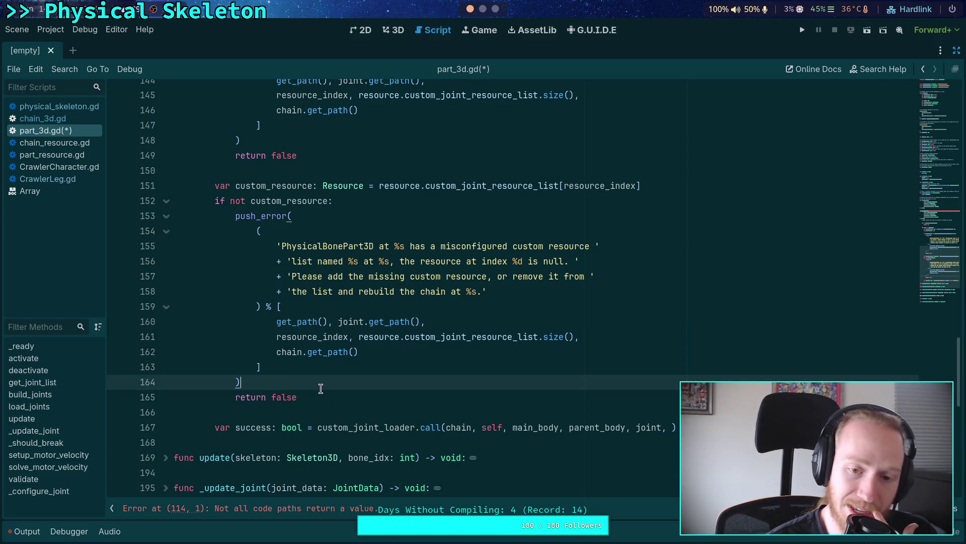
scroll(320, 388, down, 4)
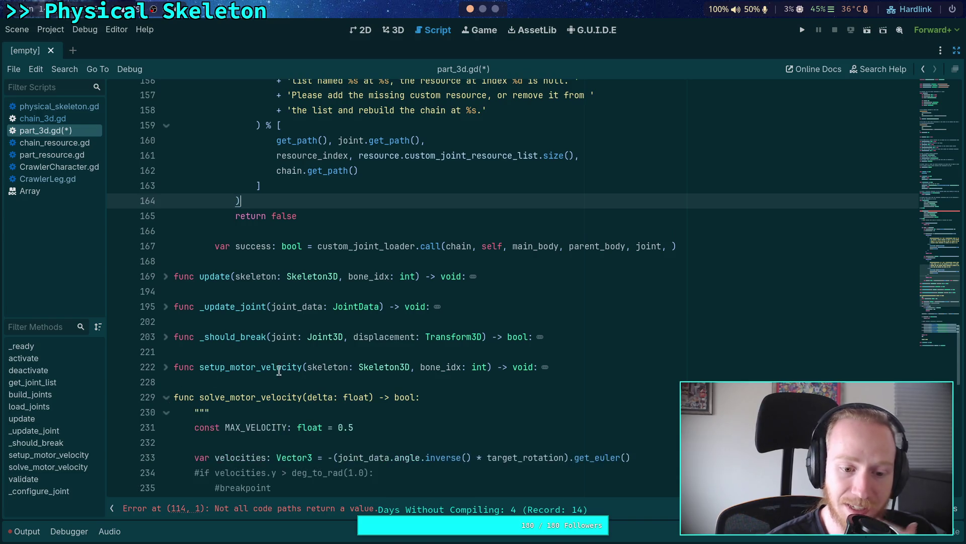
scroll(279, 370, down, 4)
click(167, 231)
click(170, 232)
click(165, 216)
click(217, 200)
scroll(297, 240, up, 3)
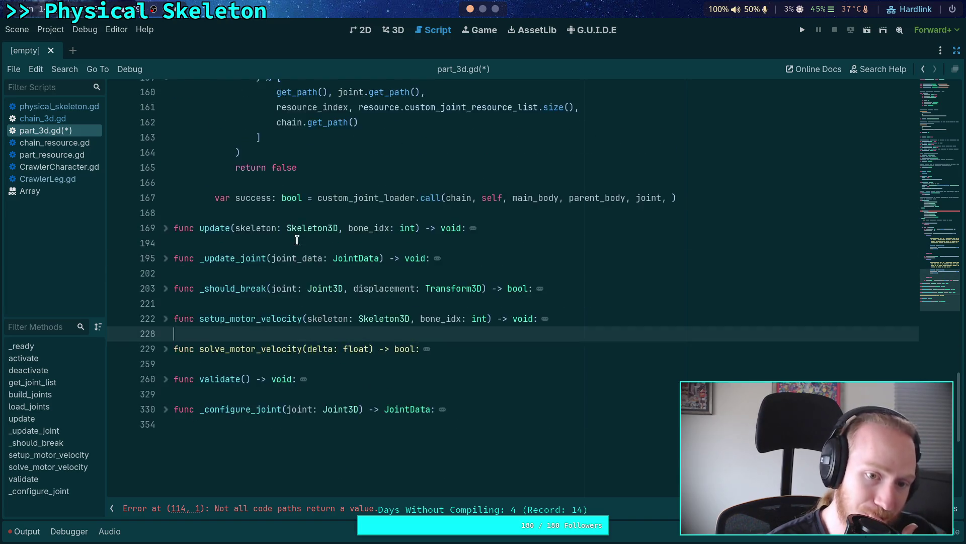
scroll(297, 240, up, 6)
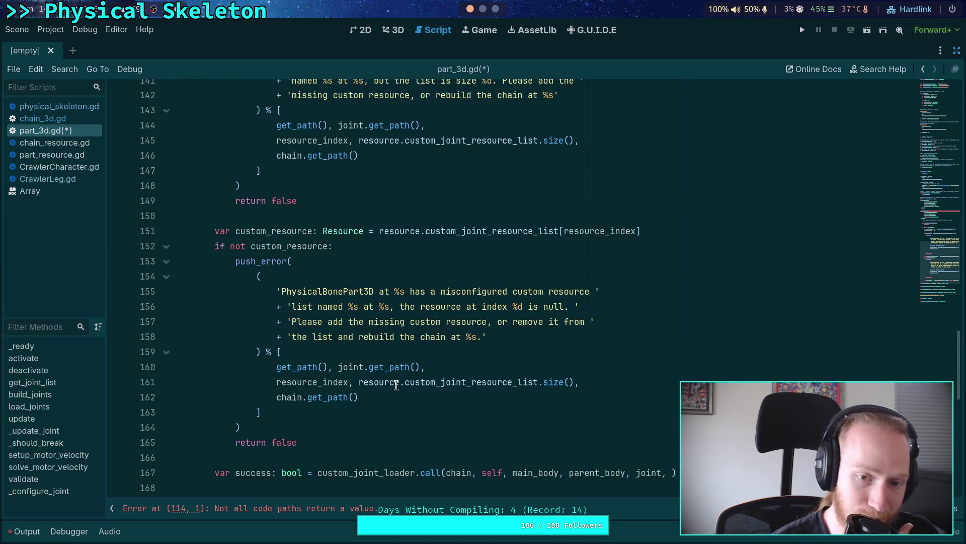
click(497, 337)
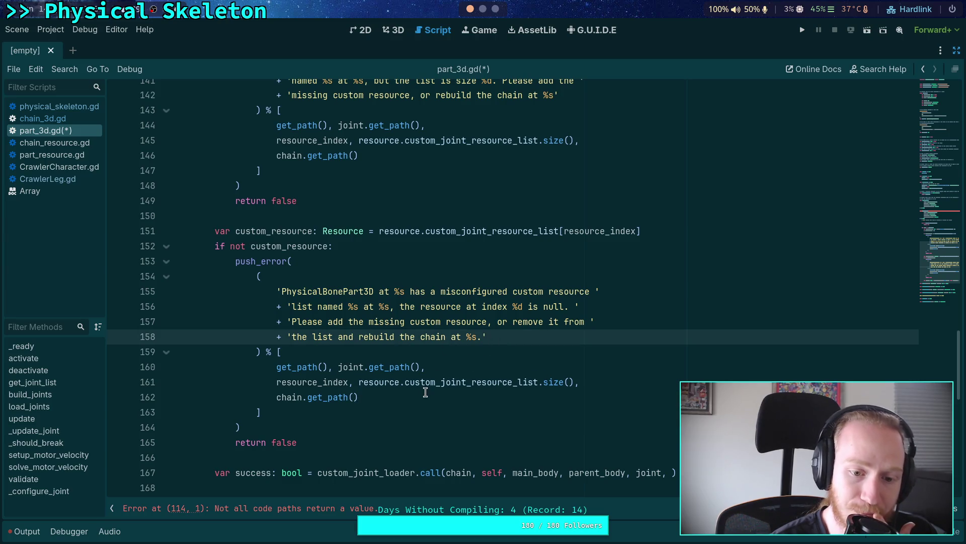
click(426, 392)
click(373, 433)
click(360, 455)
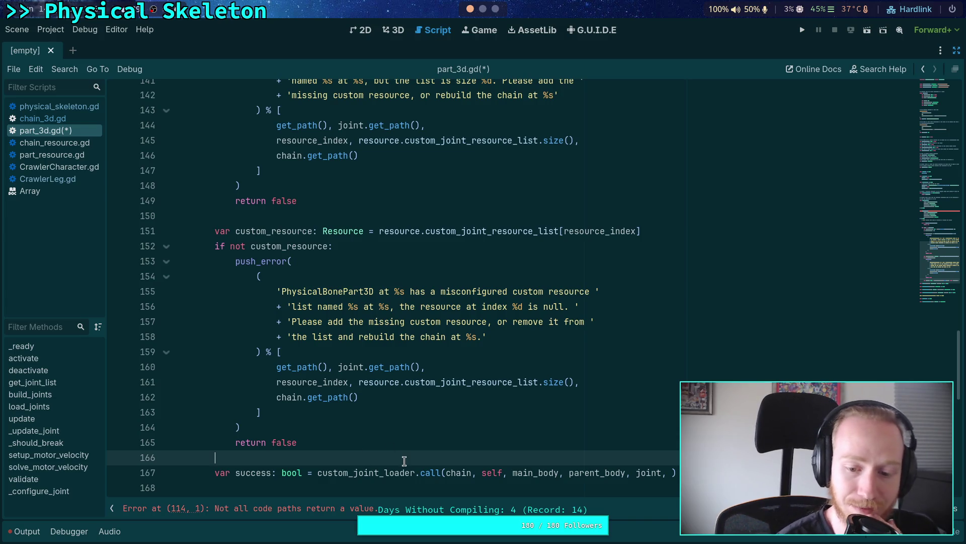
click(393, 436)
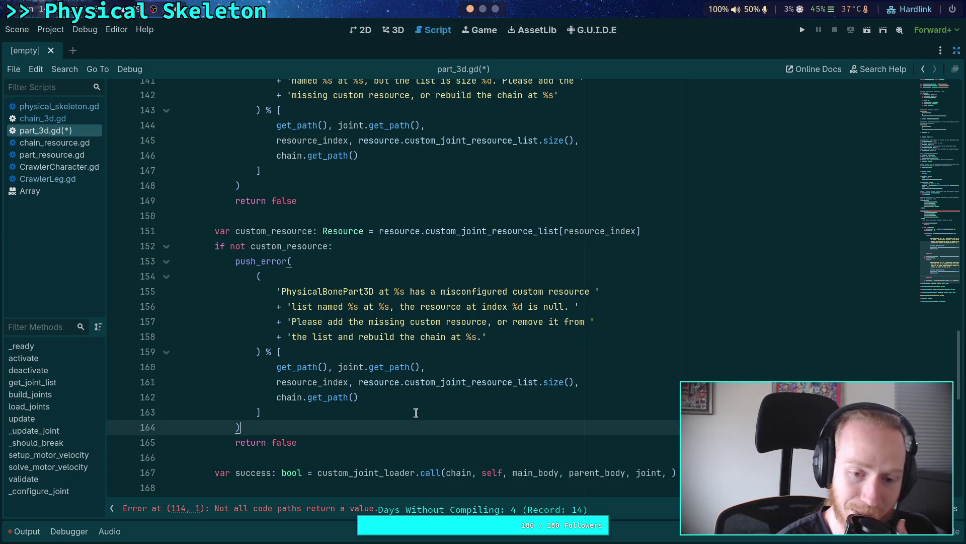
click(482, 338)
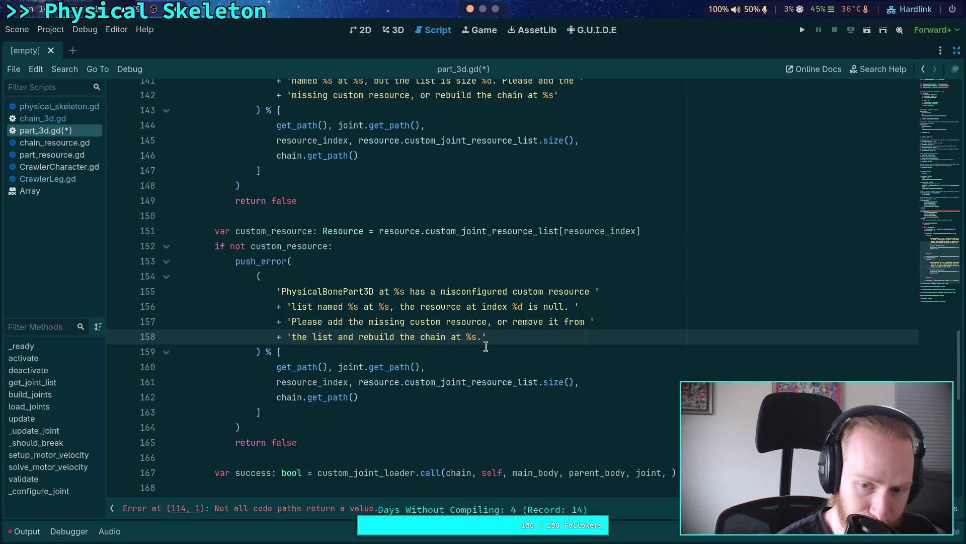
click(957, 51)
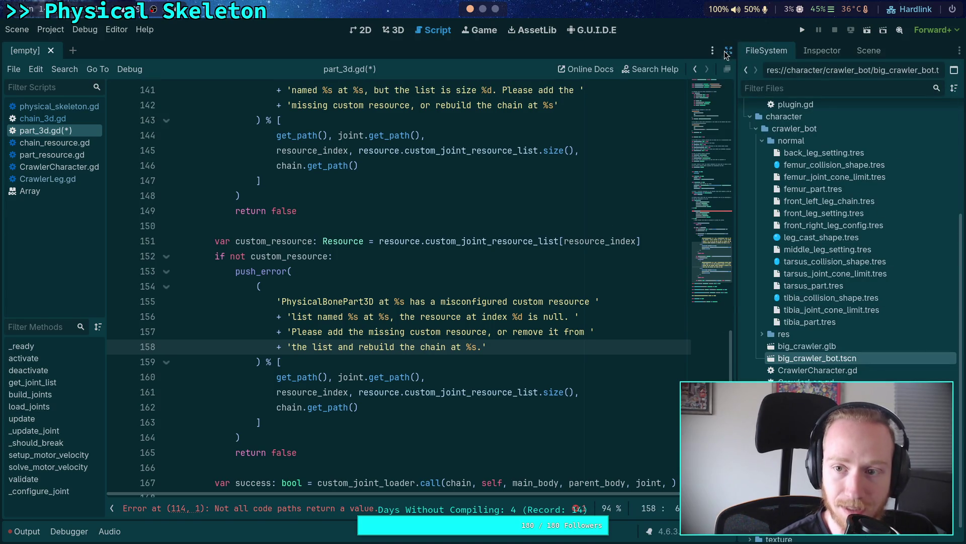
click(729, 50)
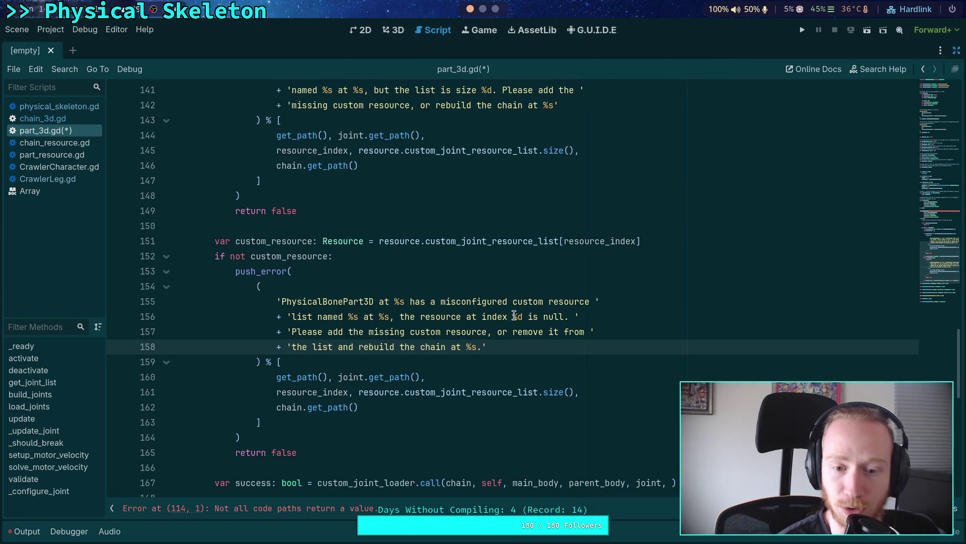
click(462, 358)
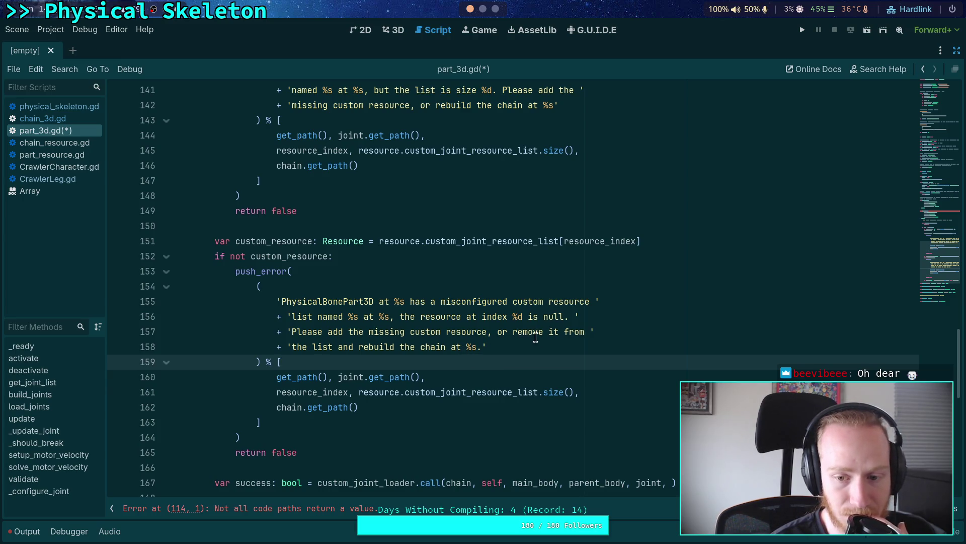
click(589, 332)
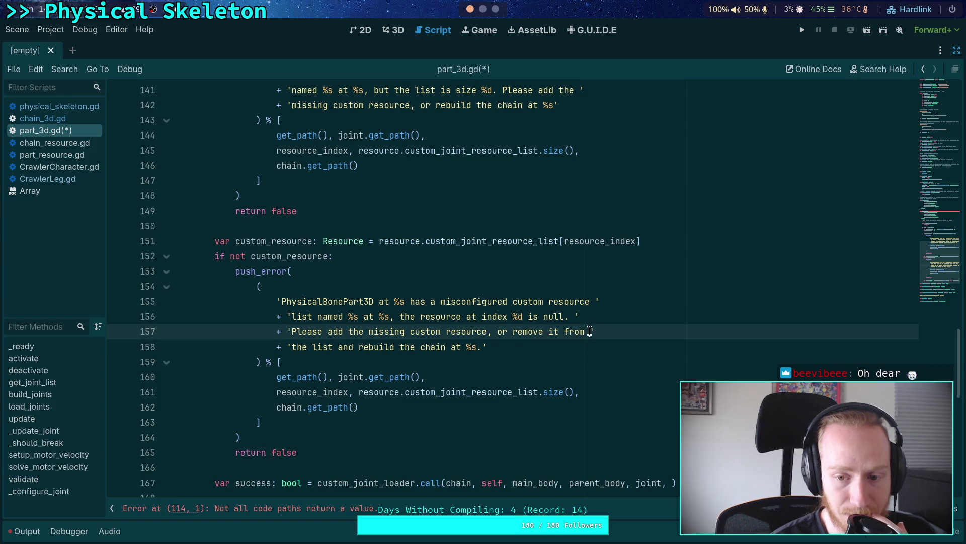
click(504, 346)
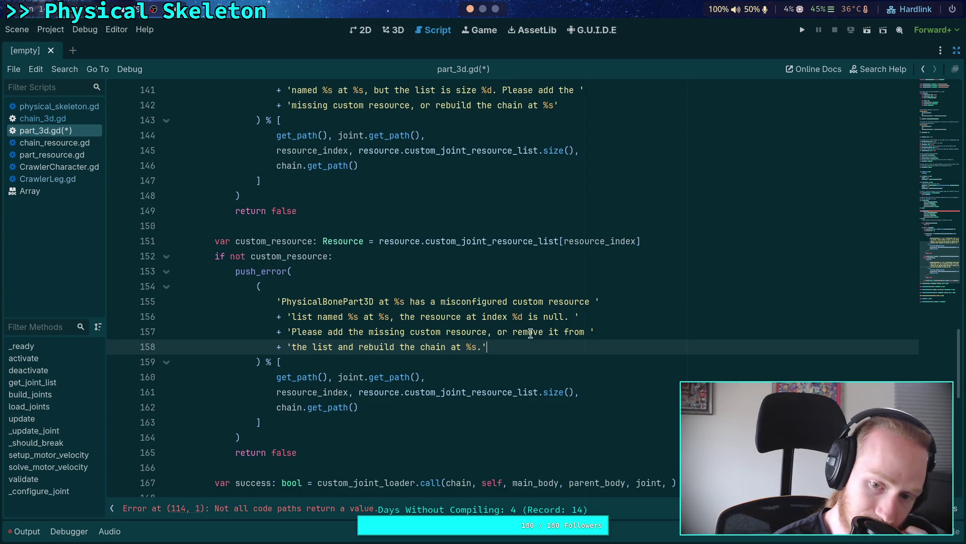
Delete 'resource at' and rewrap 'Please add the' and 'the list and' across lines 156–158
drag(423, 317, 483, 317)
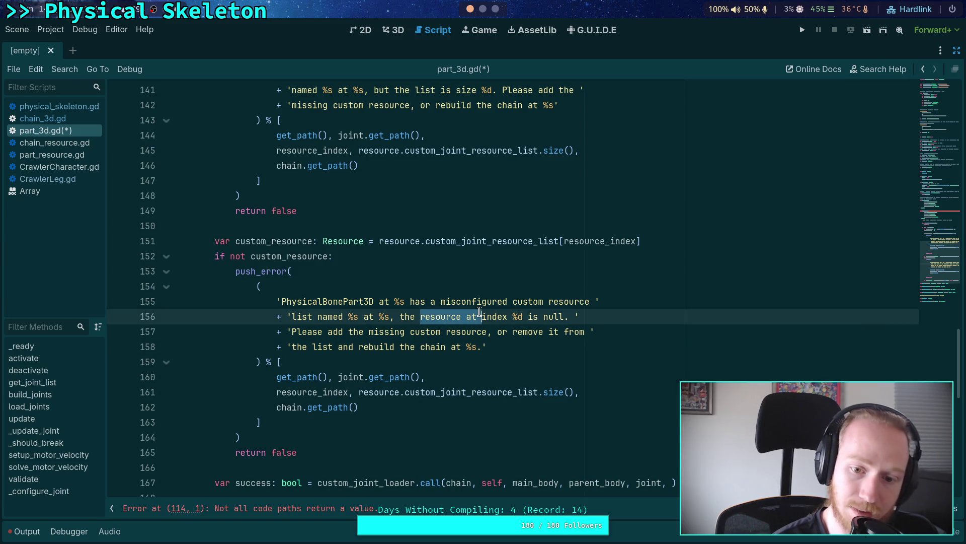
key(BackSpace)
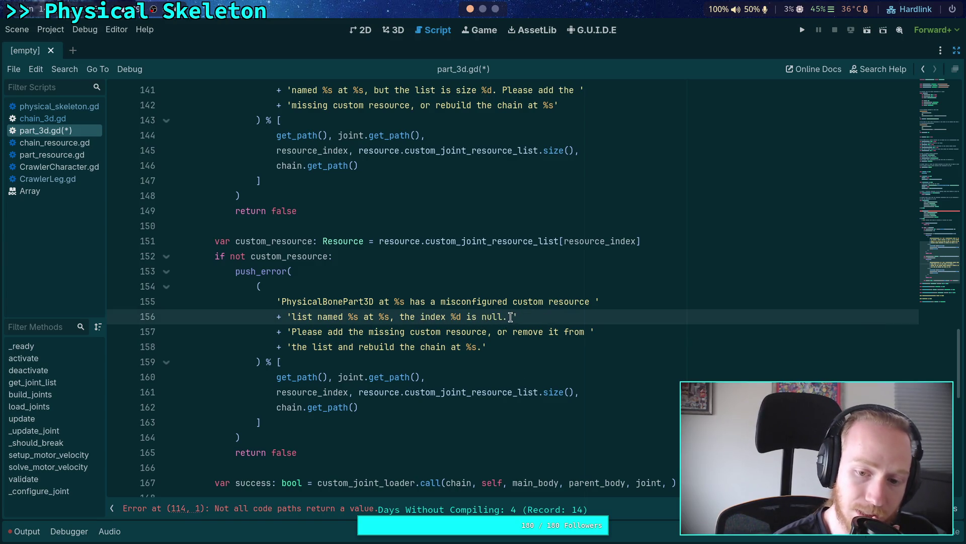
click(511, 315)
text(Please add the)
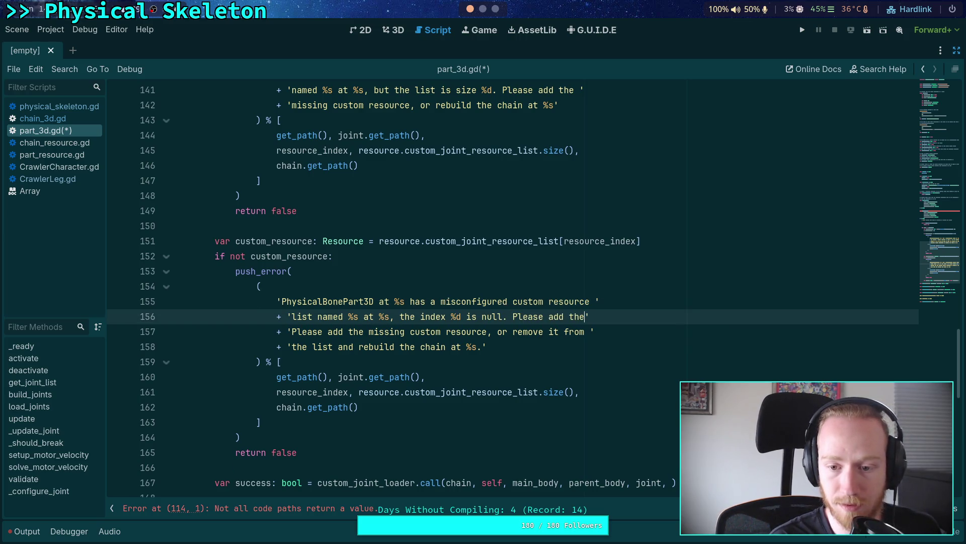
drag(369, 331, 292, 331)
key(BackSpace)
click(513, 333)
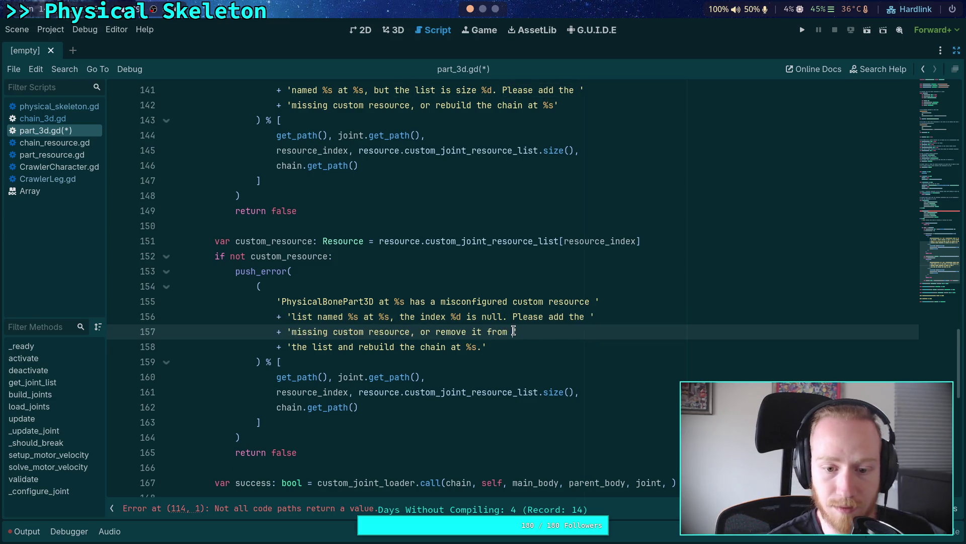
text(the list and)
drag(354, 347, 291, 348)
key(BackSpace)
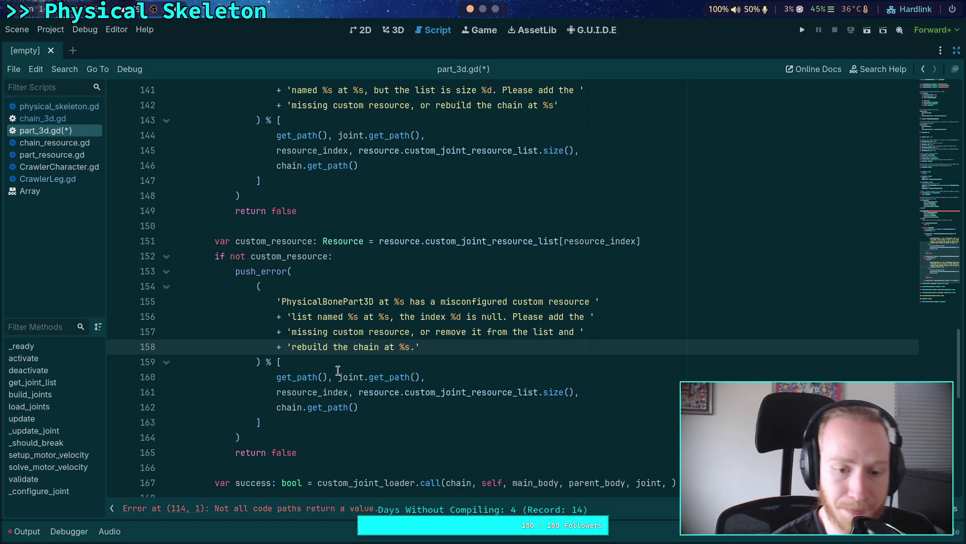
Remove the joint.get_path() argument from the error's format array on line 160
click(315, 376)
click(320, 391)
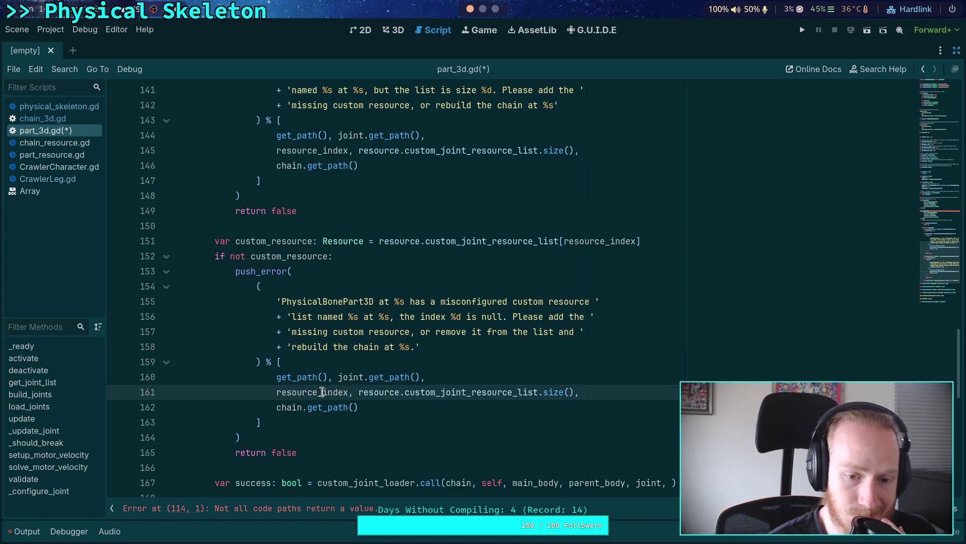
click(337, 377)
drag(337, 376, 438, 377)
key(BackSpace)
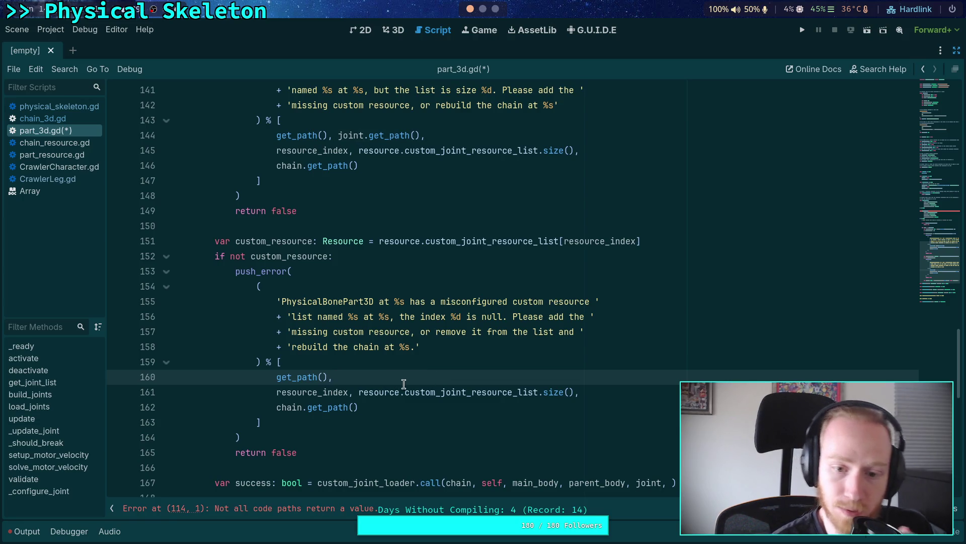
click(322, 391)
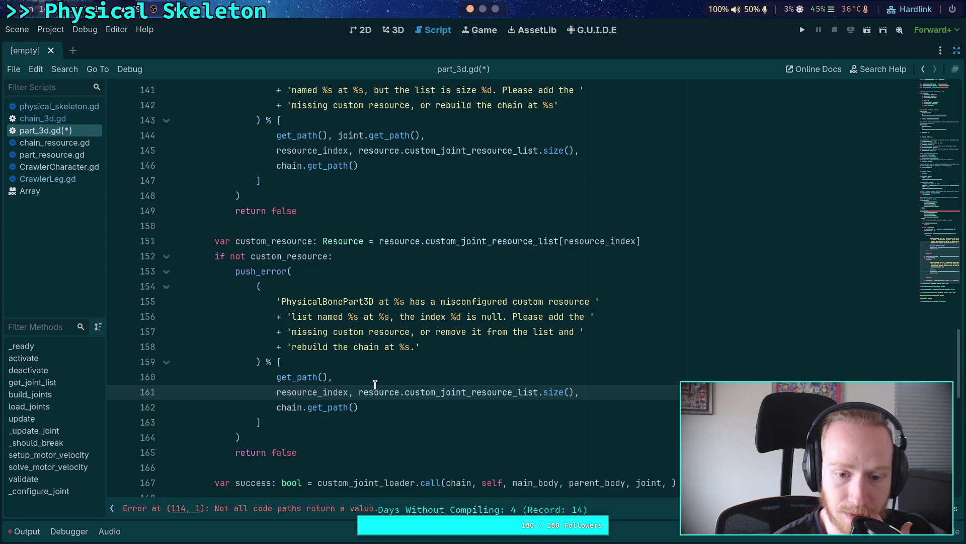
click(357, 378)
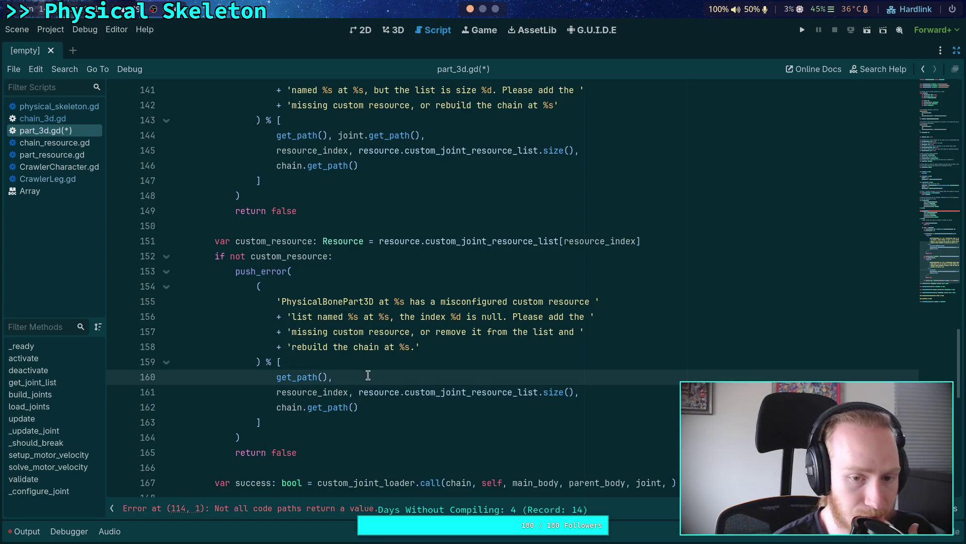
scroll(426, 357, up, 2)
scroll(397, 231, up, 1)
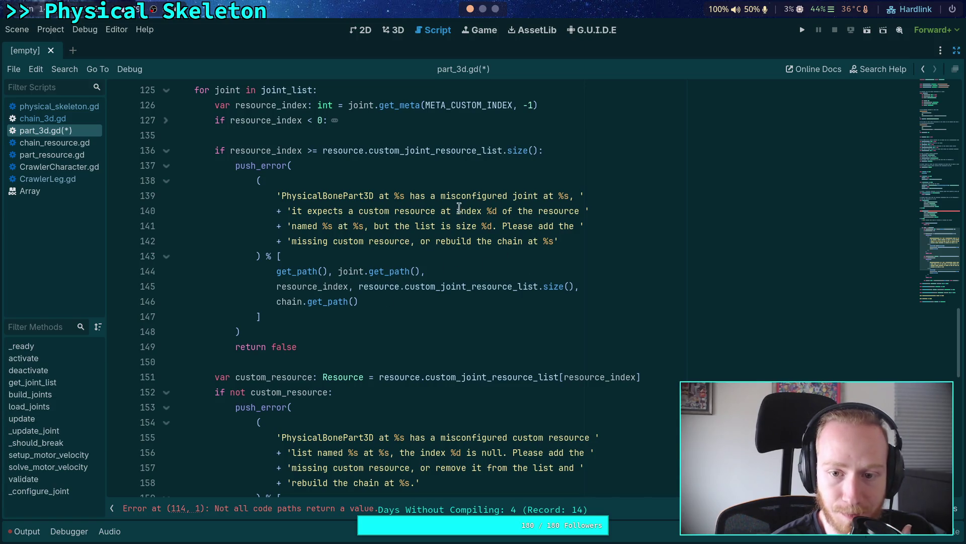
Add resource.resource_name and resource.resource_path to the first error's format arguments
click(524, 270)
click(608, 286)
key(Return)
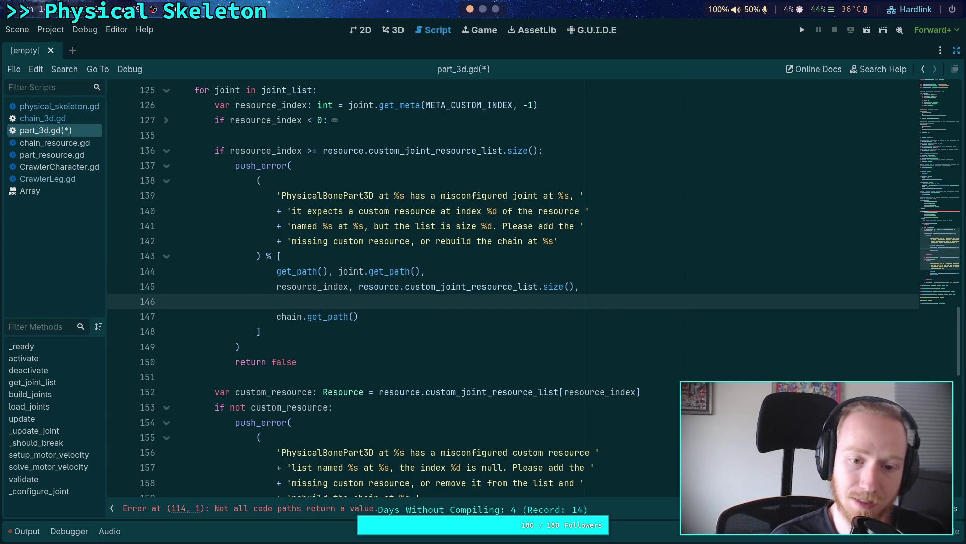
text(resource.re)
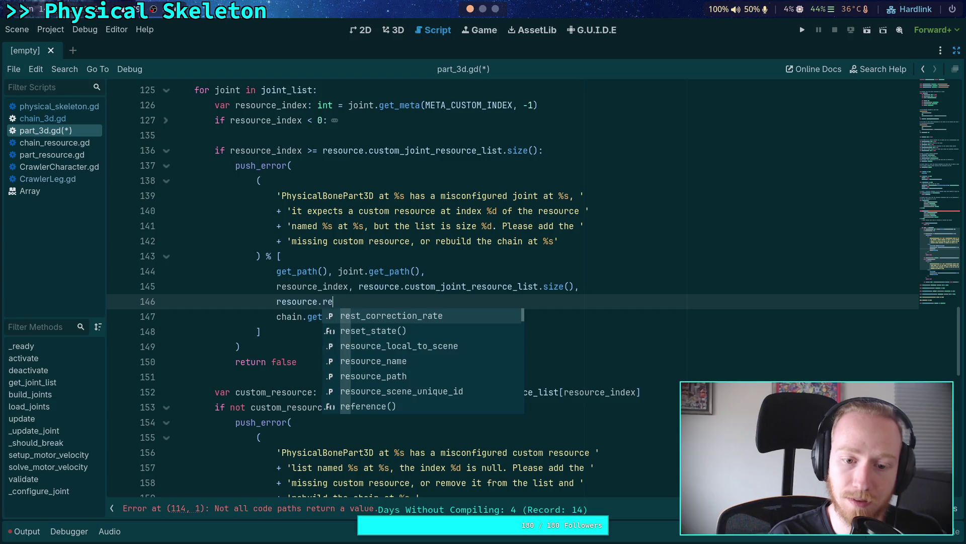
key(BackSpace)
key(BackSpace)
text(e.c)
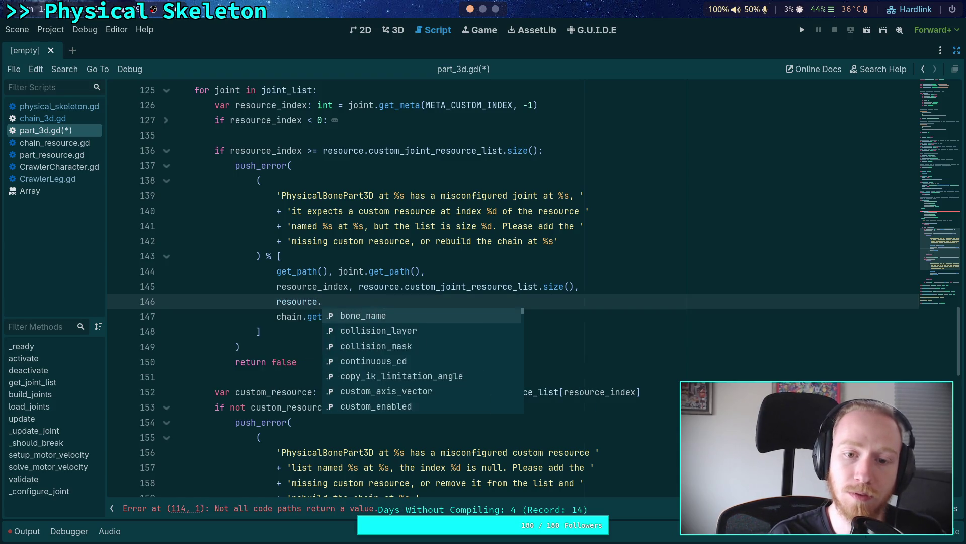
key(BackSpace)
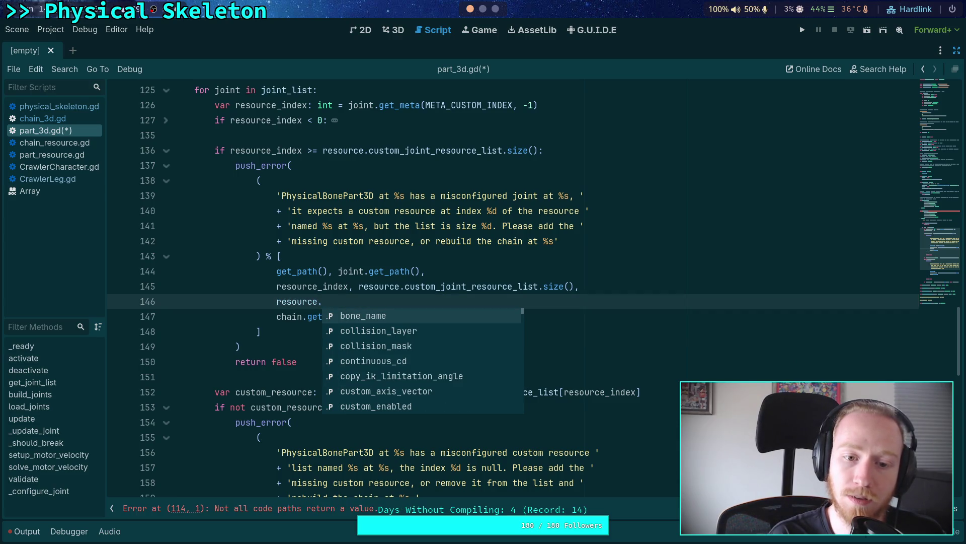
text(res)
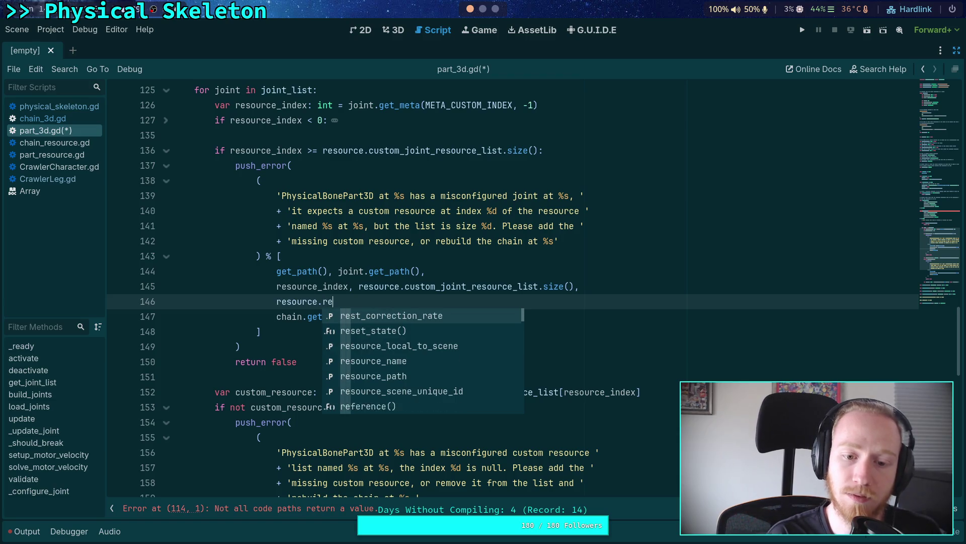
key(Down)
key(Down)
key(Down)
key(Return)
text(, resource.r)
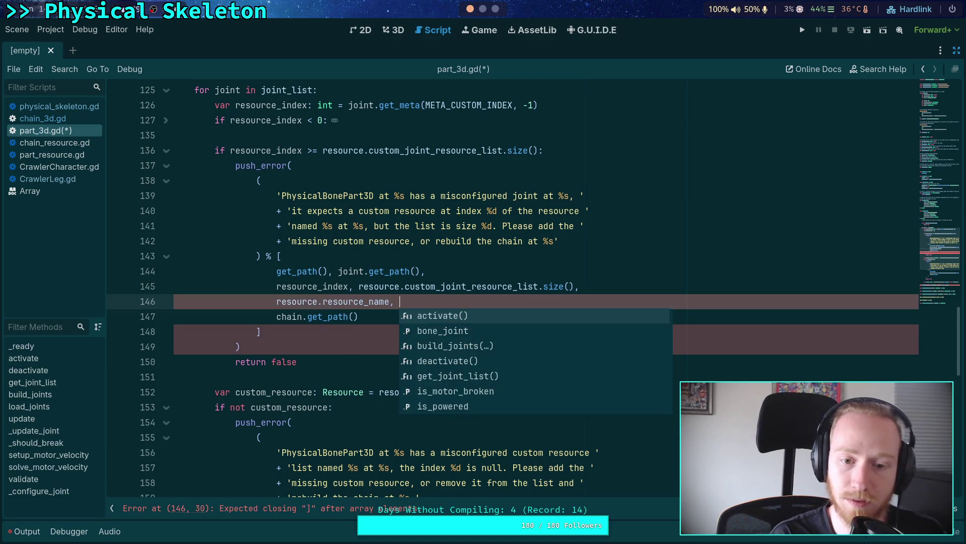
text(es)
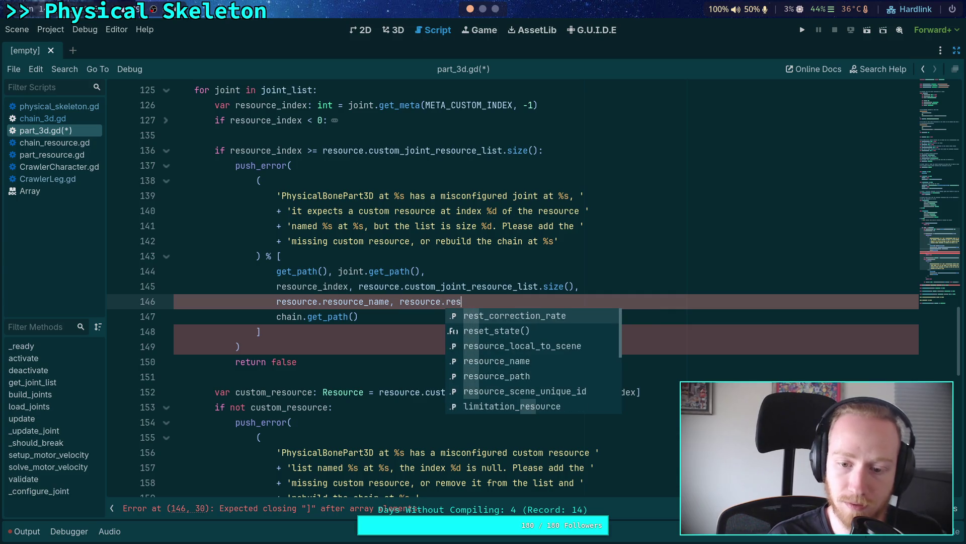
key(Down)
key(Down)
key(Down)
key(Return)
text(,)
click(442, 346)
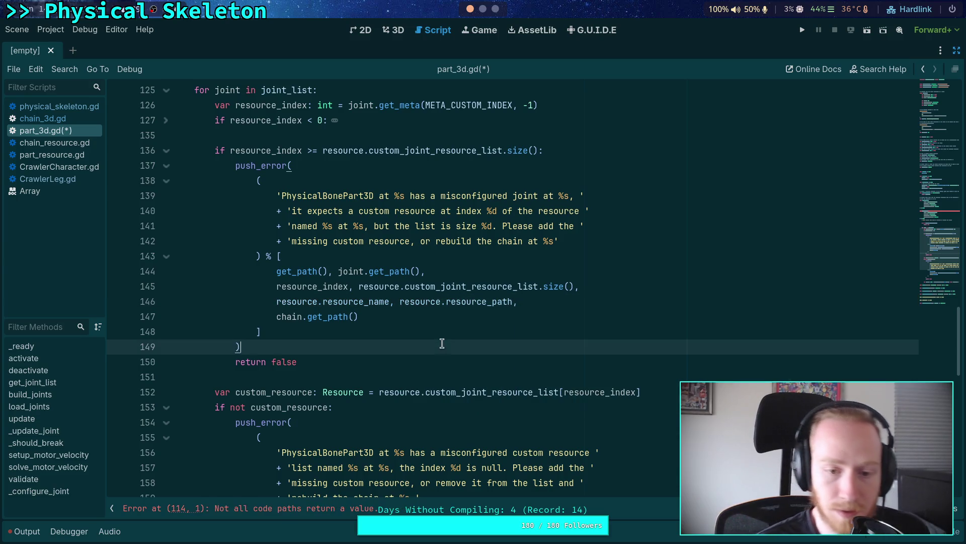
Copy the resource name and path line into the null-resource error and delete its list-size argument
scroll(443, 346, down, 3)
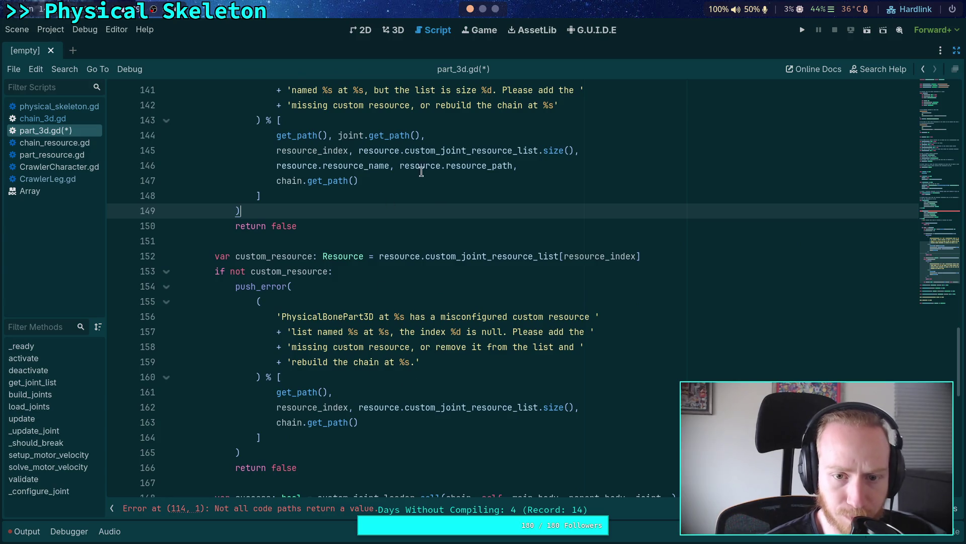
click(421, 172)
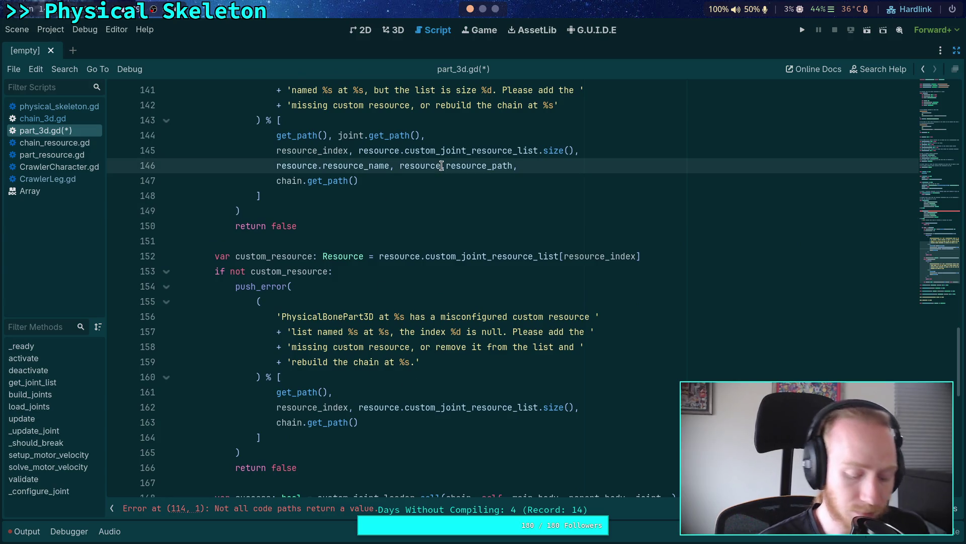
key(ctrl+c)
click(429, 403)
key(ctrl+v)
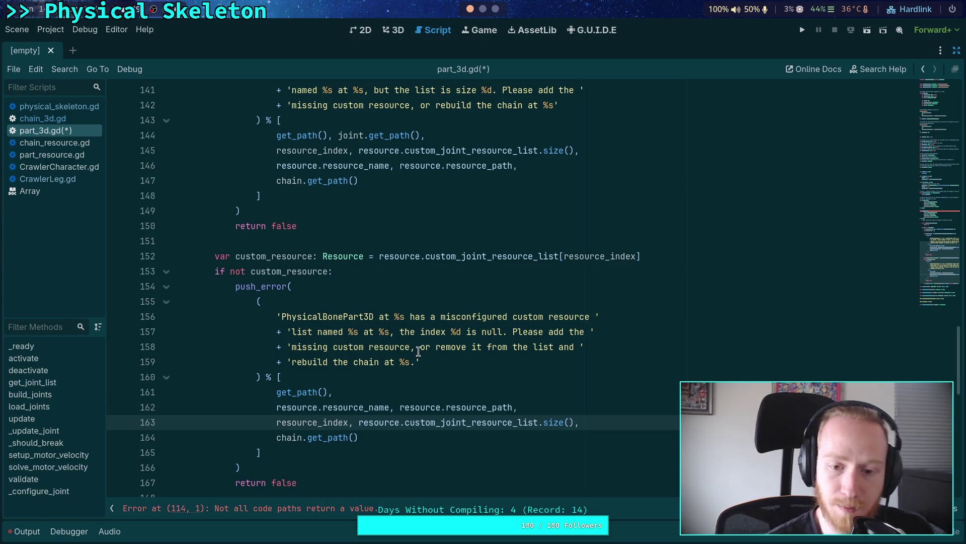
scroll(418, 353, down, 1)
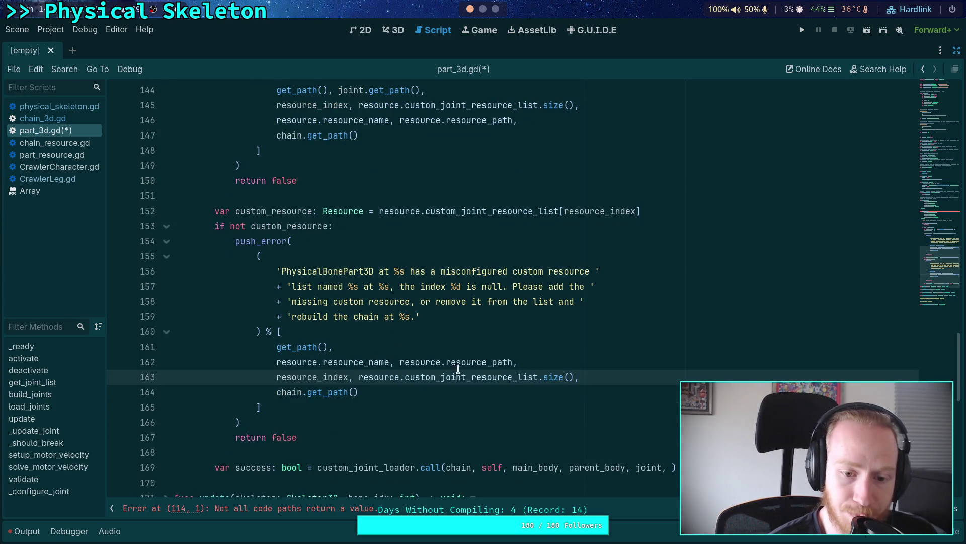
drag(356, 377, 583, 376)
key(BackSpace)
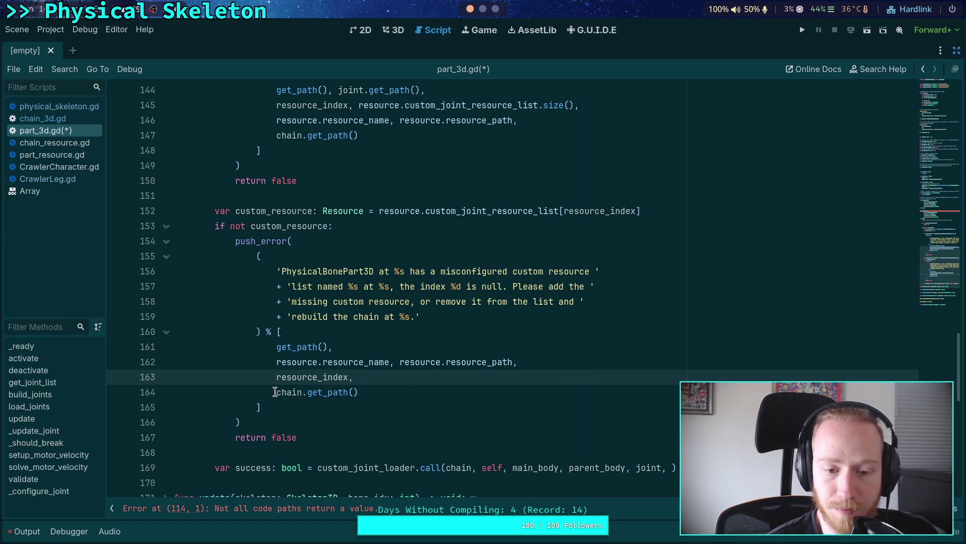
click(470, 345)
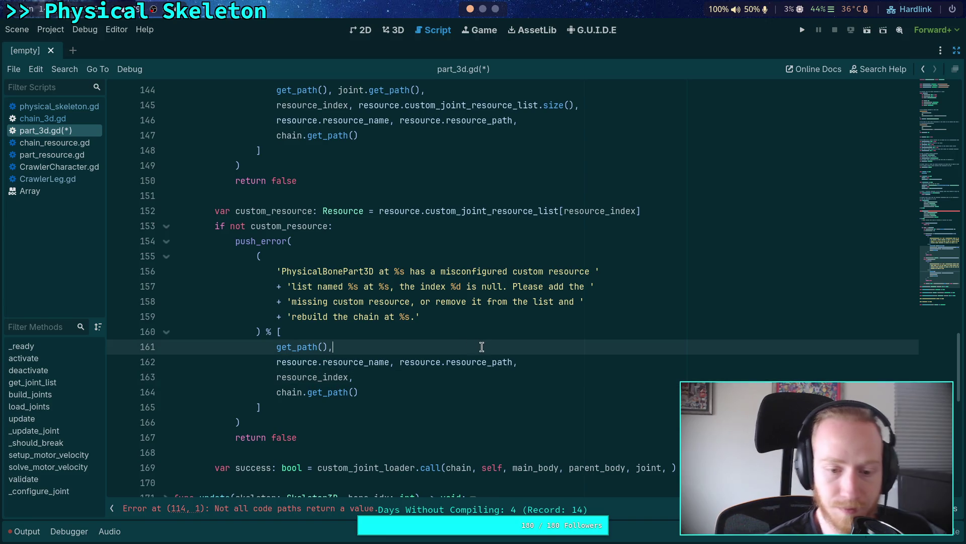
Save part_3d.gd and collapse the out-of-range index and null-resource check blocks
key(ctrl+s)
scroll(530, 352, up, 6)
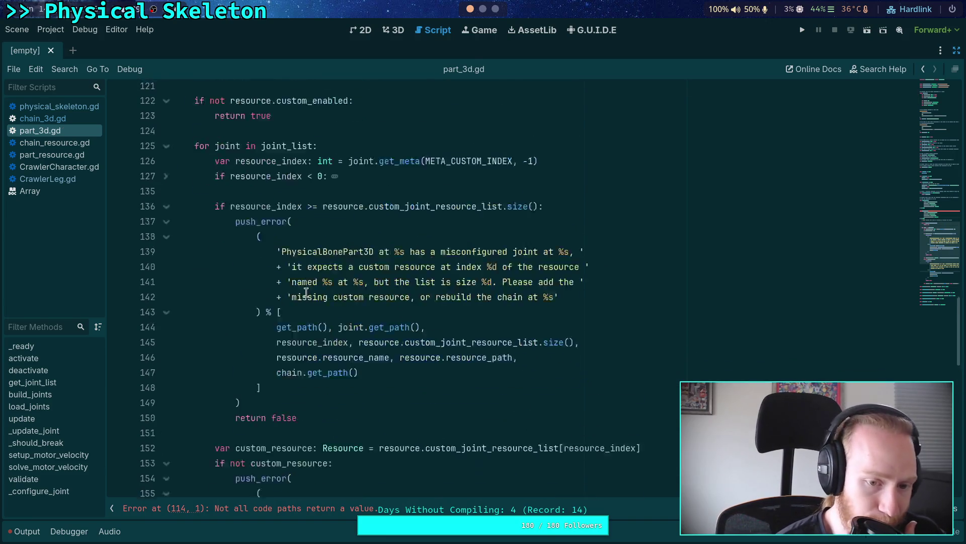
click(170, 155)
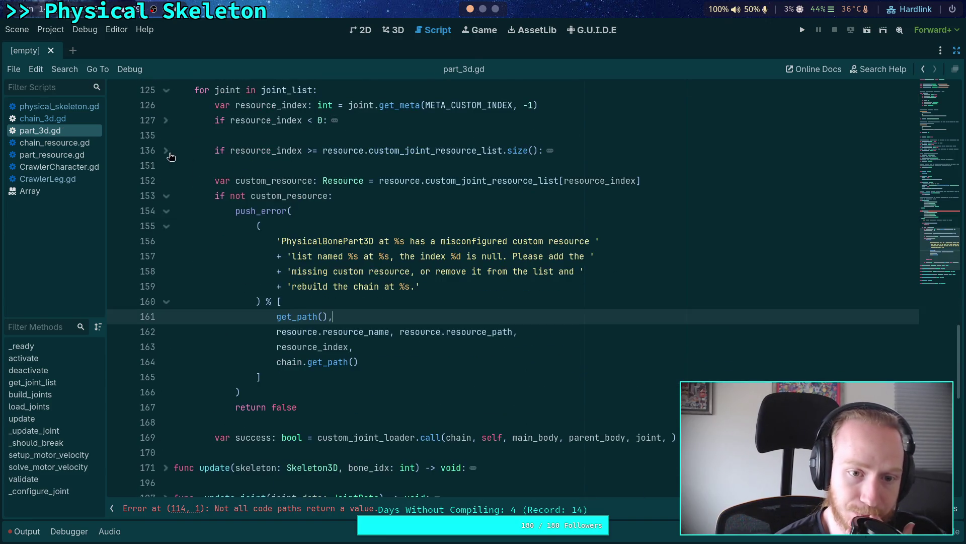
click(170, 195)
scroll(317, 275, up, 2)
click(320, 301)
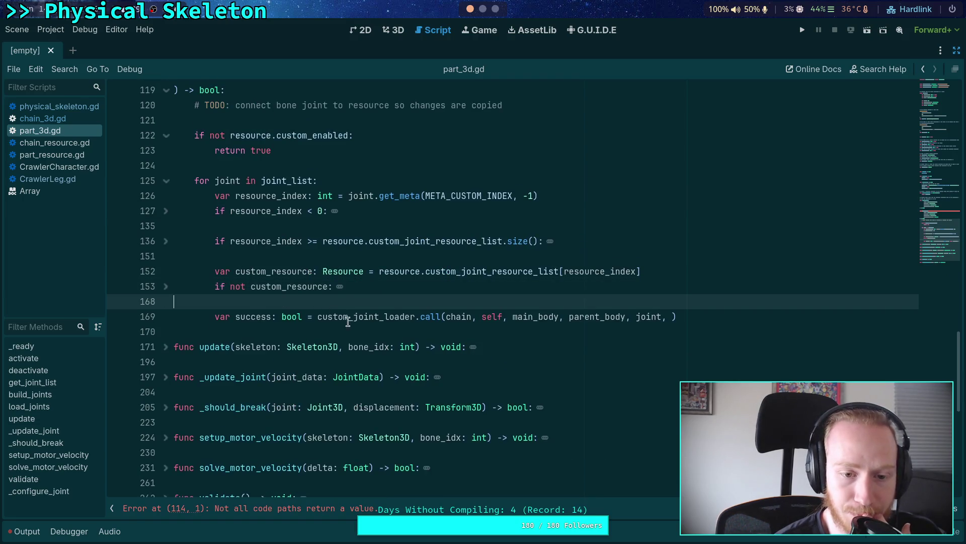
scroll(348, 322, up, 1)
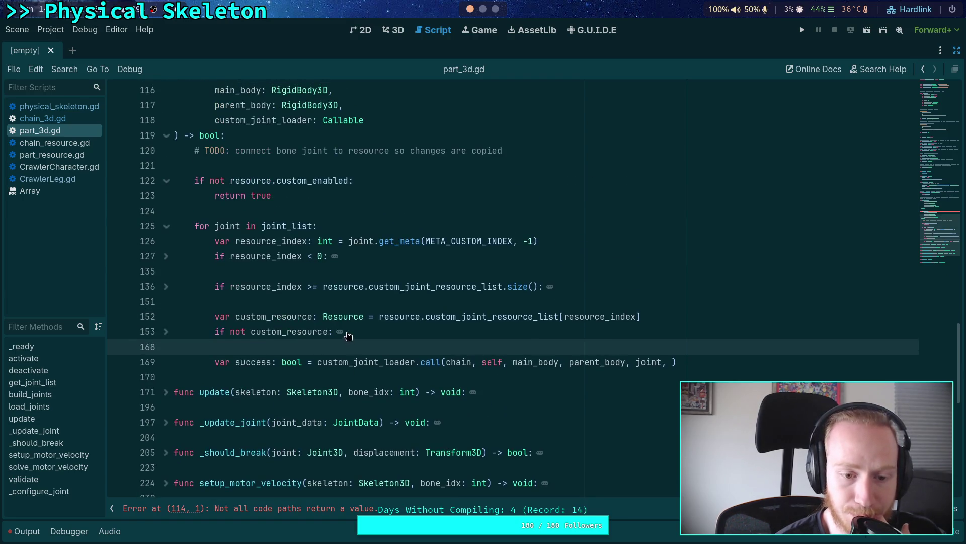
Append custom_resource as the last argument of custom_joint_loader.call
double_click(671, 362)
click(672, 362)
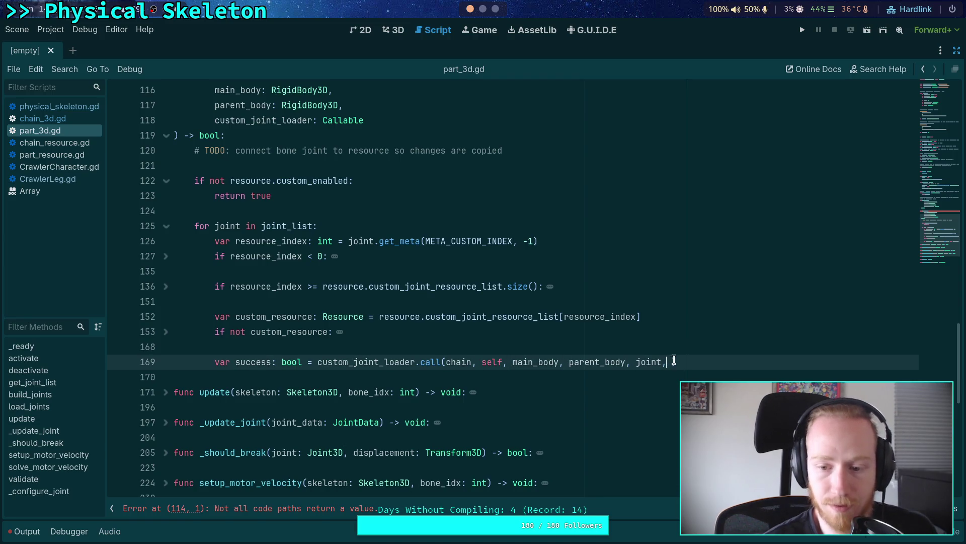
text(cust)
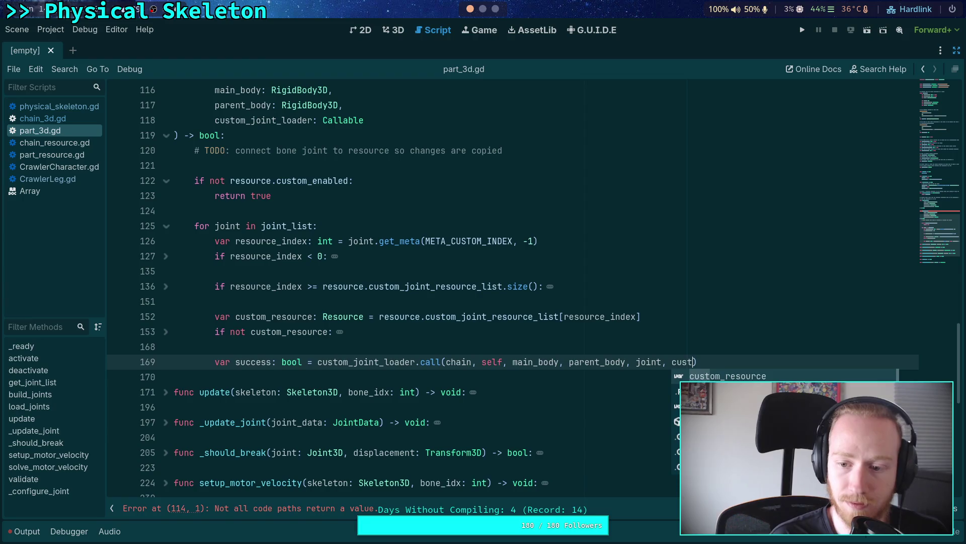
key(Return)
Wrap the loader call's arguments onto new lines and put the closing parenthesis on its own dedented line
click(446, 362)
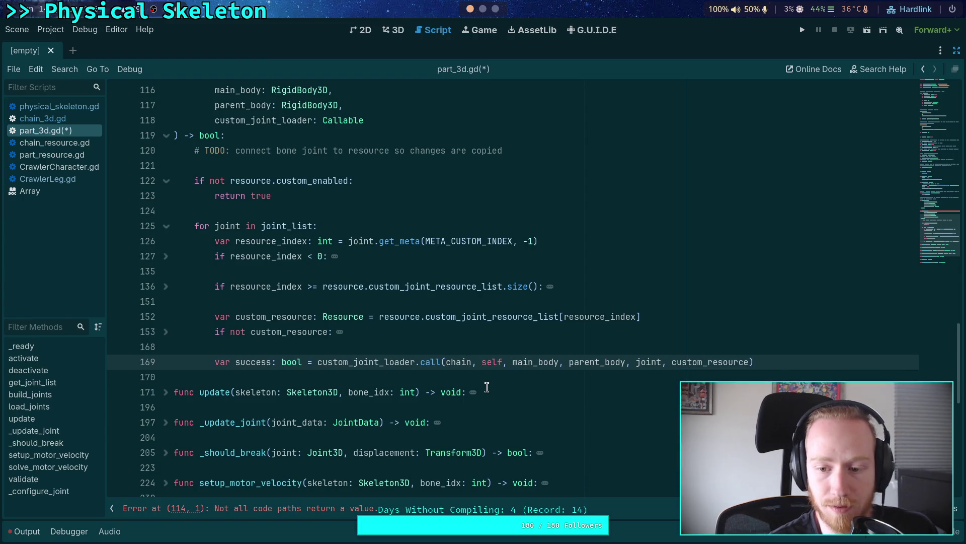
key(Return)
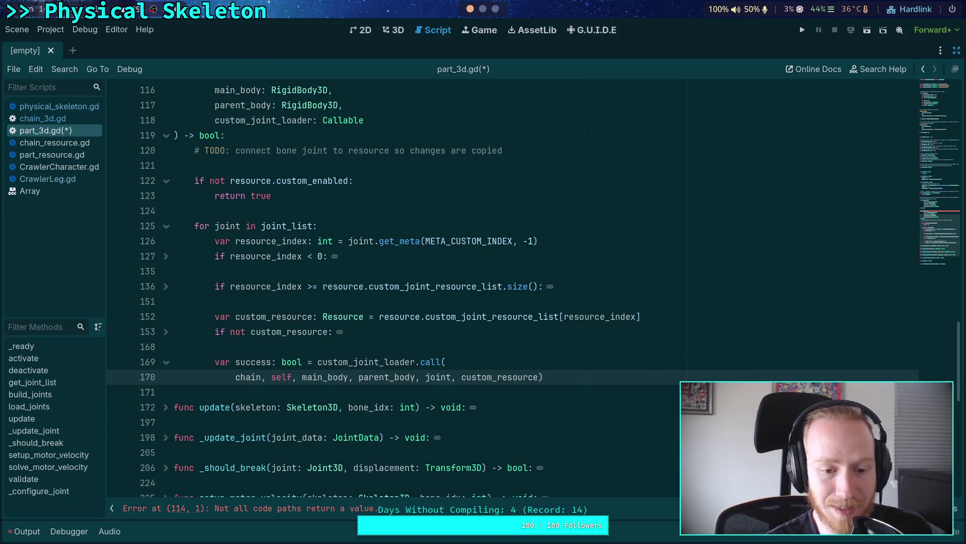
click(289, 377)
key(Return)
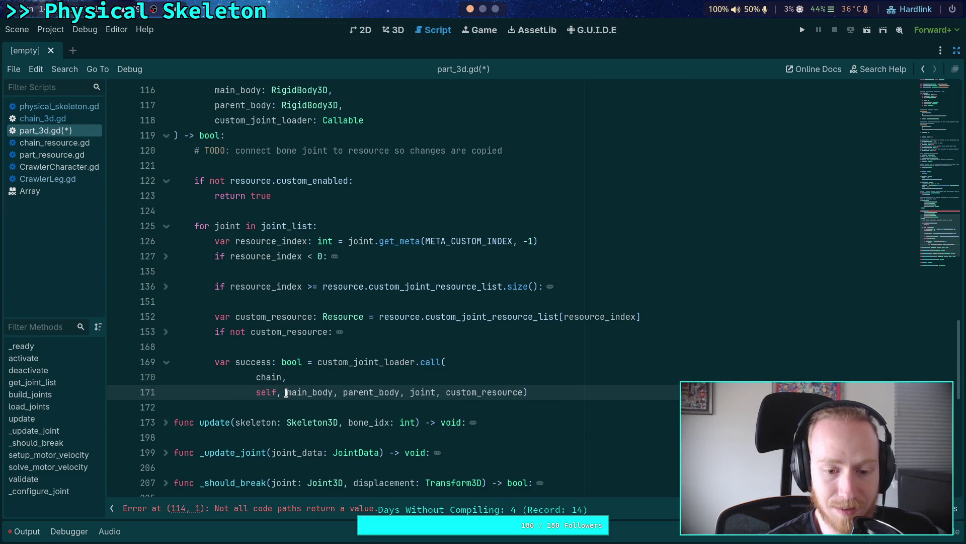
click(285, 392)
key(Return)
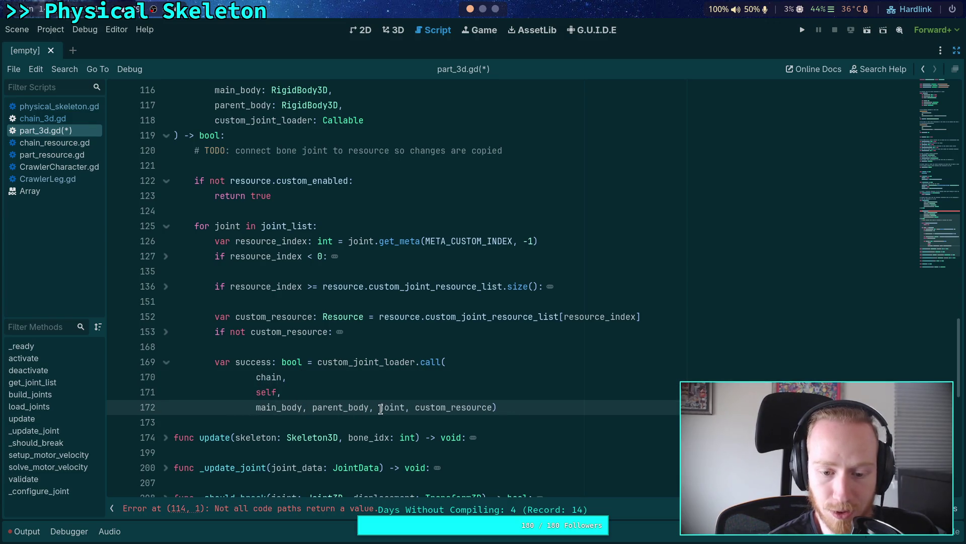
click(380, 408)
key(Return)
click(256, 392)
key(BackSpace)
key(BackSpace)
key(BackSpace)
click(426, 392)
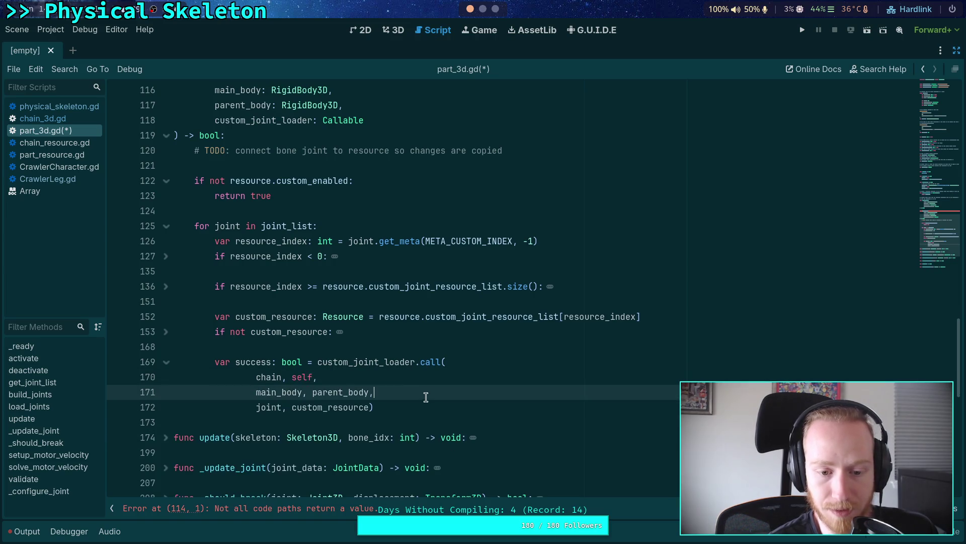
click(370, 407)
key(Return)
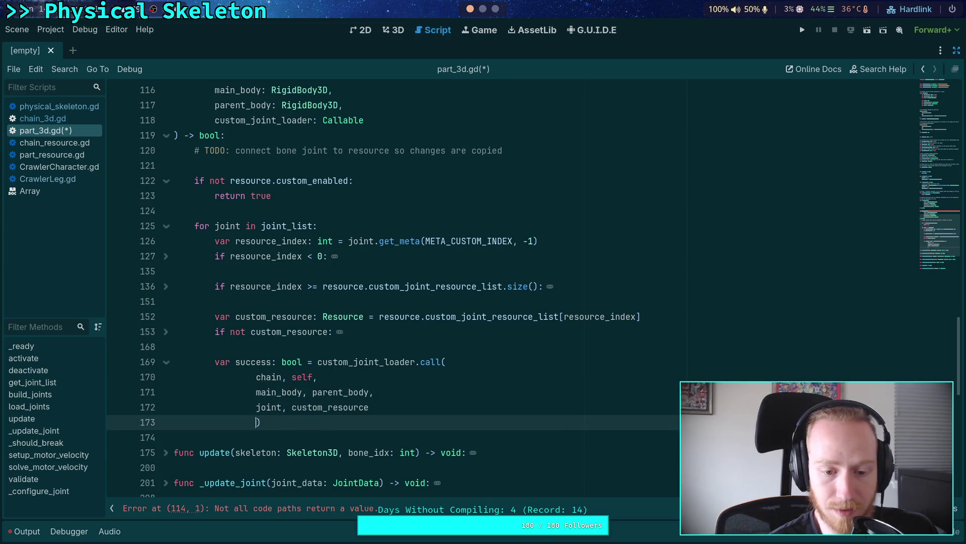
key(BackSpace)
Give self, parent_body and custom_resource their own lines and add a blank line after the call
click(285, 377)
key(Return)
click(308, 407)
key(Return)
click(288, 438)
key(Return)
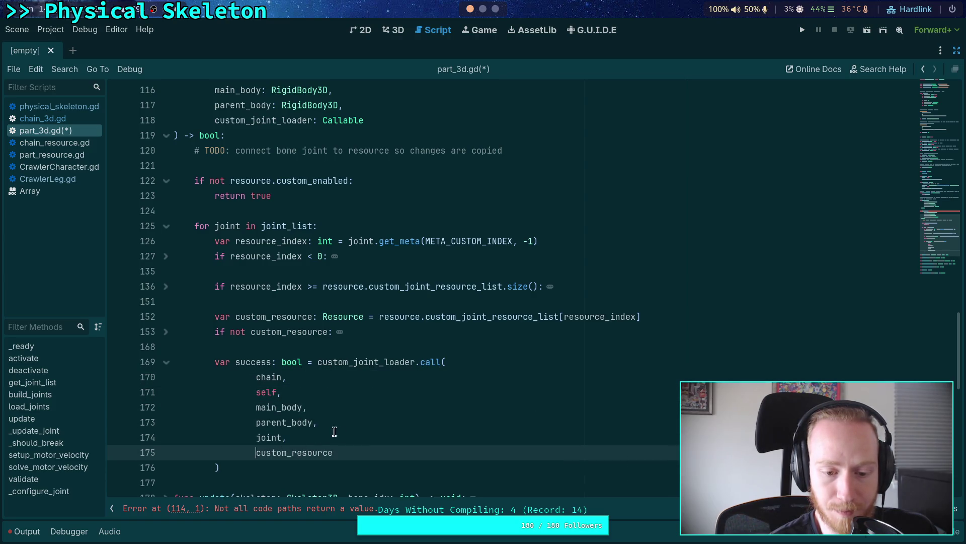
click(362, 467)
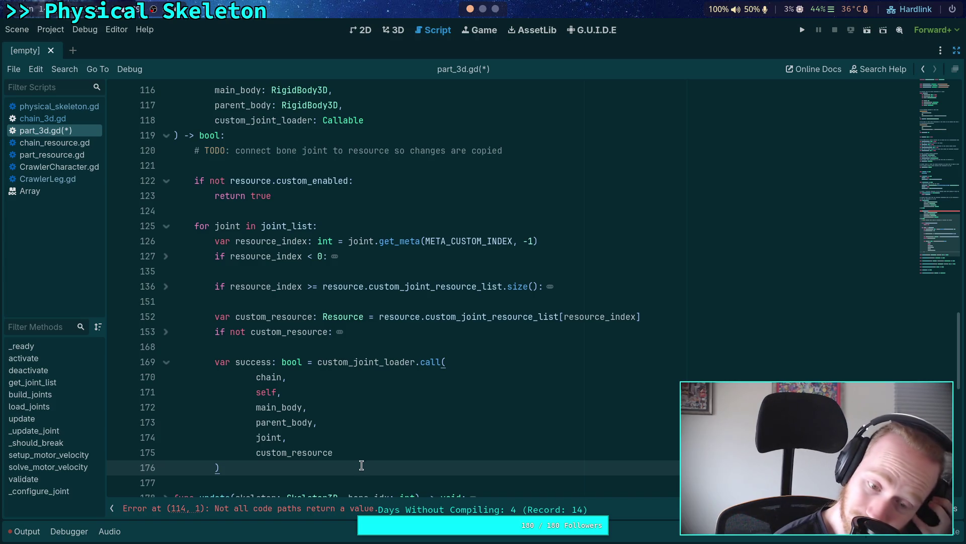
key(Return)
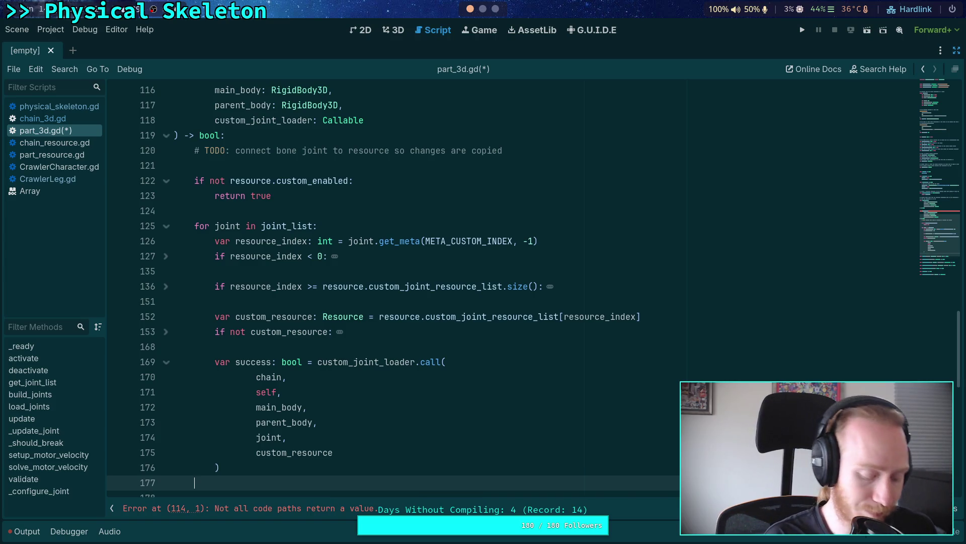
Add an 'if not success:' check below the loader call
scroll(365, 401, down, 3)
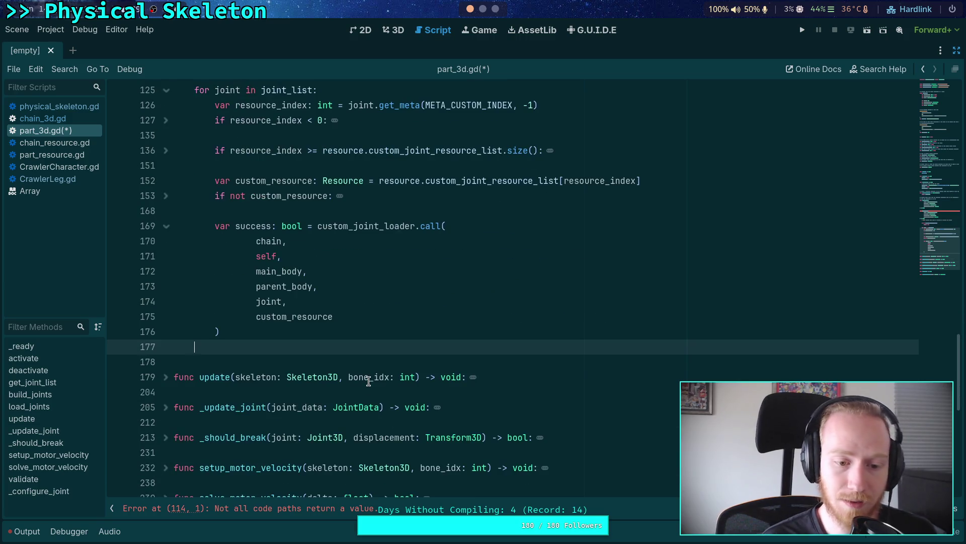
click(367, 361)
text(not sec)
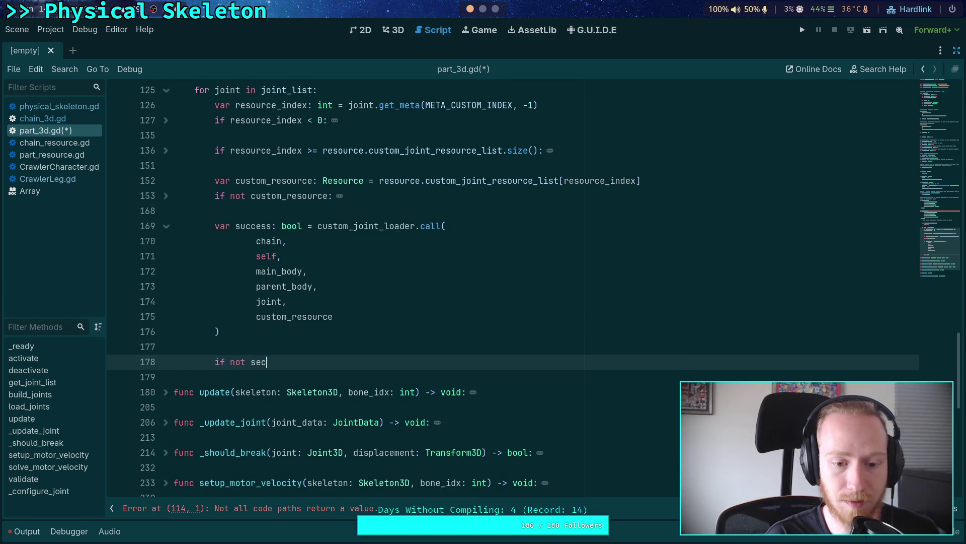
key(BackSpace)
key(BackSpace)
text(uccess)
key(Return)
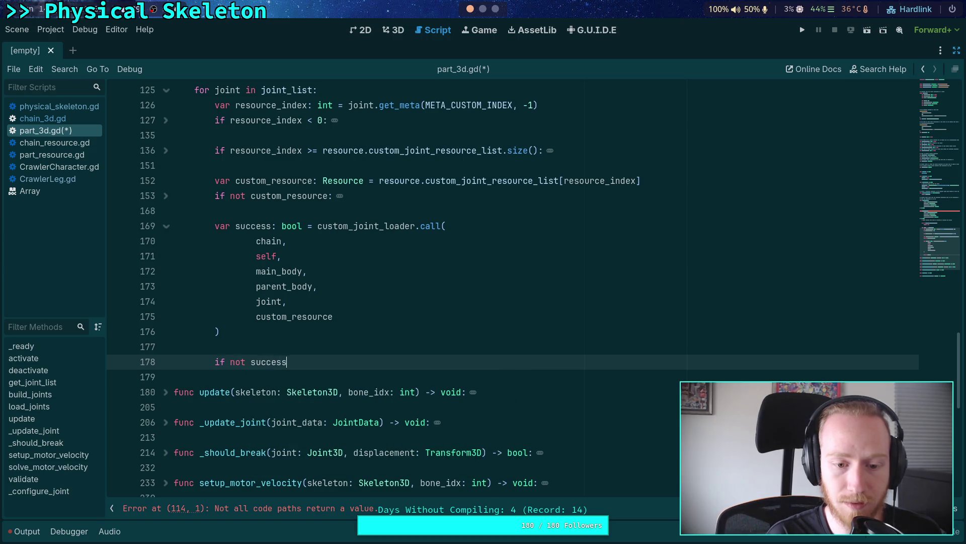
text(:)
key(Return)
Open an empty push_error( call under the check and unfold the null-resource error block
text(push_error)
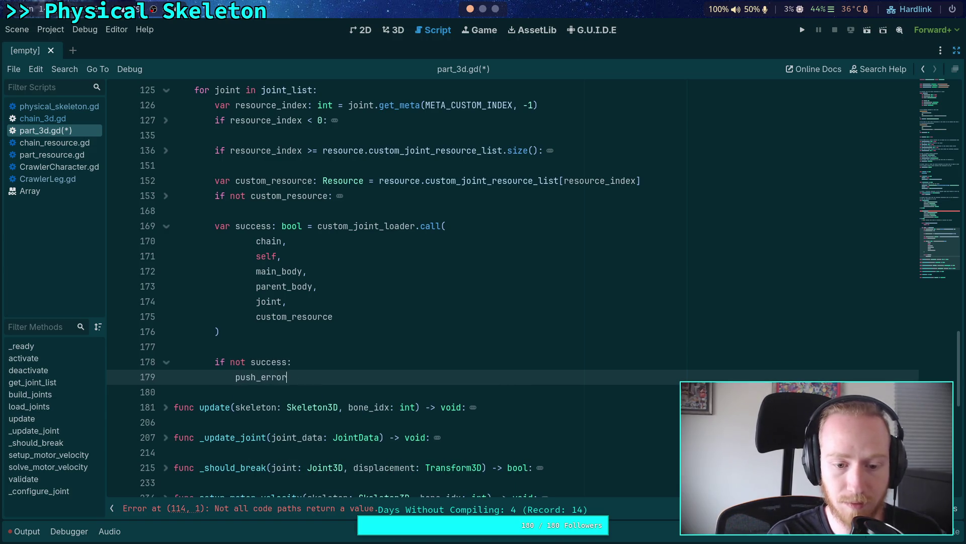
text(()
key(Return)
text(()
key(Return)
text('')
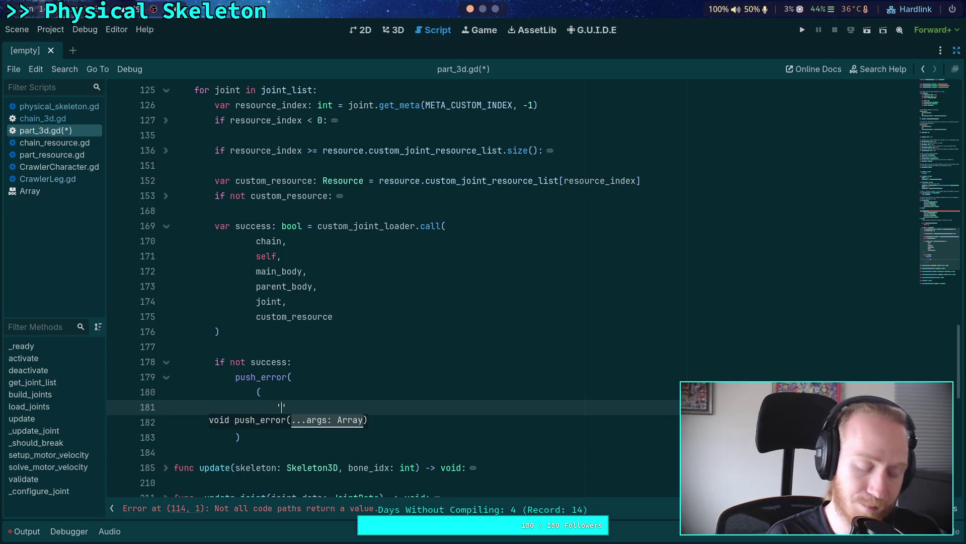
click(167, 196)
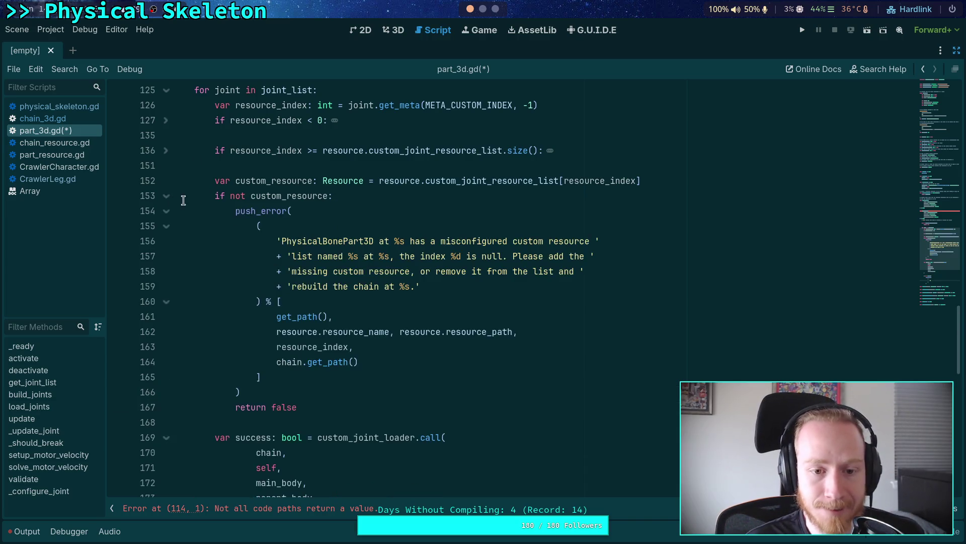
Copy the earlier push_error message block and paste it over the empty placeholder under 'if not success'
drag(276, 375, 258, 226)
right_click(258, 226)
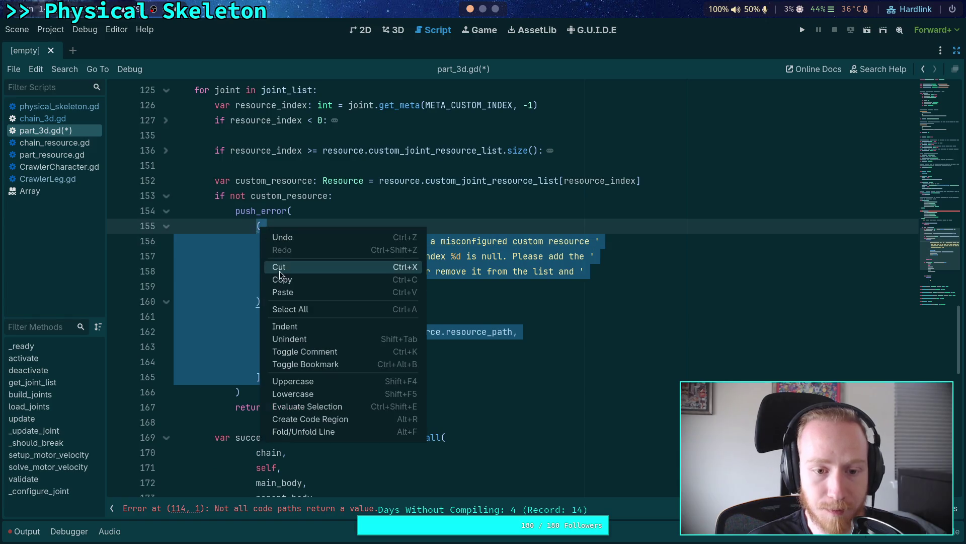
click(295, 280)
scroll(296, 300, down, 2)
scroll(297, 299, down, 4)
drag(261, 362, 259, 330)
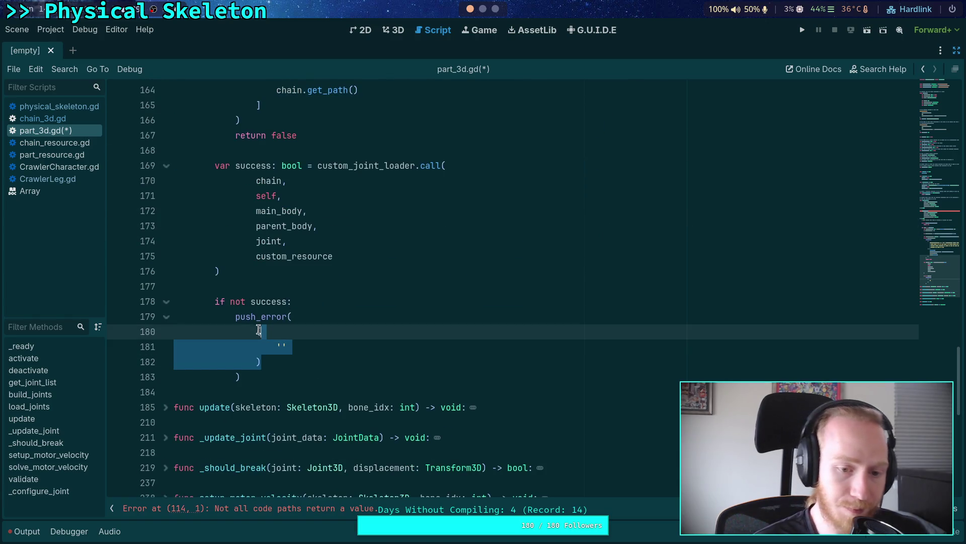
key(ctrl+v)
Begin replacing the 'misconfigured custom resource' wording in the copied message
scroll(343, 247, down, 3)
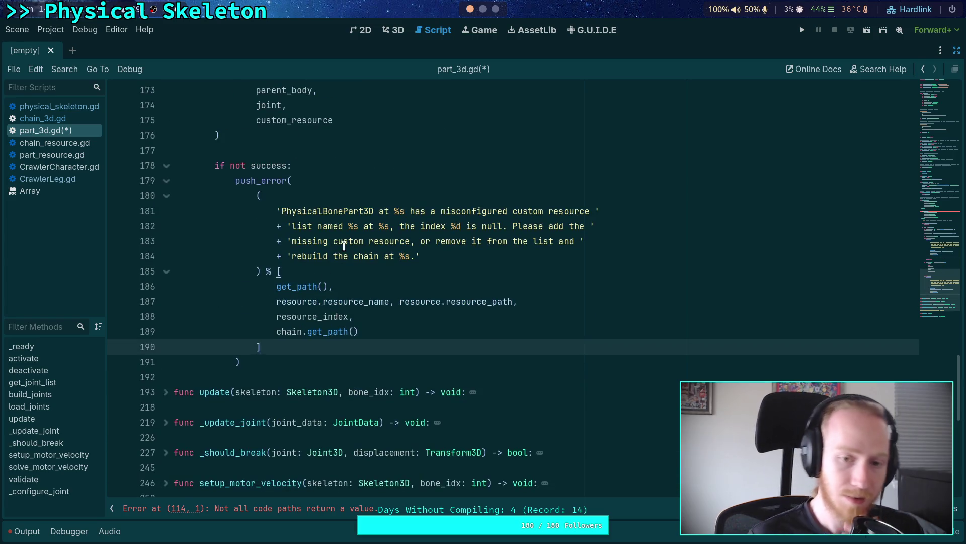
scroll(446, 240, up, 1)
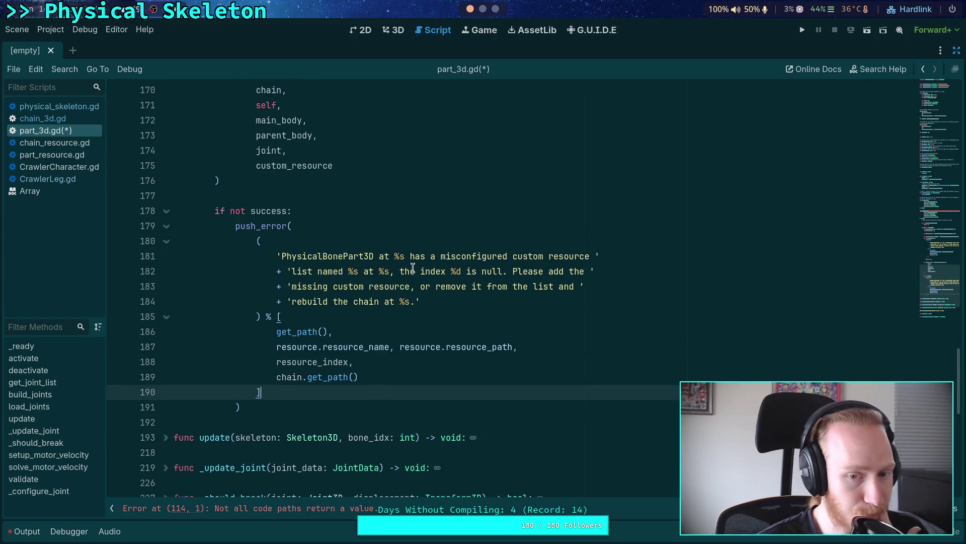
drag(411, 255, 592, 256)
text(fail)
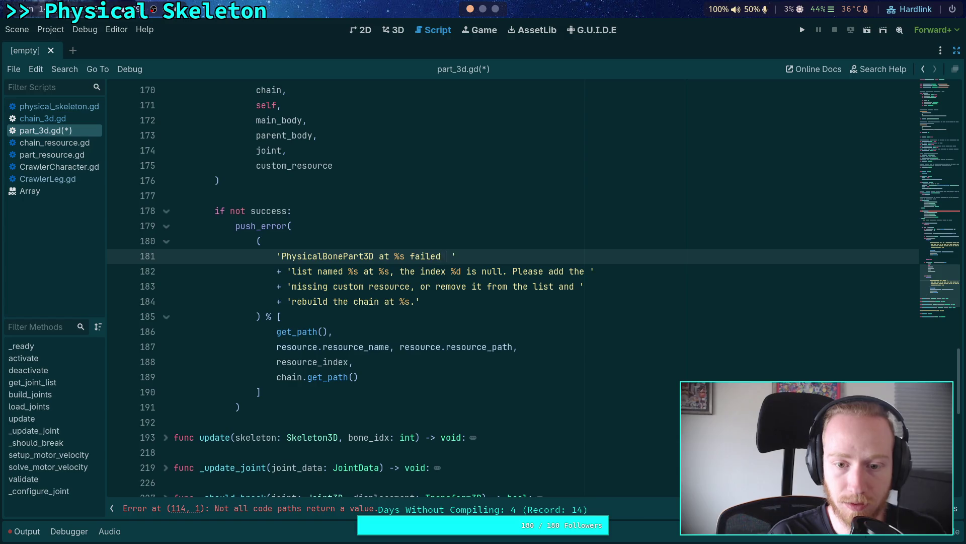
text(cust)
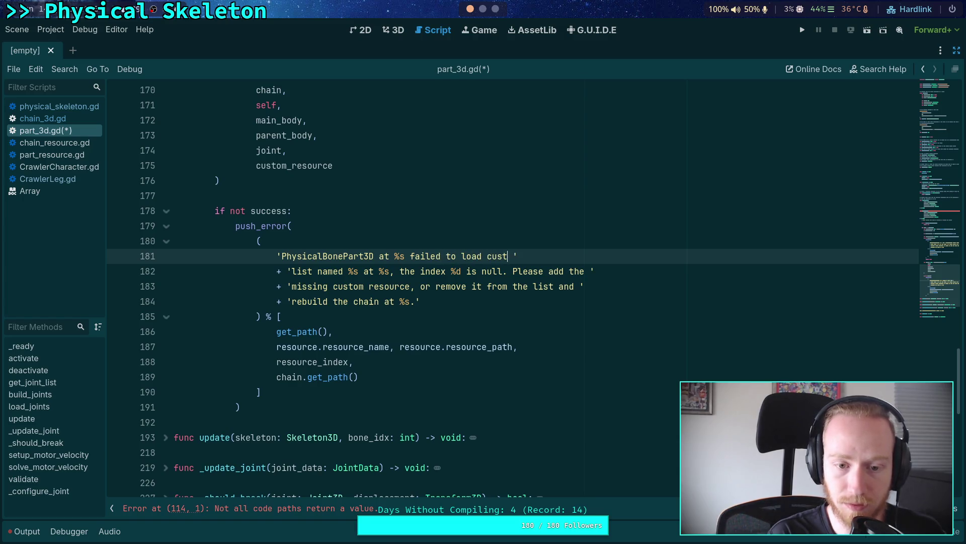
text(esource )
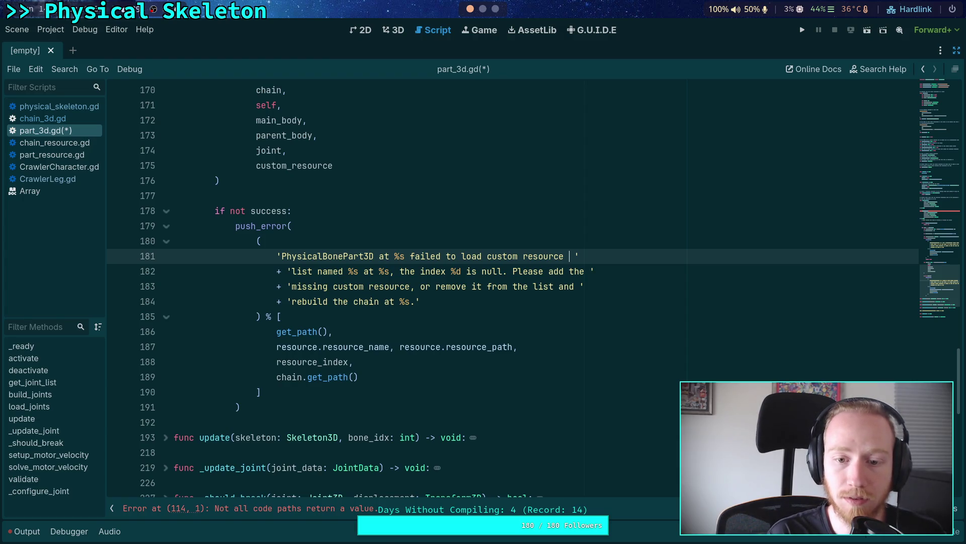
text(named)
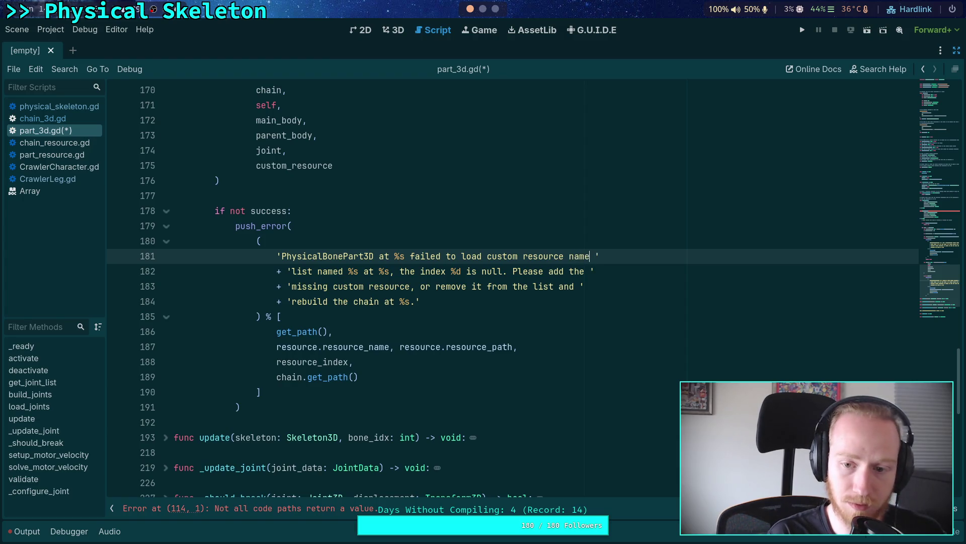
Add '%s at %s using the provided custom joint loader' to the second error string line
click(292, 273)
text(%s at %s )
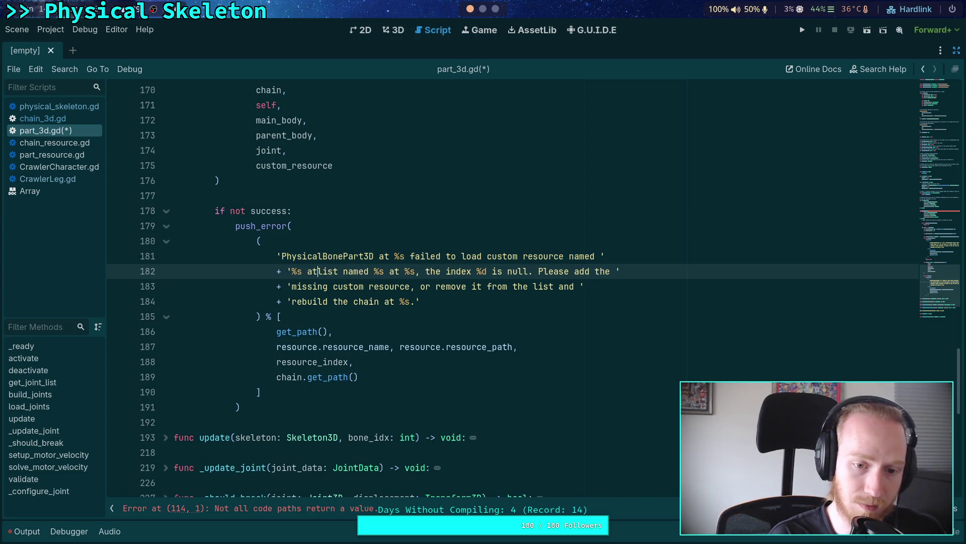
text(using the provi)
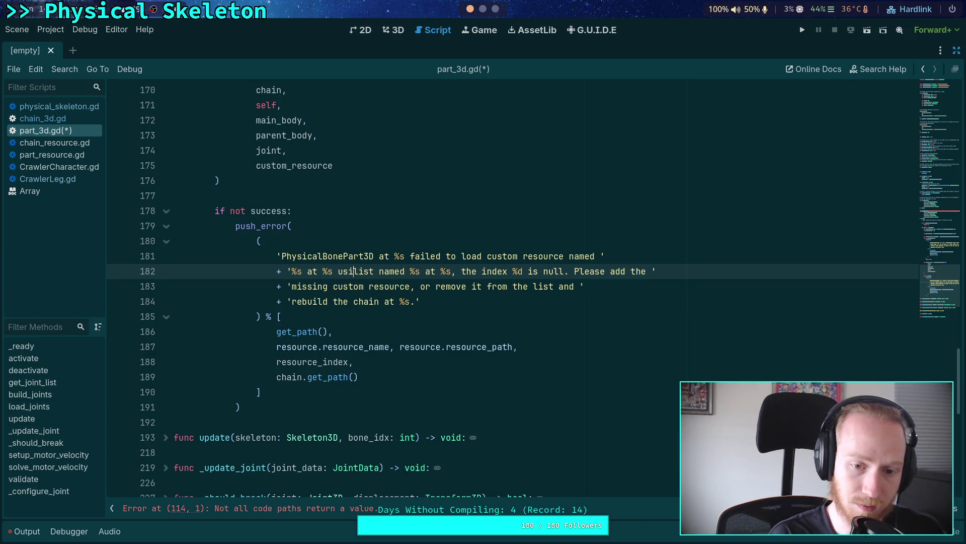
text(ded resource loa)
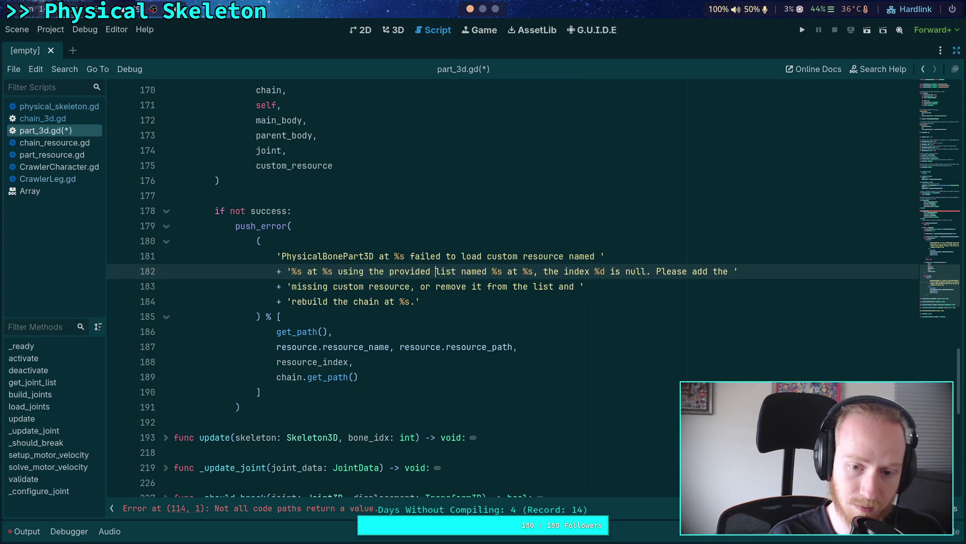
text(der)
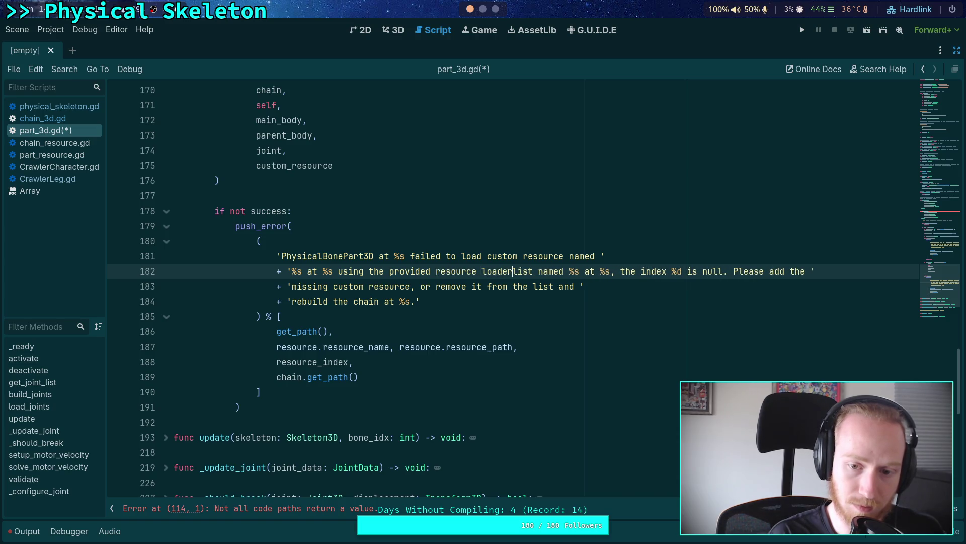
key(BackSpace)
key(BackSpace)
key(BackSpace)
text(jou)
key(BackSpace)
key(BackSpace)
key(BackSpace)
text(custom join)
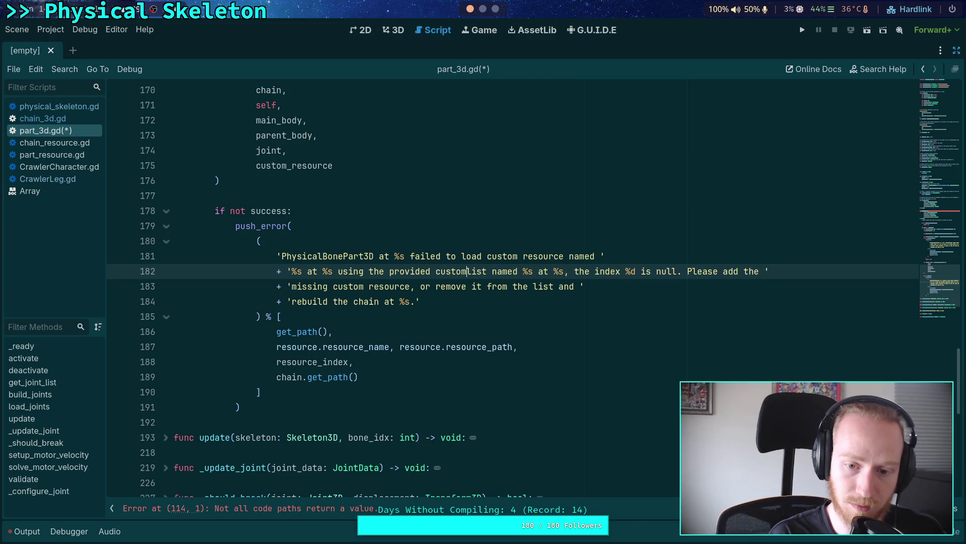
text(t load)
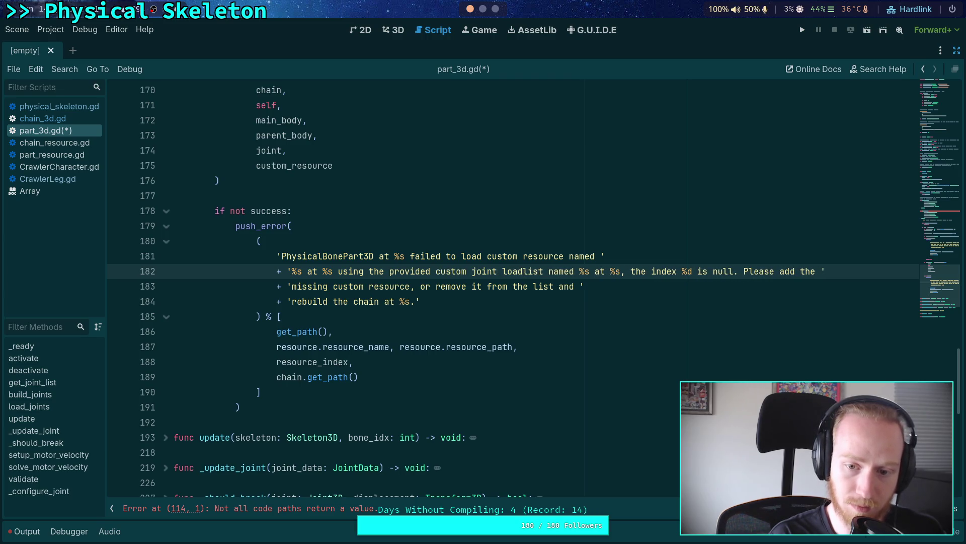
text(er)
Change 'resource' to 'joint resource', move 'named' onto its own string line, and delete the old named wording
double_click(548, 258)
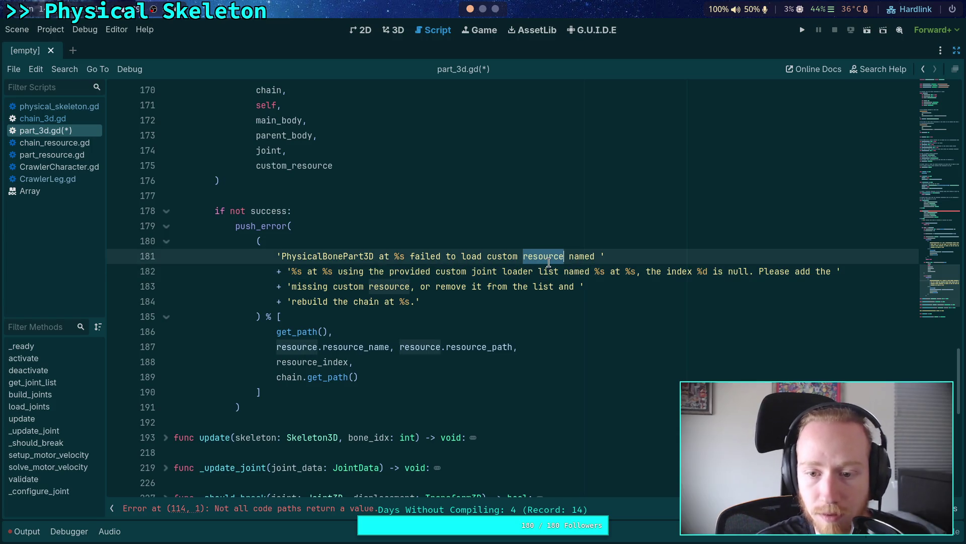
text(joint )
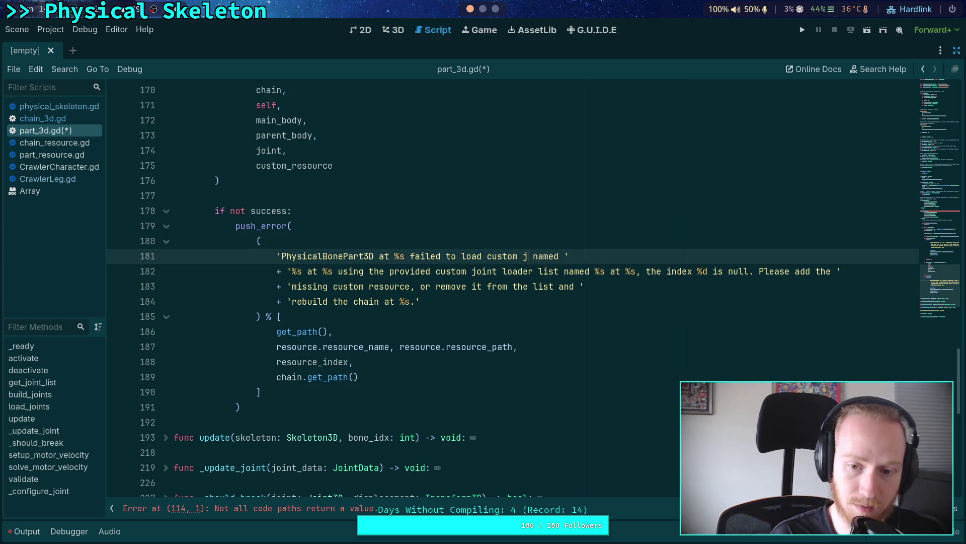
text(resource)
key(Return)
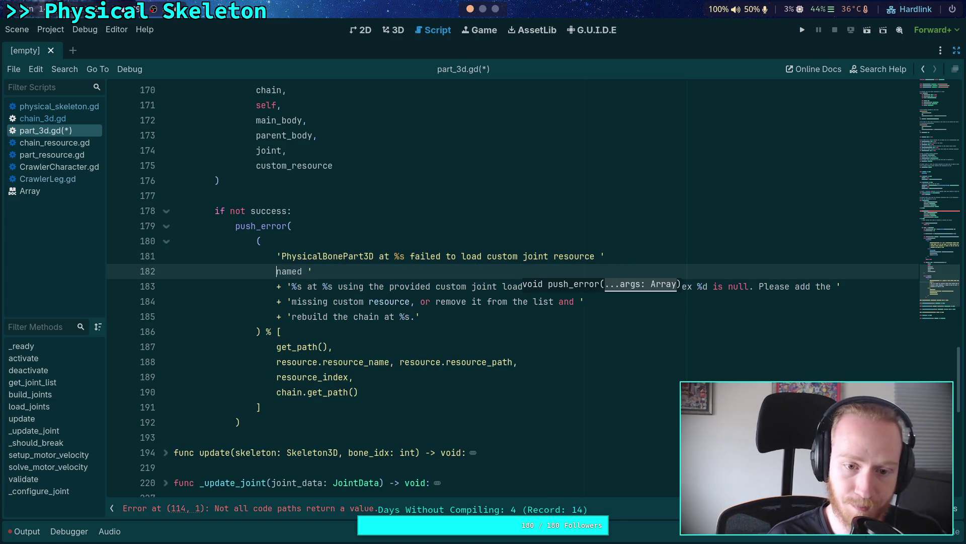
text(+ ')
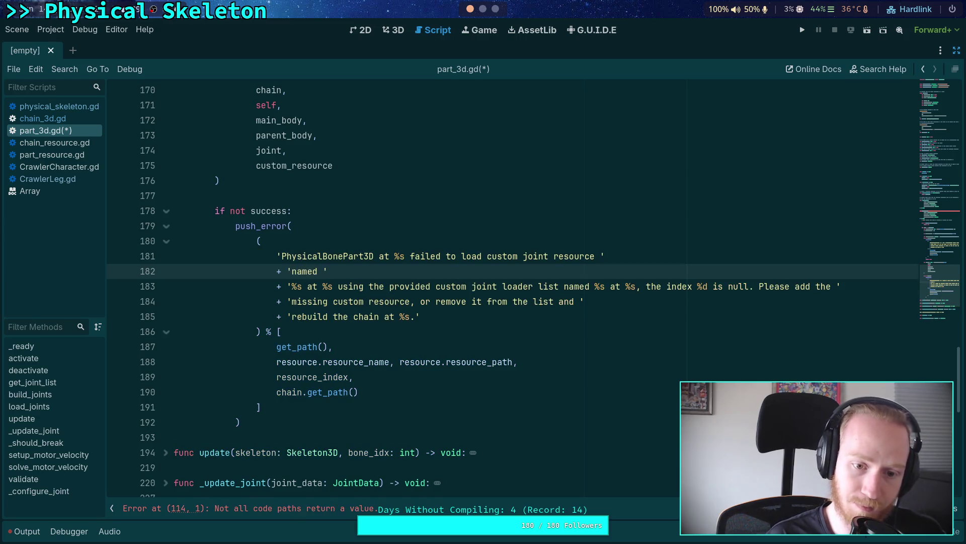
key(Down)
key(BackSpace)
key(BackSpace)
key(BackSpace)
key(BackSpace)
key(BackSpace)
key(BackSpace)
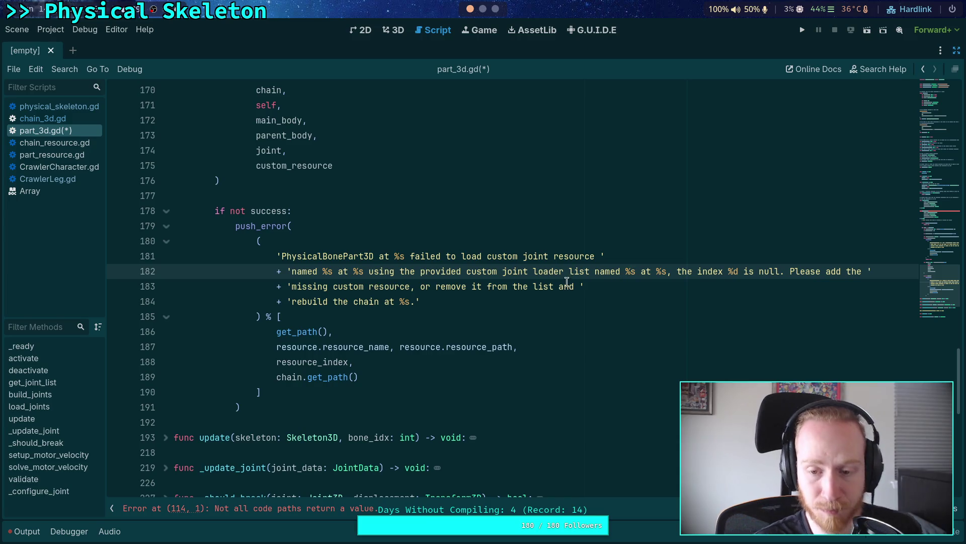
drag(570, 271, 666, 275)
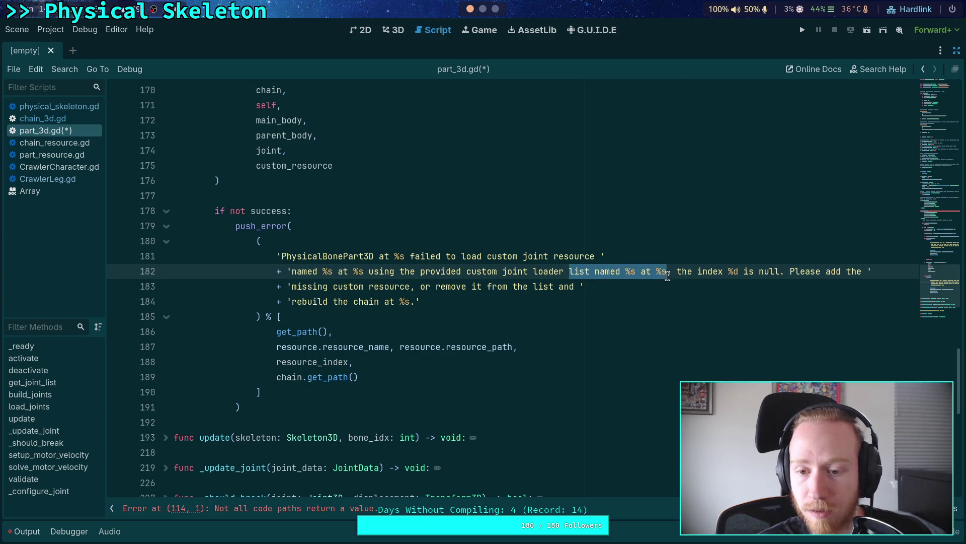
key(BackSpace)
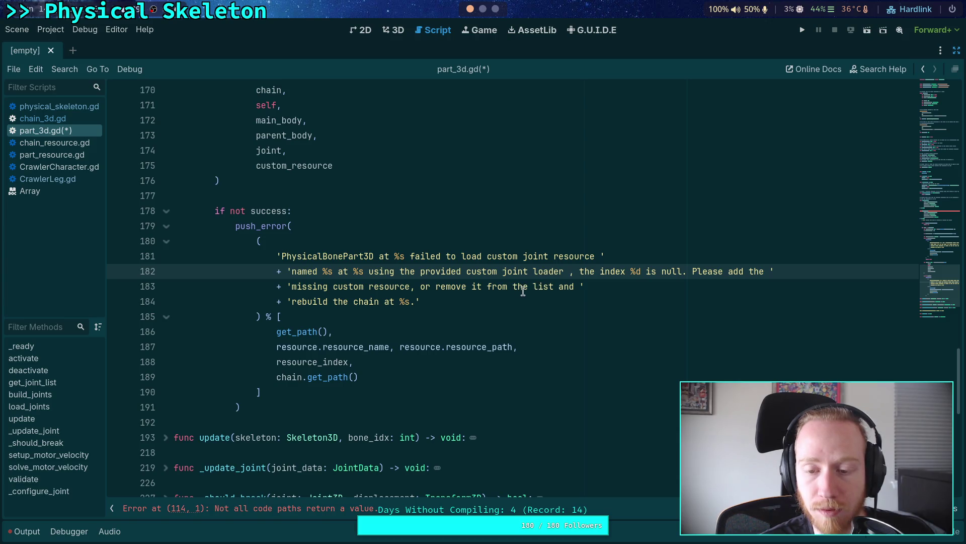
key(BackSpace)
Remove the index-is-null clause and put 'Please fix … causing the loader to return' on a new string line
drag(566, 272, 682, 272)
key(BackSpace)
click(577, 271)
text(')
key(Return)
text(+ ')
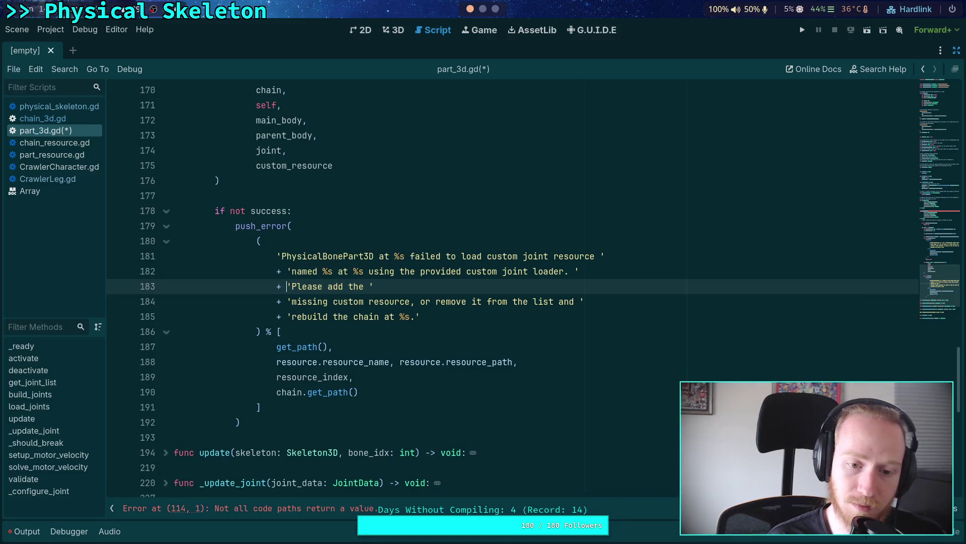
drag(328, 286, 363, 285)
text(fix any)
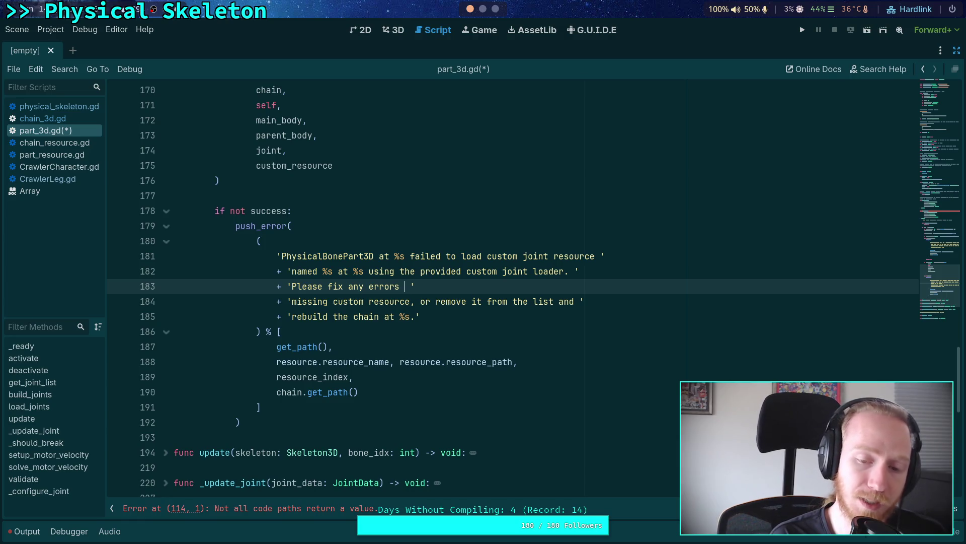
text(causin)
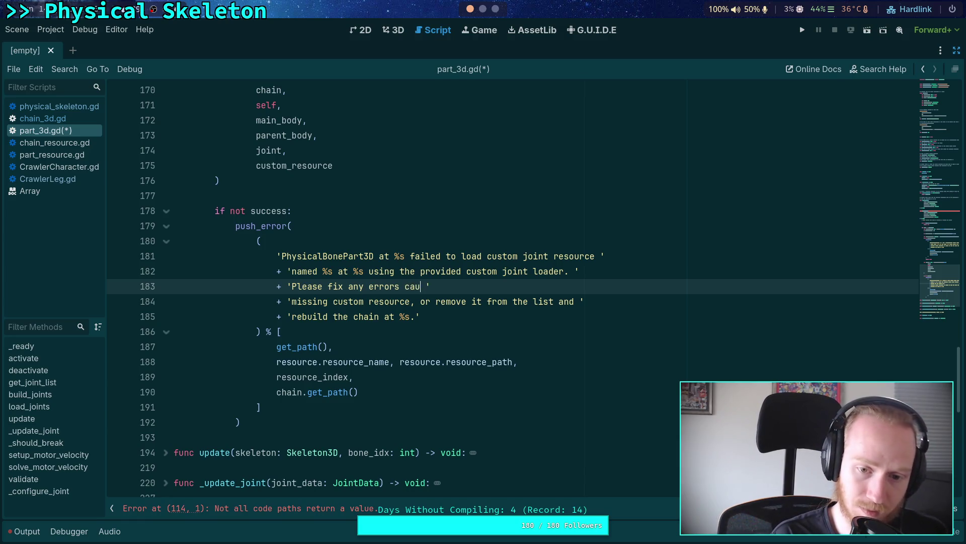
text(g the loader to re)
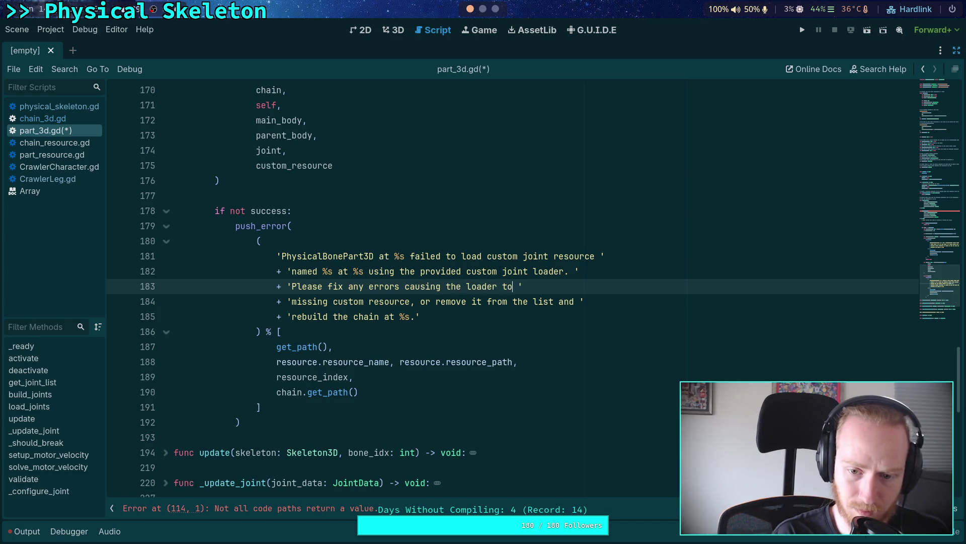
text(turn)
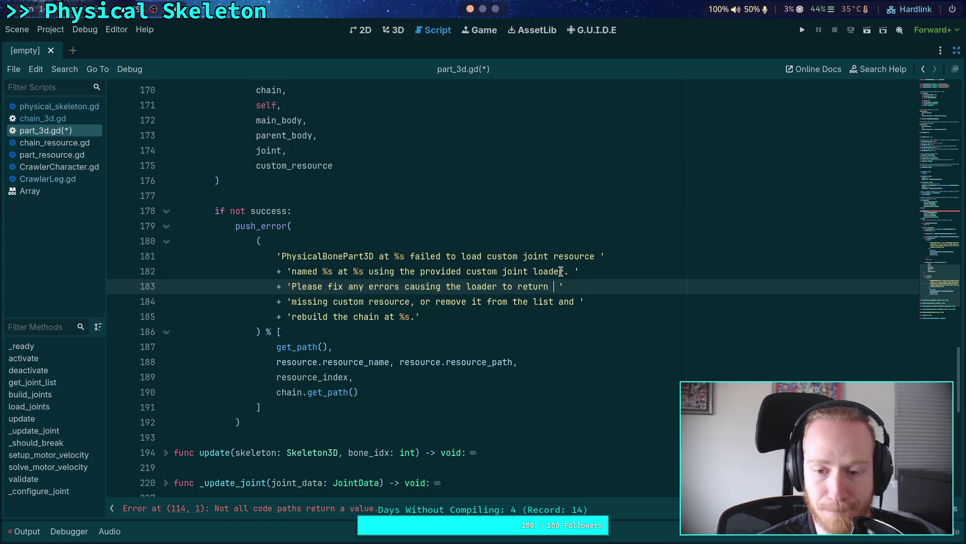
click(406, 257)
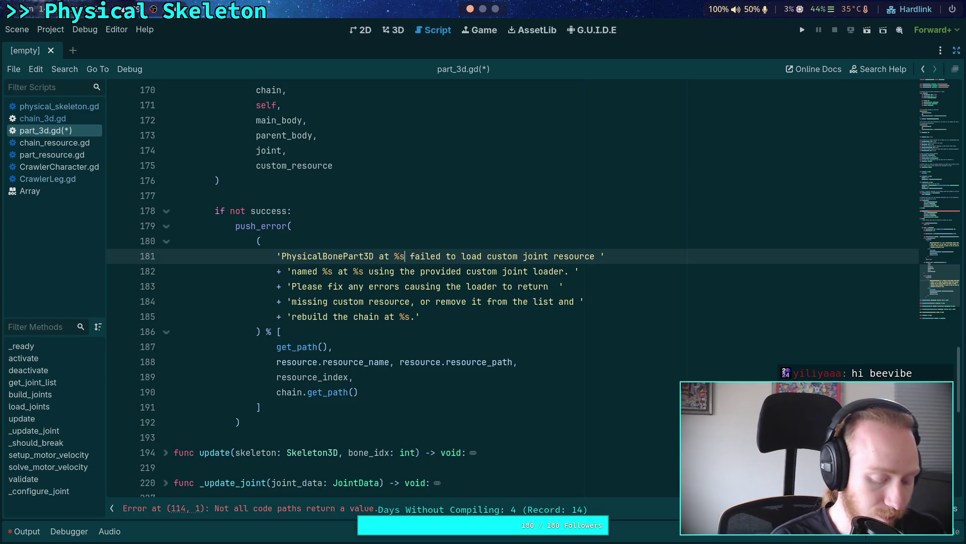
Insert 'received `false` return value from' plus a 'custom joint resource loader.' line, and tidy the sentence start
text(received )
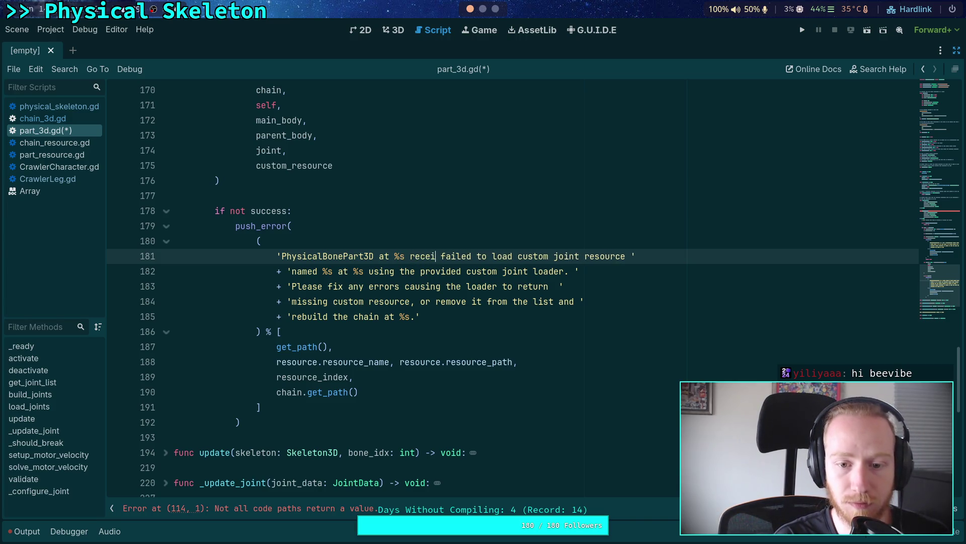
text(`fal)
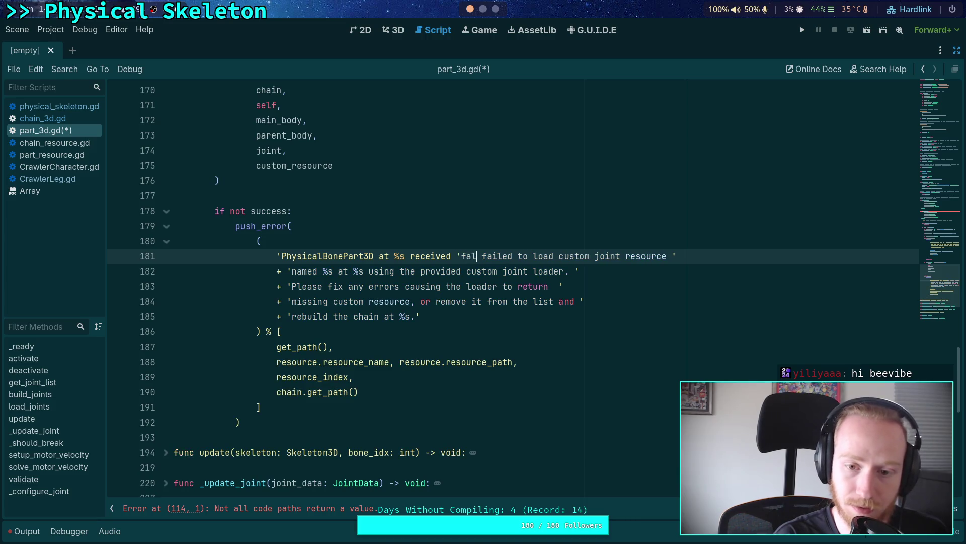
text(se` )
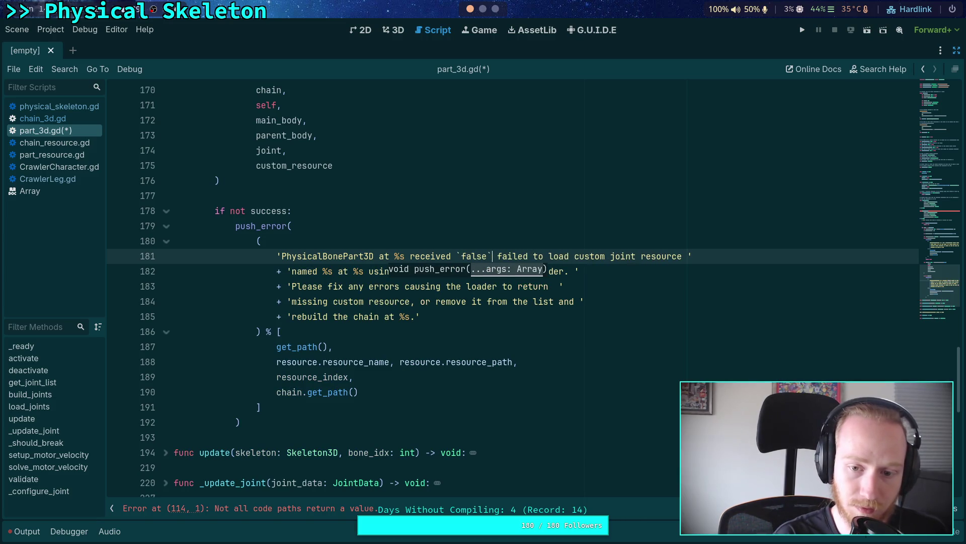
text(return value)
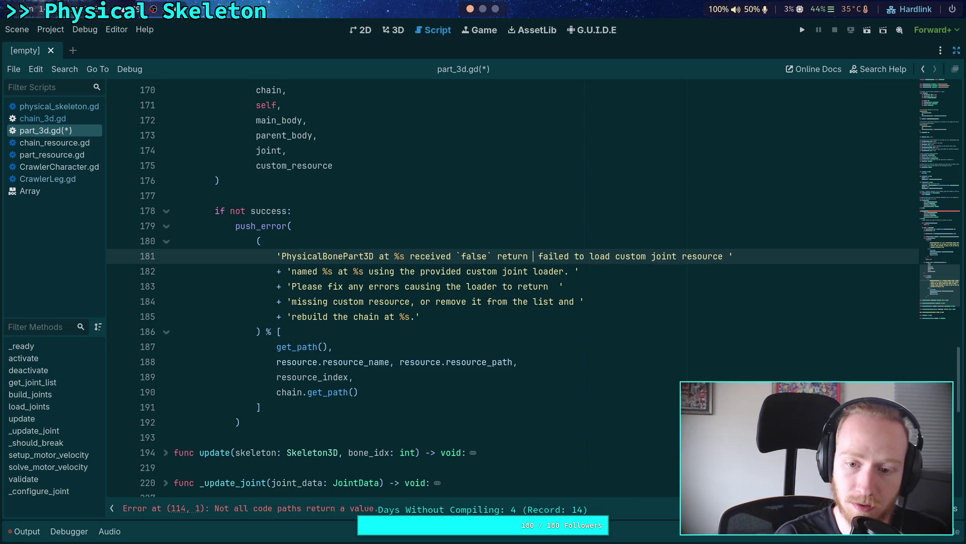
text( from ')
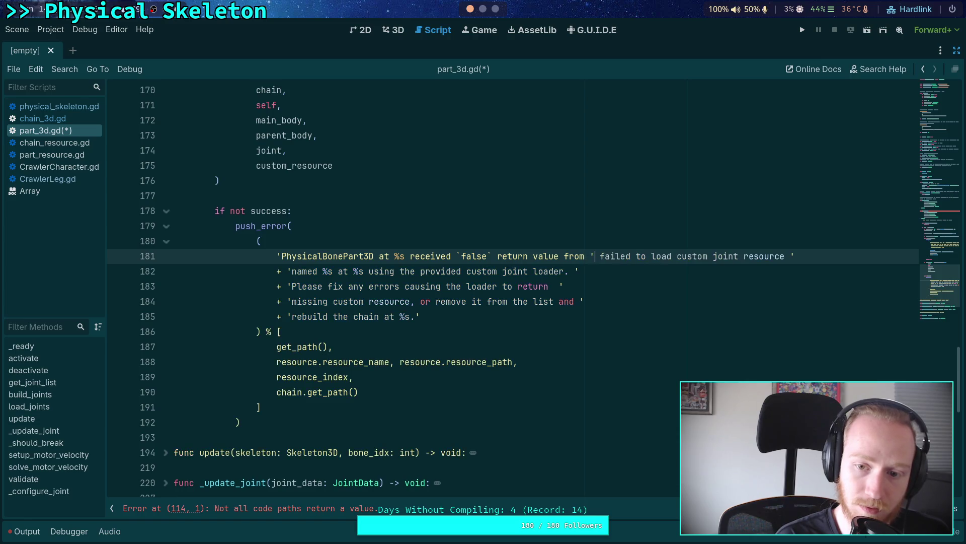
key(Return)
text(+ ')
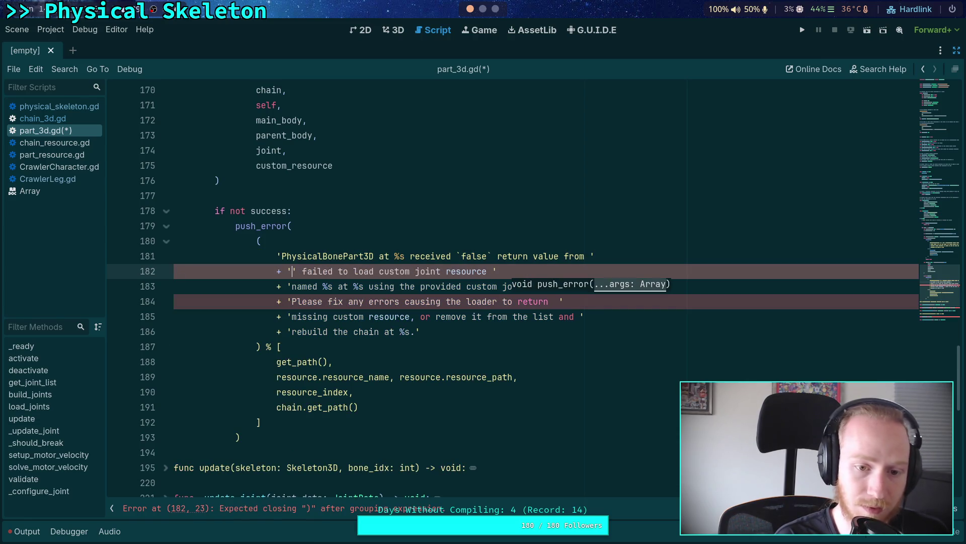
text(custom joint)
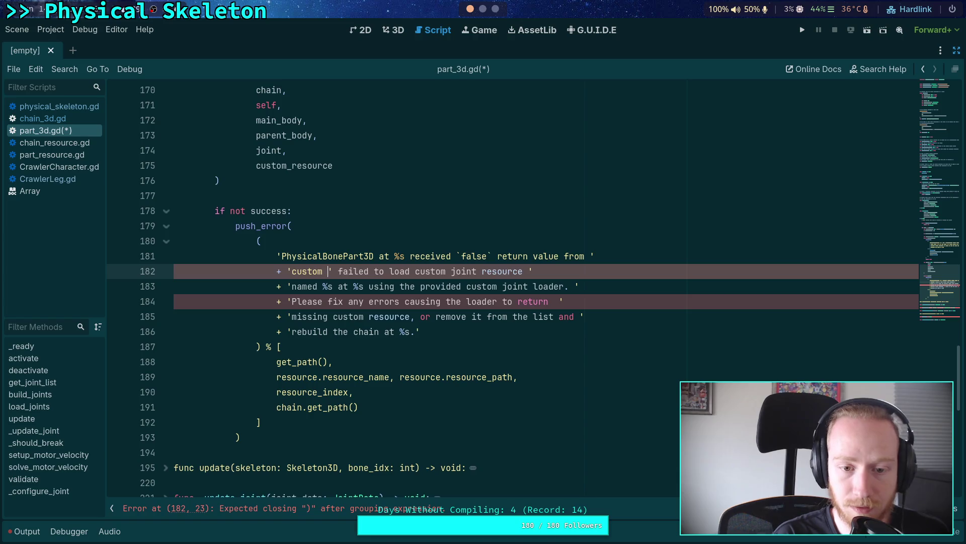
text( resource loader)
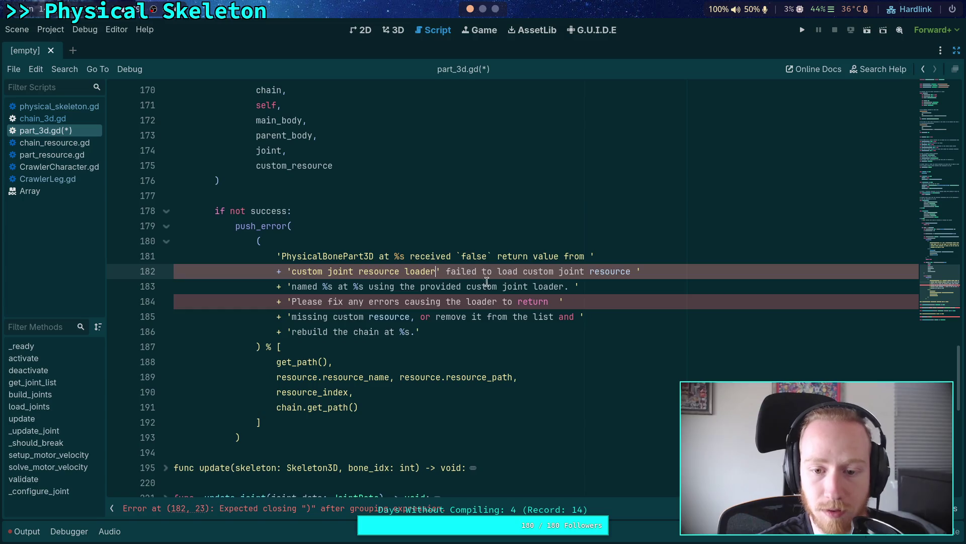
text(.)
drag(441, 272, 453, 272)
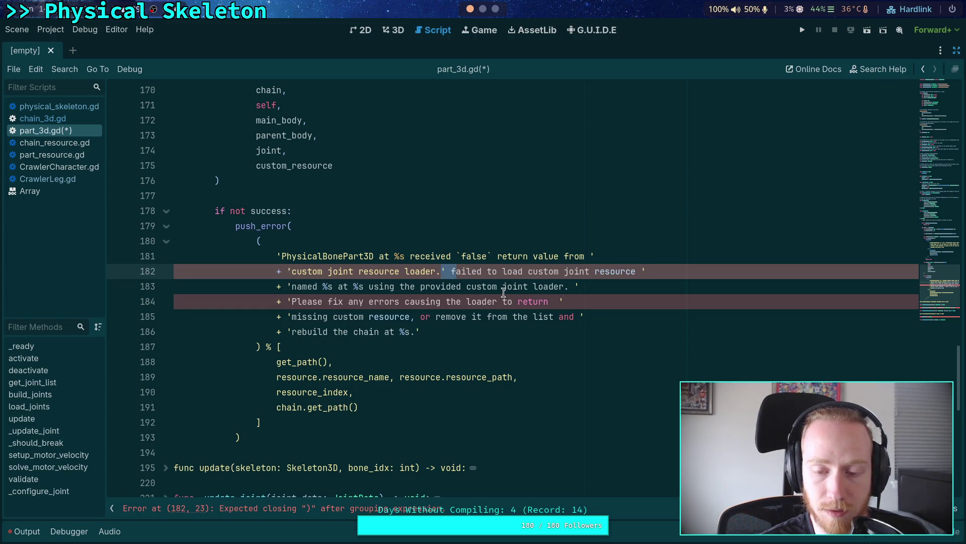
text(F)
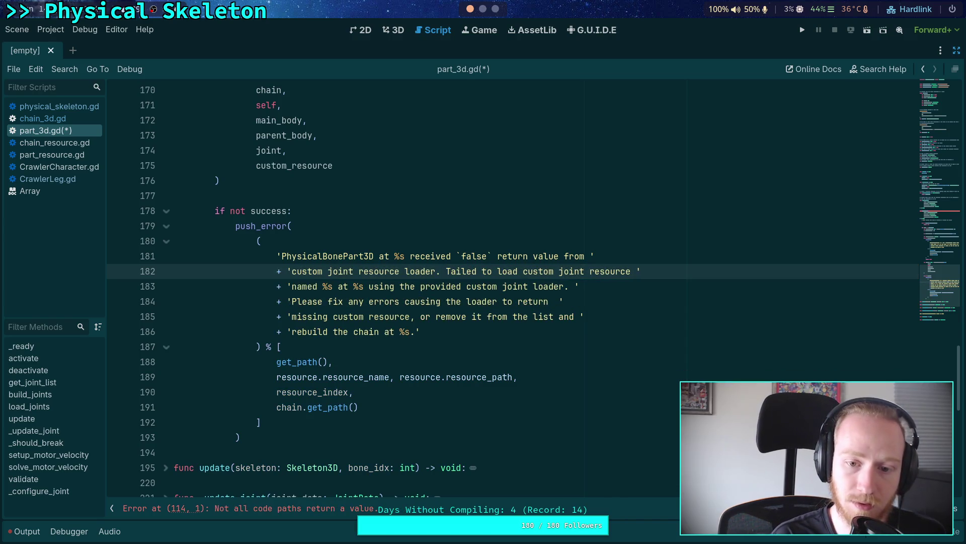
text(he)
drag(470, 272, 538, 273)
key(BackSpace)
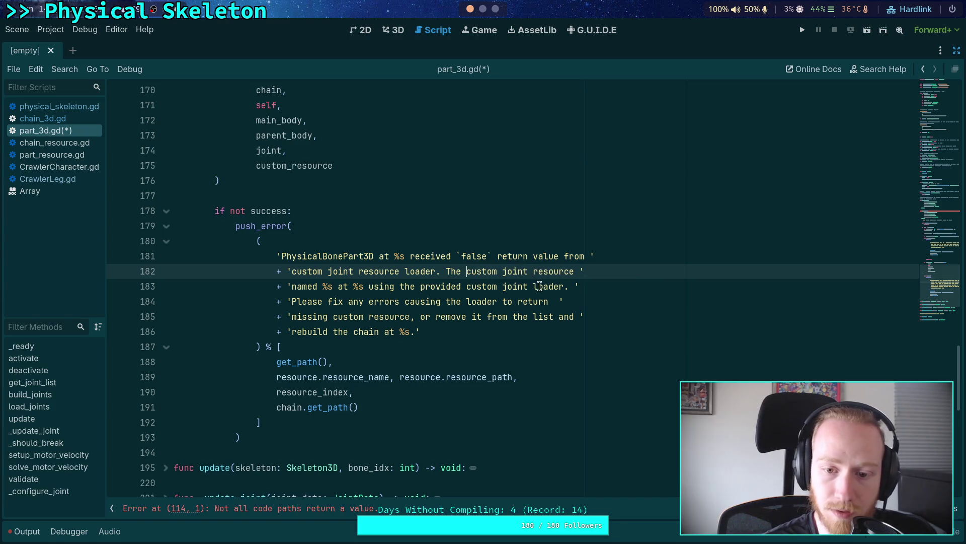
text(is)
Delete the redundant 'provided custom joint loader' phrase and join the Please sentence onto line 183
click(381, 288)
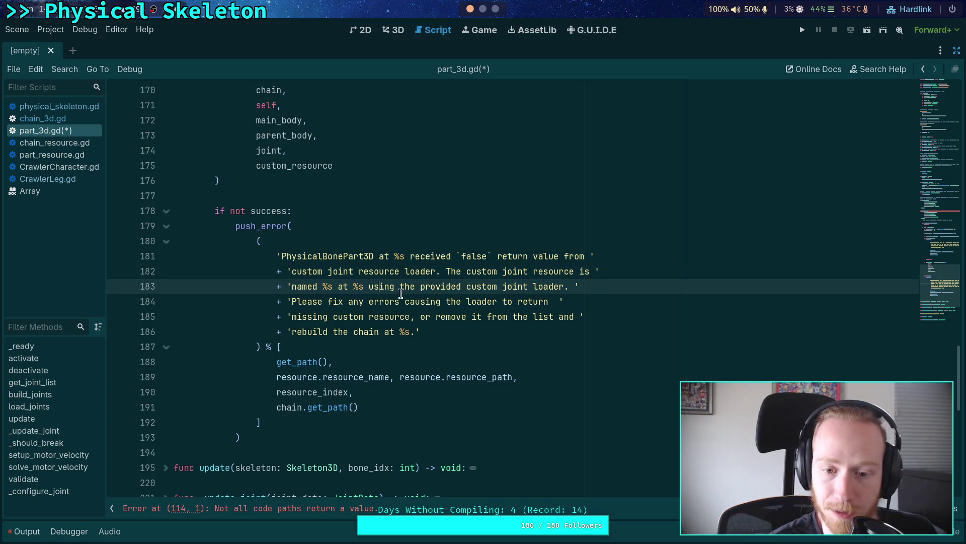
drag(364, 286, 563, 287)
key(BackSpace)
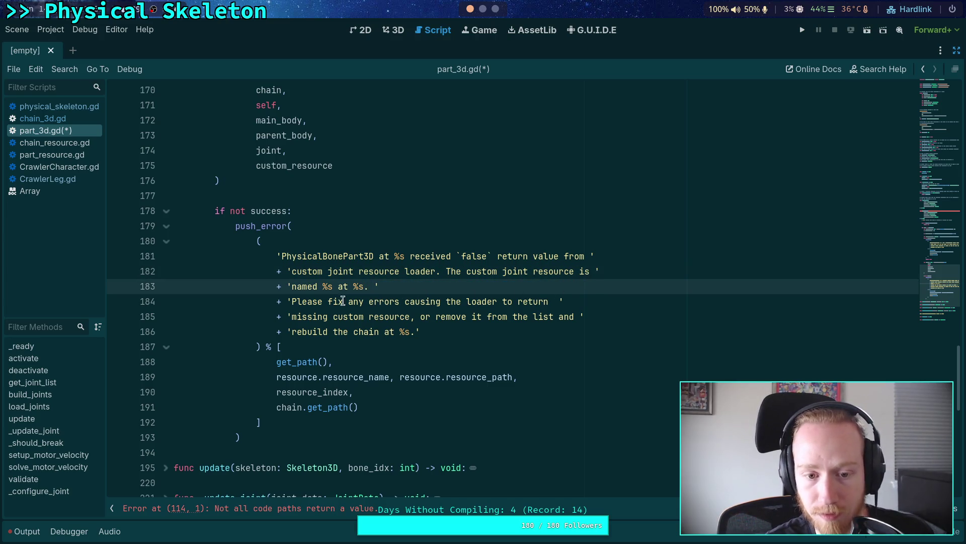
click(292, 301)
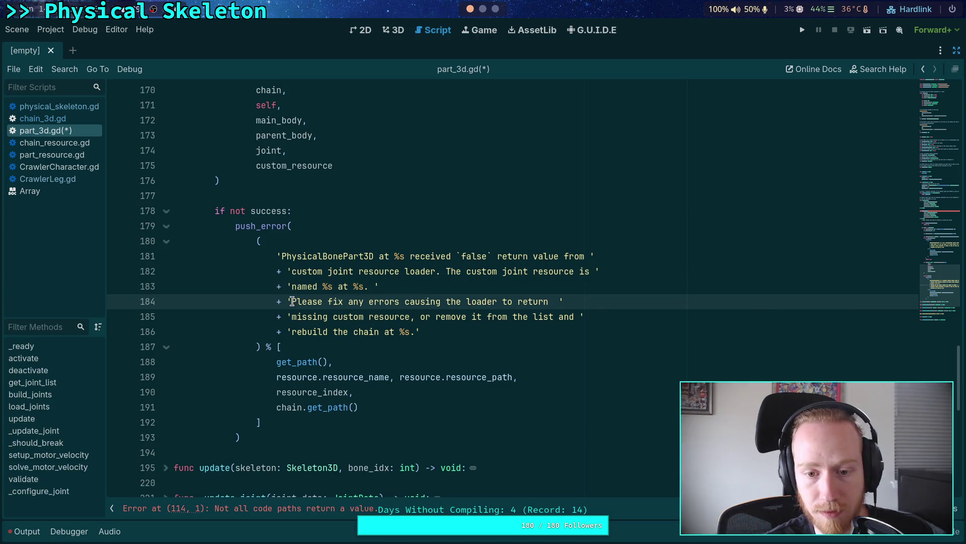
drag(293, 300, 374, 287)
key(BackSpace)
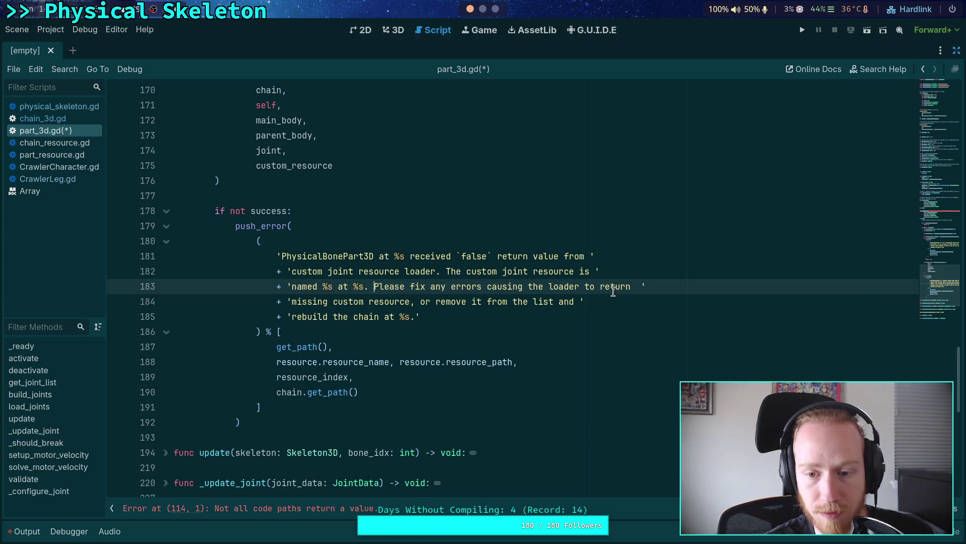
Split the line before 'to return `false`', end it with 'building the chain at %s.', and delete the old missing-resource lines
click(583, 285)
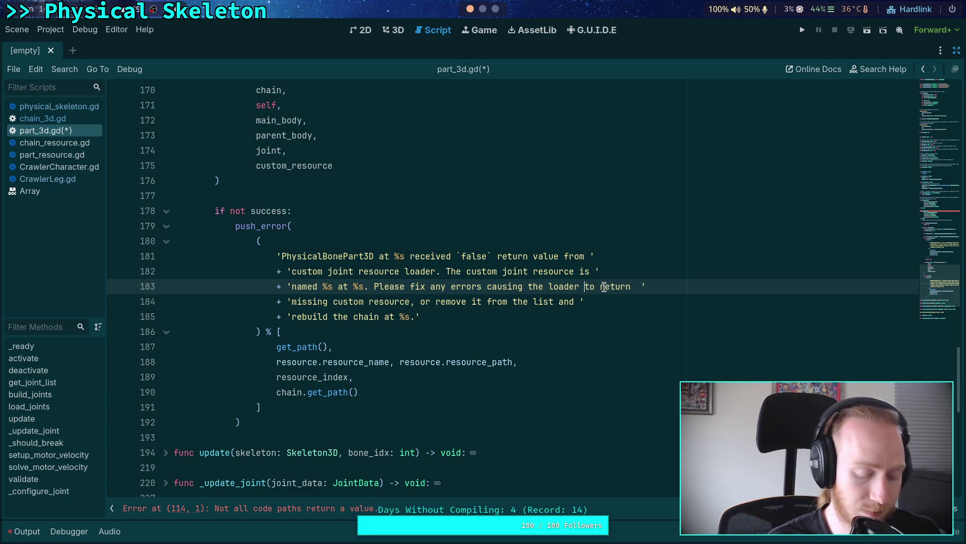
text(')
key(Return)
text(+ ')
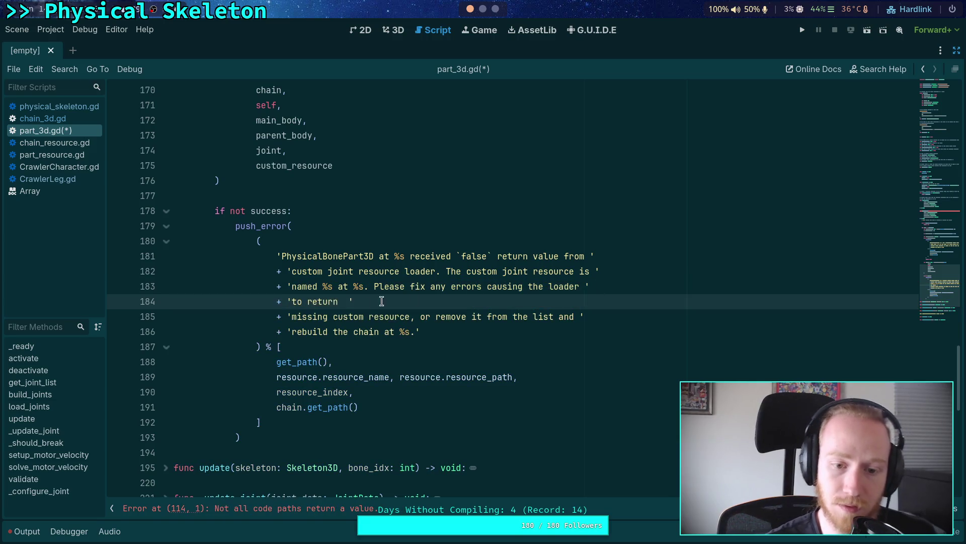
text(`false`, or t)
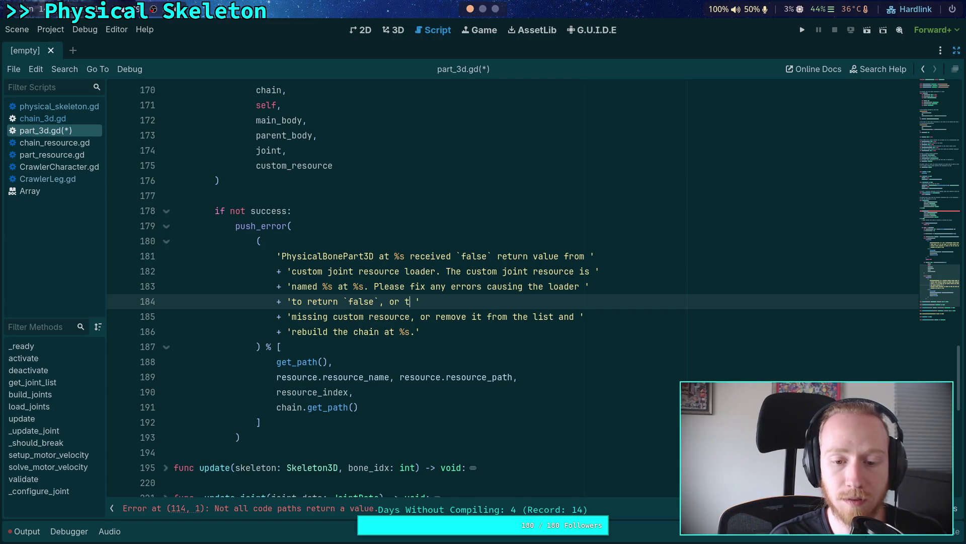
text(ilding )
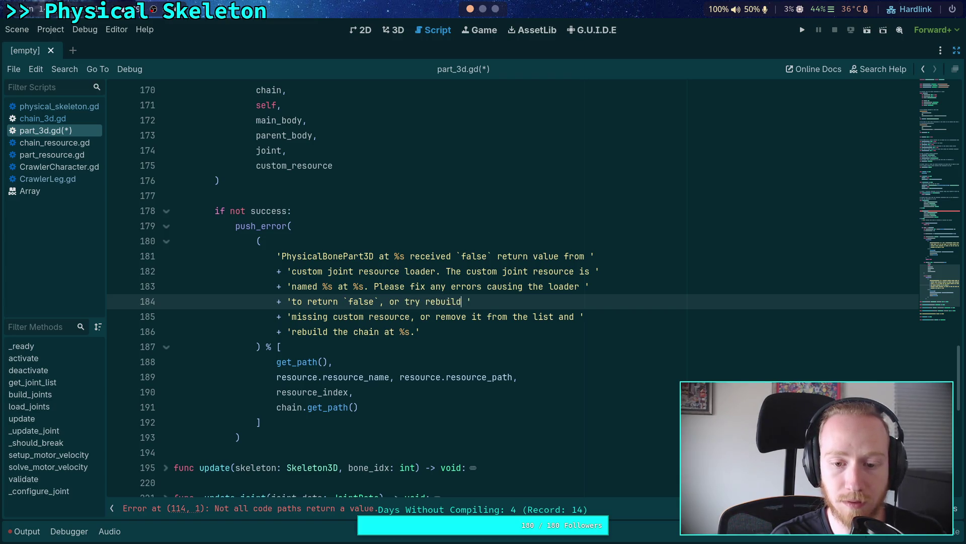
text(the chain at %s.)
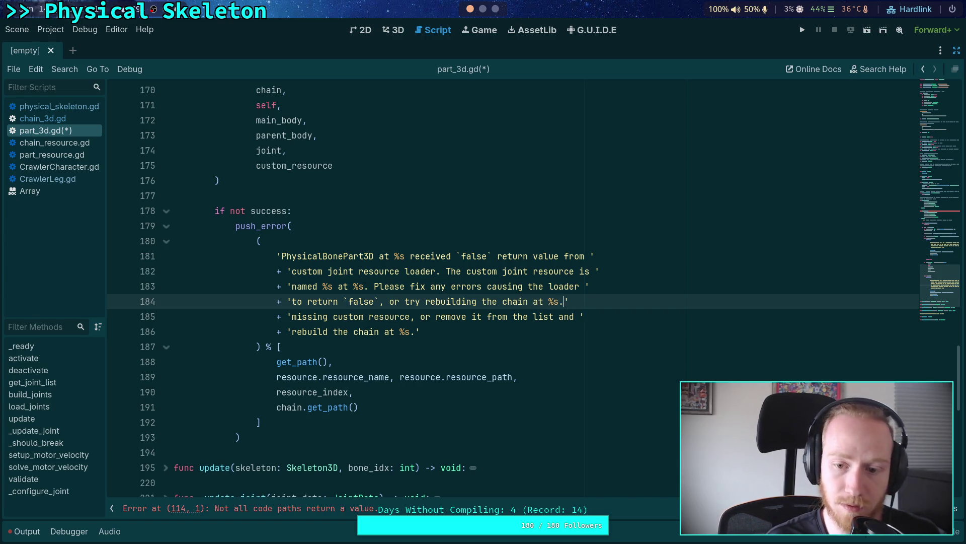
drag(570, 301, 509, 331)
key(BackSpace)
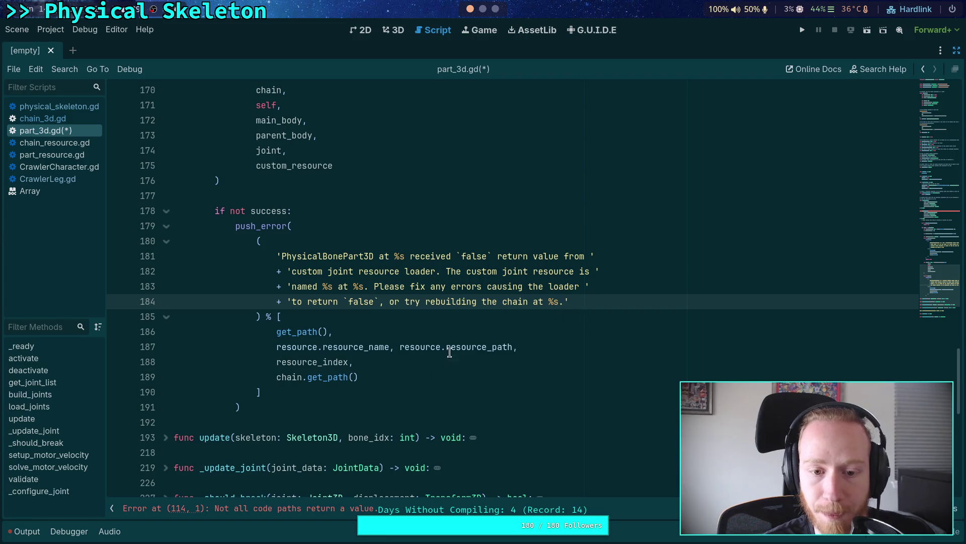
Replace both 'resource' references in the format arguments with custom_resource using autocomplete
click(302, 326)
click(298, 286)
click(297, 346)
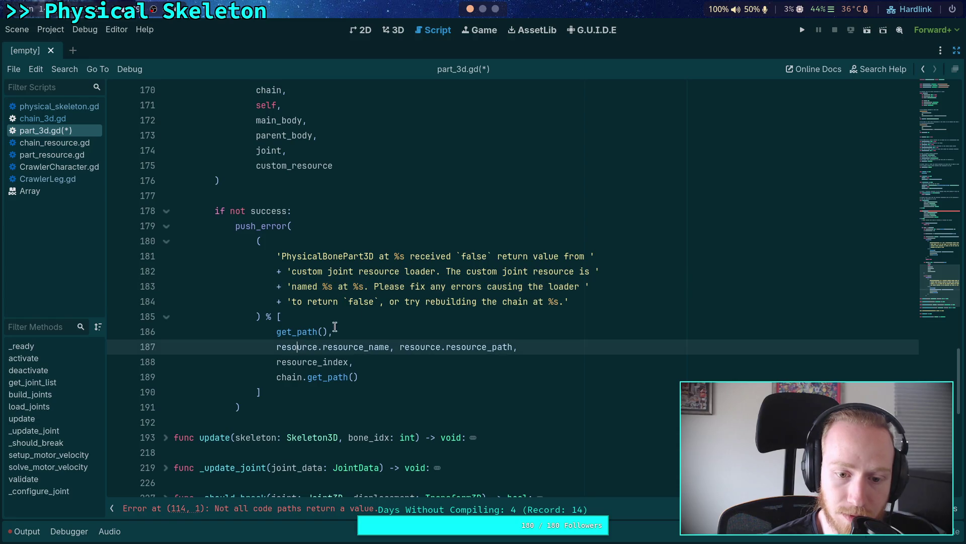
double_click(284, 347)
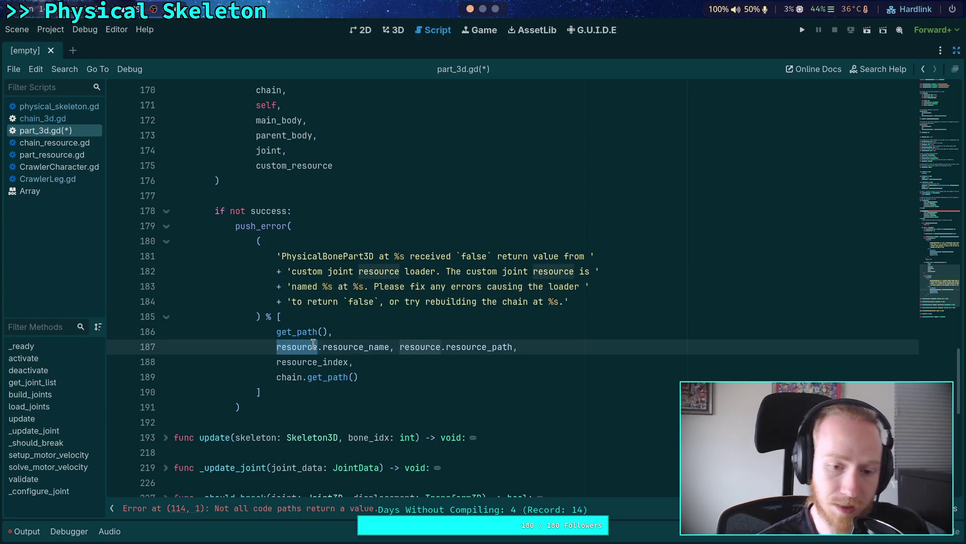
text(cust)
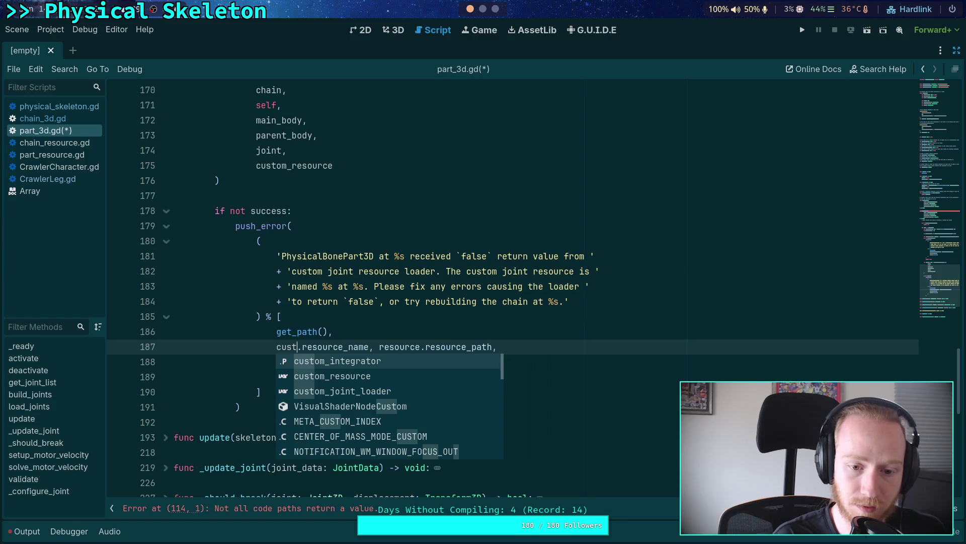
key(Down)
key(Return)
double_click(437, 347)
text(cust.resource_)
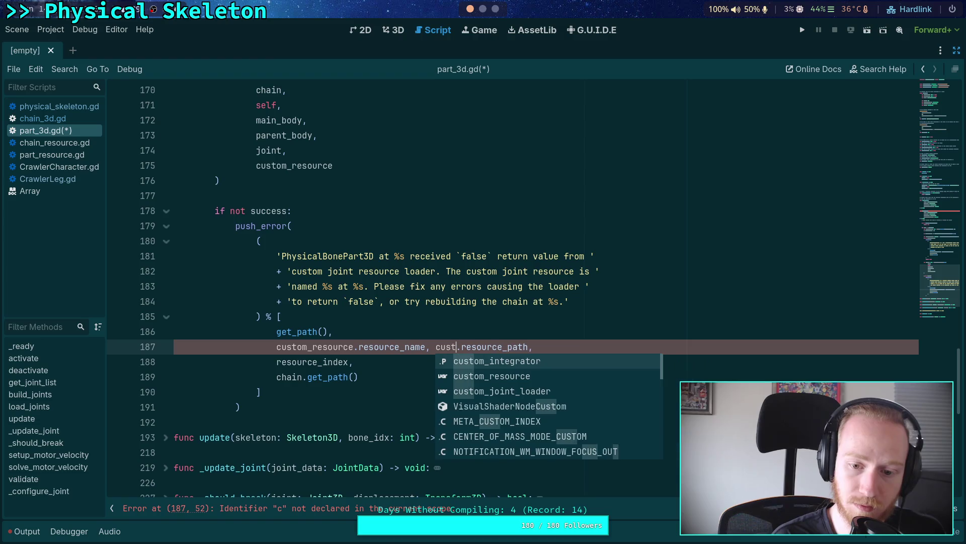
key(Down)
key(Return)
Remove the resource_index argument and add 'return false' after the push_error call
click(636, 362)
shift+click(637, 347)
key(BackSpace)
click(529, 362)
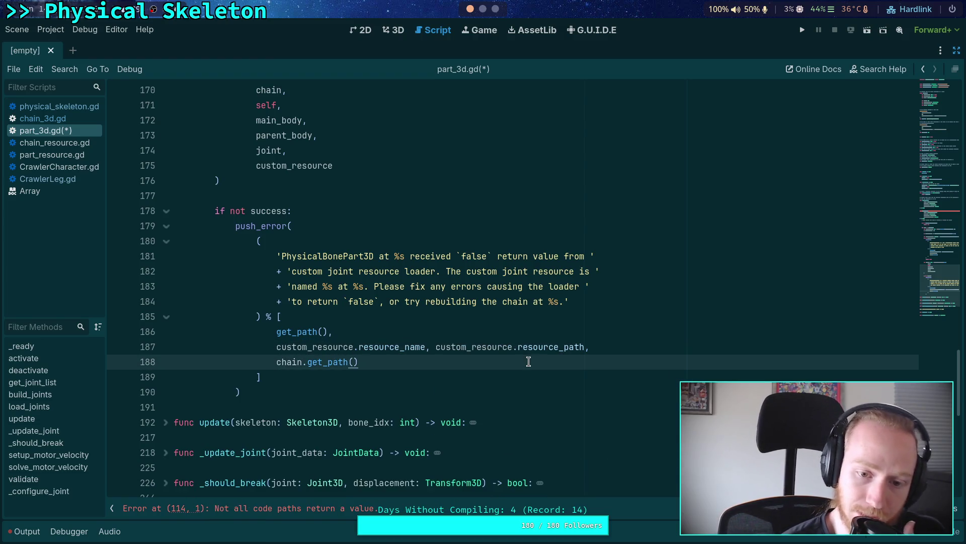
click(313, 375)
click(307, 392)
key(Return)
text(return false)
scroll(188, 429, up, 5)
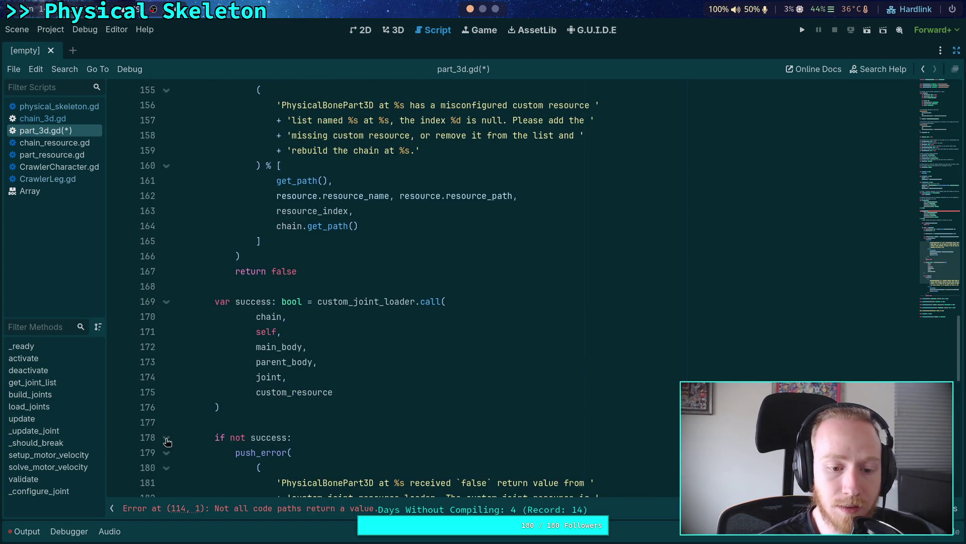
Collapse the 'if not success', custom_joint_loader call, and 'if not custom_resource' blocks
click(167, 439)
click(167, 302)
scroll(178, 298, up, 2)
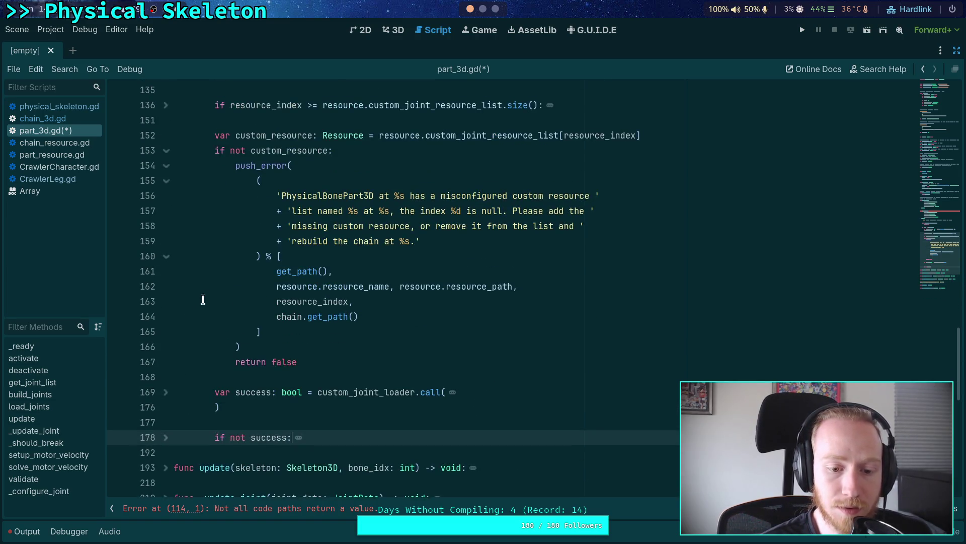
scroll(226, 292, up, 2)
click(166, 243)
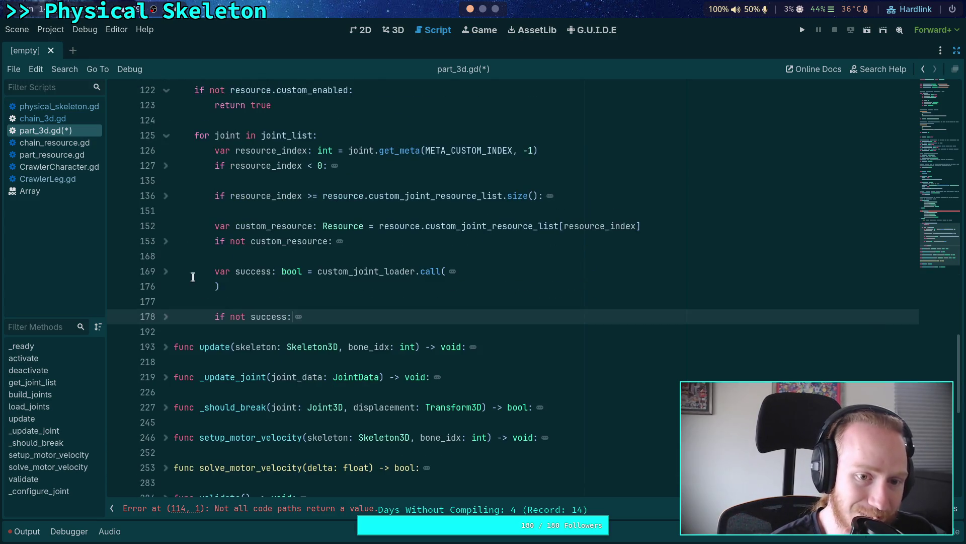
scroll(222, 378, up, 1)
Adjust the blank lines between the joint loop and func update
click(223, 377)
key(Return)
key(Return)
key(Up)
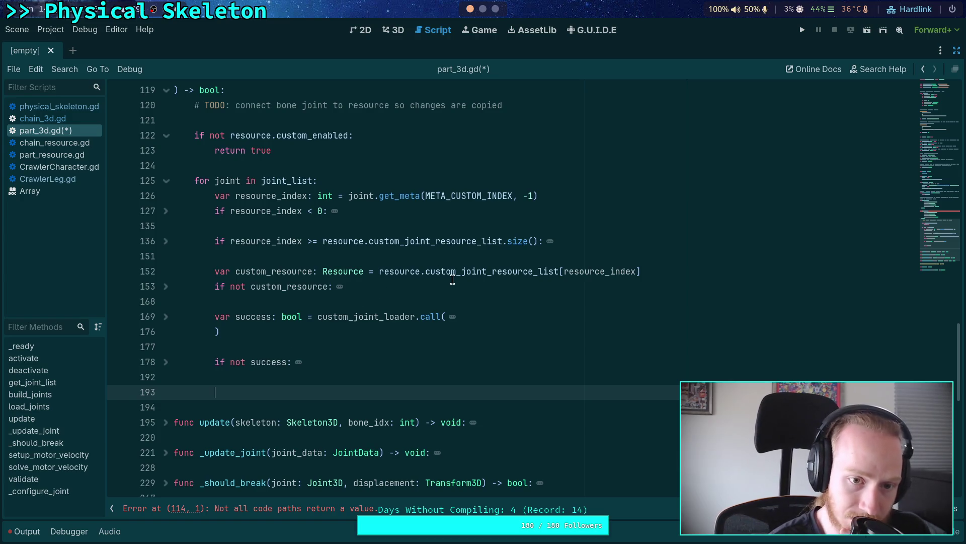
scroll(453, 279, up, 3)
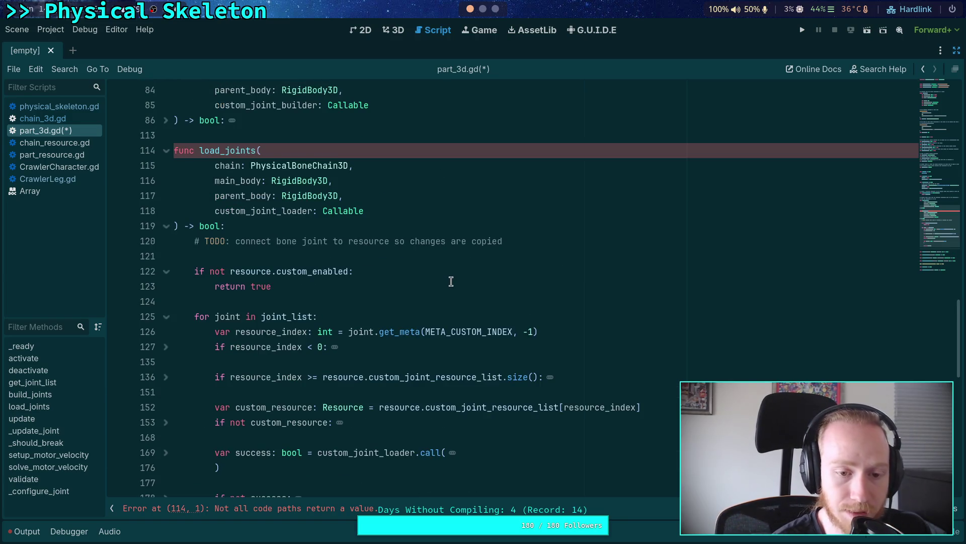
scroll(451, 281, down, 3)
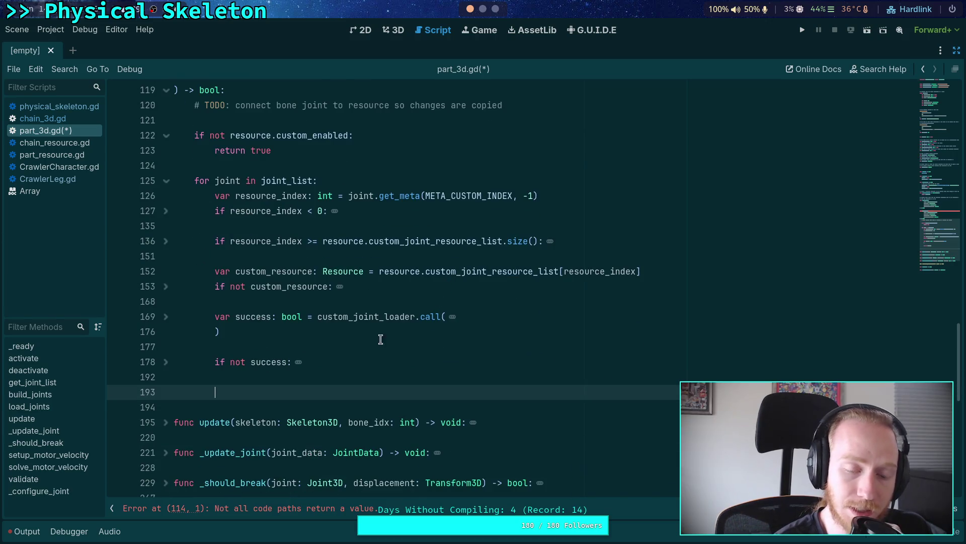
drag(217, 390, 180, 375)
key(Delete)
key(Delete)
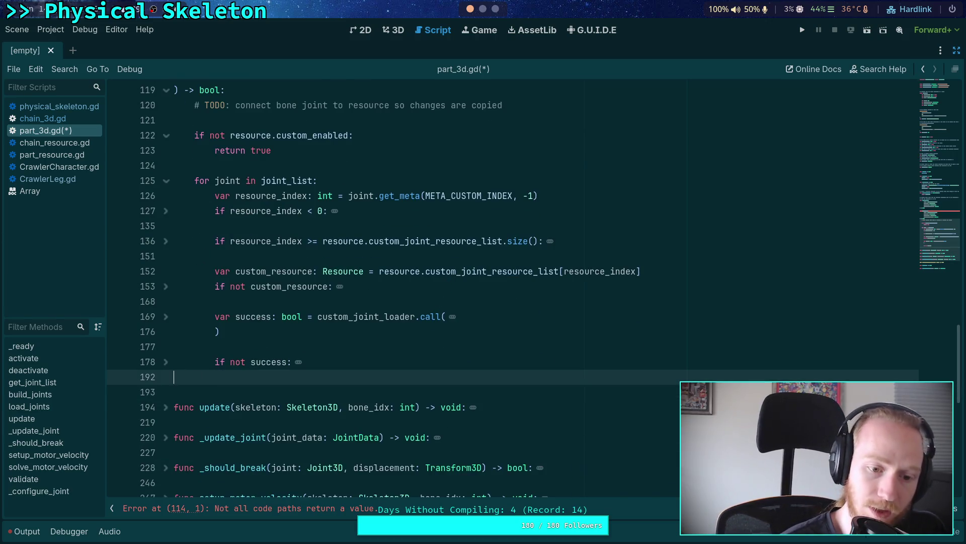
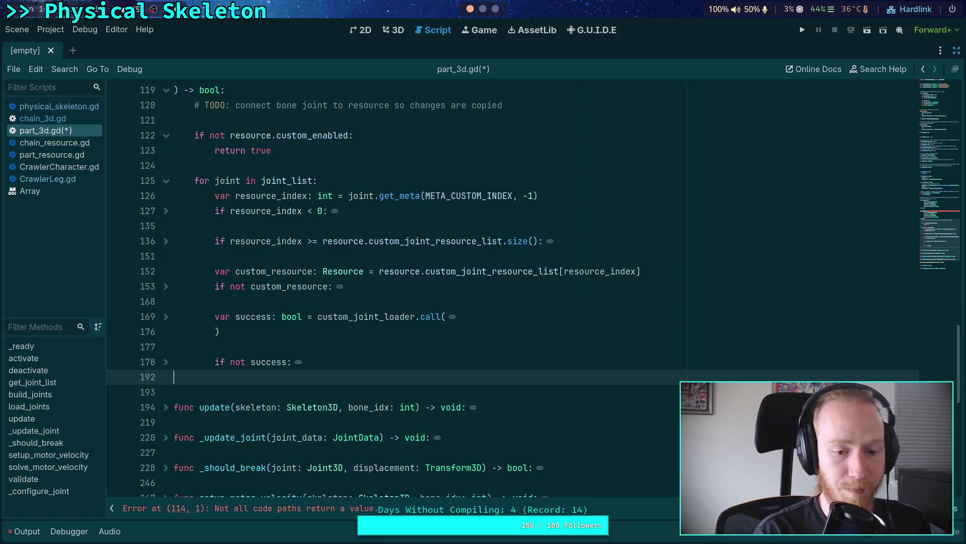
End load_joints with a final 'return true' and save part_3d.gd
key(Return)
key(Return)
key(Up)
text(turn true)
key(ctrl+s)
Unfold build_joints at line 86 to show its full body, including the builder-failure message
scroll(326, 212, up, 2)
scroll(327, 211, up, 1)
click(301, 287)
click(344, 257)
scroll(349, 256, up, 3)
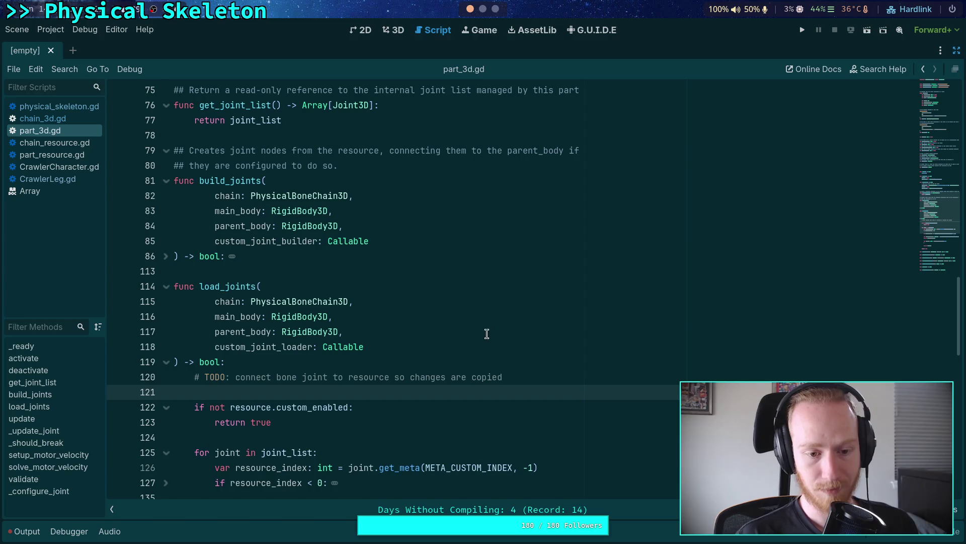
click(166, 258)
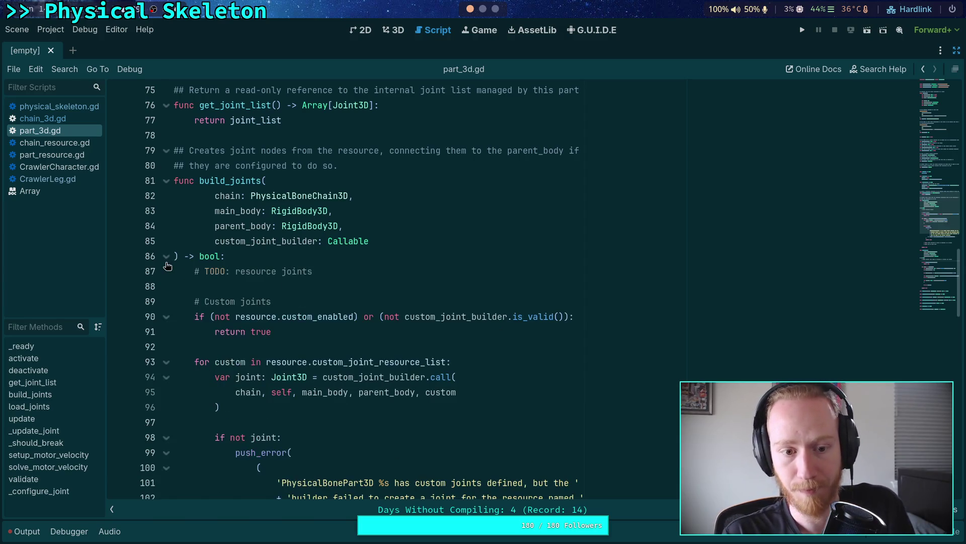
scroll(317, 296, down, 3)
scroll(317, 295, down, 1)
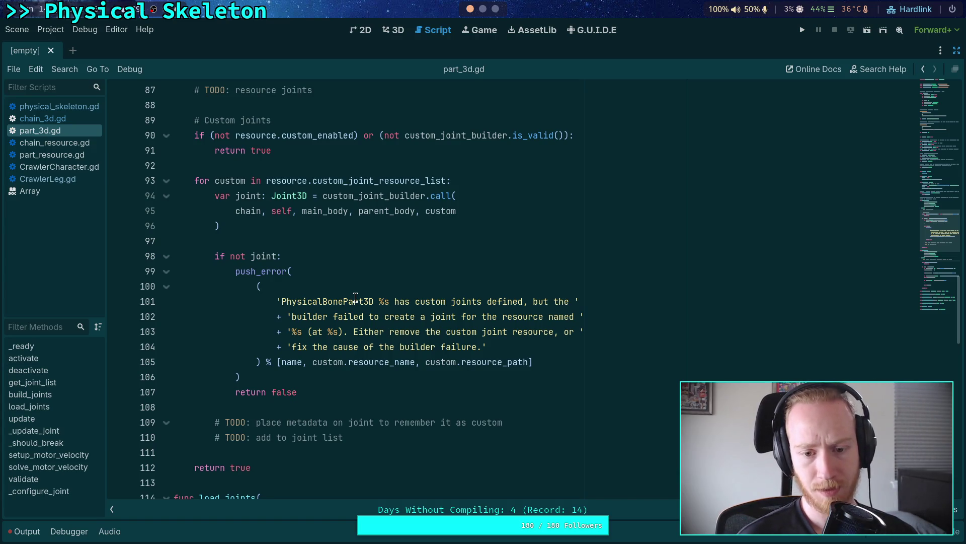
click(380, 299)
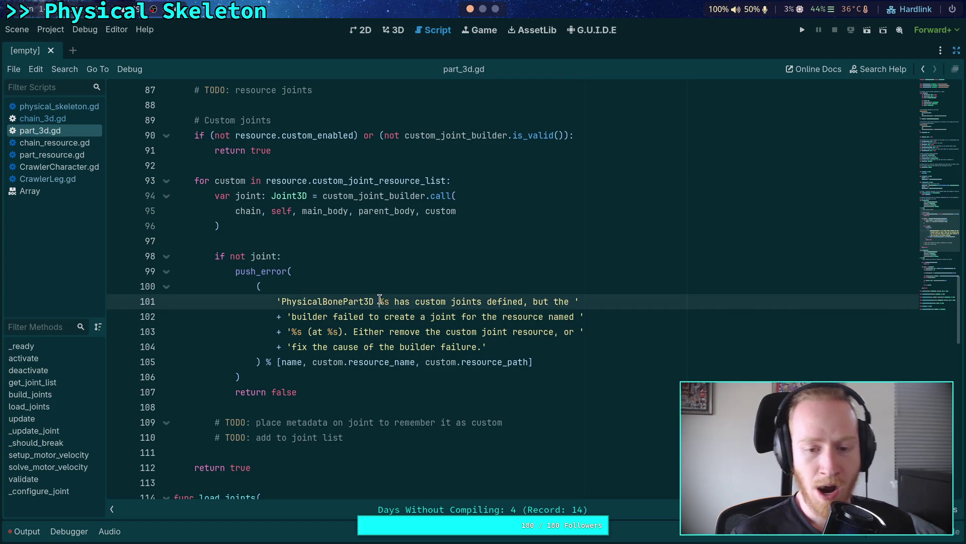
Make the builder-failure error read 'at %s' with get_path() instead of name, and save
text(at)
double_click(290, 361)
text(get_path)
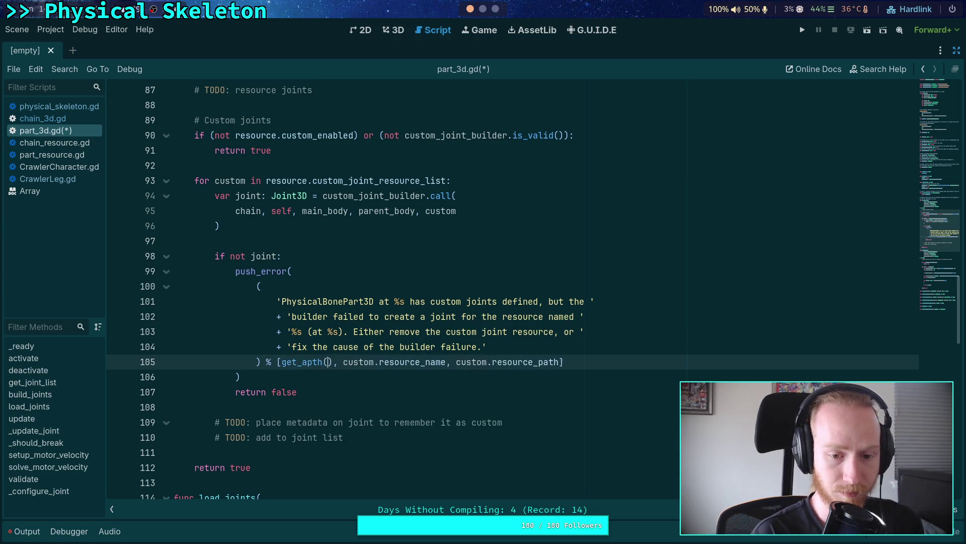
text(())
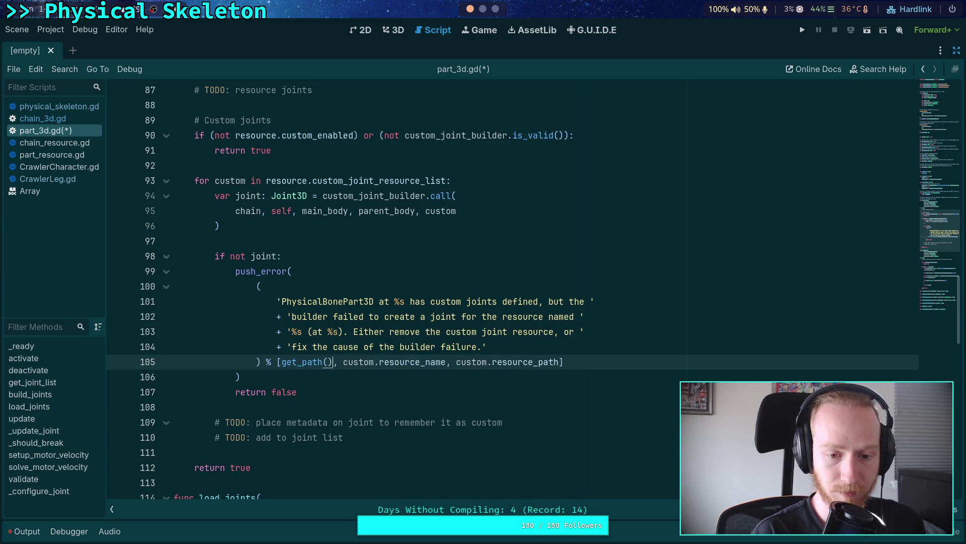
key(ctrl+s)
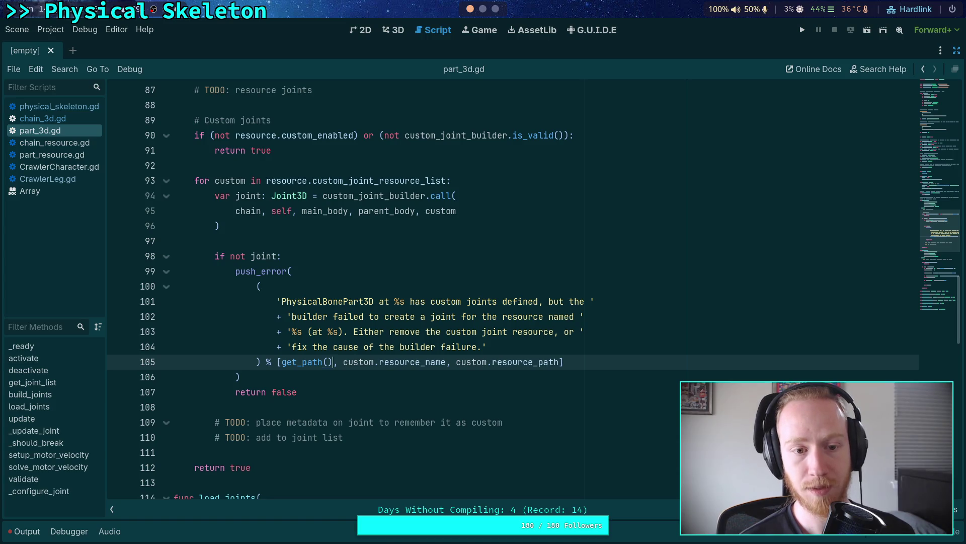
Begin an 'if not custom:' check at the top of the custom-joint for loop
click(506, 174)
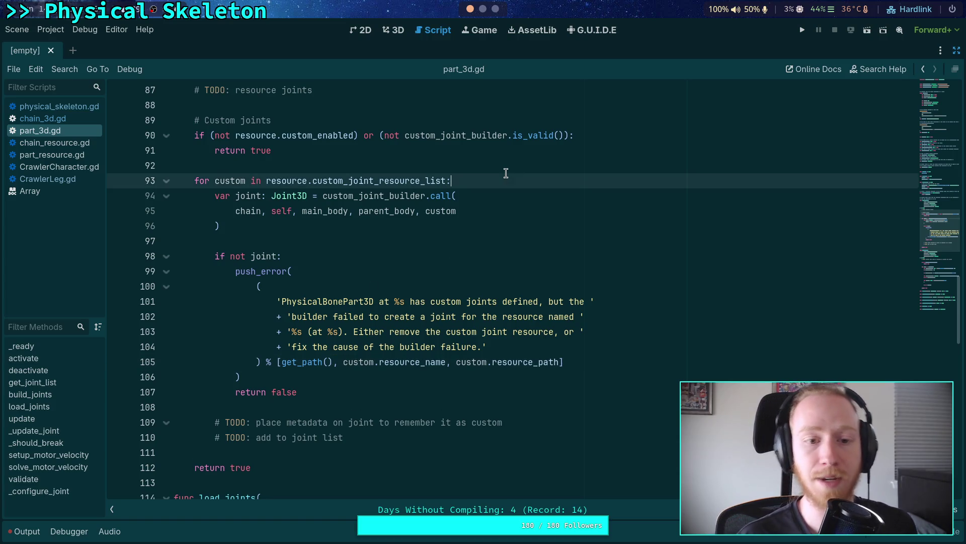
key(Return)
key(Return)
key(Up)
text(usto)
key(BackSpace)
key(BackSpace)
key(BackSpace)
text(not custom)
scroll(172, 215, down, 10)
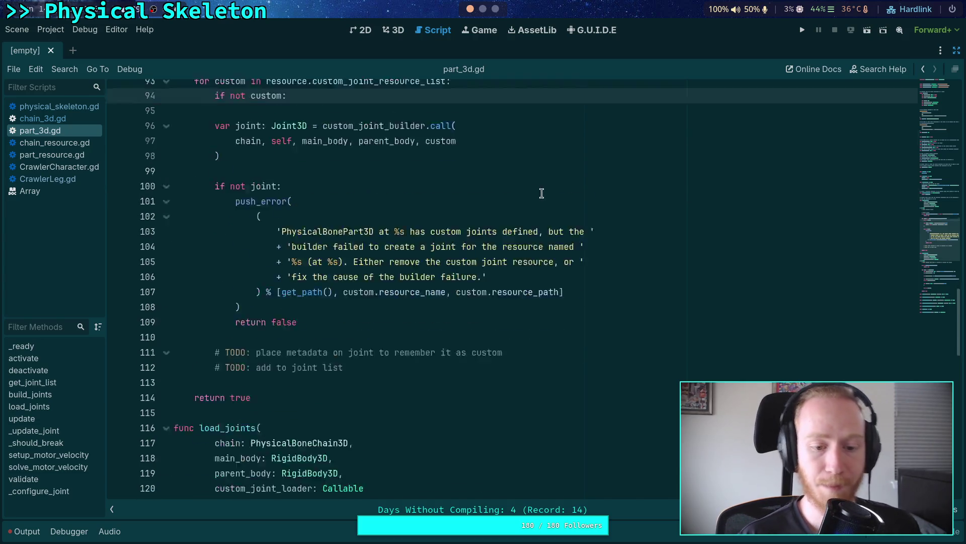
click(167, 212)
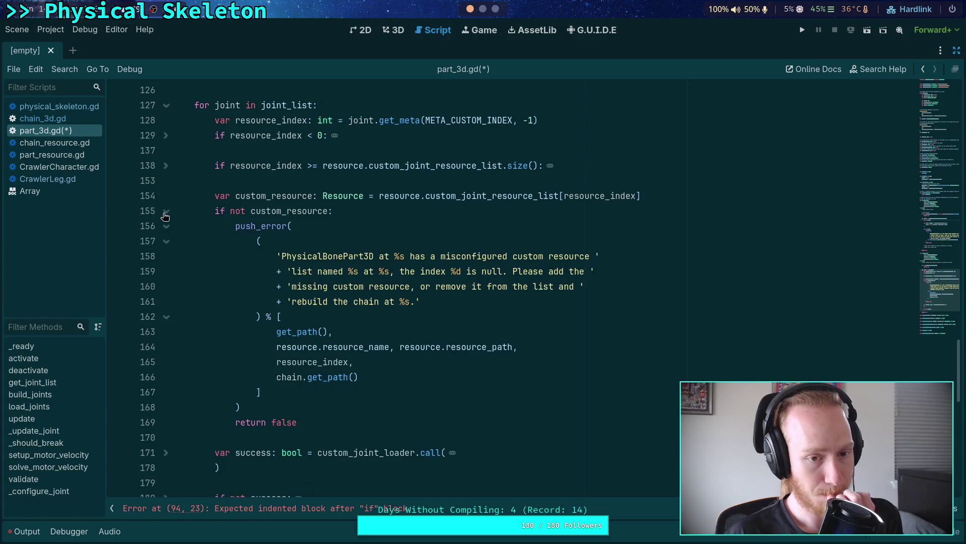
Copy load_joints' misconfigured-resource error block and paste it under 'if not custom:'
right_click(237, 232)
key(Escape)
key(Delete)
scroll(175, 288, up, 5)
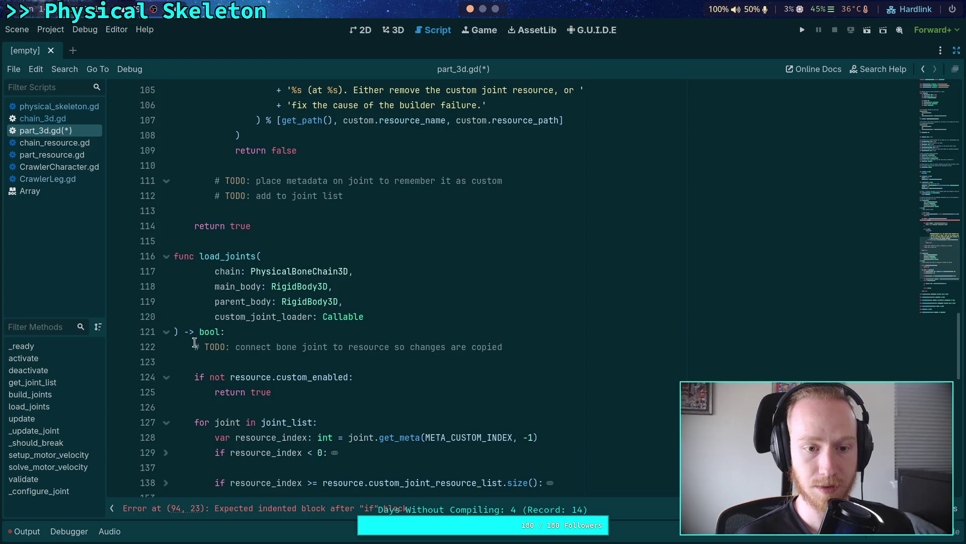
scroll(227, 317, up, 6)
drag(343, 211, 215, 201)
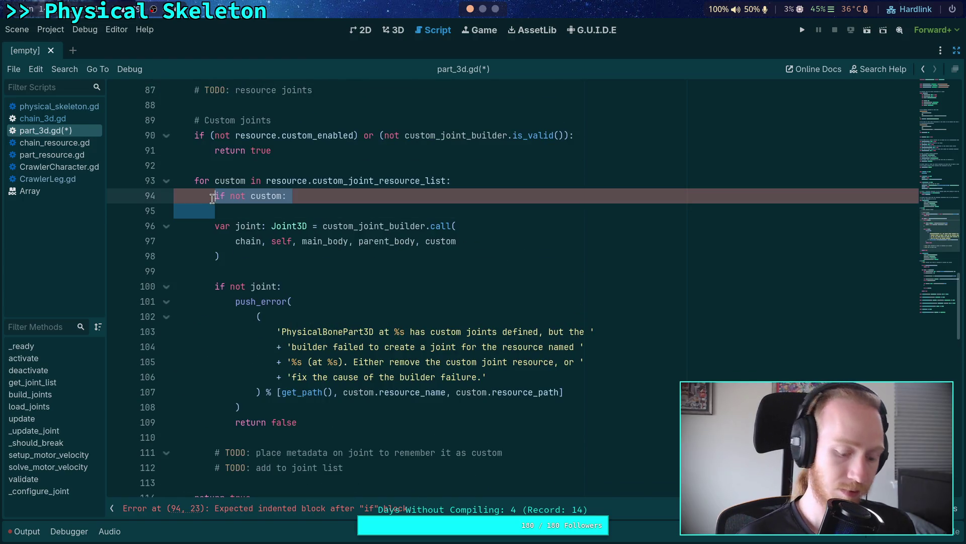
key(Down)
text(push_error( 				( 					'PhysicalBonePart3D at %s has a misconfigured custom resource ' 					+ 'list named %s at %s, the index %d is null. Please add the ' 					+ 'missing custom resource, or remove it from the list and ' 					+ 'rebuild the chain at %s.' 				) % [ 					get_path(), 					resource.resource_name, resource.resource_path, 					resource_index, 					chain.get_path() 				] 			) 			return false)
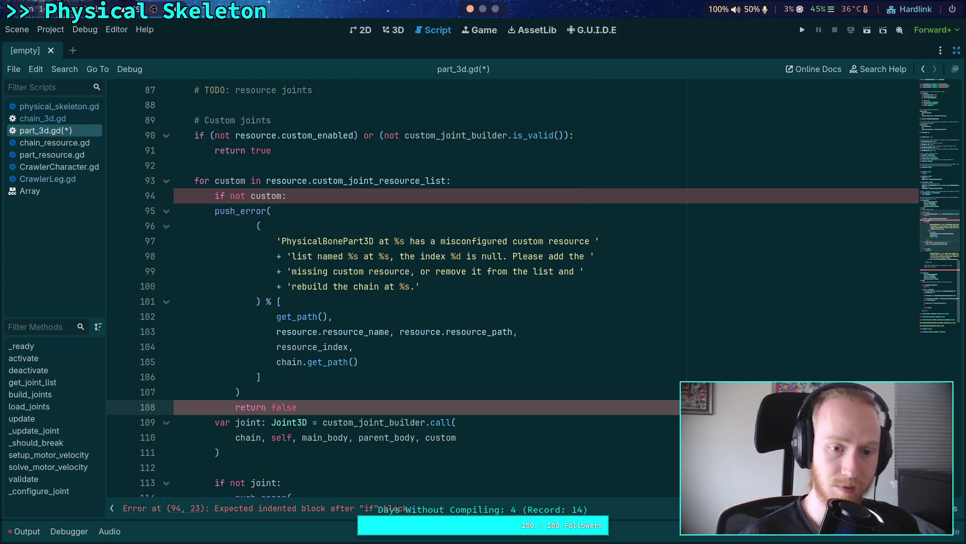
Re-indent the pasted push_error and return false lines so they sit under the if
mouse_move(241, 392)
mouse_down()
mouse_move(236, 251)
mouse_move(215, 211)
mouse_up()
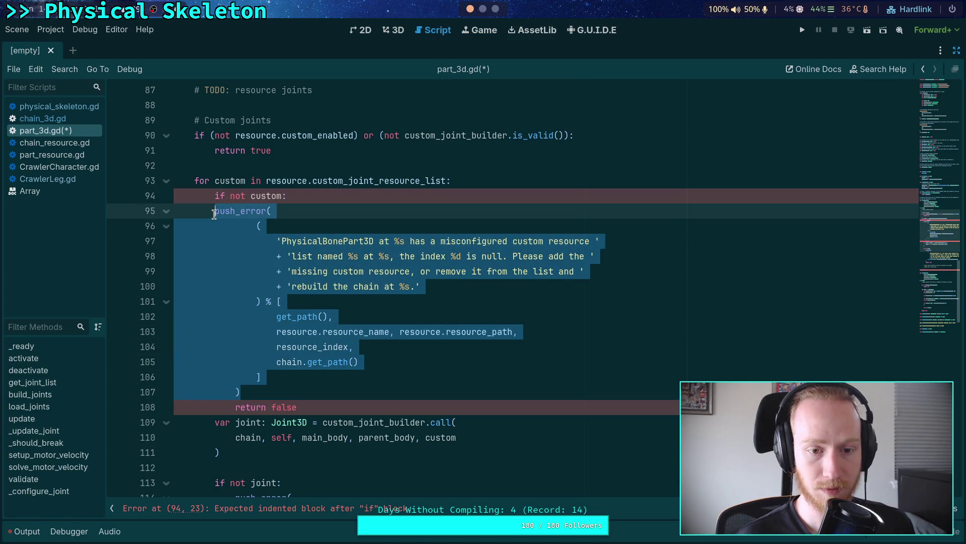
click(276, 344)
click(214, 212)
shift+click(232, 274)
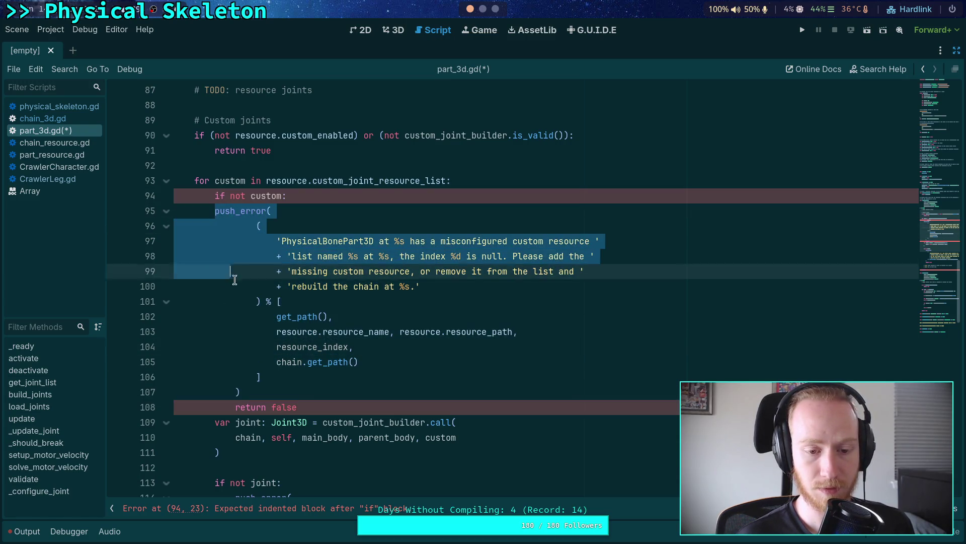
shift+click(241, 392)
key(Tab)
click(281, 392)
shift+click(272, 286)
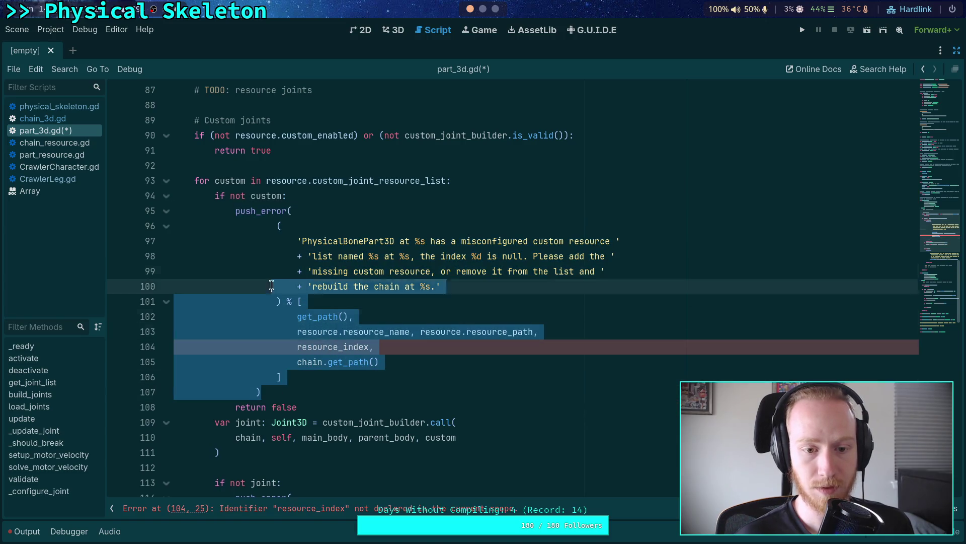
shift+click(268, 226)
key(shift+Tab)
click(395, 363)
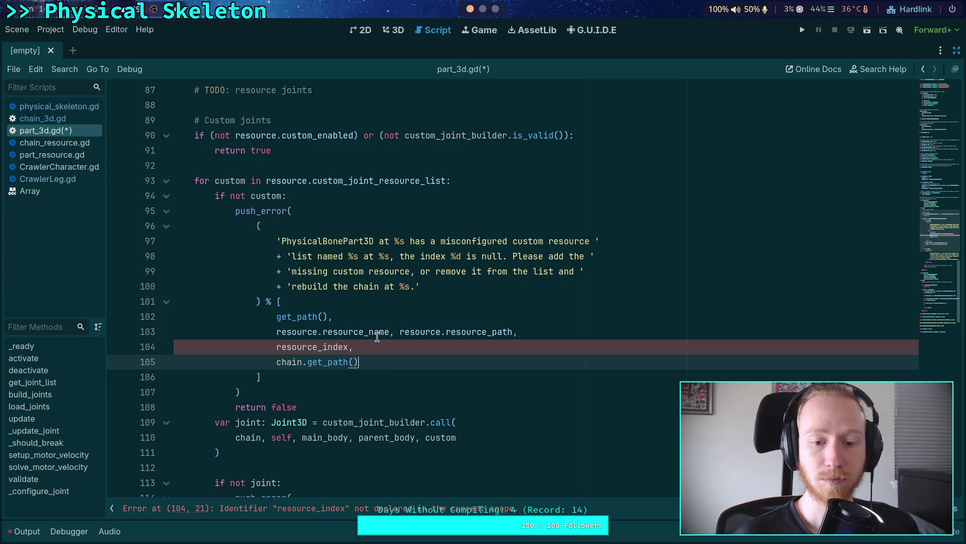
Tidy the blank line after line 92 and select the loop variable custom
click(291, 168)
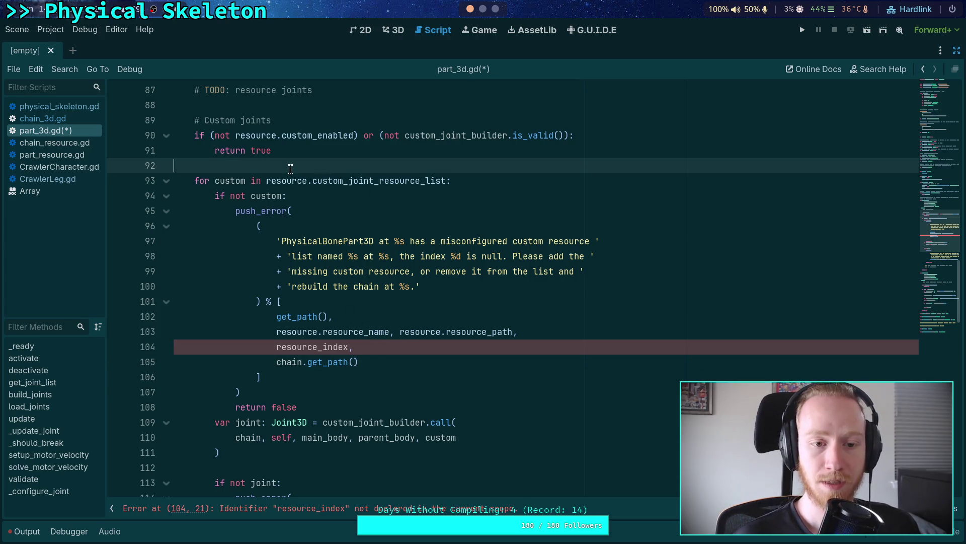
key(Return)
key(BackSpace)
double_click(230, 180)
scroll(488, 304, up, 2)
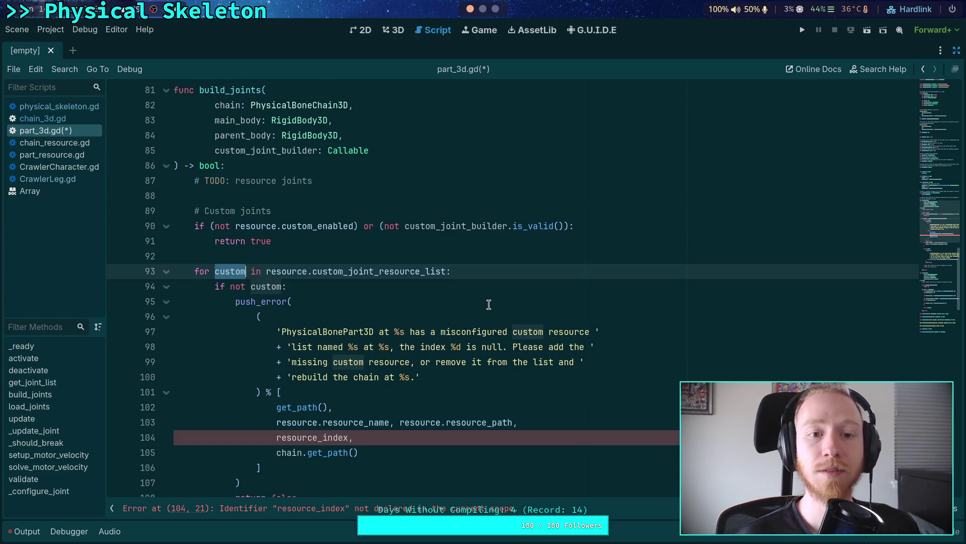
Change the loop to iterate 'for index in range(custom_joint_resource_list.size()):'
scroll(489, 304, down, 1)
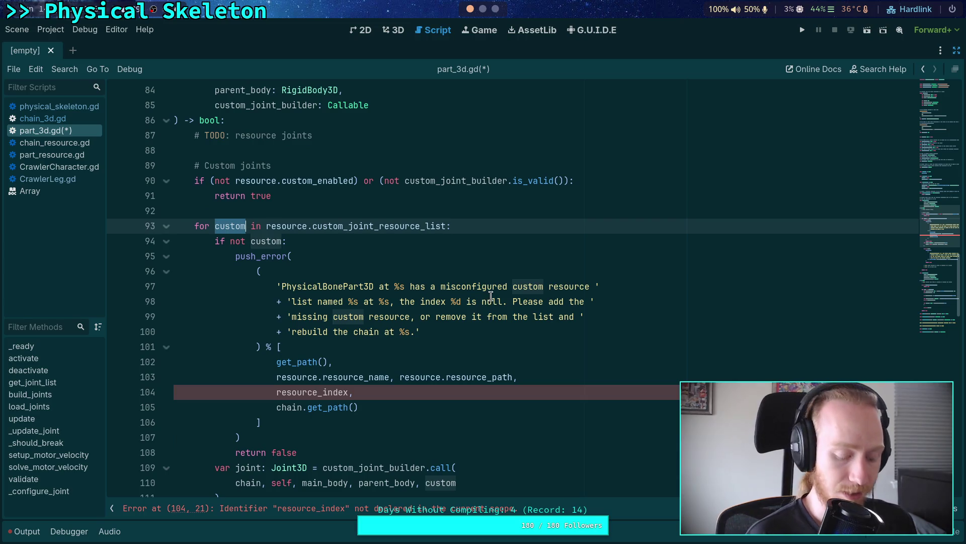
text(index)
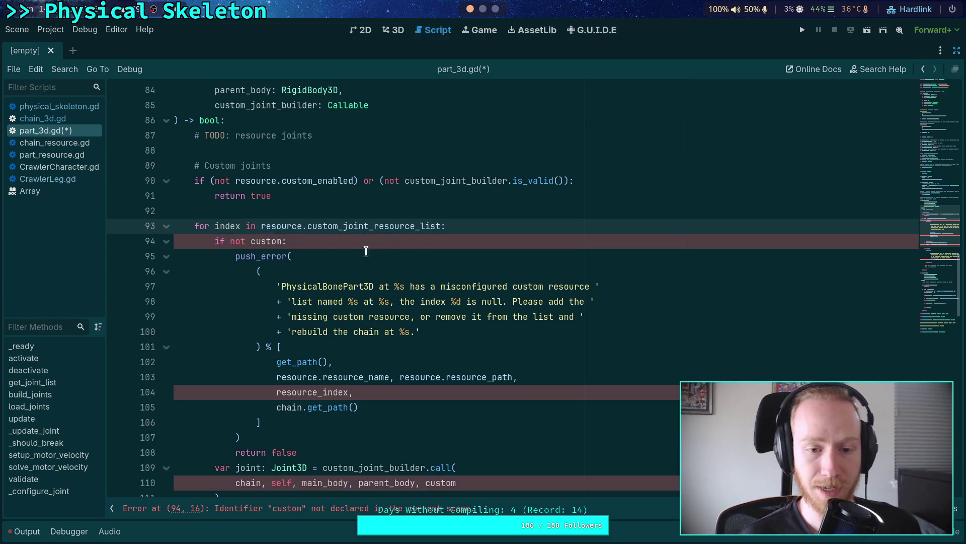
click(257, 227)
text(range)
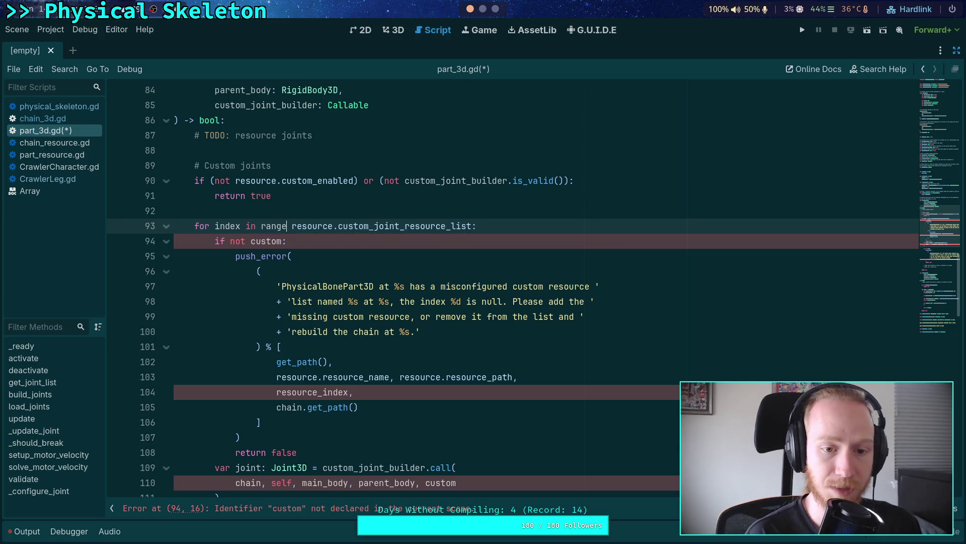
text(()
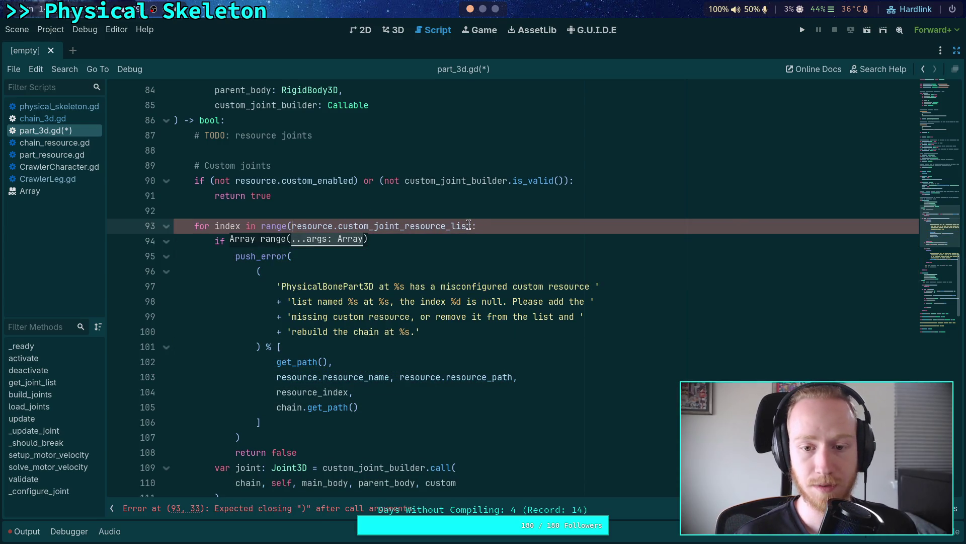
click(473, 225)
text(.size()):)
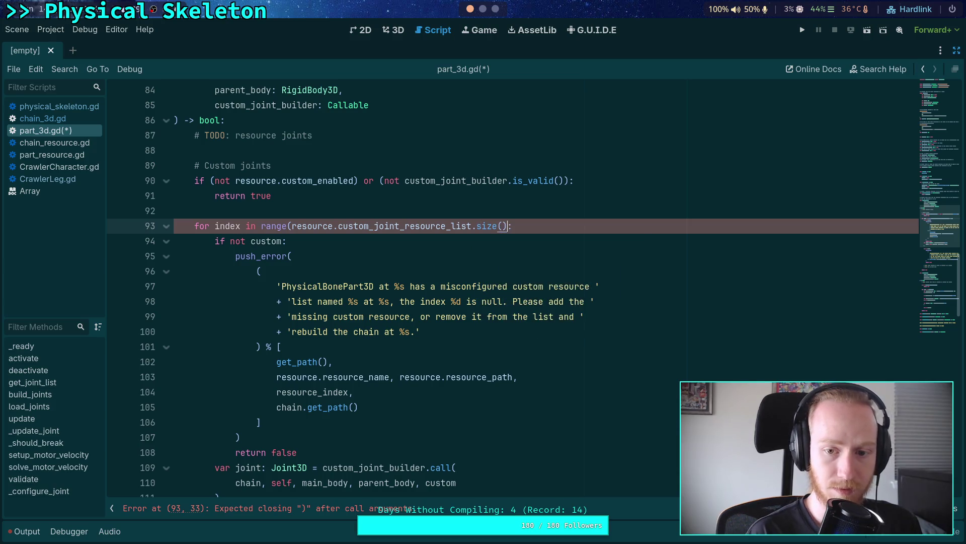
Declare 'var custom: Resource = resource.custom_joint_resource_list[index]' above the null check and save
scroll(200, 316, down, 2)
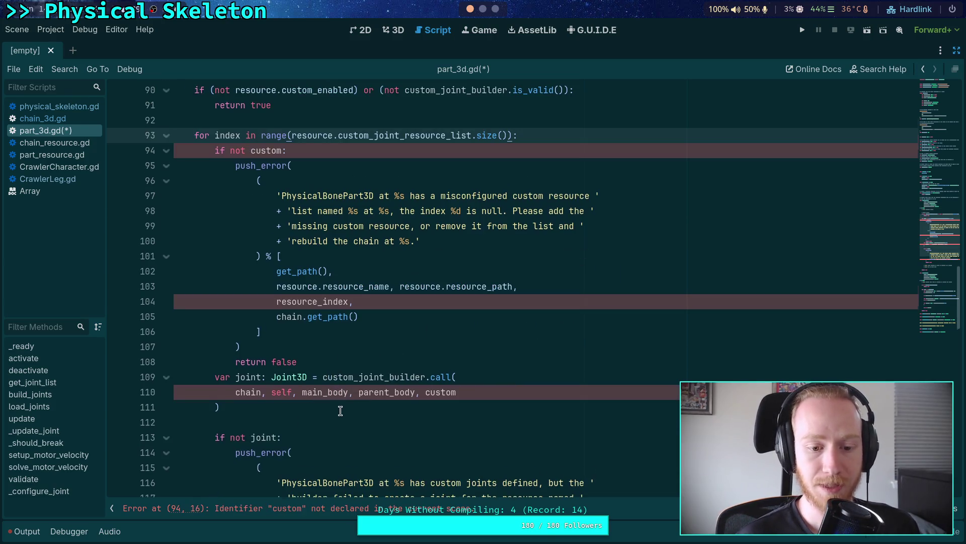
scroll(200, 316, down, 3)
click(166, 301)
click(166, 301)
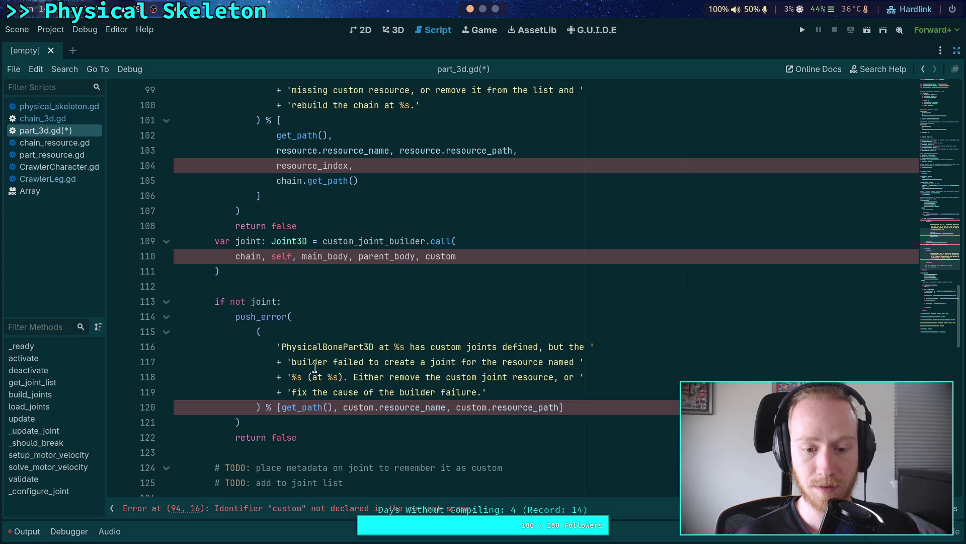
scroll(410, 373, up, 4)
click(567, 193)
key(Home)
key(Return)
key(Return)
key(Up)
key(Up)
text(var custom: )
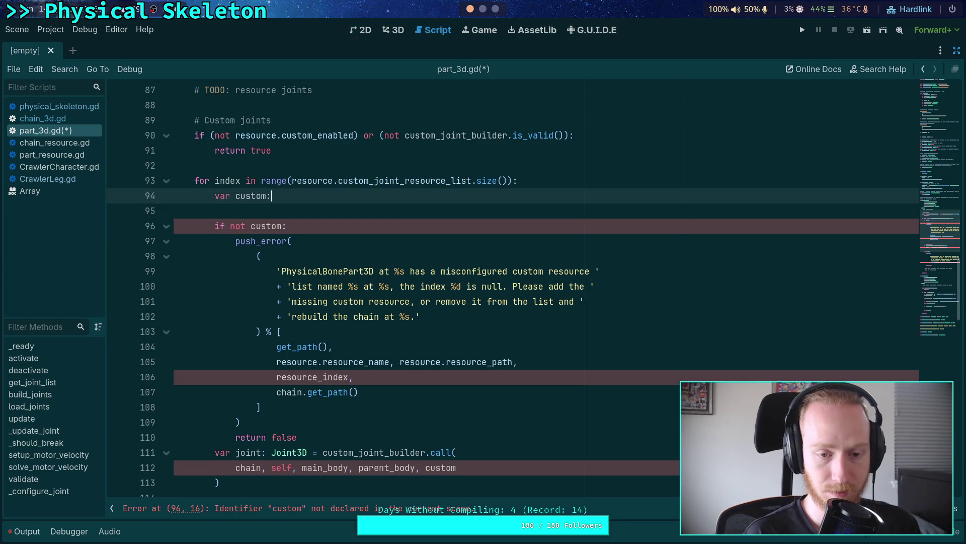
text(Resource = )
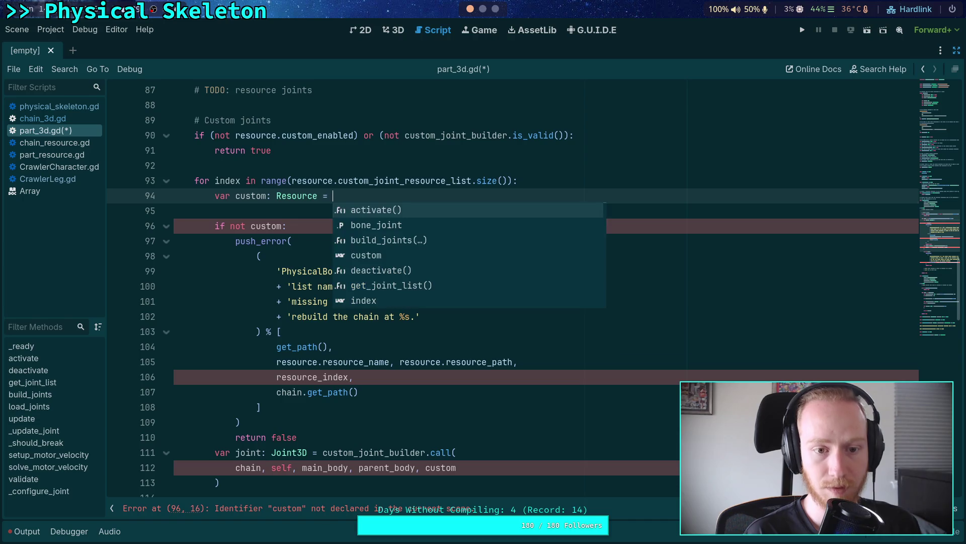
text(resource.cust)
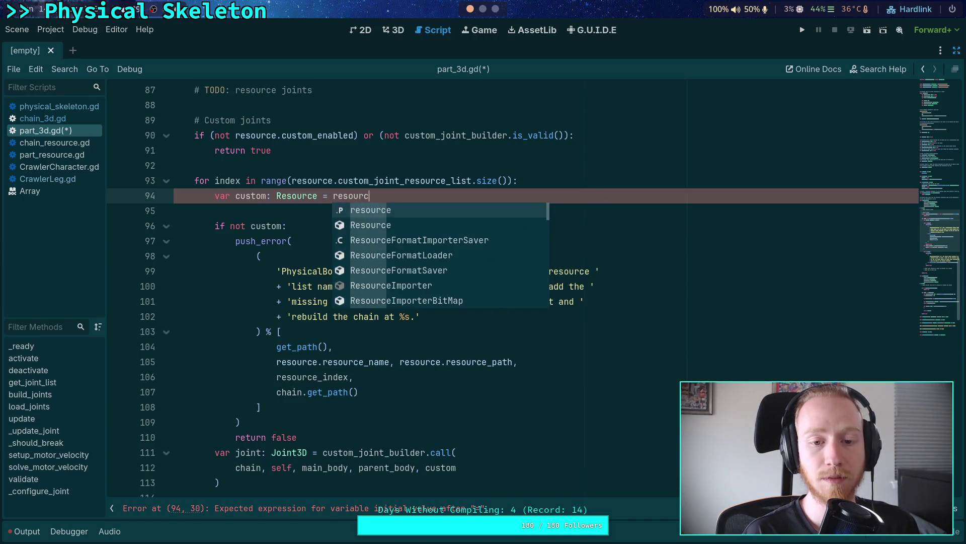
key(Down)
key(Down)
key(Return)
text([index)
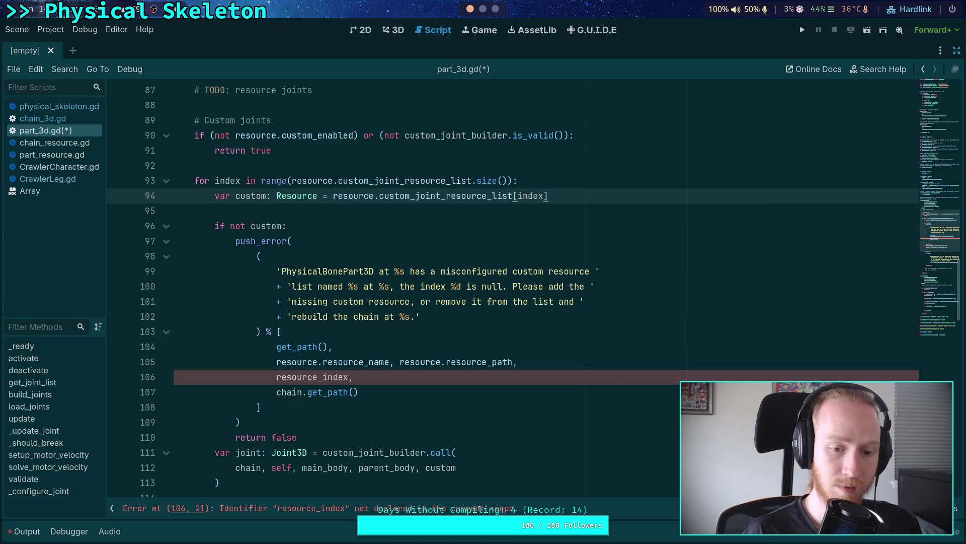
key(ctrl+s)
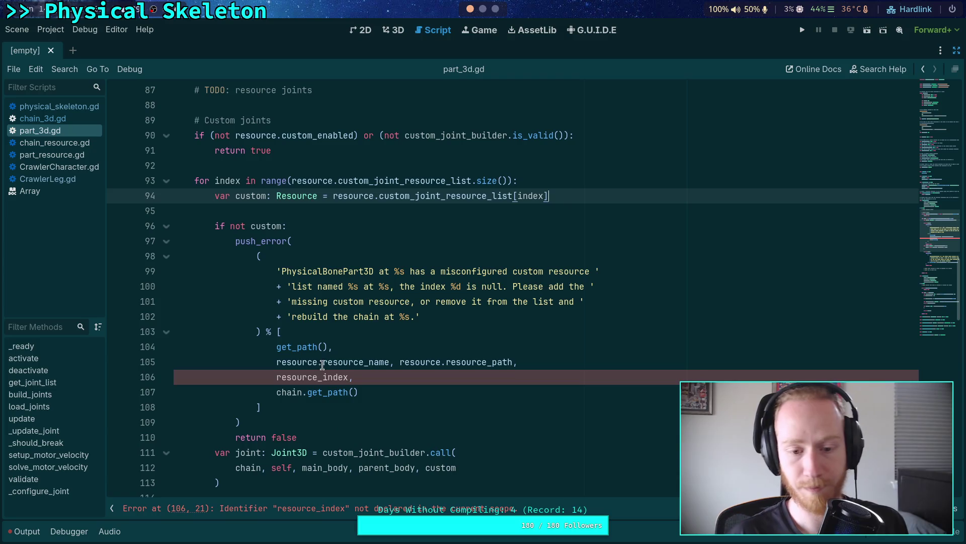
Replace resource_index with index in the null-resource error message on line 106
drag(323, 376, 277, 376)
key(BackSpace)
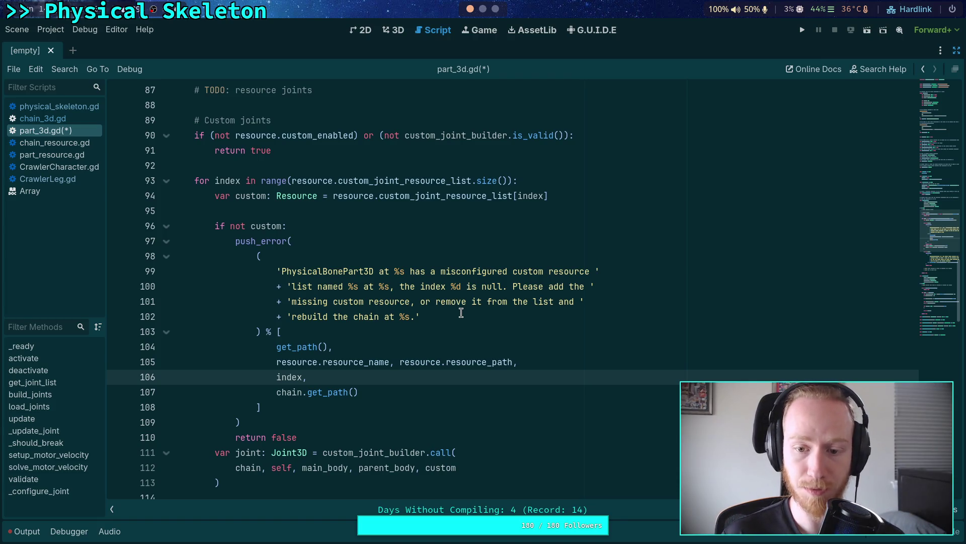
scroll(461, 368, up, 3)
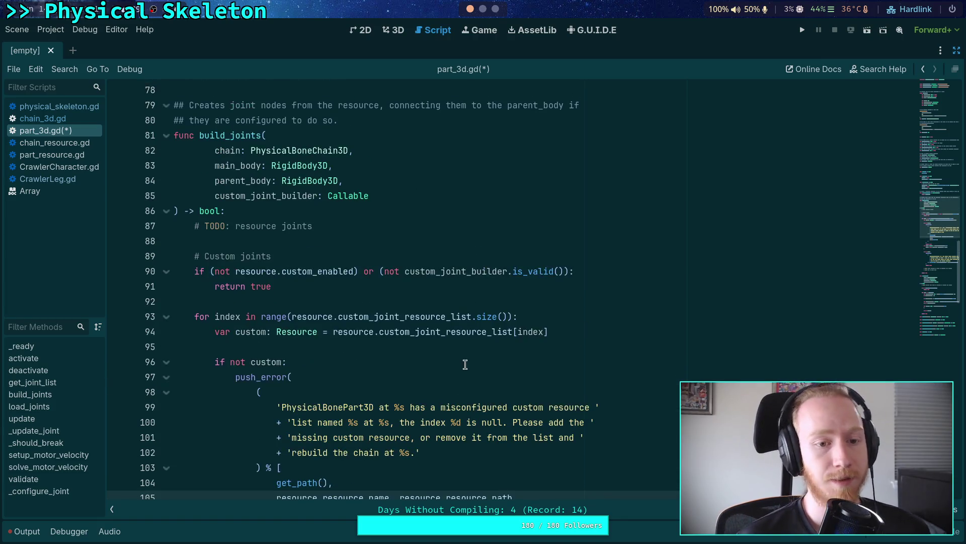
scroll(462, 353, down, 4)
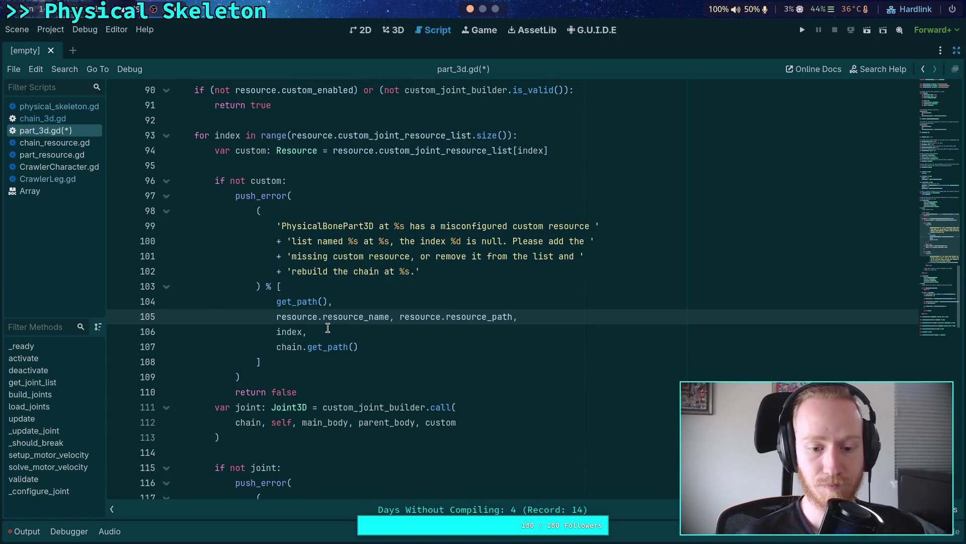
scroll(341, 316, up, 1)
click(461, 361)
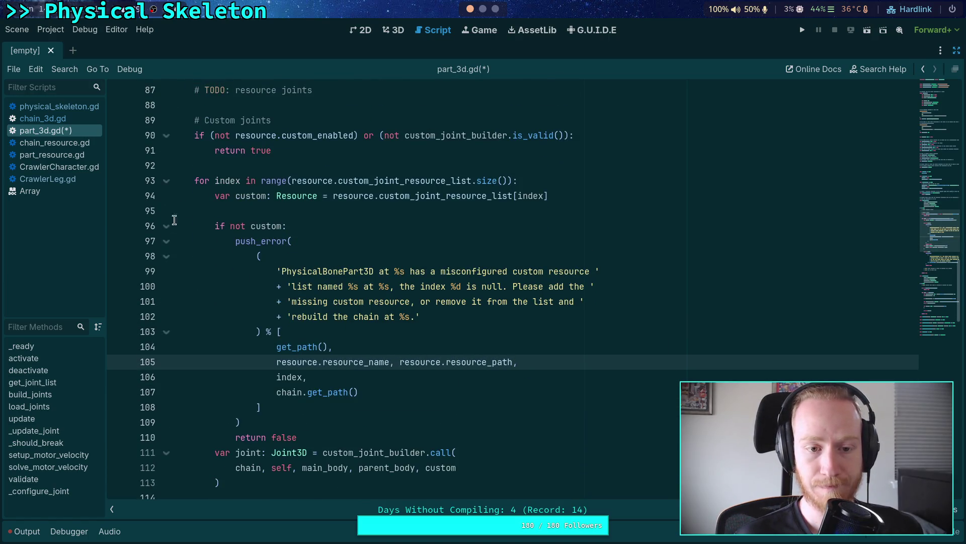
Collapse the null-resource error block and add a blank line above the var joint declaration
click(167, 228)
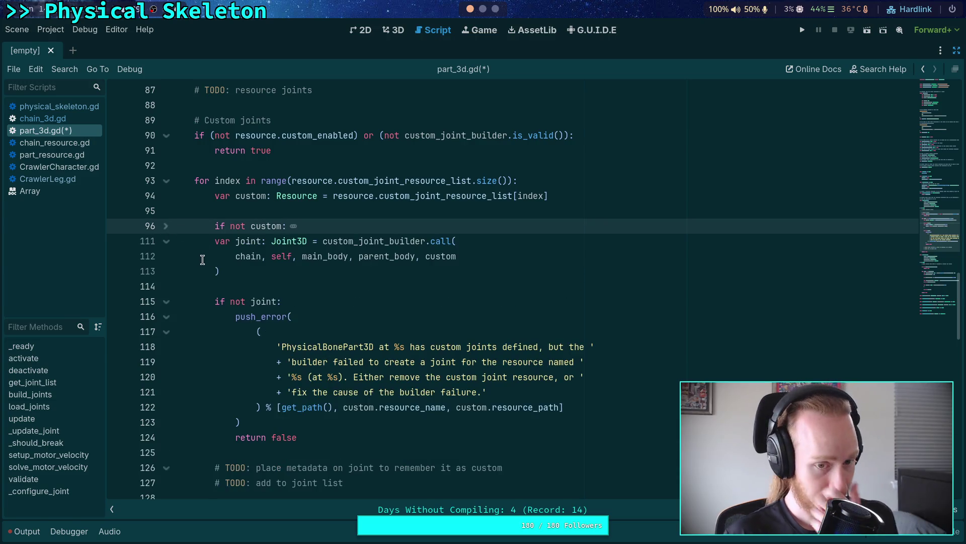
click(166, 227)
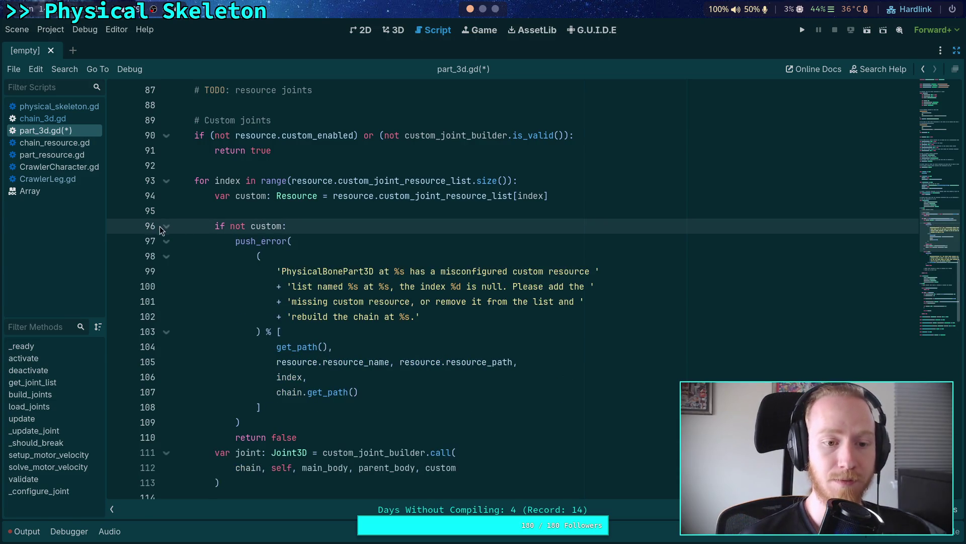
click(166, 226)
click(273, 281)
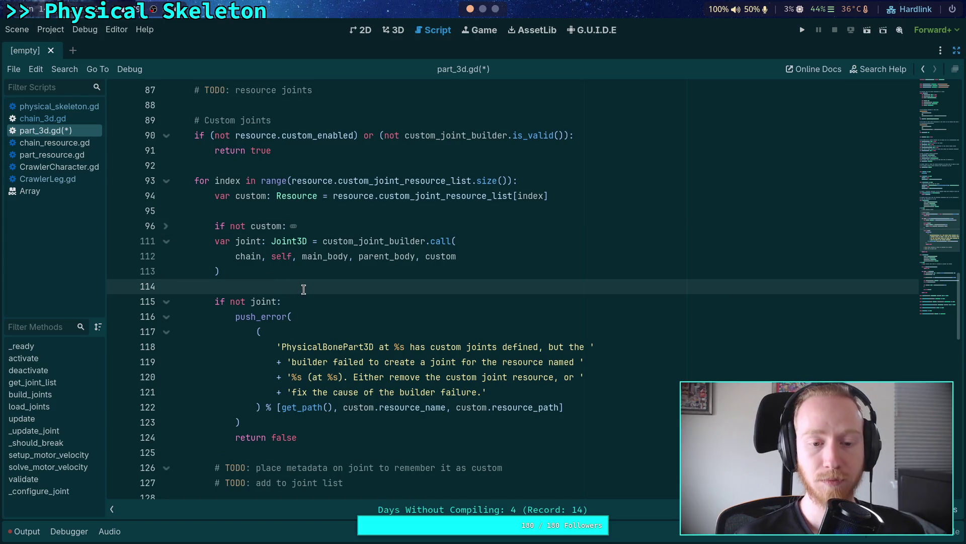
click(215, 242)
key(Return)
click(239, 297)
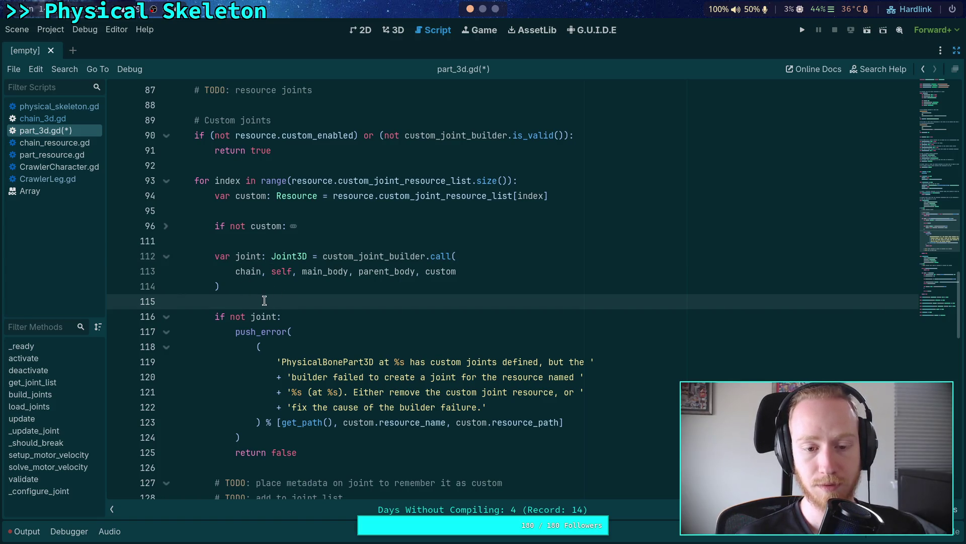
Join the custom_joint_loader call's chain, self, parent_body, joint and custom_resource arguments onto line 188
scroll(278, 297, down, 10)
scroll(300, 281, down, 5)
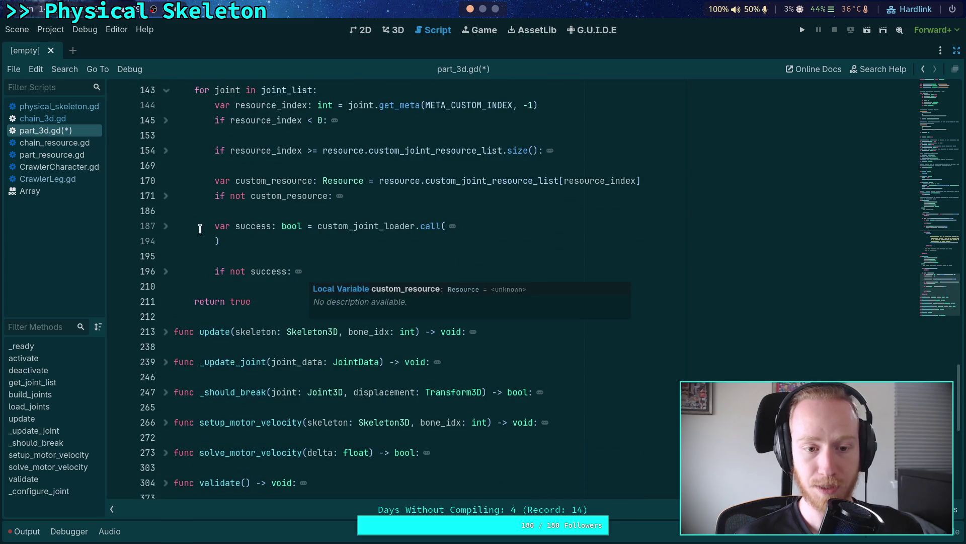
click(166, 226)
click(253, 258)
drag(252, 258, 317, 242)
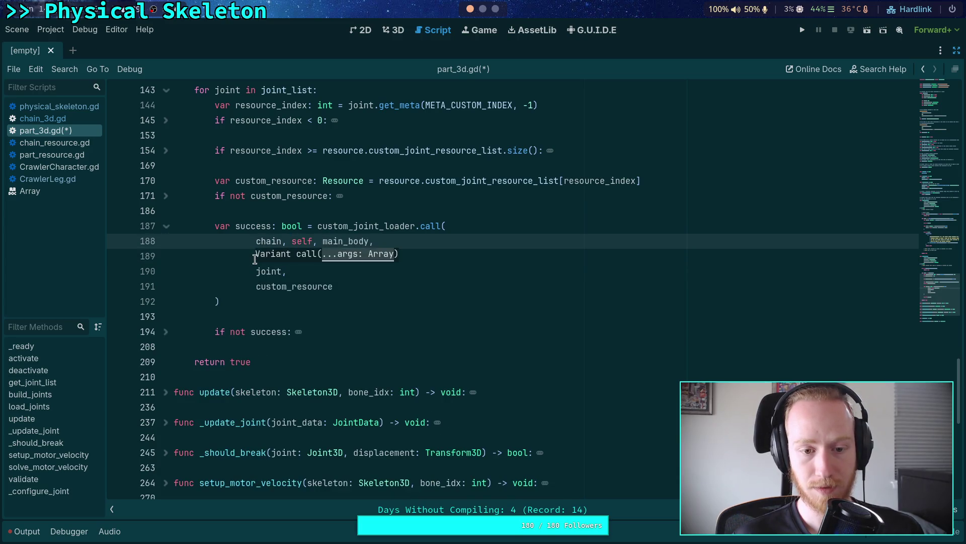
drag(255, 258, 378, 243)
drag(255, 257, 472, 241)
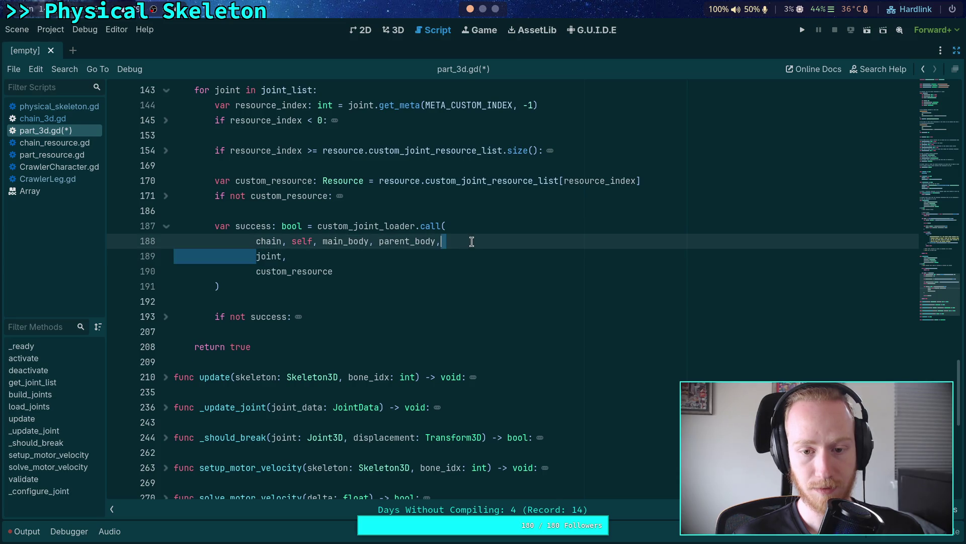
drag(255, 258, 481, 242)
click(481, 264)
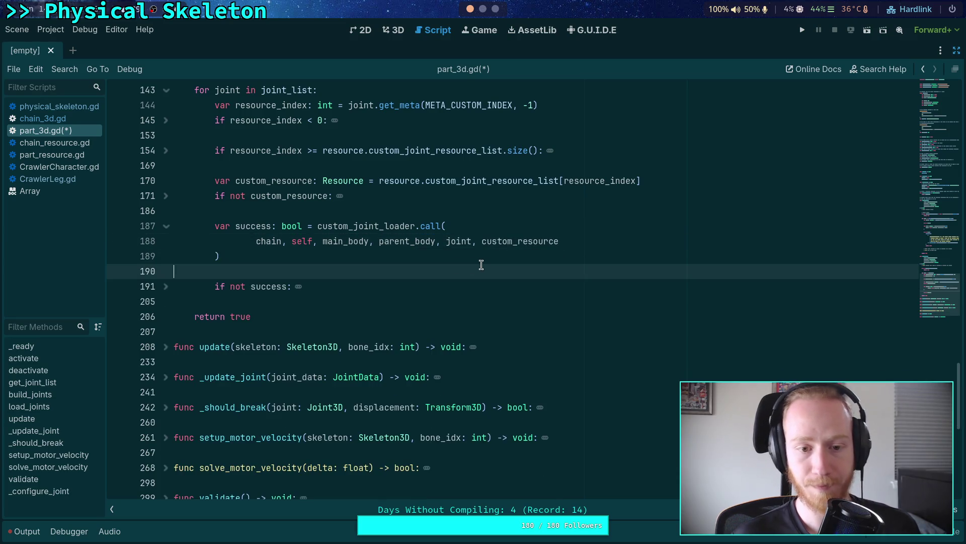
Indent the builder call's arguments on line 113 one more level and save part_3d.gd
scroll(247, 340, up, 15)
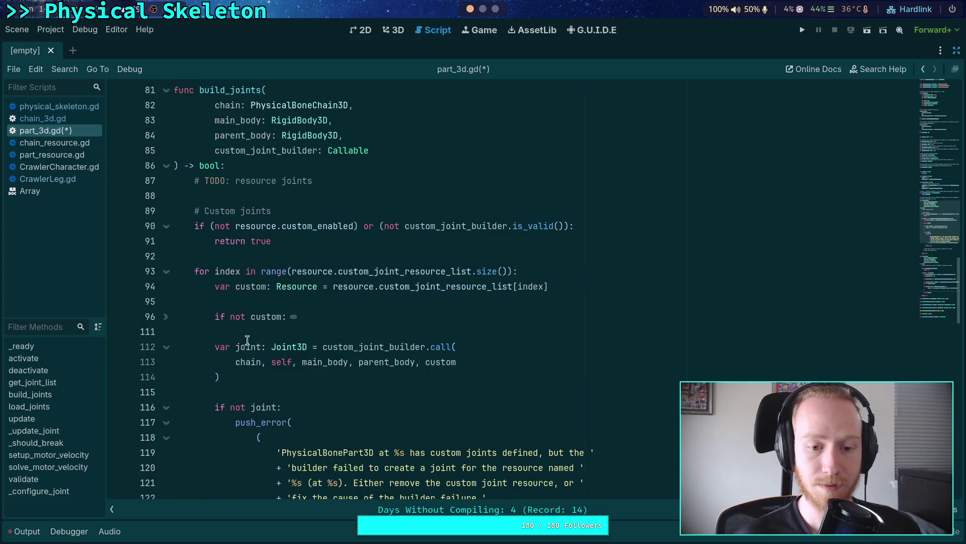
click(236, 362)
key(Tab)
key(ctrl+s)
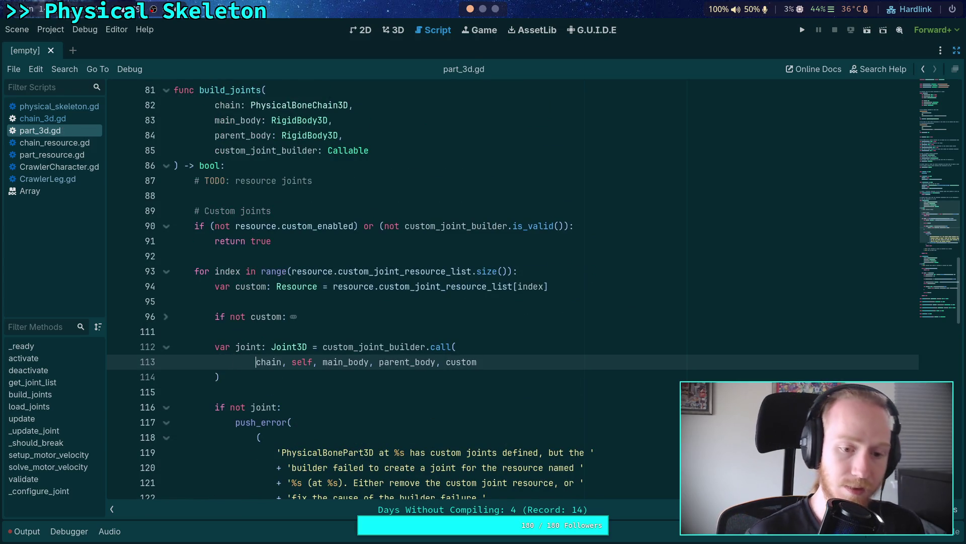
scroll(347, 312, down, 3)
scroll(347, 312, down, 7)
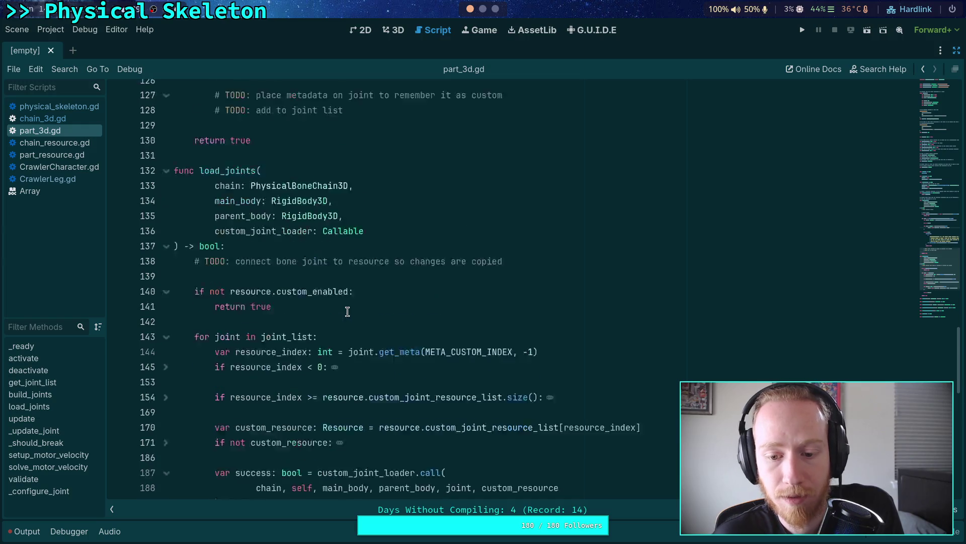
scroll(347, 311, down, 3)
scroll(347, 312, up, 8)
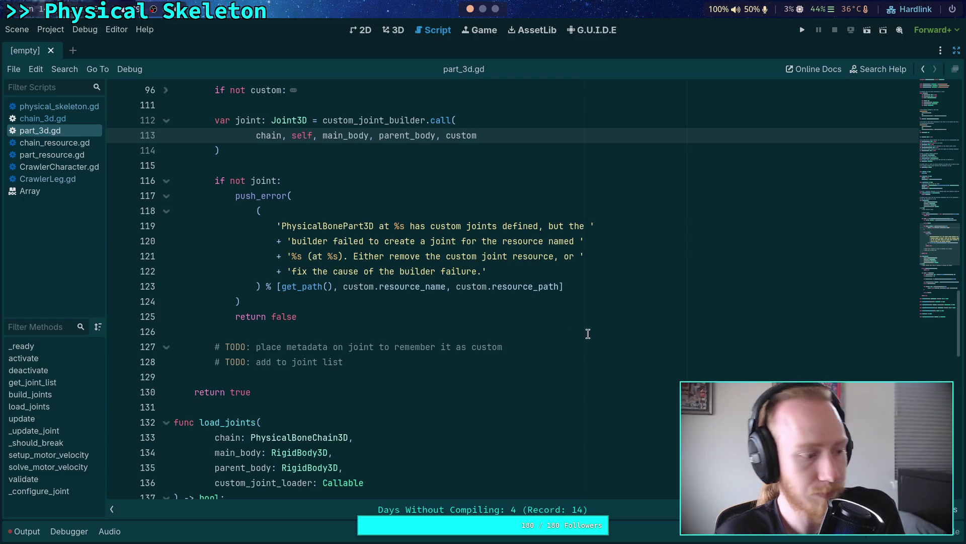
scroll(485, 288, up, 1)
scroll(484, 288, up, 3)
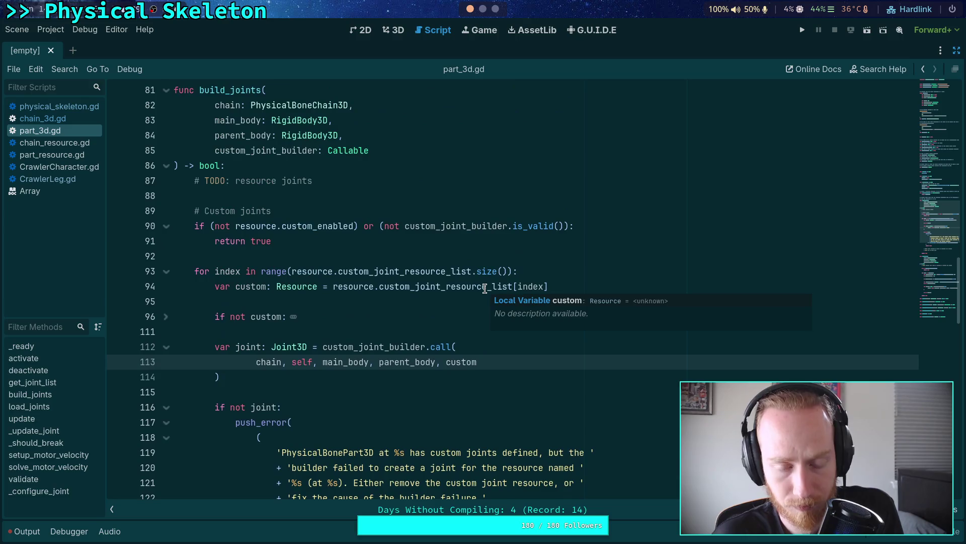
scroll(409, 322, up, 2)
mouse_move(412, 309)
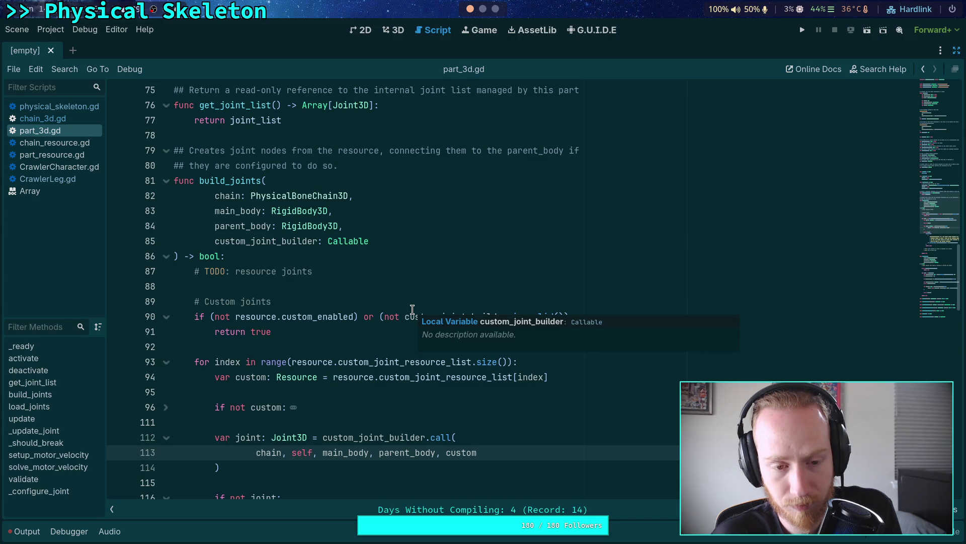
scroll(412, 309, up, 3)
scroll(412, 309, down, 7)
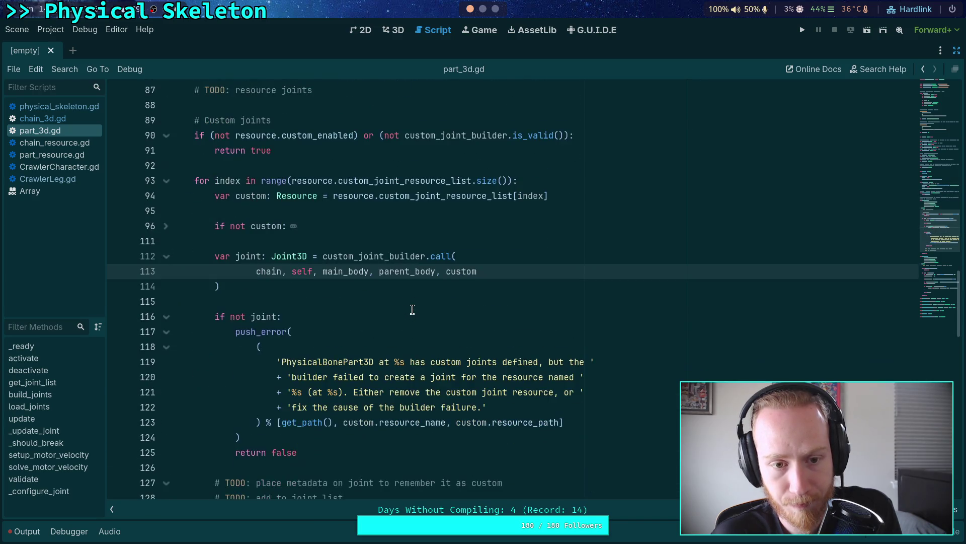
scroll(412, 309, up, 2)
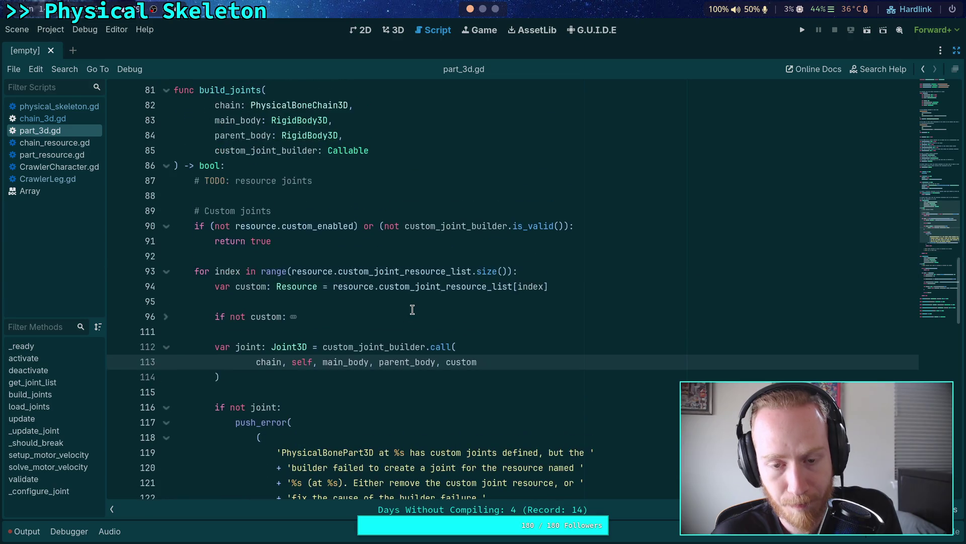
Change the word 'resource' to 'bone' in the TODO comment on line 87
click(359, 180)
key(ctrl+Left)
key(ctrl+Left)
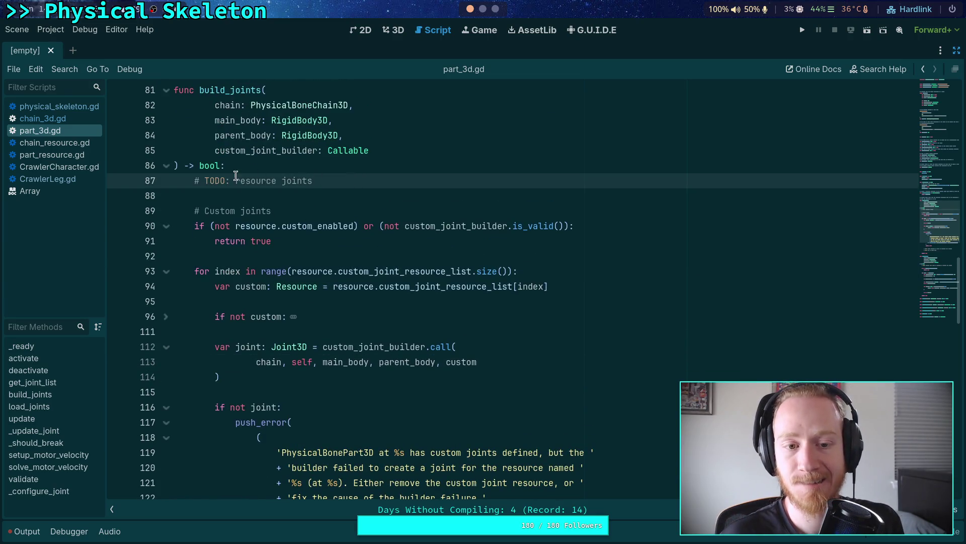
key(ctrl+shift+Right)
text(bone)
click(281, 181)
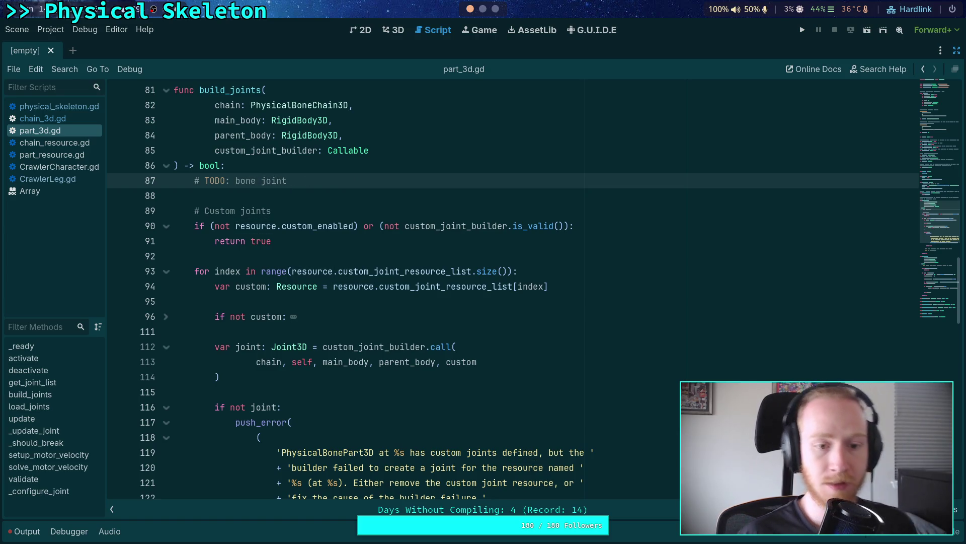
scroll(333, 259, down, 2)
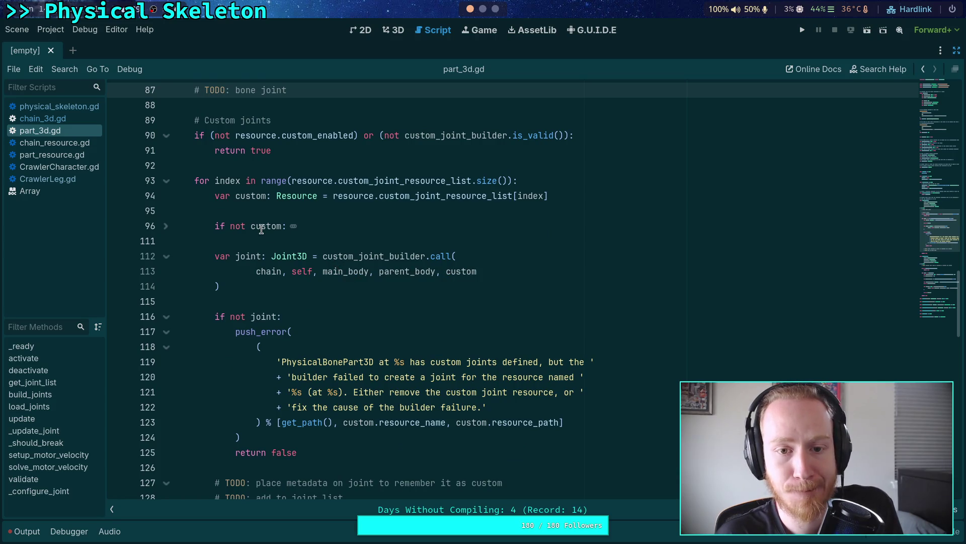
scroll(261, 229, up, 1)
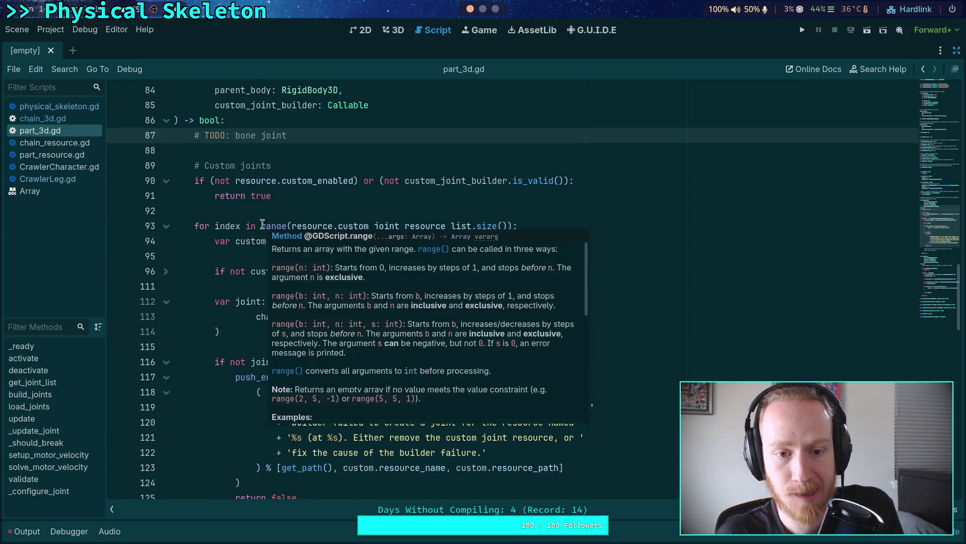
Delete the stray parentheses so line 140 reads 'if not resource.custom_enabled:'
double_click(477, 180)
scroll(345, 217, down, 10)
scroll(342, 213, down, 1)
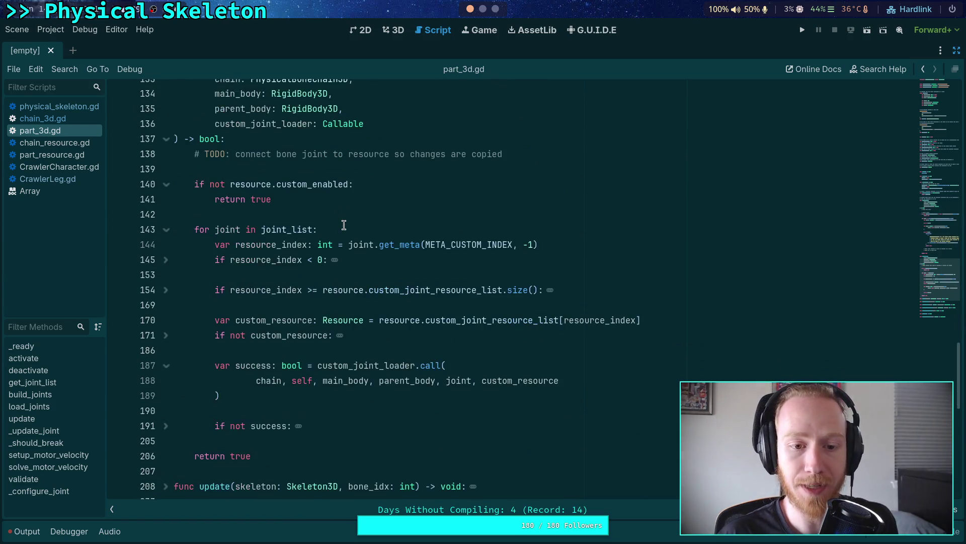
scroll(342, 216, up, 3)
drag(210, 316, 353, 316)
text(()
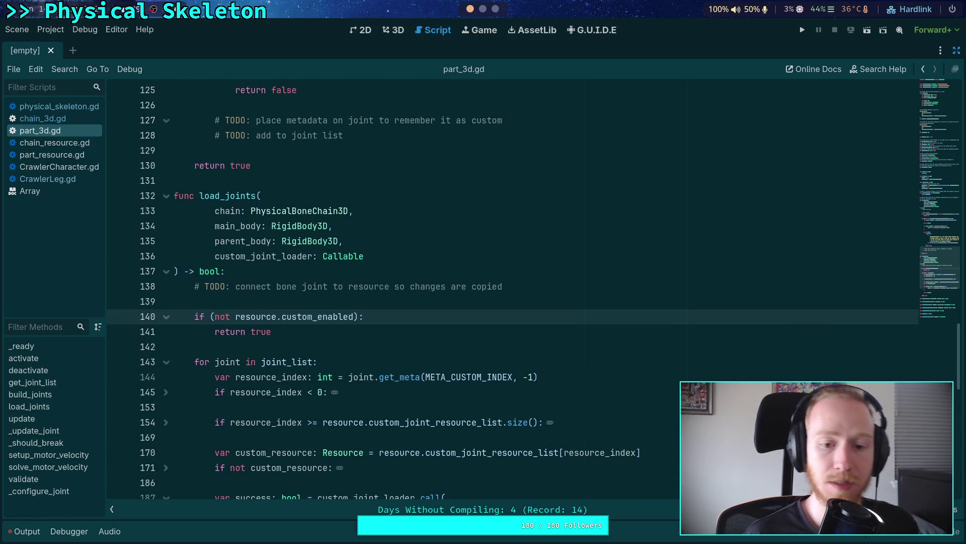
key(Delete)
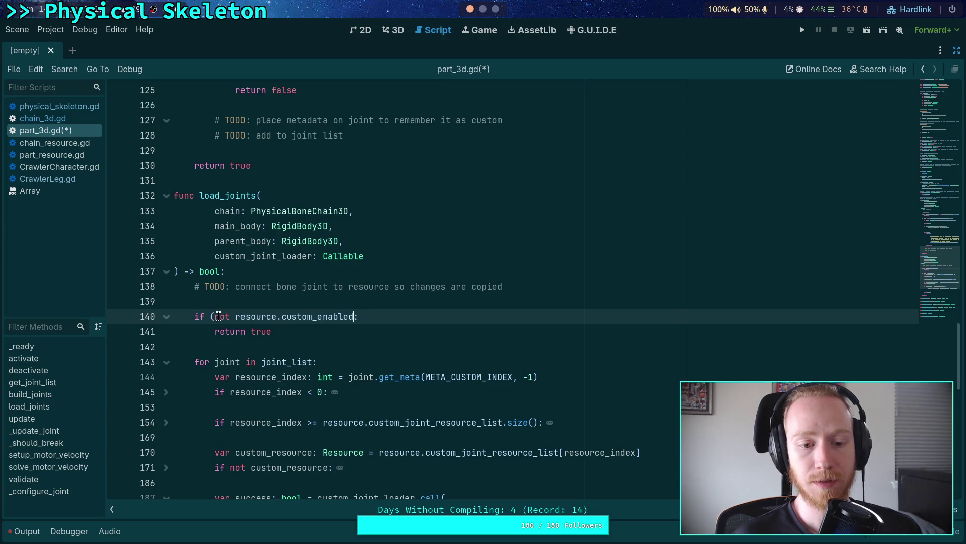
click(215, 317)
key(BackSpace)
scroll(356, 322, up, 3)
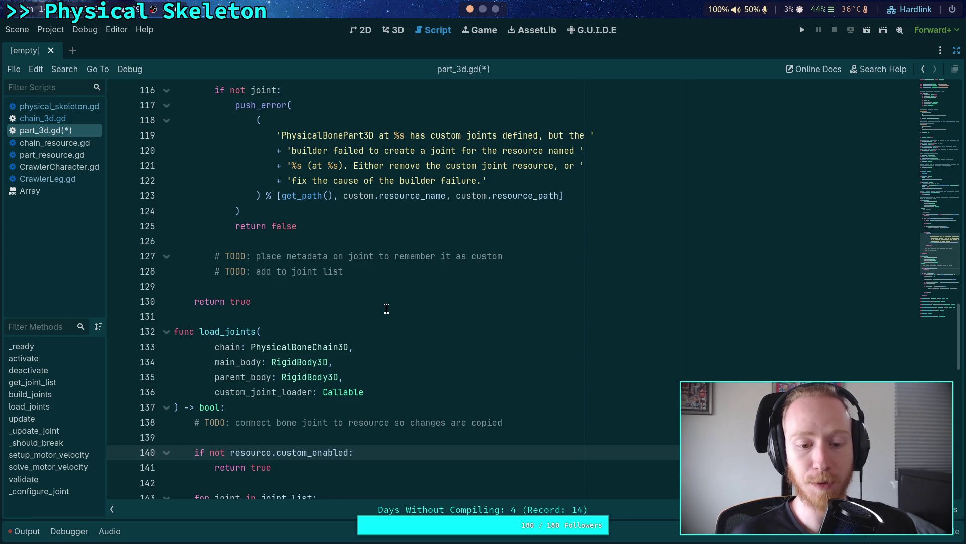
scroll(386, 308, down, 3)
Below return true, add an 'if not custom_joint_loader.is_valid():' check with a push_warning call
mouse_move(248, 316)
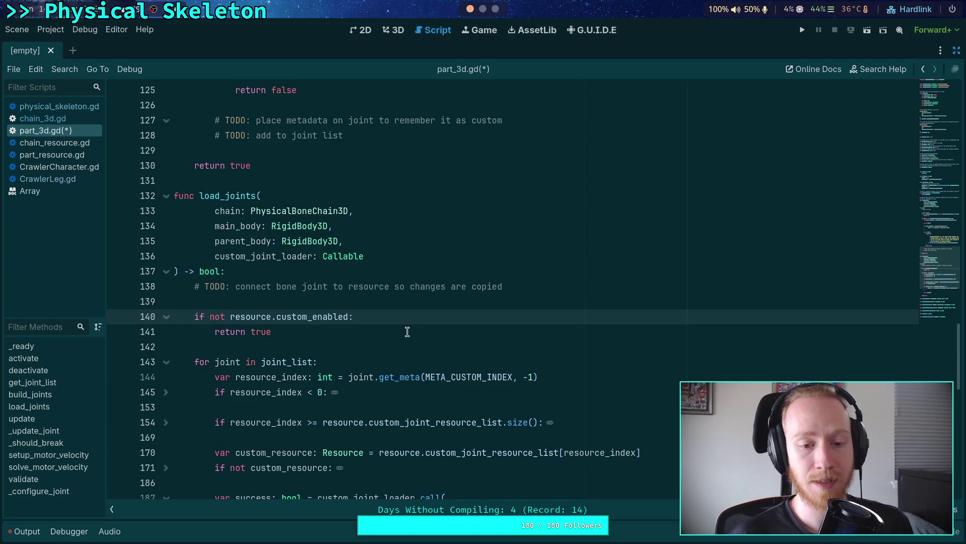
click(441, 329)
key(Return)
key(Return)
text(if no)
key(BackSpace)
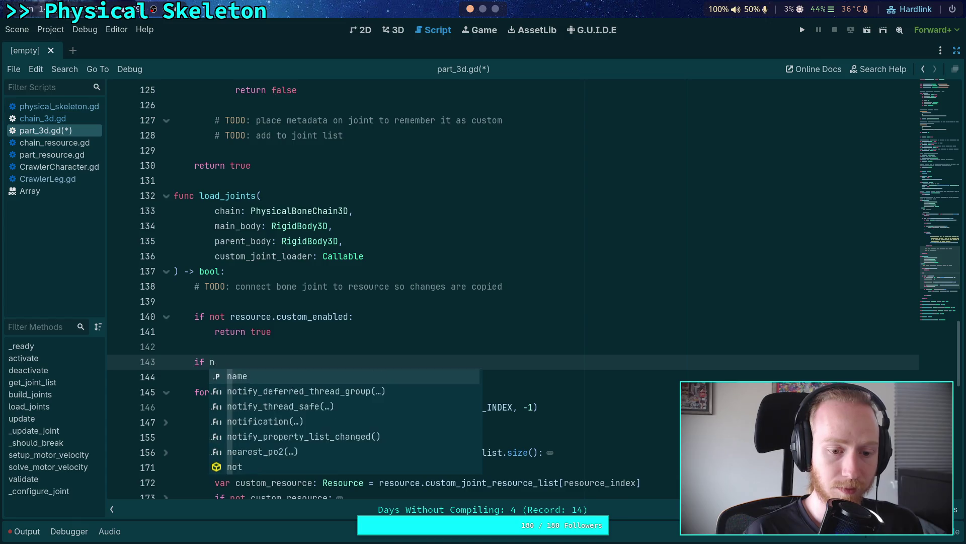
text(ot c)
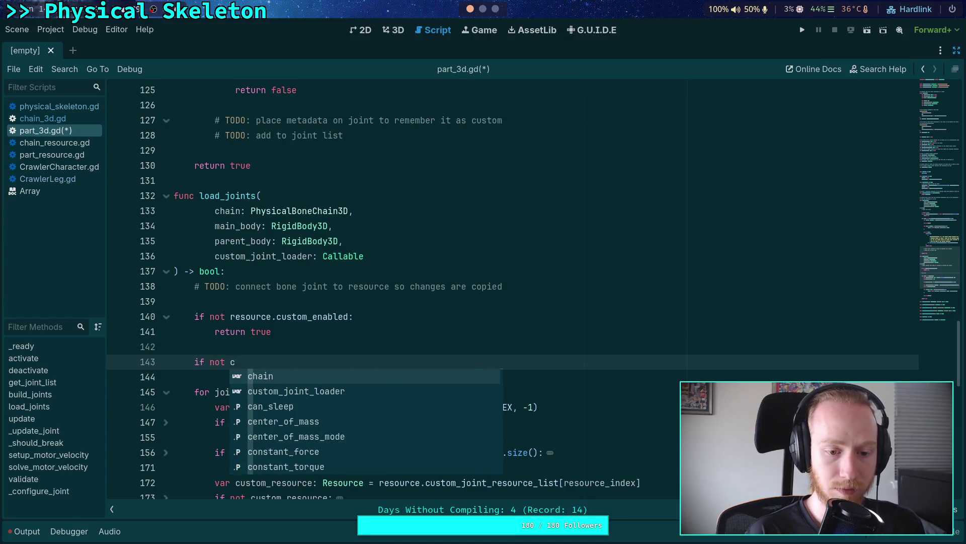
text(ust)
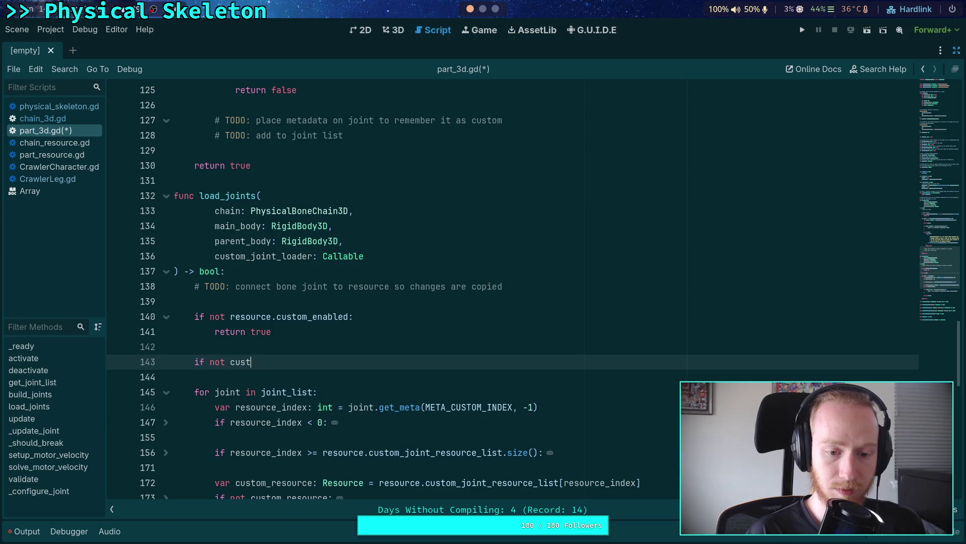
text(.o)
key(Return)
text(.is_v)
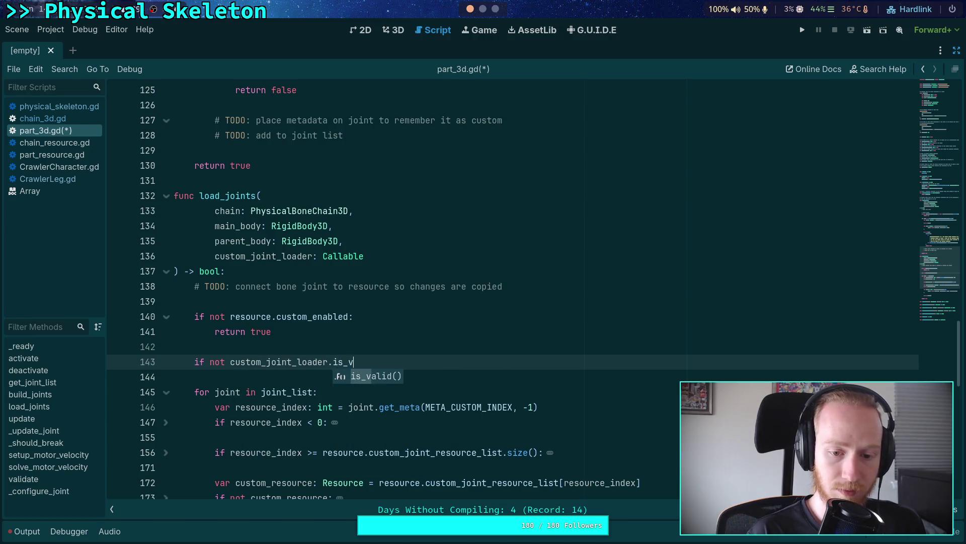
key(Return)
key(Return)
text(push_war)
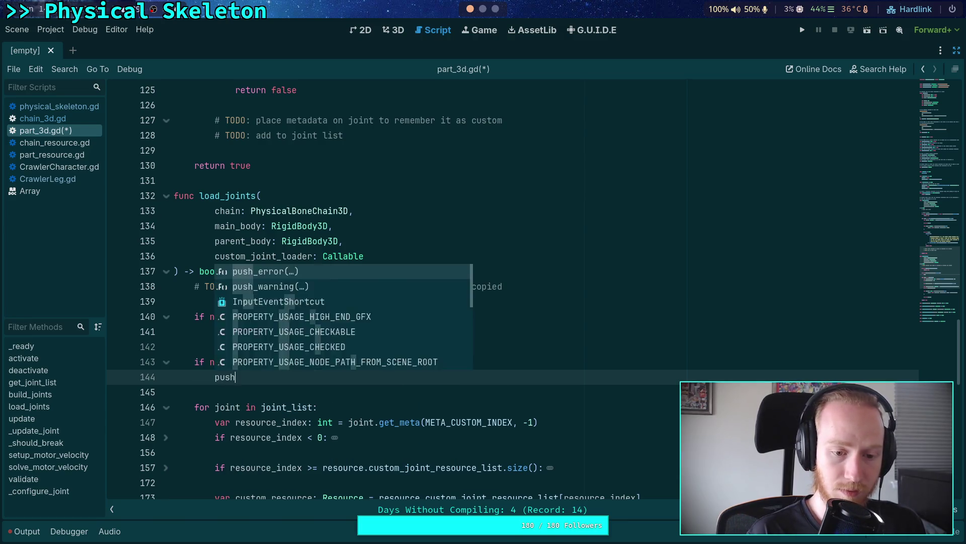
key(Return)
key(Return)
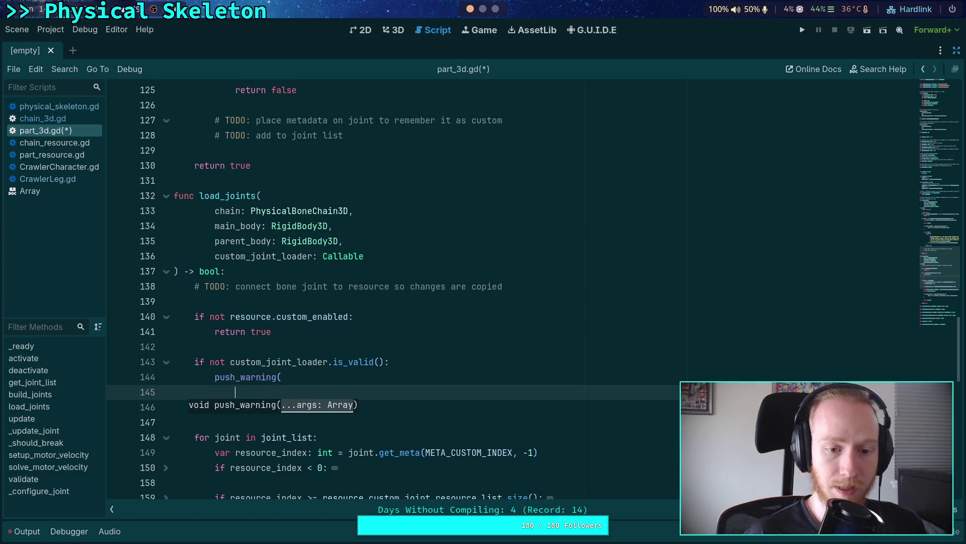
scroll(460, 313, down, 2)
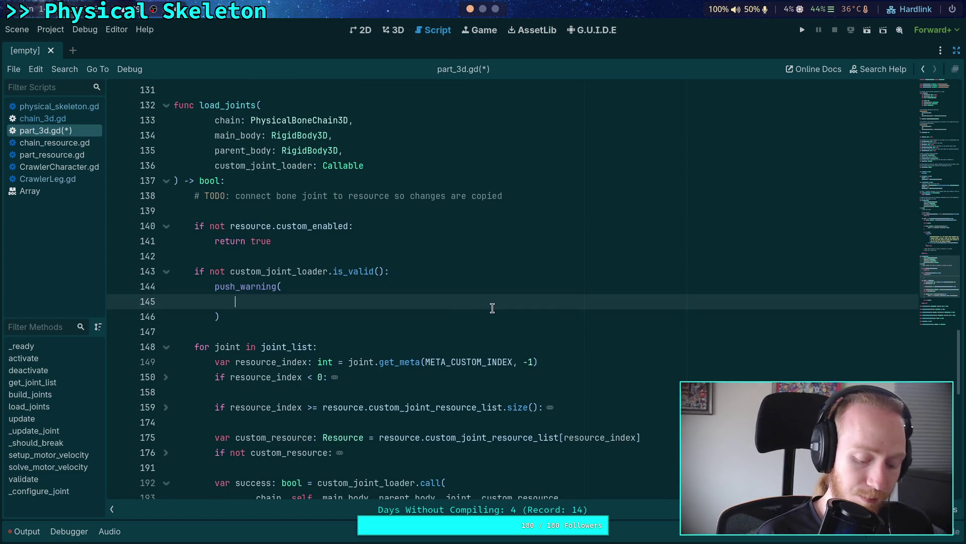
text(()
key(Return)
text(')
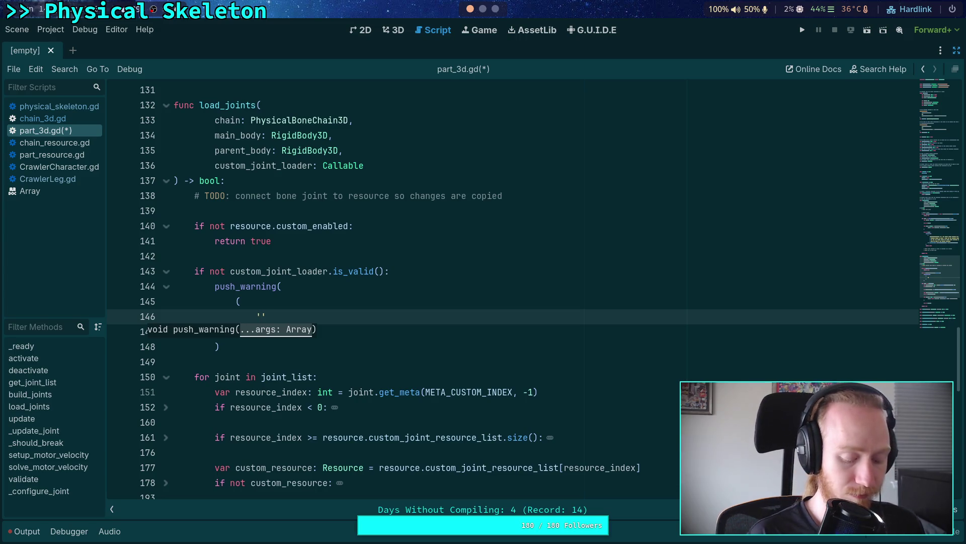
Write the warning 'PhysicalBonePart3D at %s has custom joint resources defined, but was not loaded with a custom joint loader'
text(PHy)
key(BackSpace)
key(BackSpace)
text(yh)
key(BackSpace)
key(BackSpace)
key(BackSpace)
text(hysicalBonePart3D h)
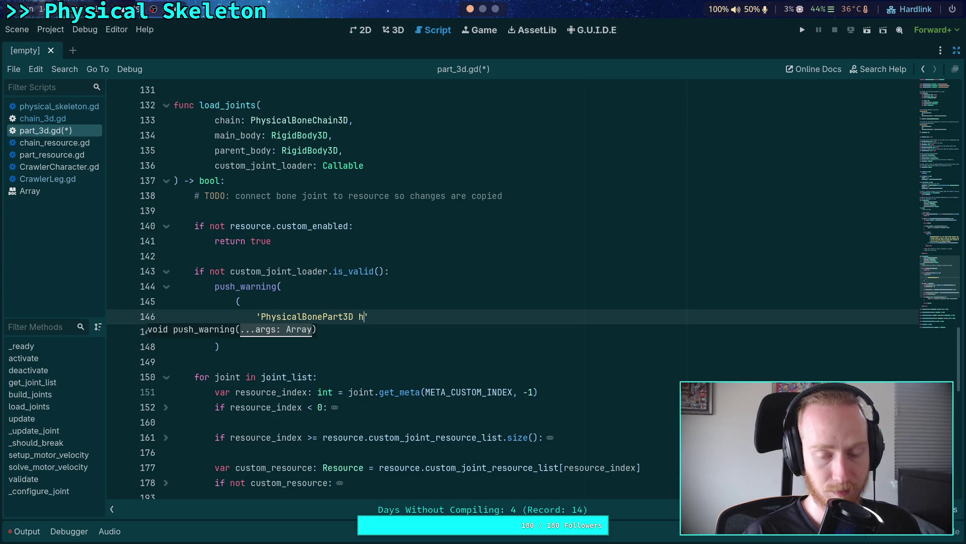
text(at $)
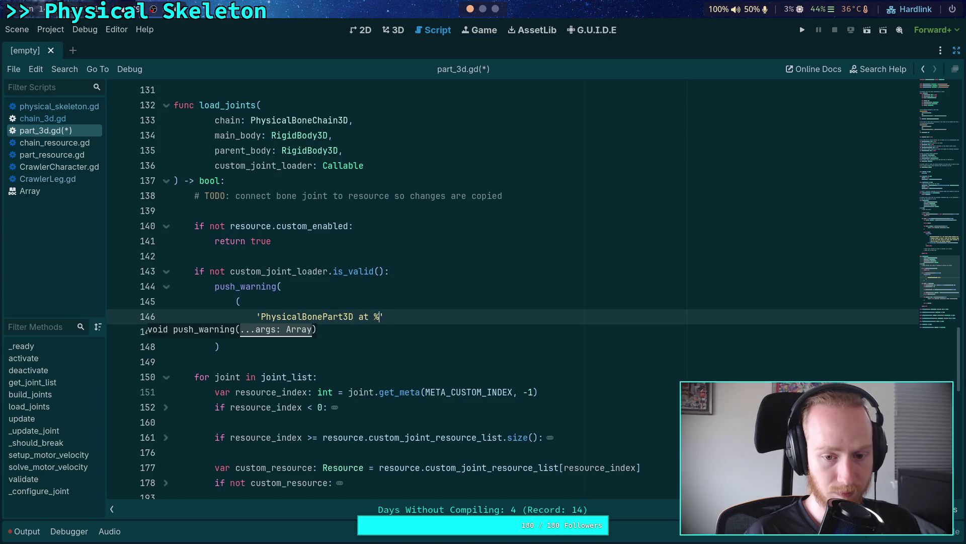
text(has )
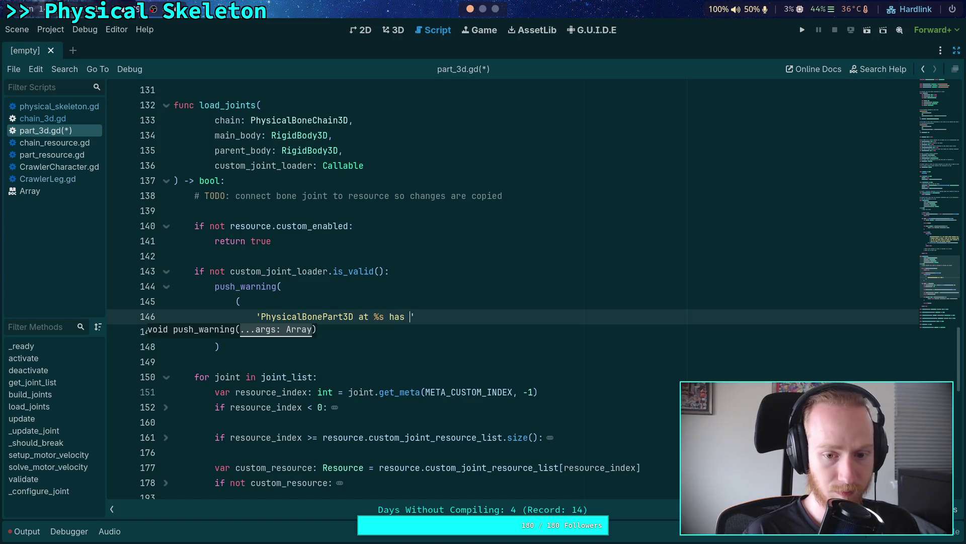
text(ustom re)
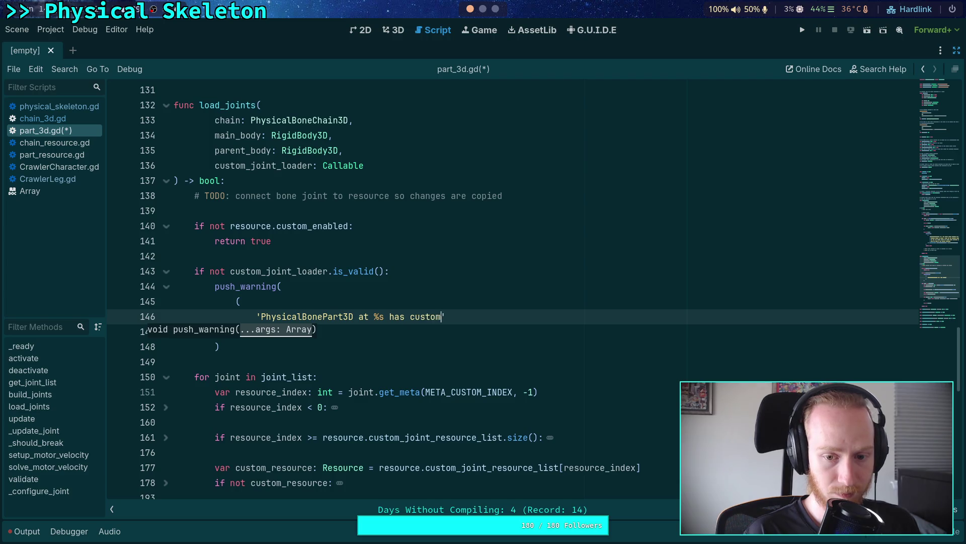
key(BackSpace)
key(BackSpace)
key(BackSpace)
text(joint resources d)
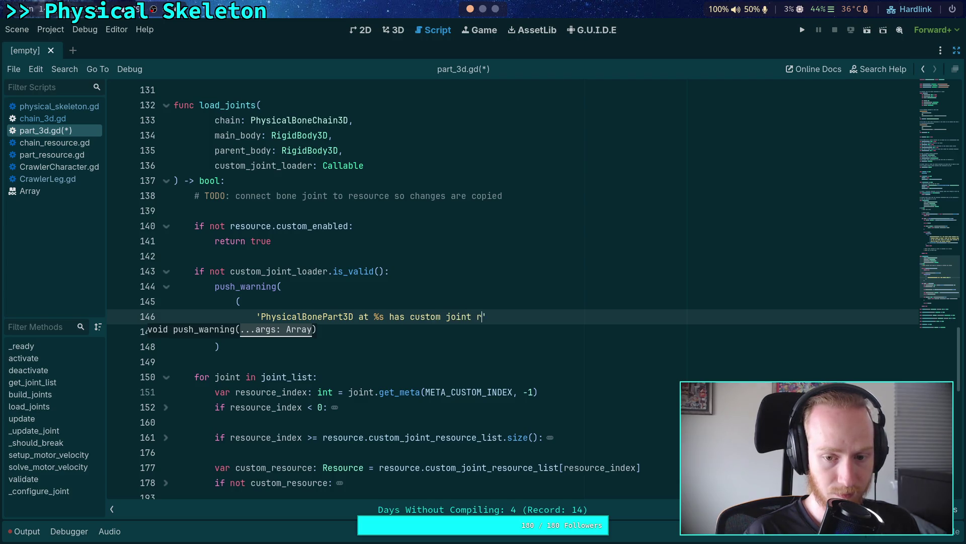
text(efined,)
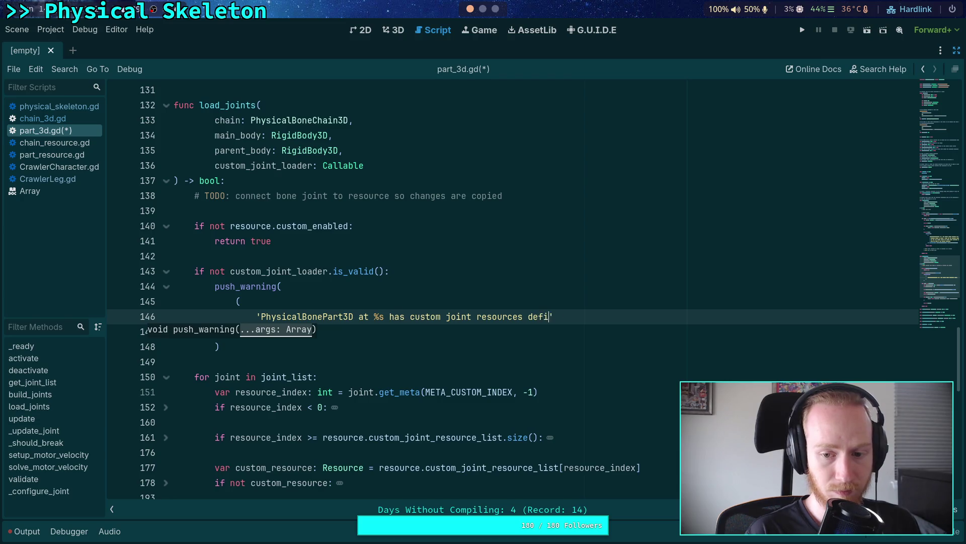
key(Return)
text(+ 'but )
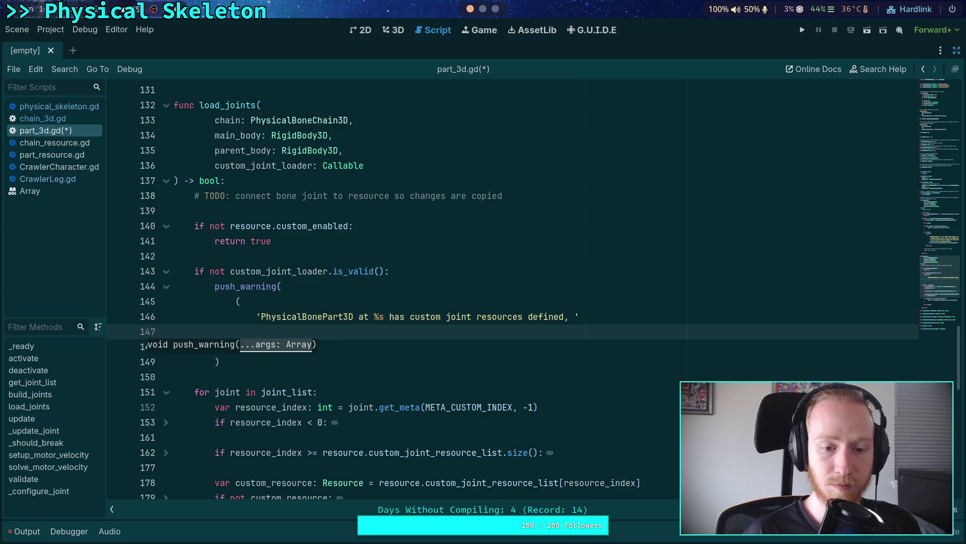
text(was t)
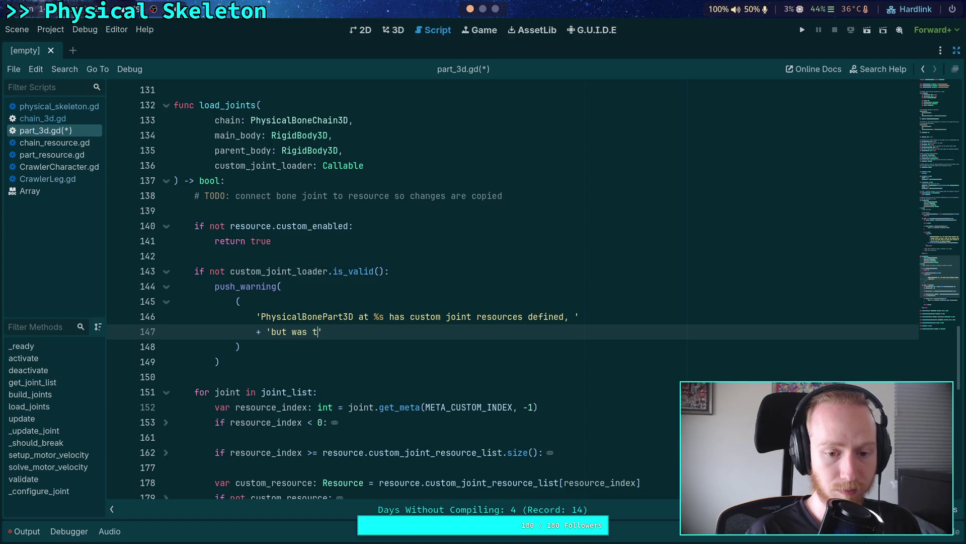
key(BackSpace)
text(not)
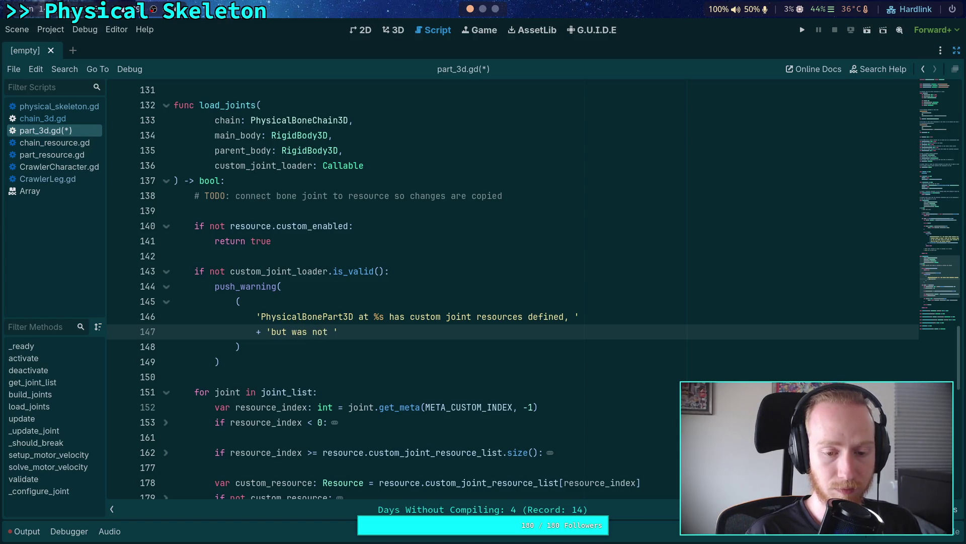
text(loaded with a )
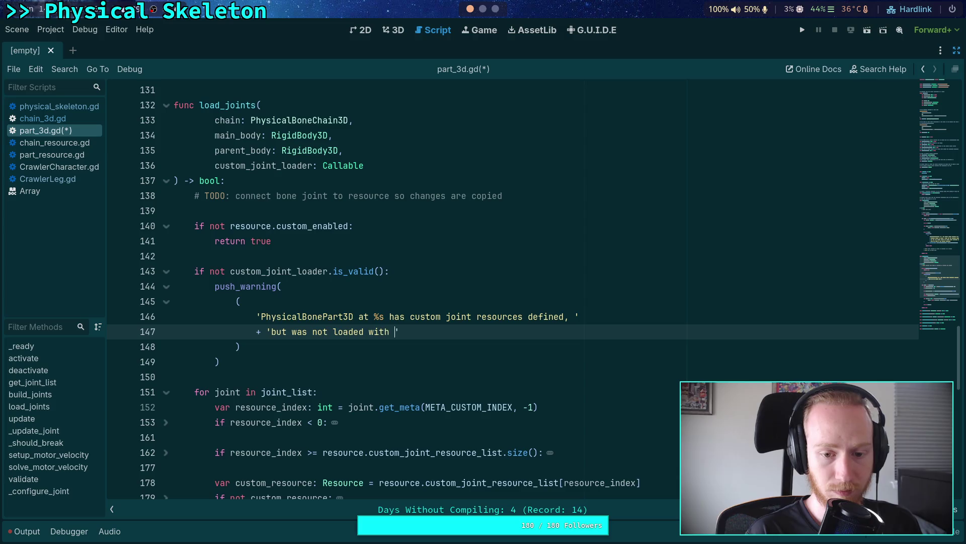
text(cus)
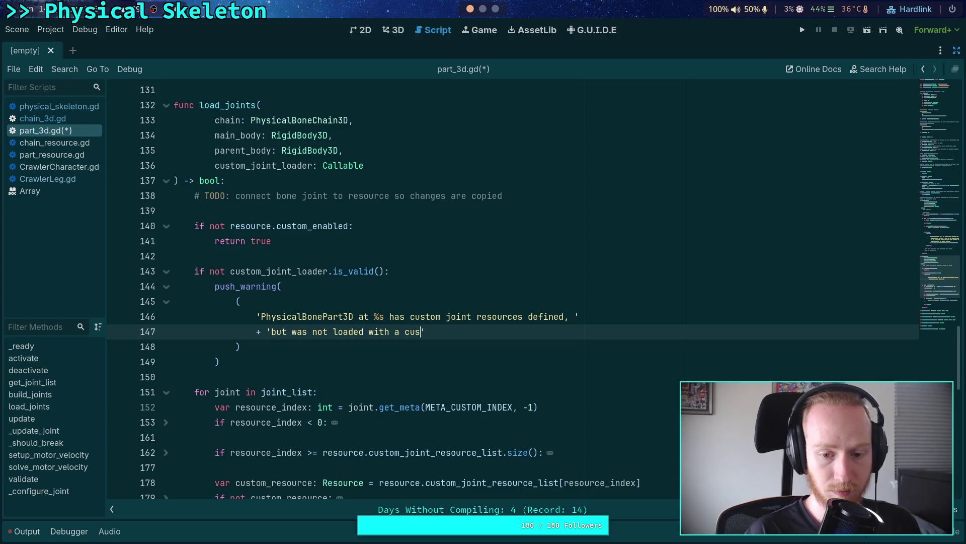
key(BackSpace)
key(BackSpace)
key(BackSpace)
text(custom j)
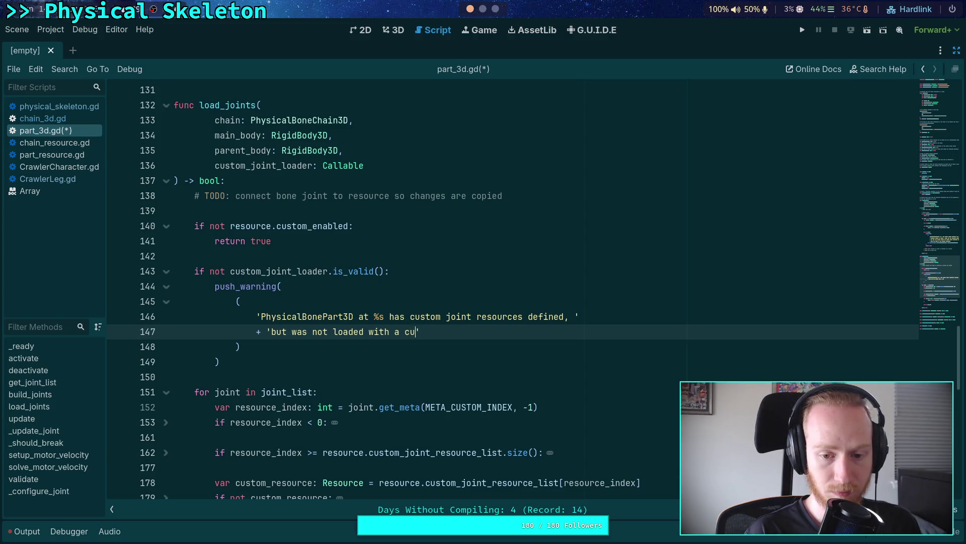
text(oint loader)
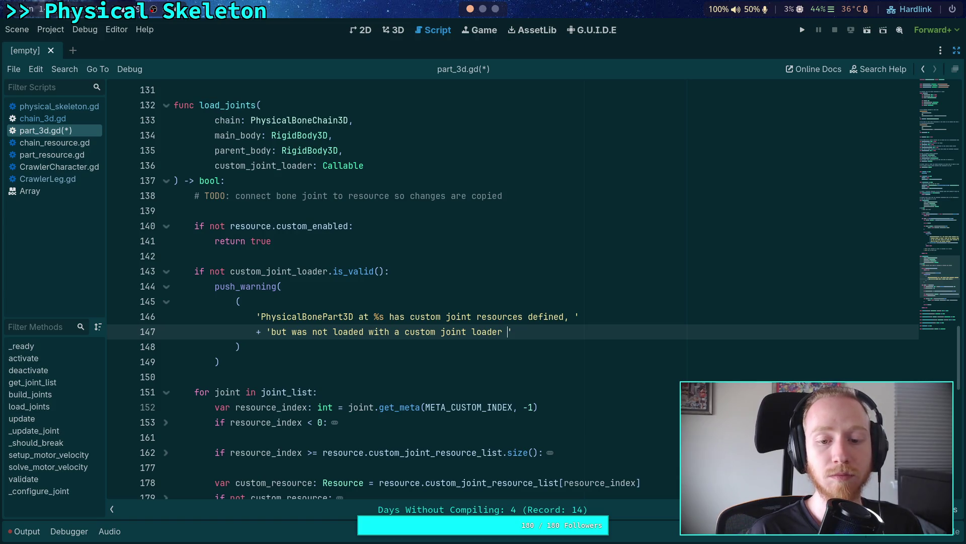
Continue the message: custom joints will be skipped; delete the resources or rebuild the chain at %s with a custom joint loader
text(pa)
key(BackSpace)
key(BackSpace)
key(BackSpace)
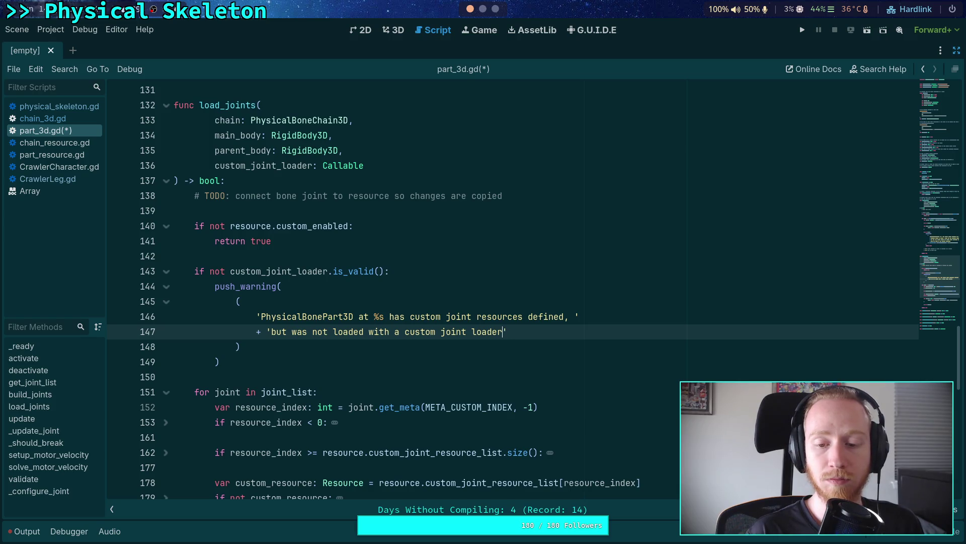
text(, )
text(so custom joints)
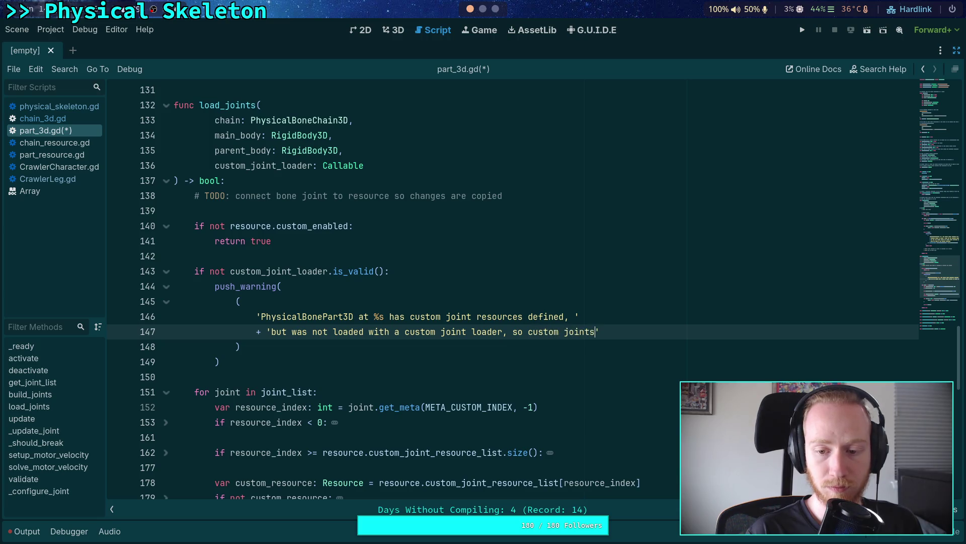
text(')
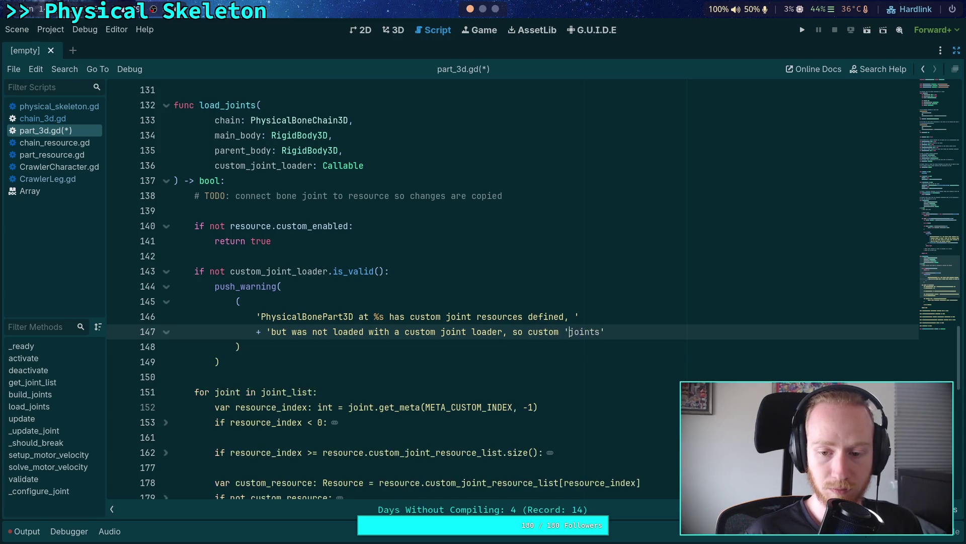
key(Return)
text(+ ')
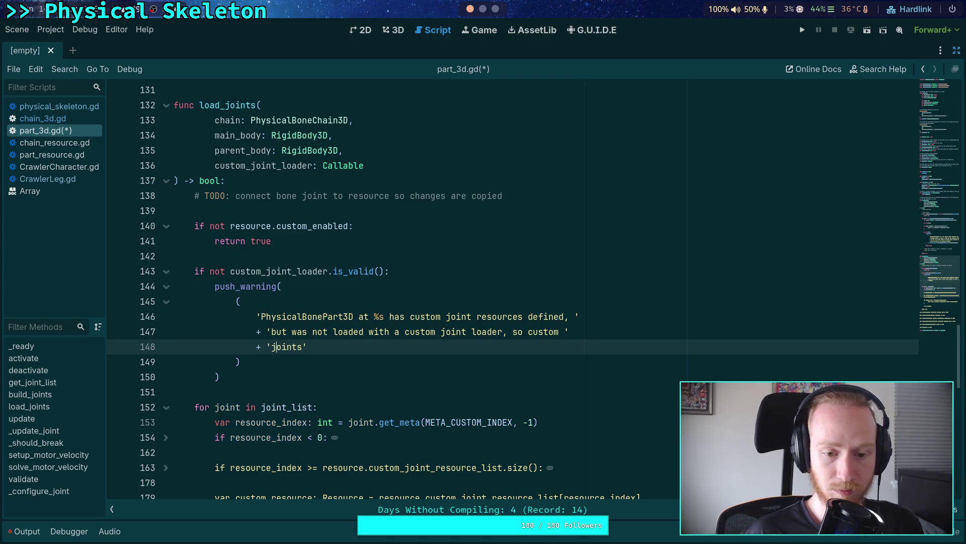
text( will be )
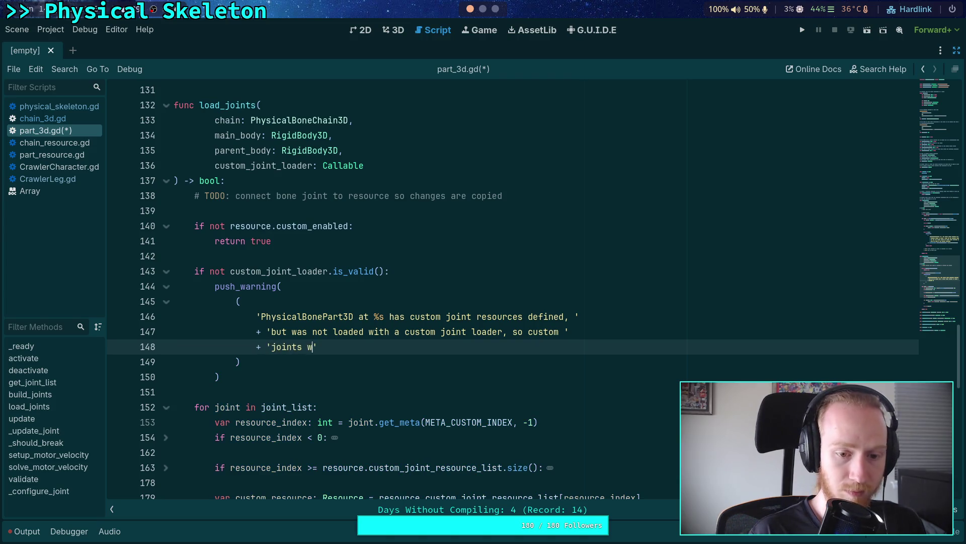
text(siipped.)
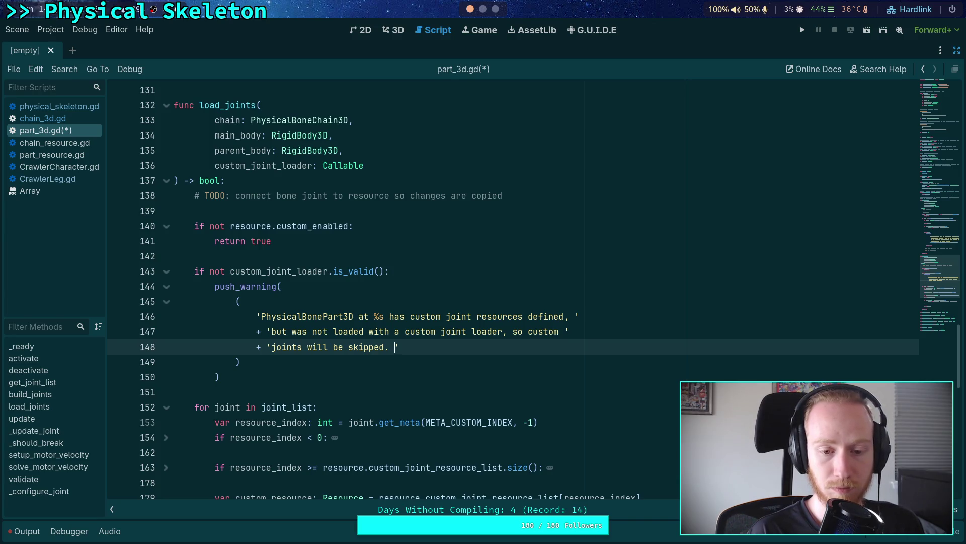
text(Delete the cust)
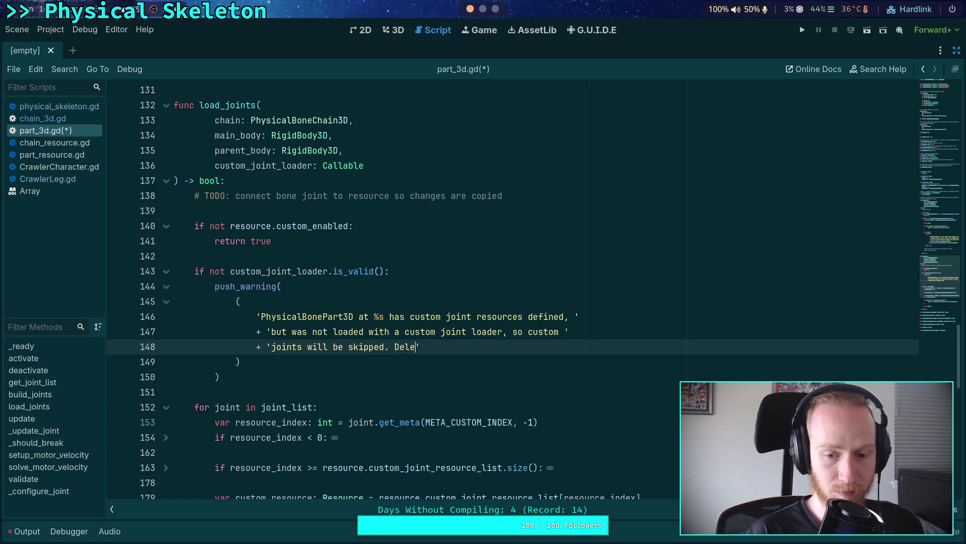
text(om j)
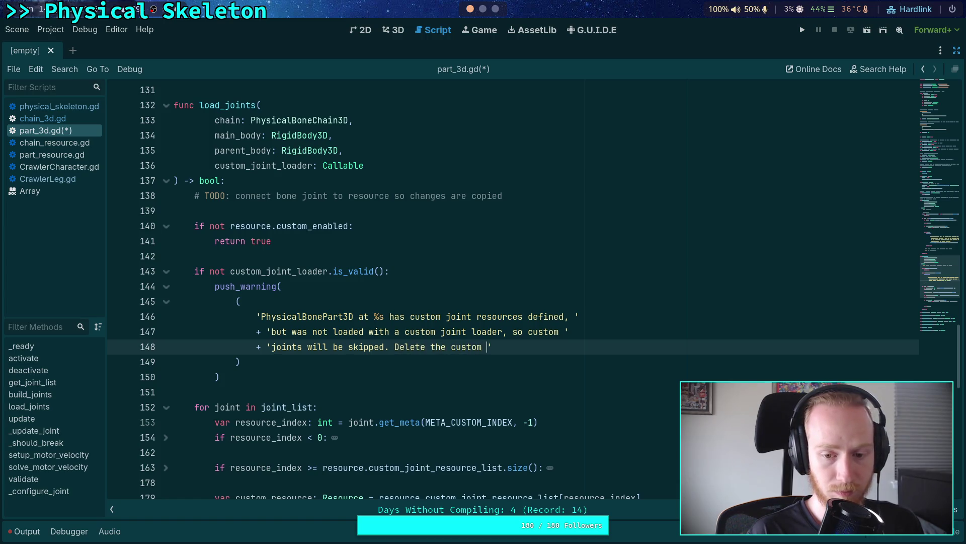
text(oint resources )
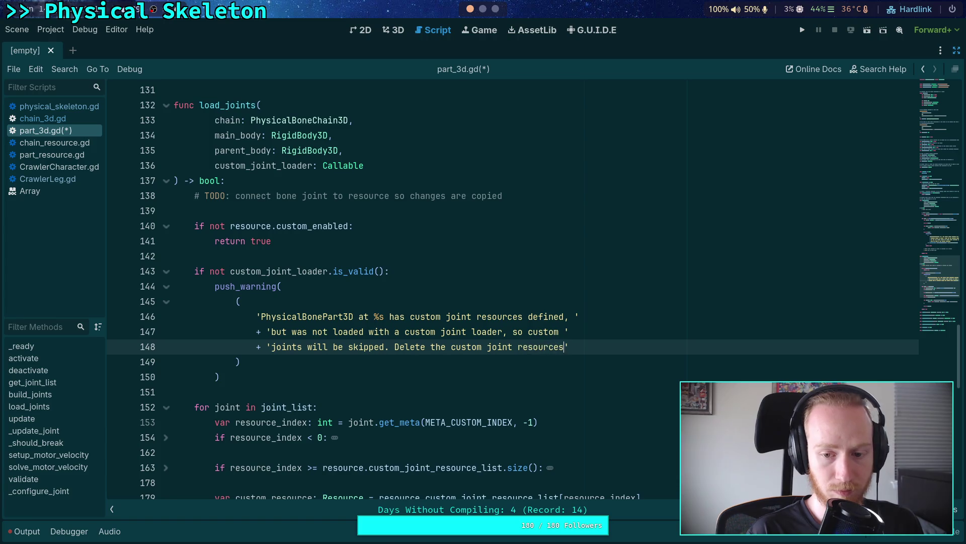
text(or)
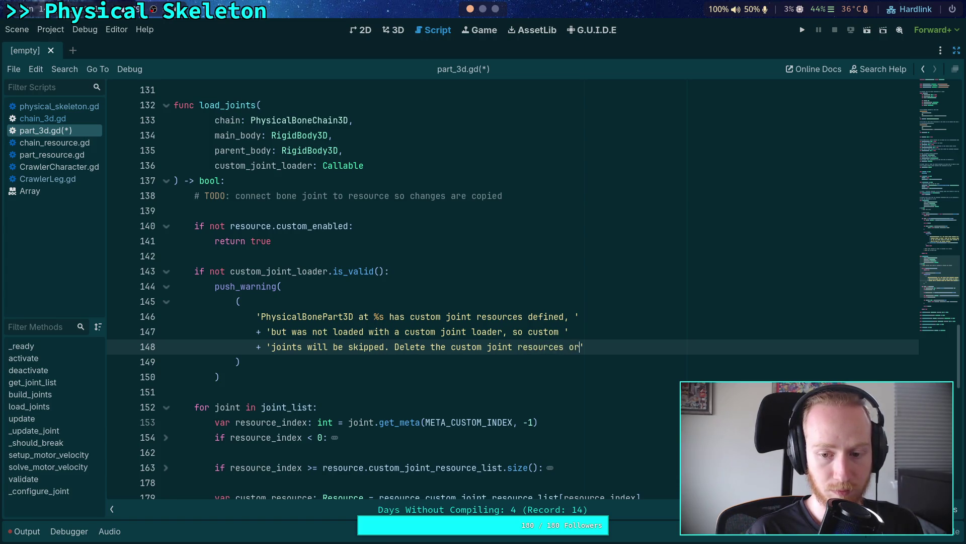
key(Return)
text(+)
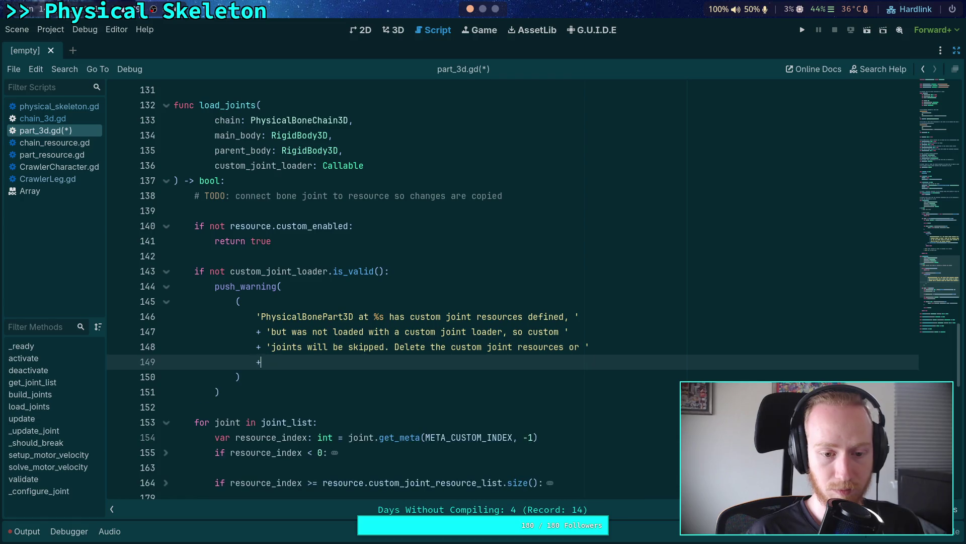
text(rebu)
key(BackSpace)
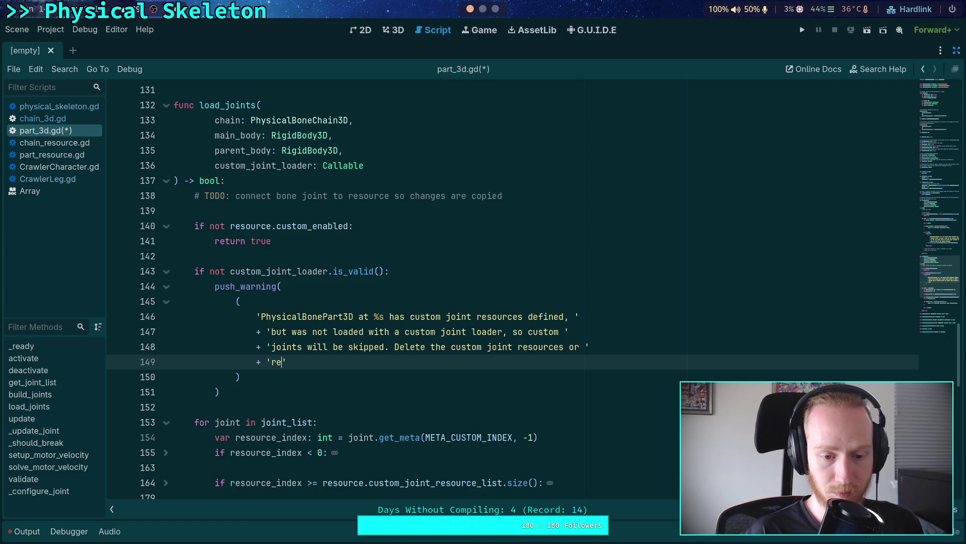
text(build the chain at )
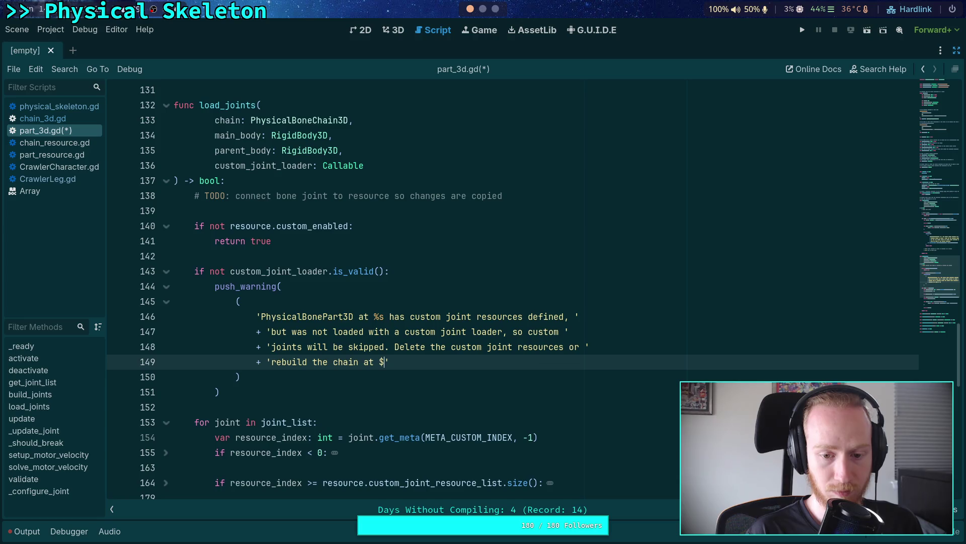
text(%s )
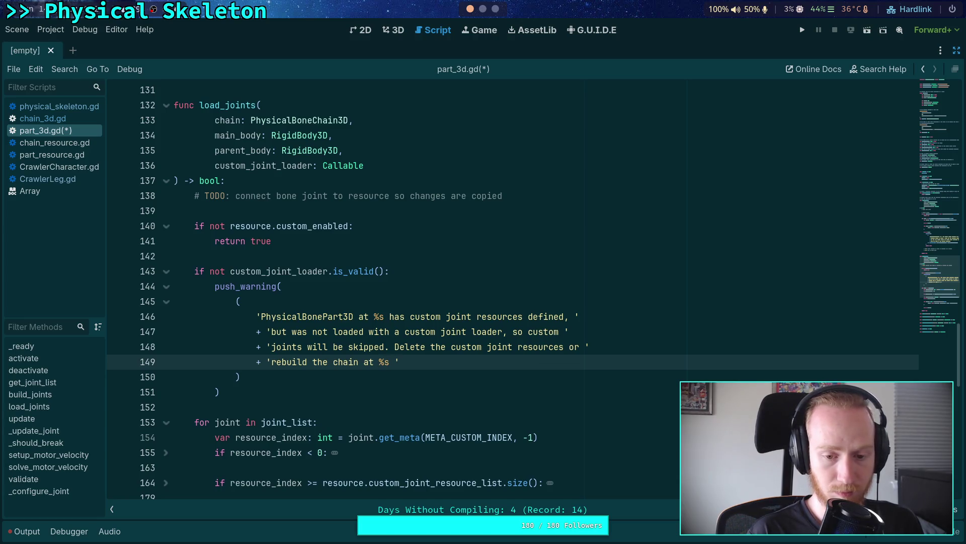
text(providing a c)
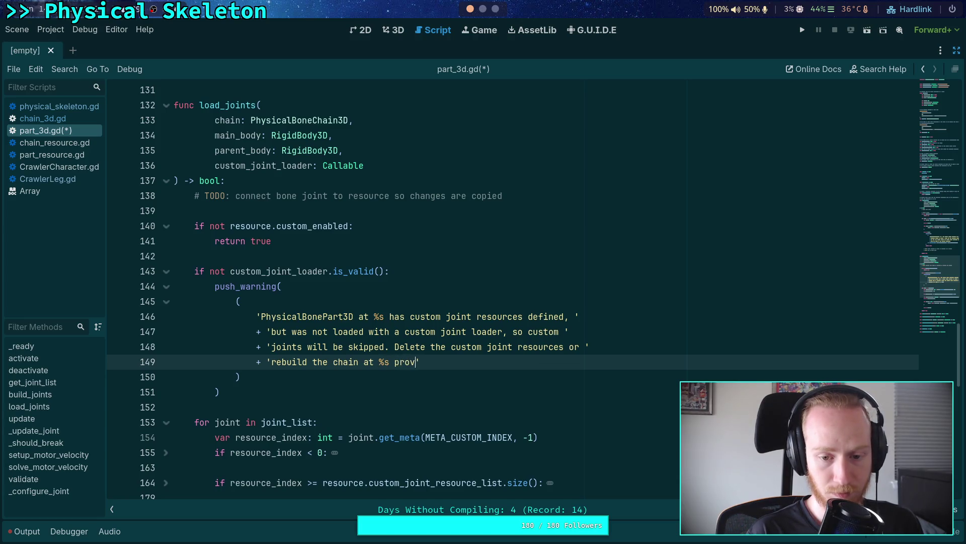
text(ustom joint loader.)
Append '% [get_path(), chain.get_path()]', add return true after the warning, save, and select the block
key(Down)
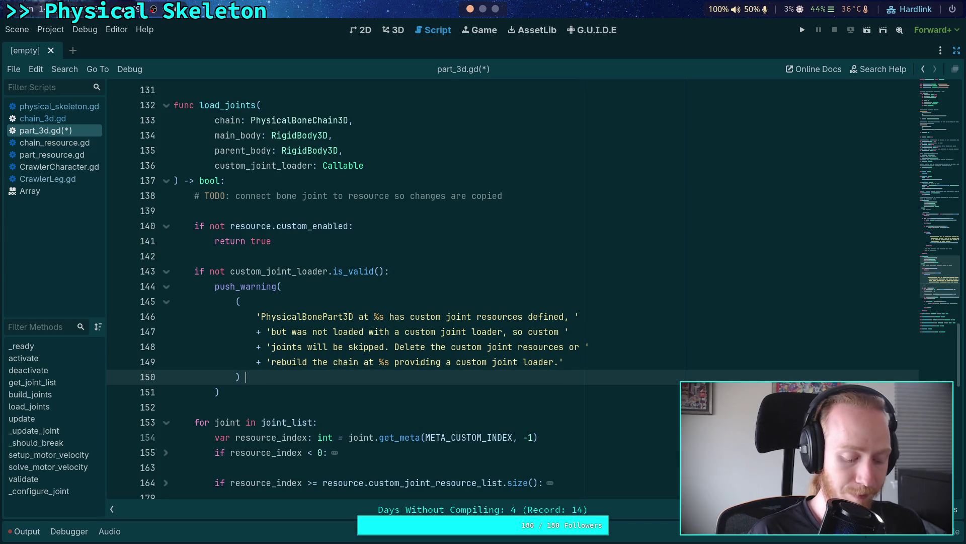
text(% [get_path(), chain.get_path())
key(Down)
key(Return)
text(return true)
key(ctrl+s)
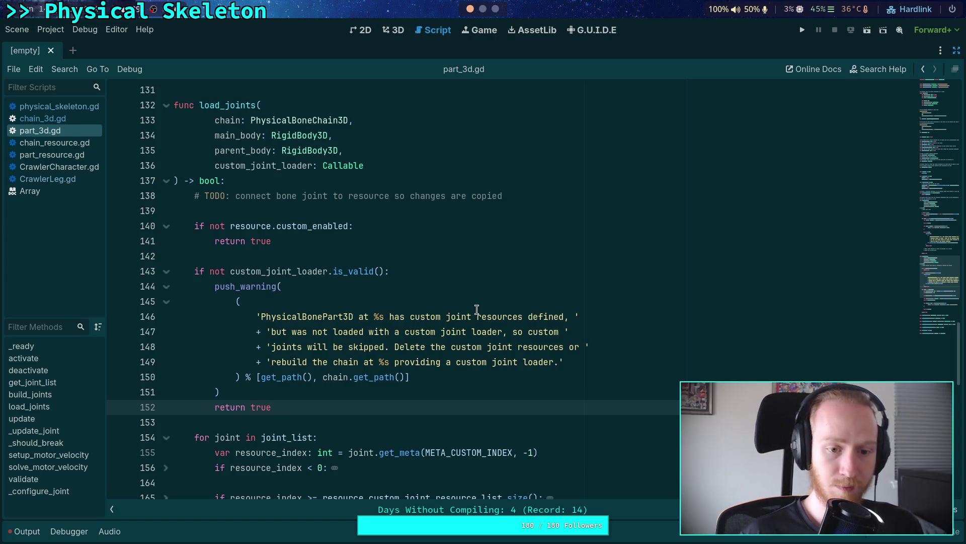
drag(294, 406, 174, 272)
Copy the warning block and split off the 'not resource.custom_enabled' check to return true on its own
right_click(253, 287)
click(273, 331)
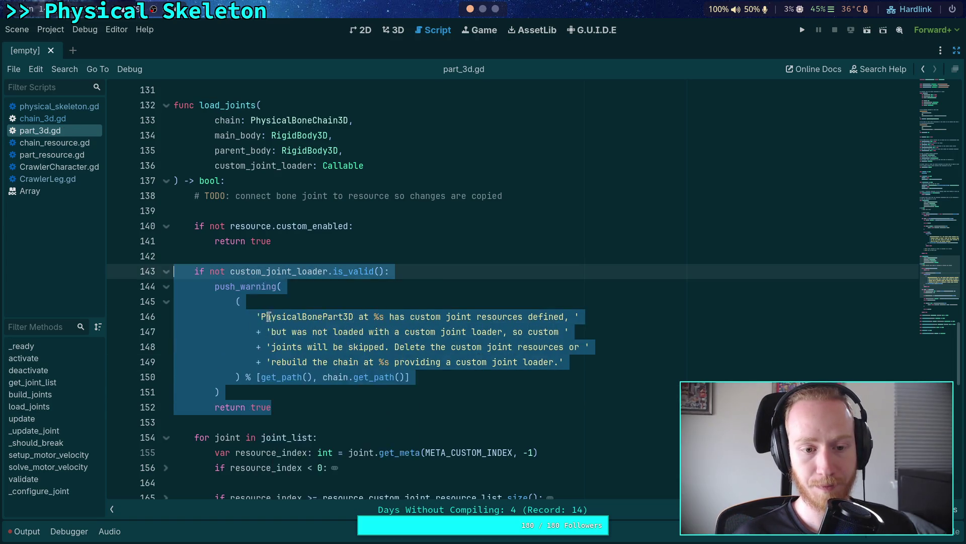
scroll(273, 327, up, 10)
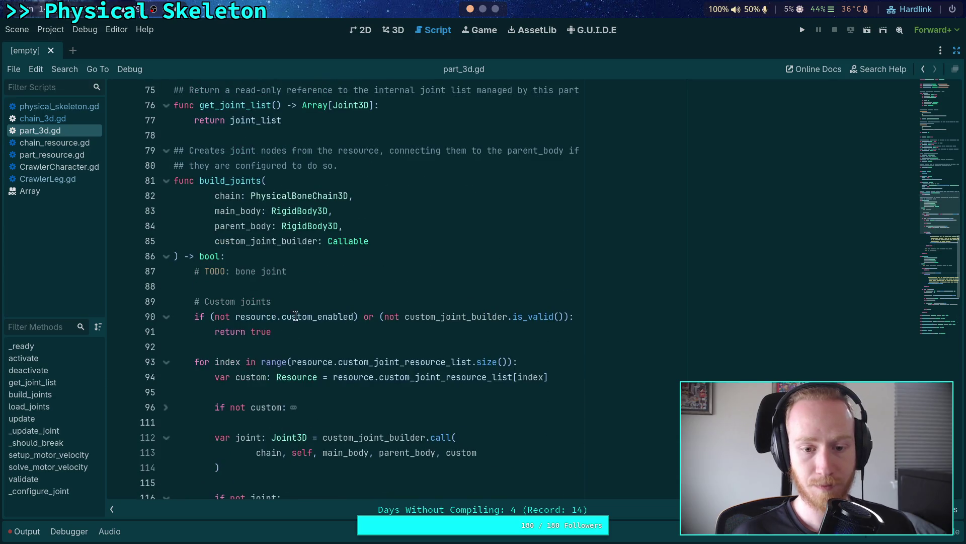
click(213, 316)
key(BackSpace)
click(352, 316)
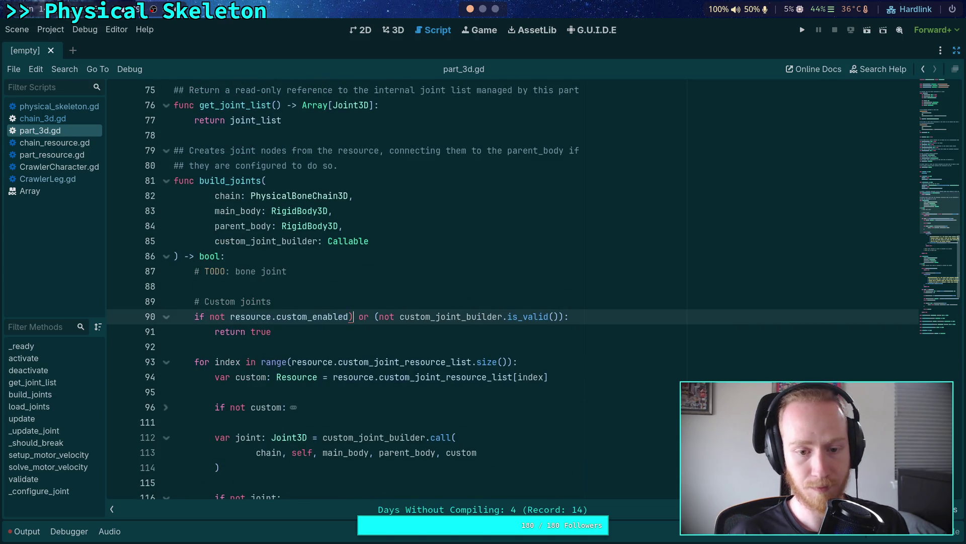
key(BackSpace)
key(Return)
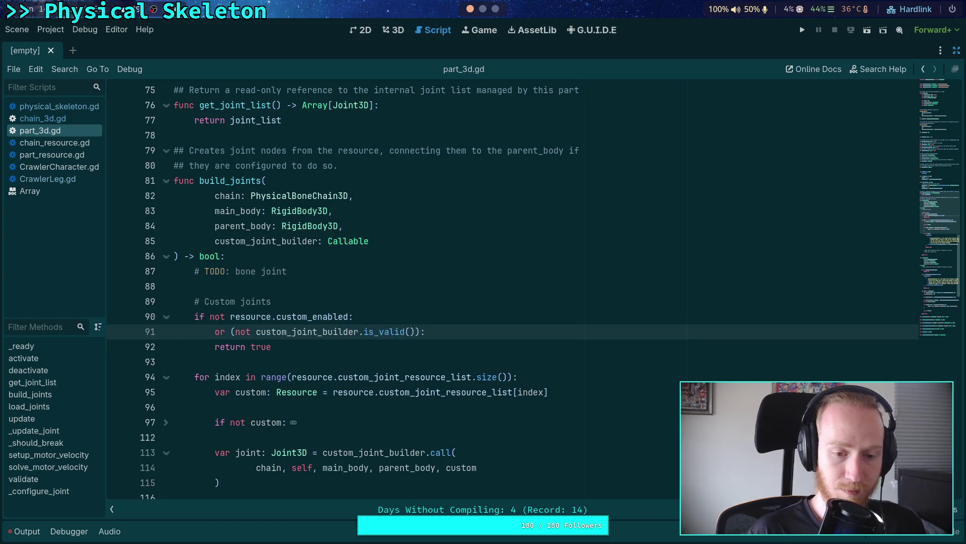
text(return )
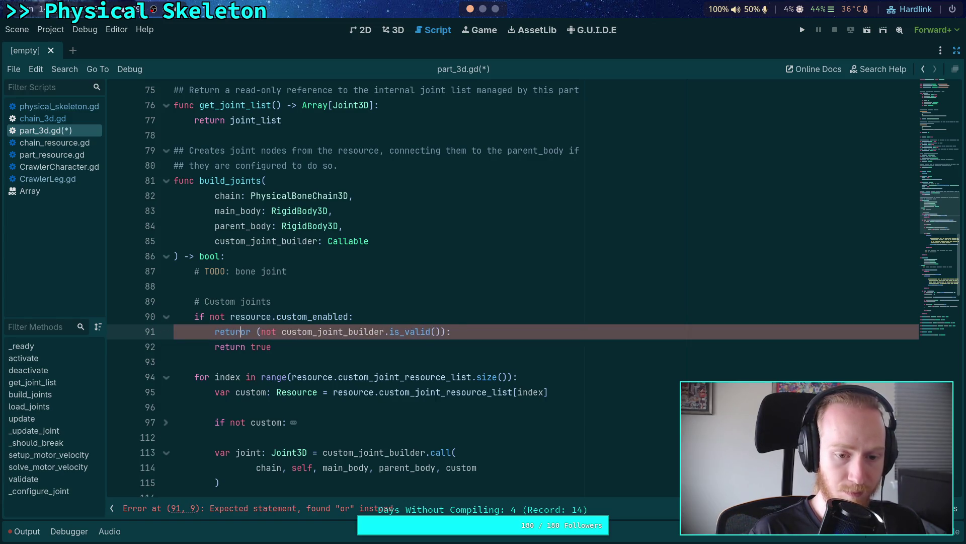
text(true)
key(Return)
key(BackSpace)
key(Delete)
key(Delete)
key(Delete)
Add a separate 'if not custom_joint_builder.is_valid():' check containing the pasted warning, removing duplicated lines
key(Return)
text(if)
key(End)
key(Left)
key(BackSpace)
key(End)
key(Return)
key(ctrl+v)
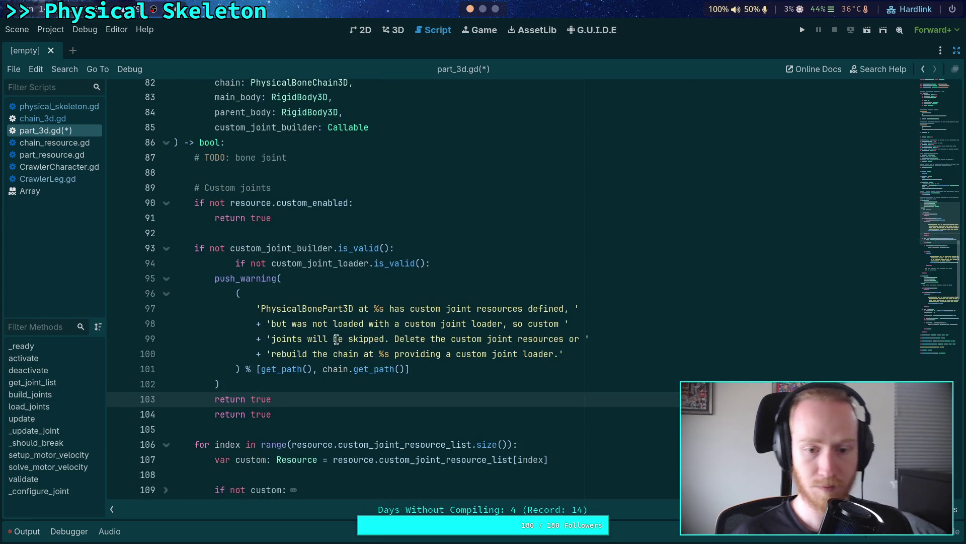
click(450, 259)
key(shift+Up)
key(BackSpace)
click(297, 394)
key(shift+Up)
key(BackSpace)
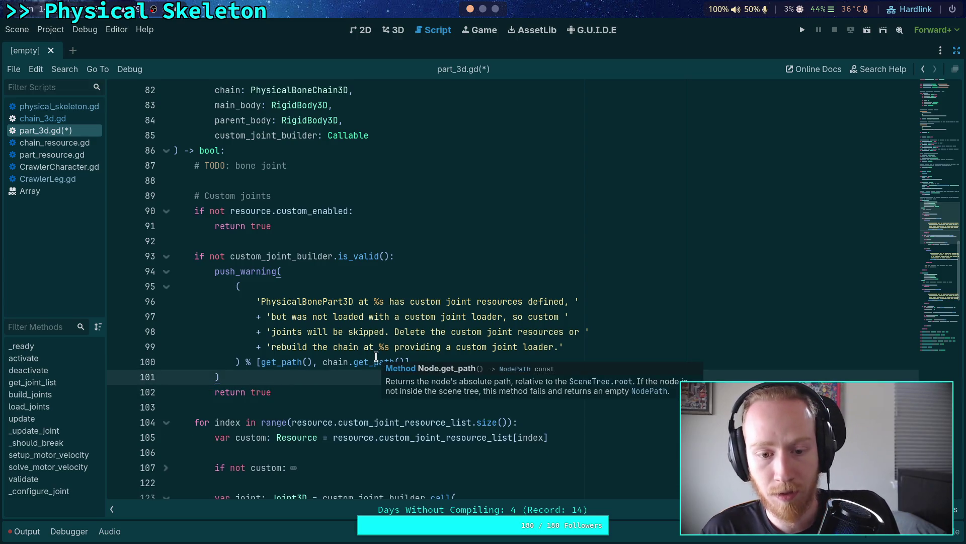
In the warning, replace 'loaded' with 'built' and 'be skipped' with 'not be created'
double_click(345, 301)
double_click(345, 316)
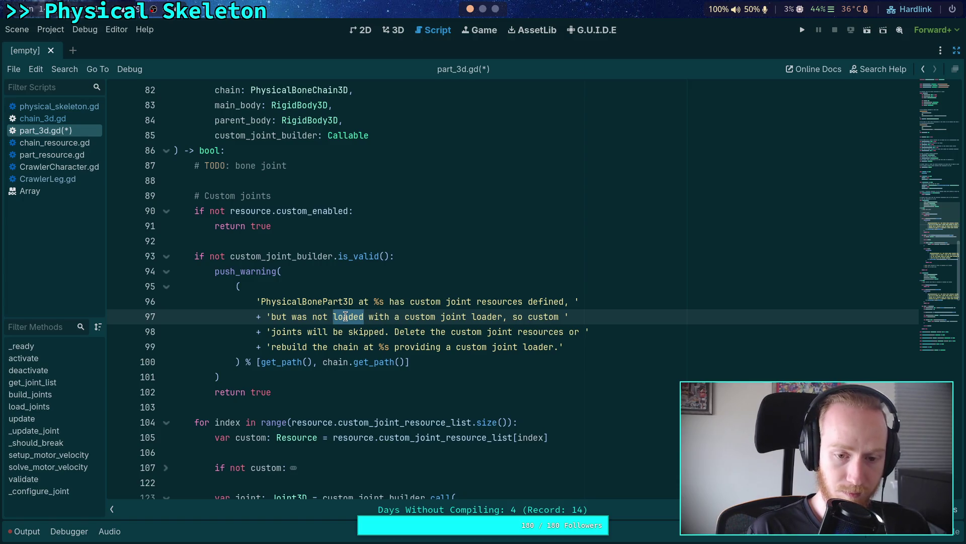
text(built)
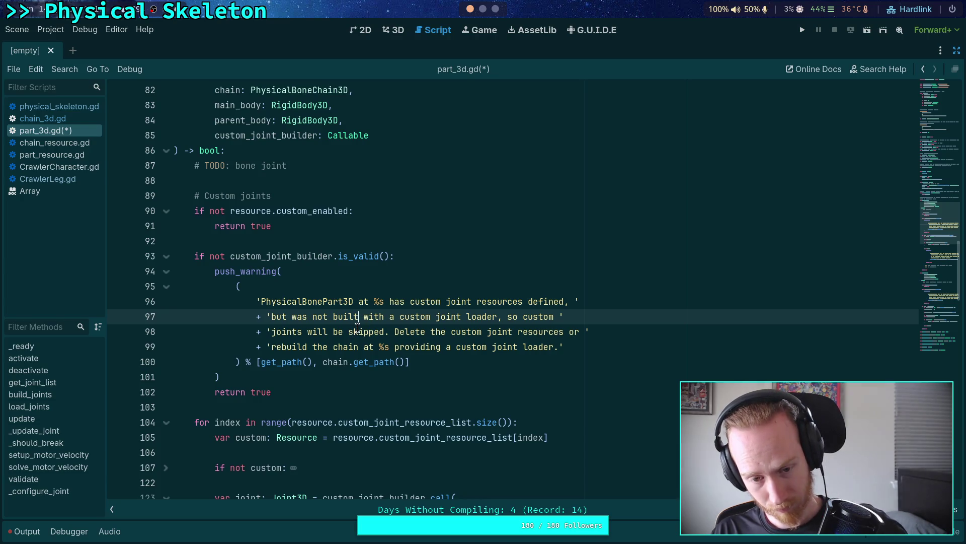
drag(333, 332, 386, 325)
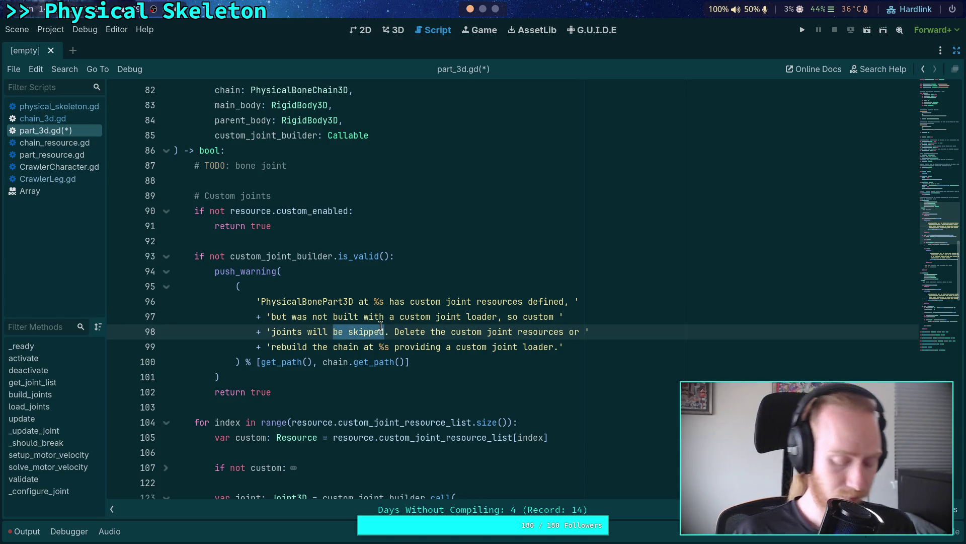
text(not be created)
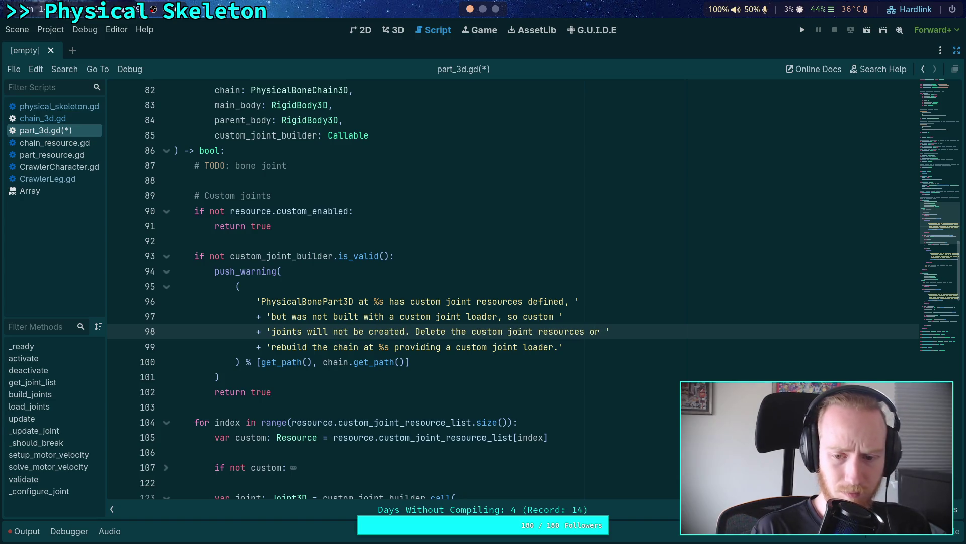
Move 'or' onto the next string line, merging it with the rebuild-the-chain sentence
click(561, 316)
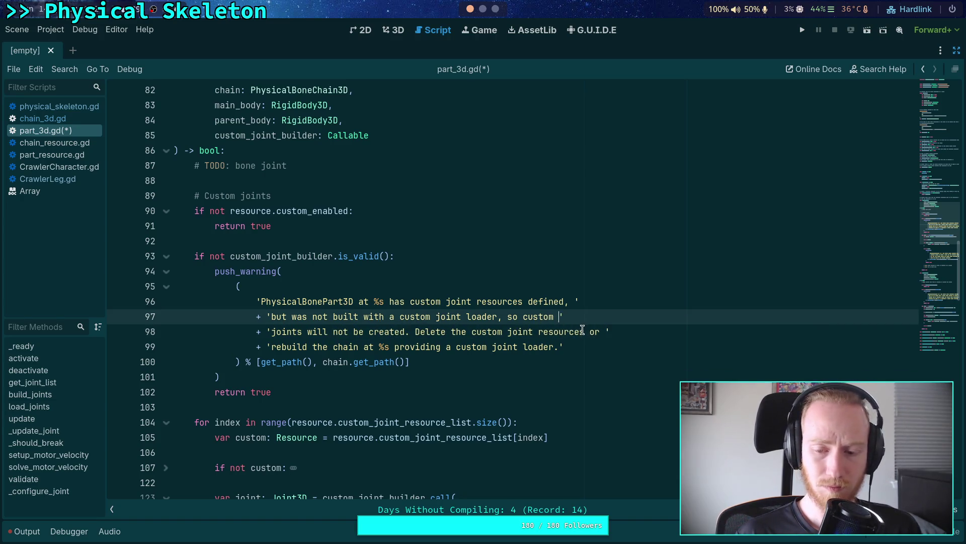
click(588, 333)
text(')
key(Return)
text(+ ')
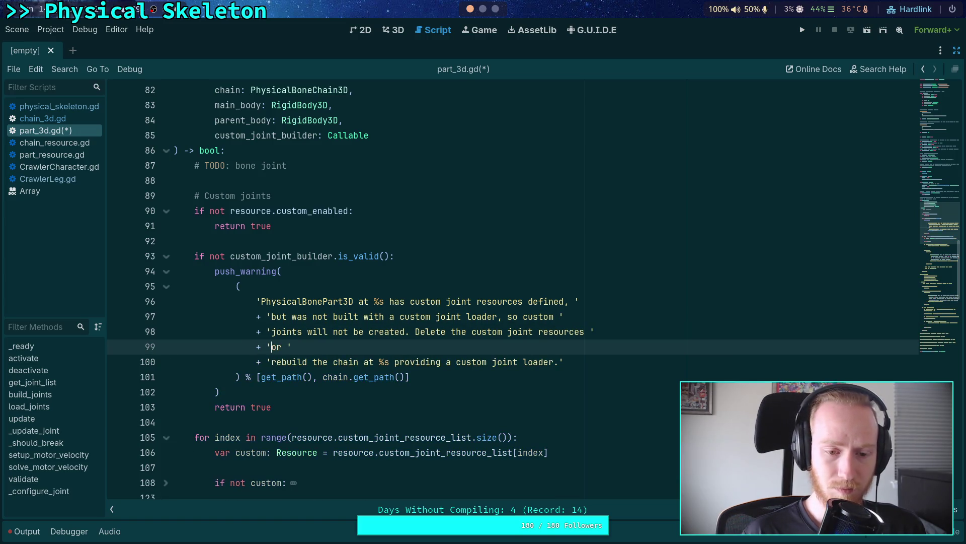
key(Down)
key(shift+Up)
key(shift+Right)
key(shift+Right)
key(shift+Right)
key(Delete)
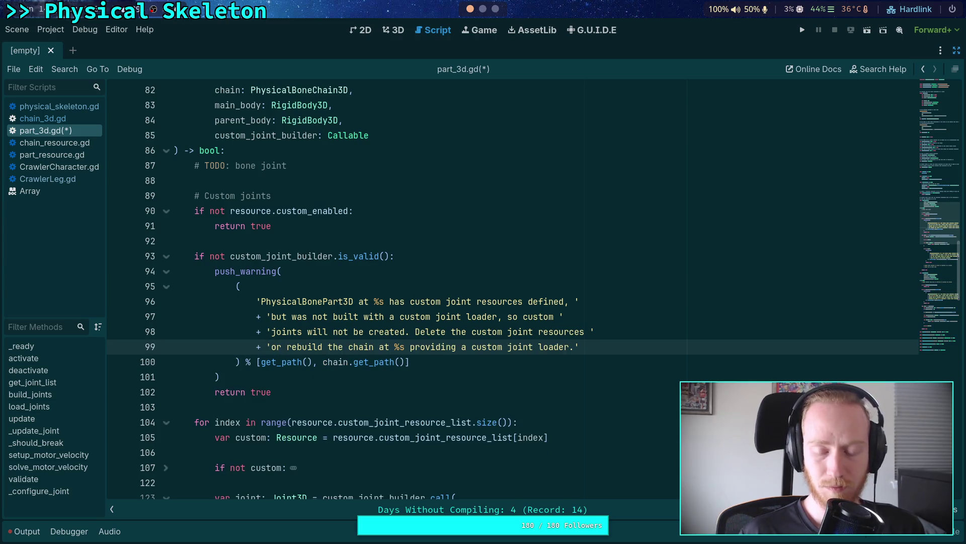
click(479, 357)
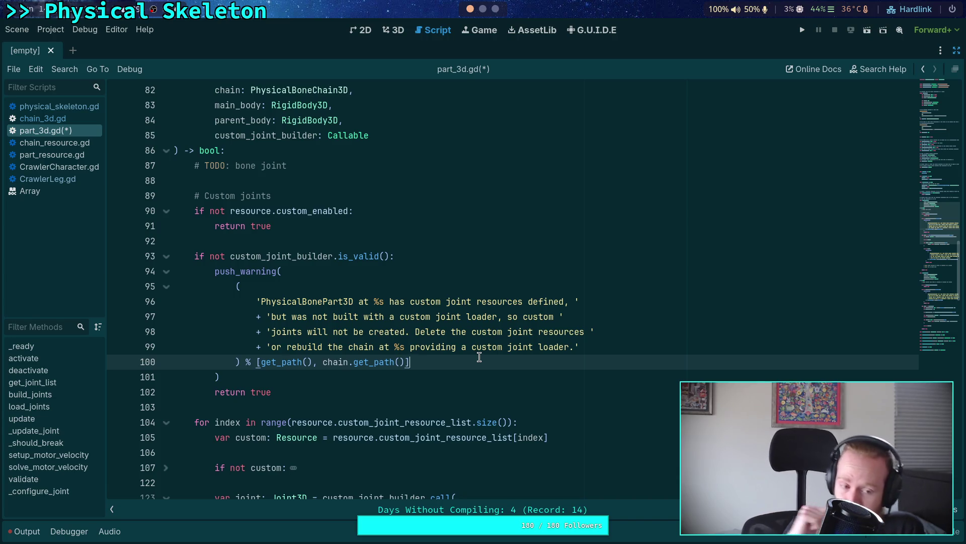
scroll(355, 363, down, 1)
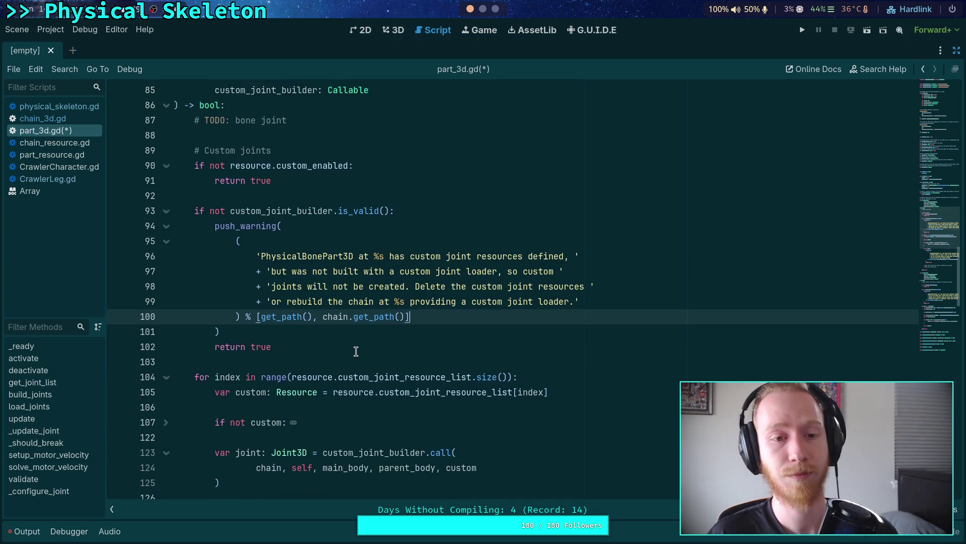
Save part_3d.gd and fold the 'if not joint' error block
click(356, 351)
key(ctrl+s)
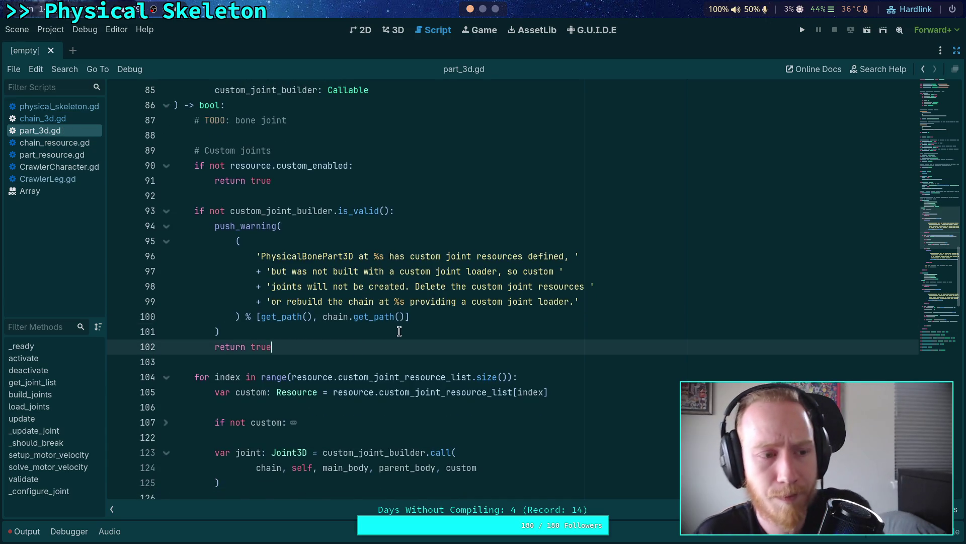
scroll(400, 331, down, 9)
scroll(228, 300, up, 3)
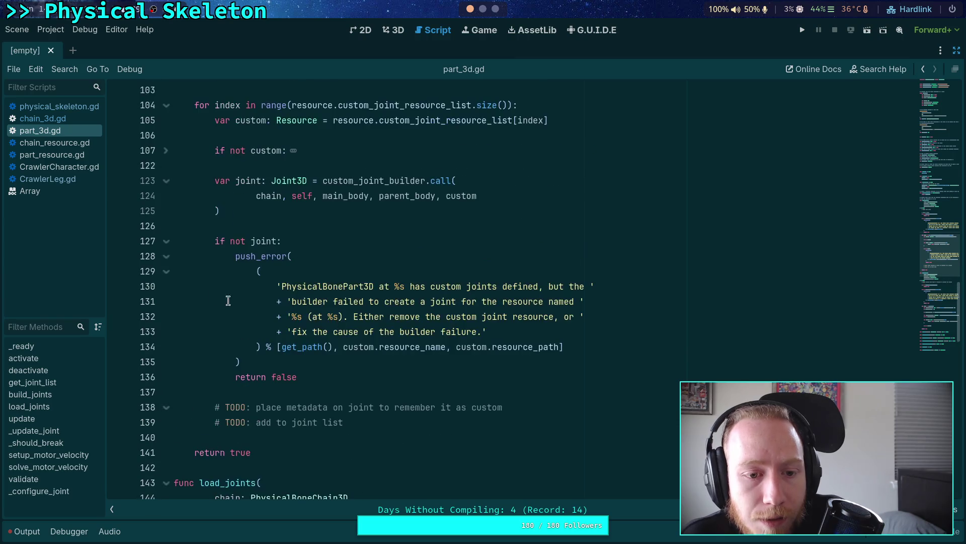
click(166, 241)
scroll(285, 349, up, 3)
scroll(285, 347, down, 2)
Below the metadata TODO comment, start an 'if joint.has_meta()' line
click(487, 327)
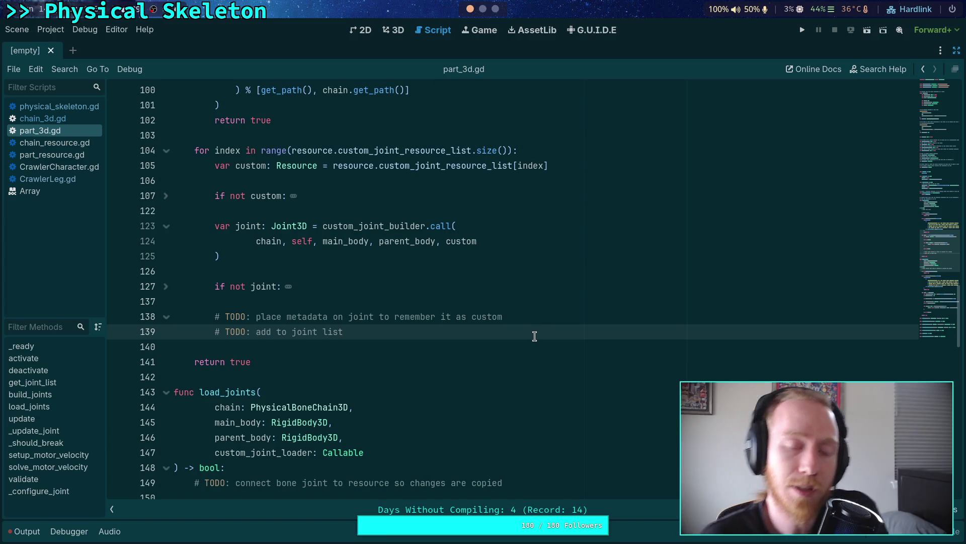
scroll(534, 325, up, 8)
scroll(535, 337, down, 6)
click(553, 407)
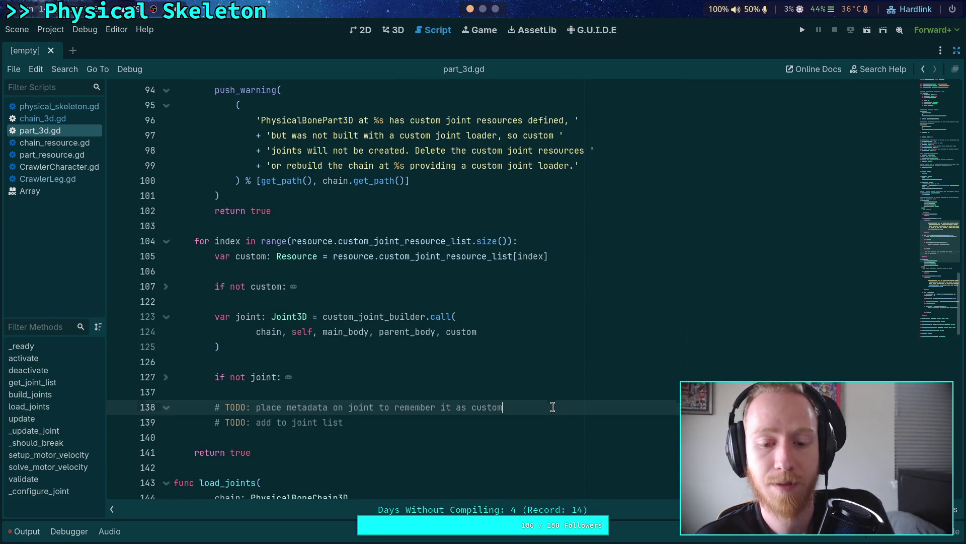
key(Return)
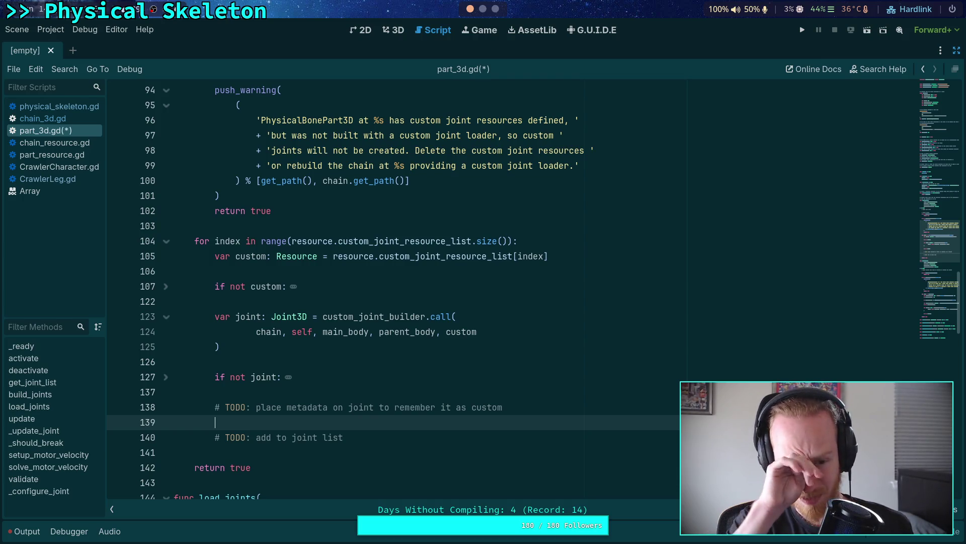
text(joint.set)
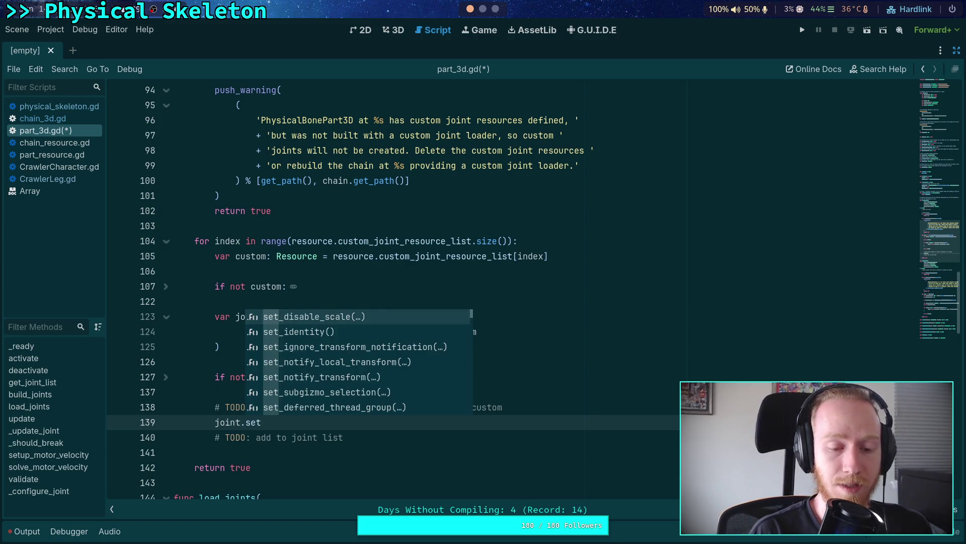
key(BackSpace)
key(BackSpace)
key(BackSpace)
text(if)
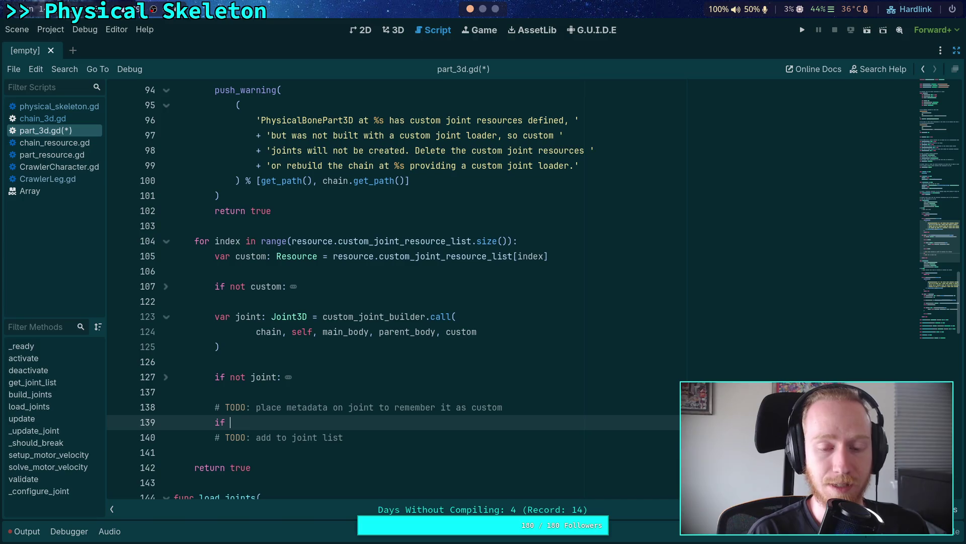
text( joint.has_me)
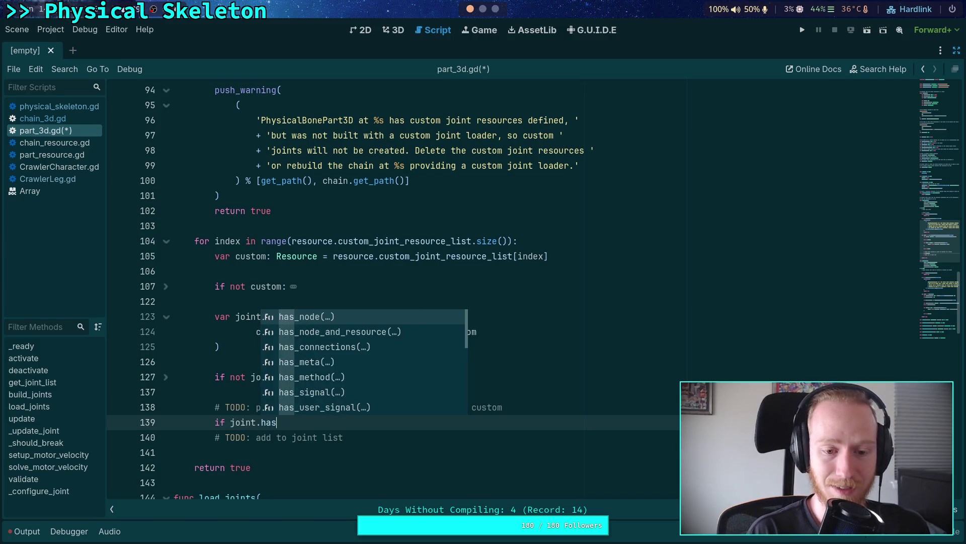
key(Return)
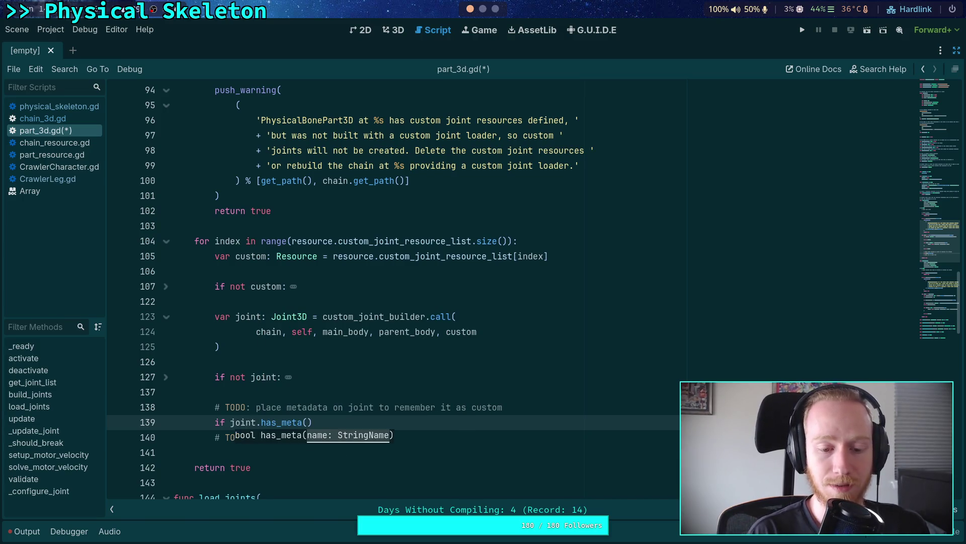
Replace that line with a joint.set_meta(META_CUSTOM_INDEX call
scroll(578, 384, down, 2)
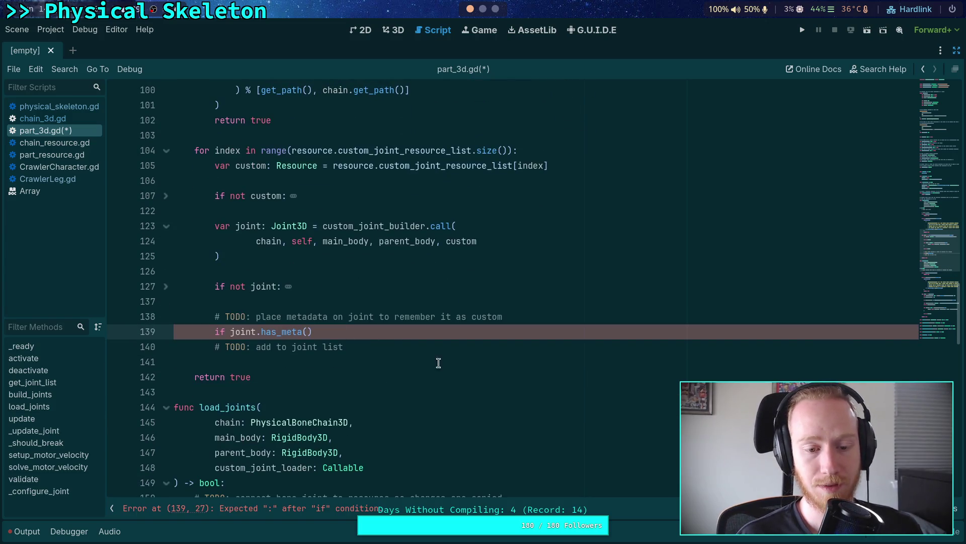
scroll(439, 363, up, 2)
drag(317, 421, 216, 422)
text(joint.)
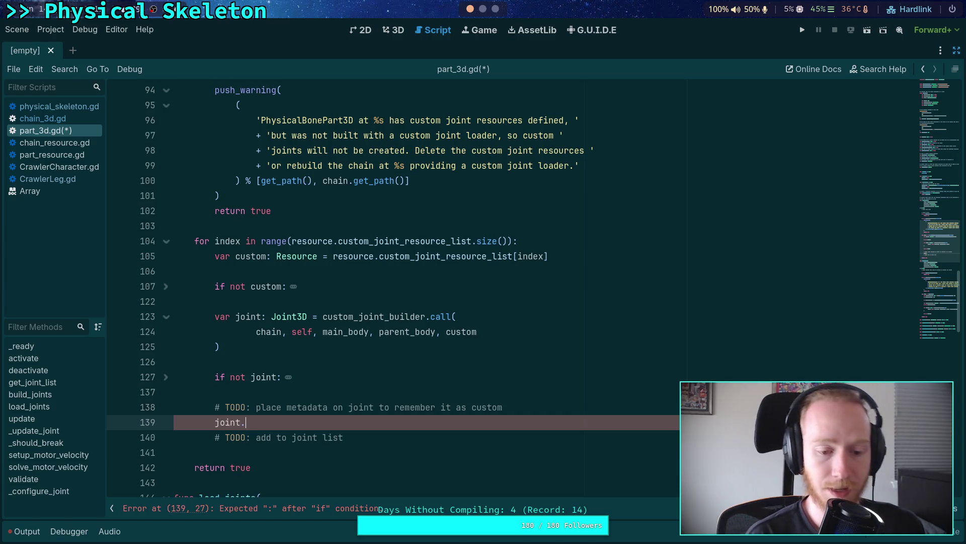
text(set_meta)
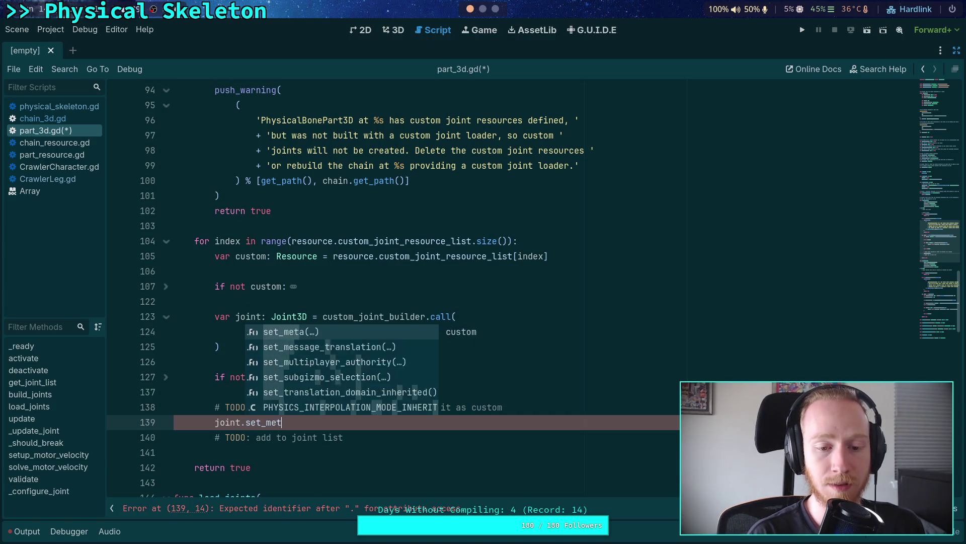
key(Return)
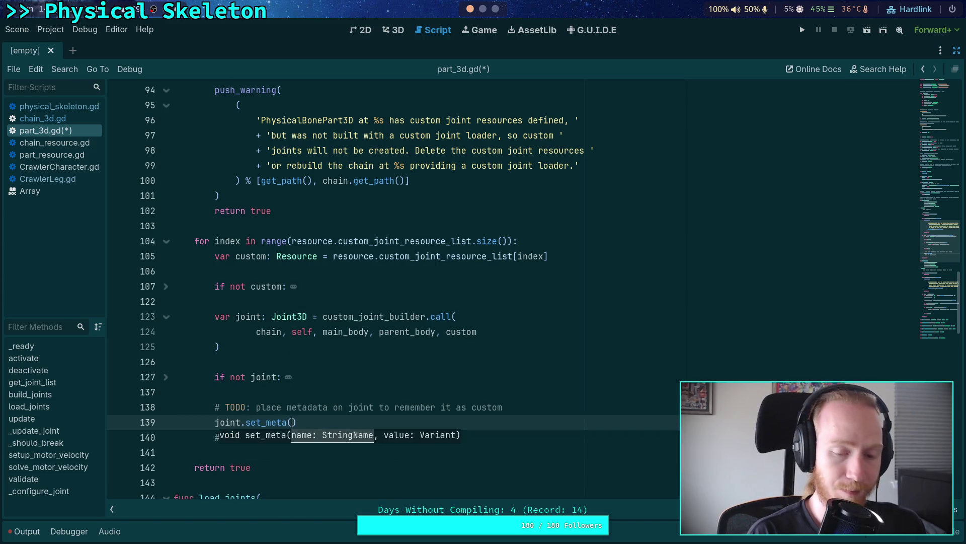
text(META_)
key(Down)
key(Down)
key(Return)
Check the metadata constant, then turn the line into 'if joint.has_meta(META_CUSTOM_INDEX)'
scroll(851, 237, up, 3)
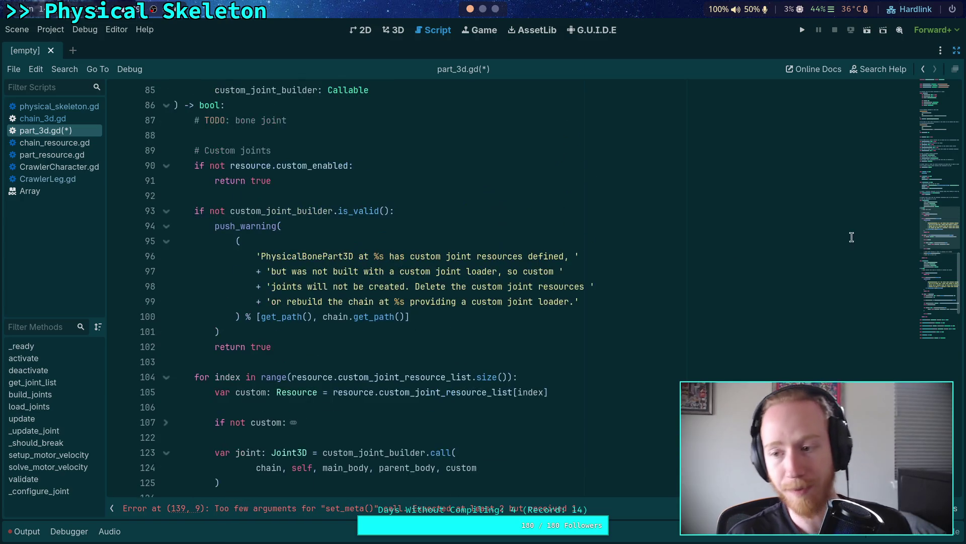
scroll(851, 237, up, 20)
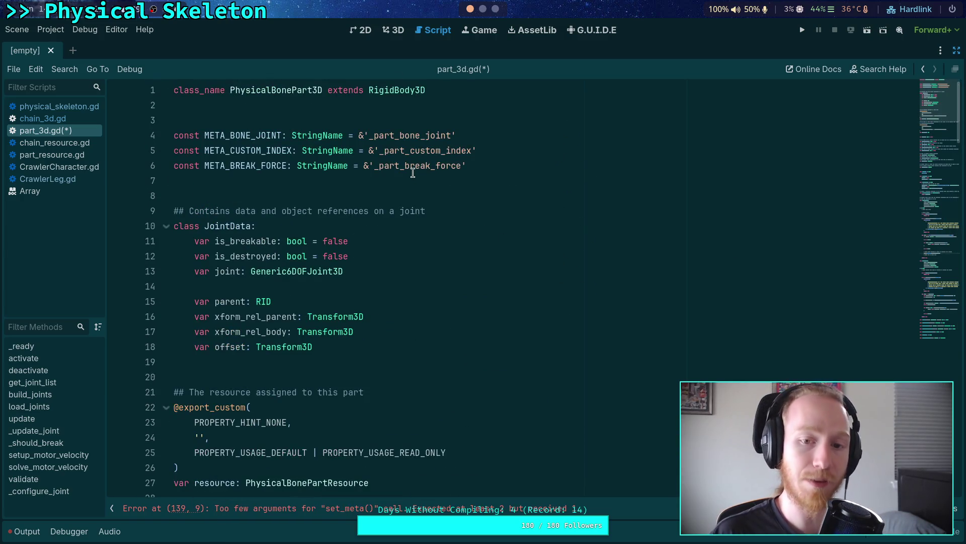
double_click(428, 150)
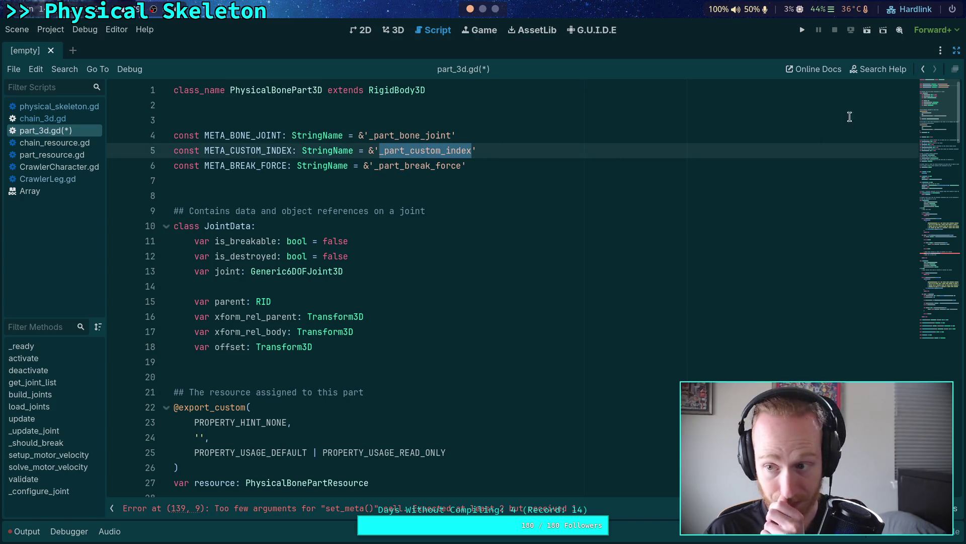
click(939, 254)
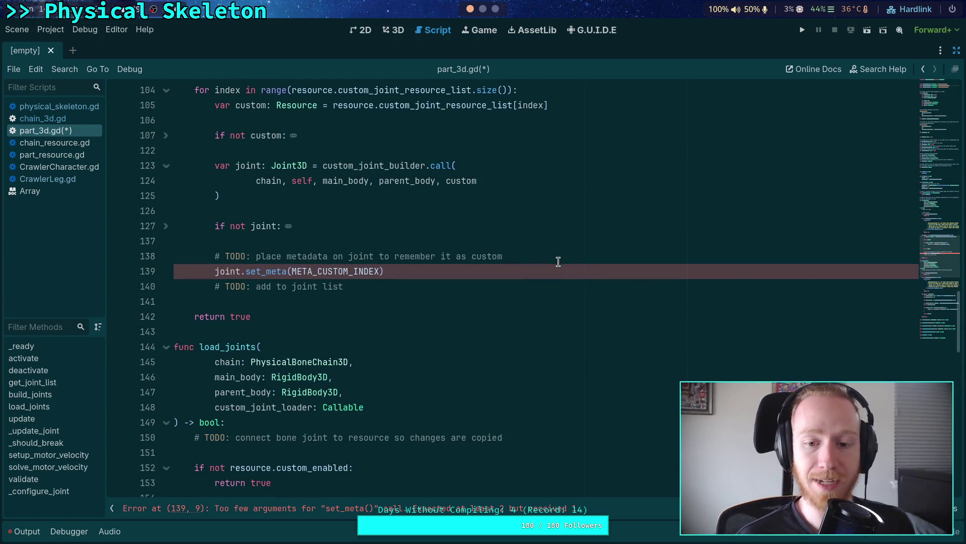
click(558, 261)
key(Return)
text(joint)
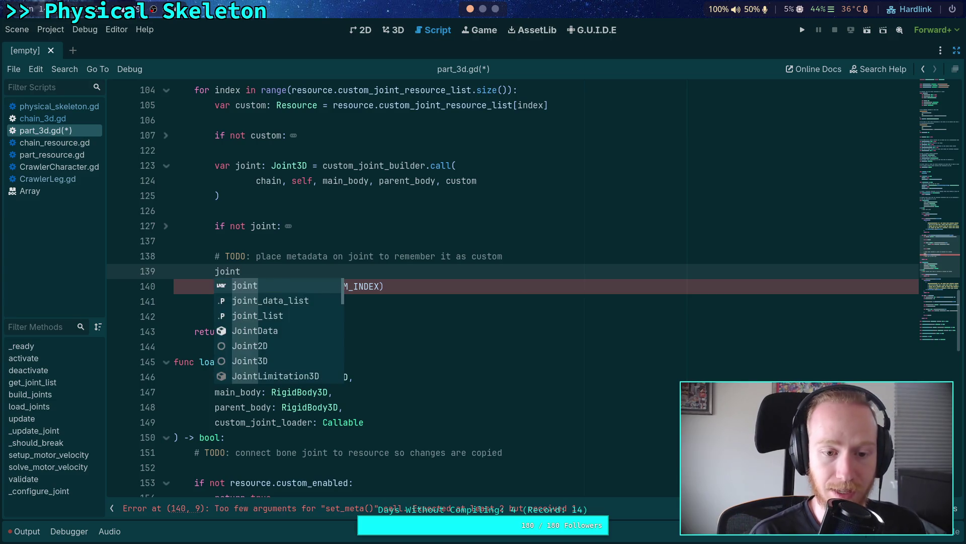
text(.has)
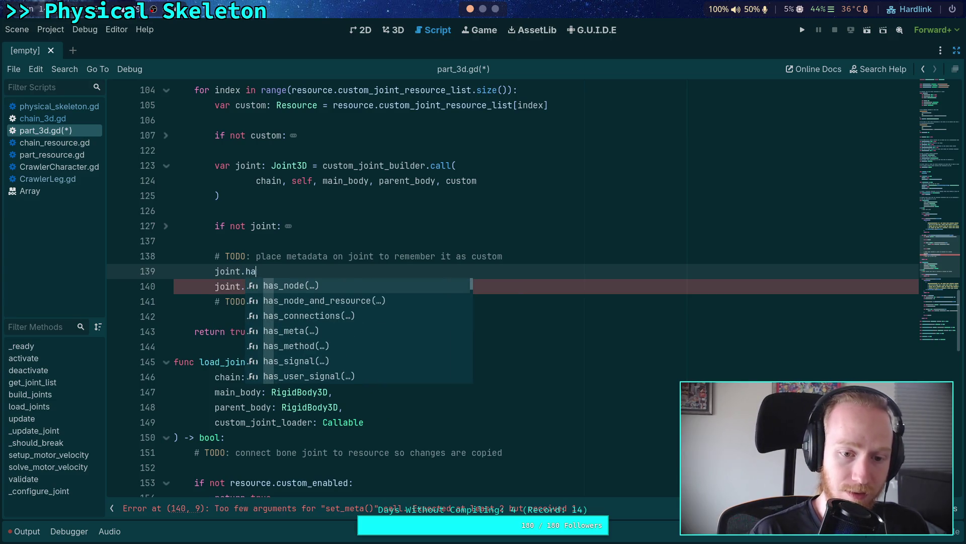
key(Escape)
text(_me)
key(Return)
drag(291, 287, 291, 273)
key(BackSpace)
key(Home)
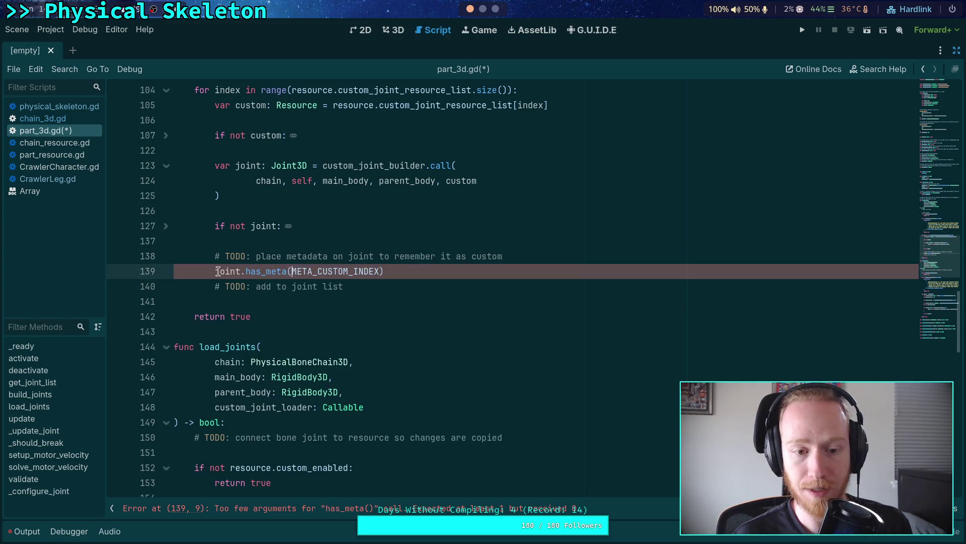
text(if)
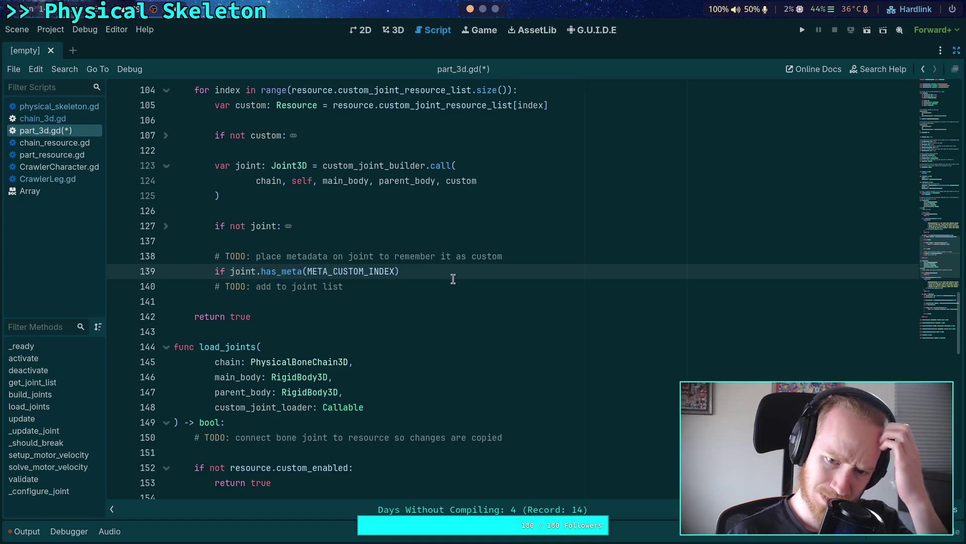
click(462, 271)
Under the has_meta condition, add a push_error call with its parentheses split across lines and an opening string quote
text(:)
key(Return)
text(push_error()
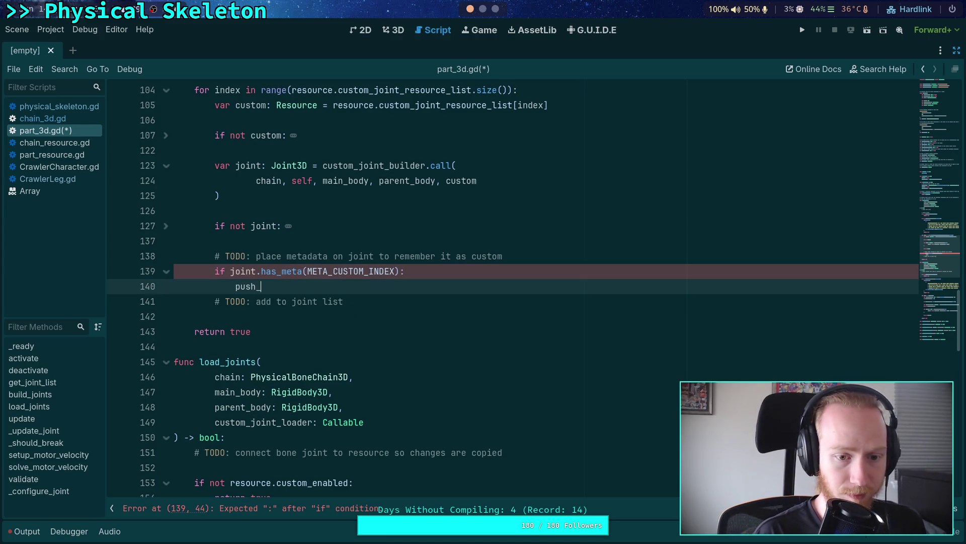
key(Return)
text(()
key(Return)
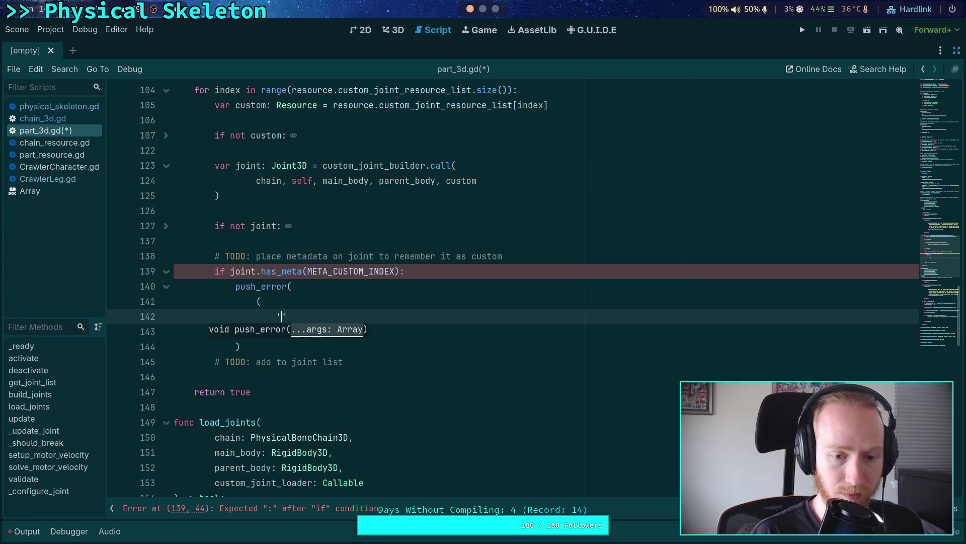
text(')
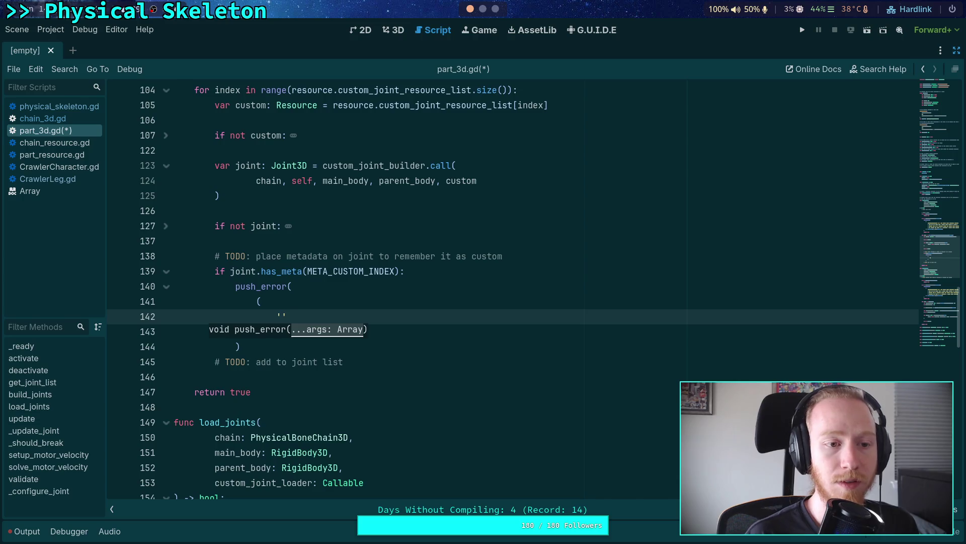
Collapse the custom_joint_builder validity check and custom_enabled check blocks
scroll(549, 331, up, 7)
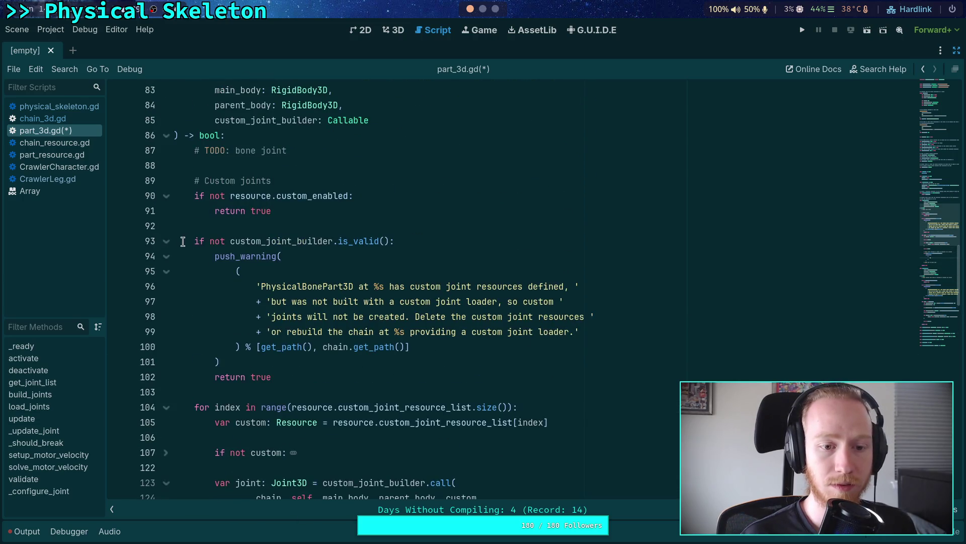
click(166, 241)
click(166, 195)
scroll(176, 205, down, 2)
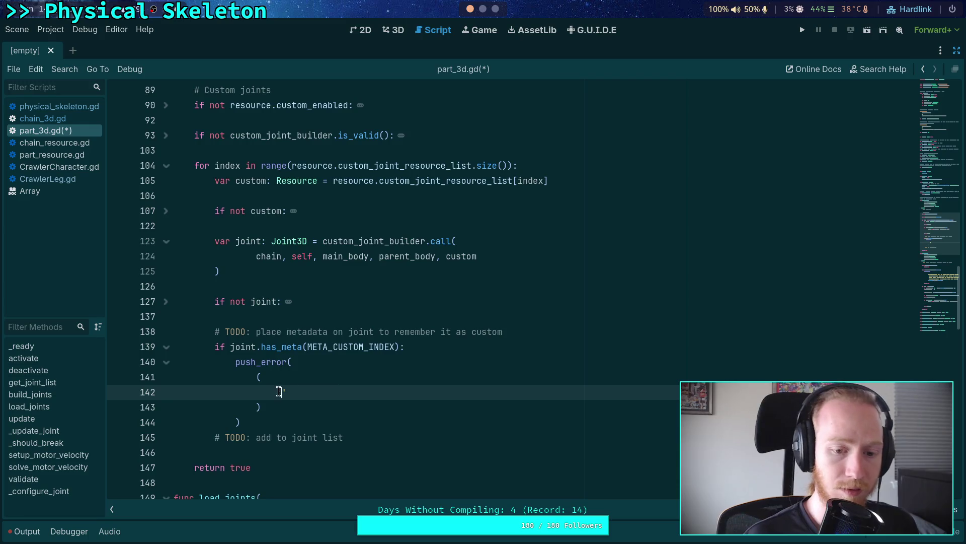
Write the error string 'PhysicalBonePart3D at %s was provided a custom joint builder'
key(BackSpace)
key(BackSpace)
text(he custom )
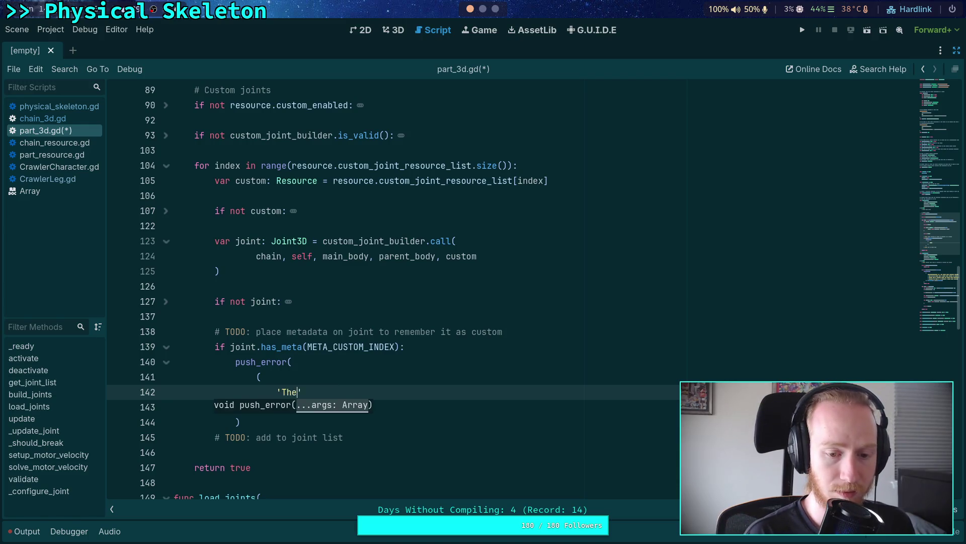
text(joint l)
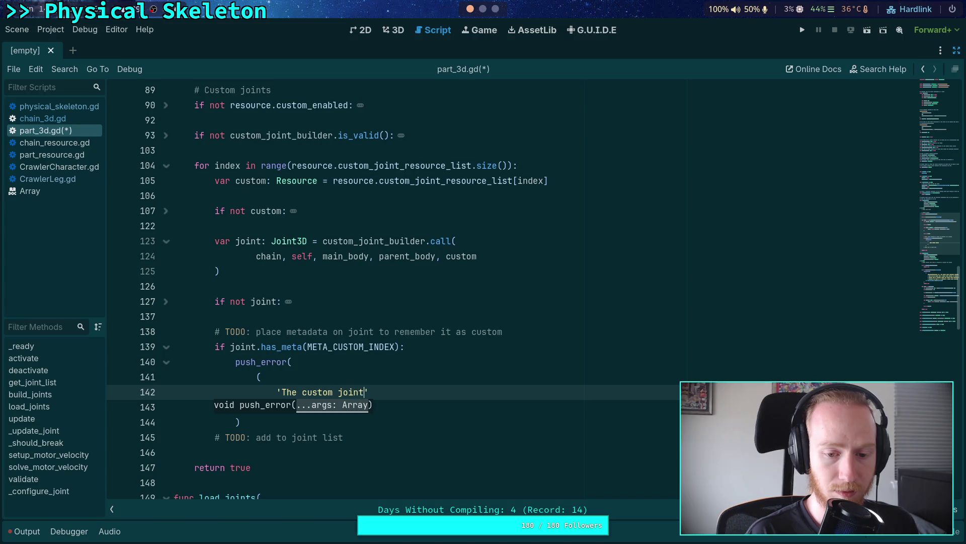
text(oader)
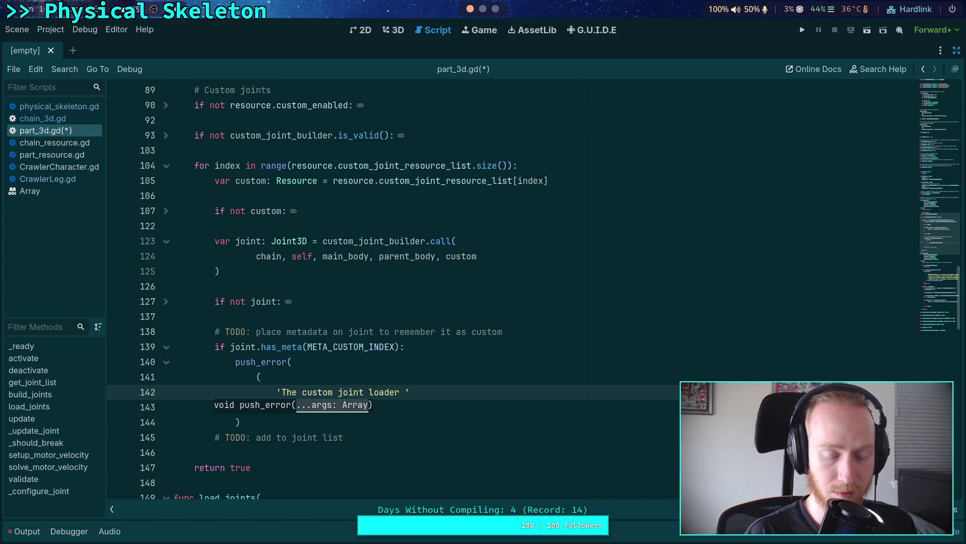
key(BackSpace)
key(BackSpace)
key(BackSpace)
text(Physiac)
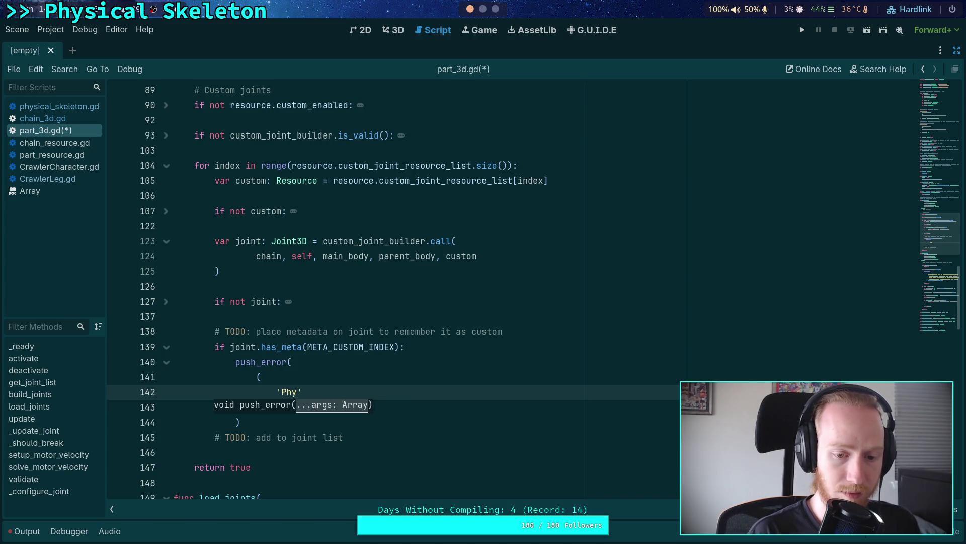
key(BackSpace)
key(BackSpace)
key(BackSpace)
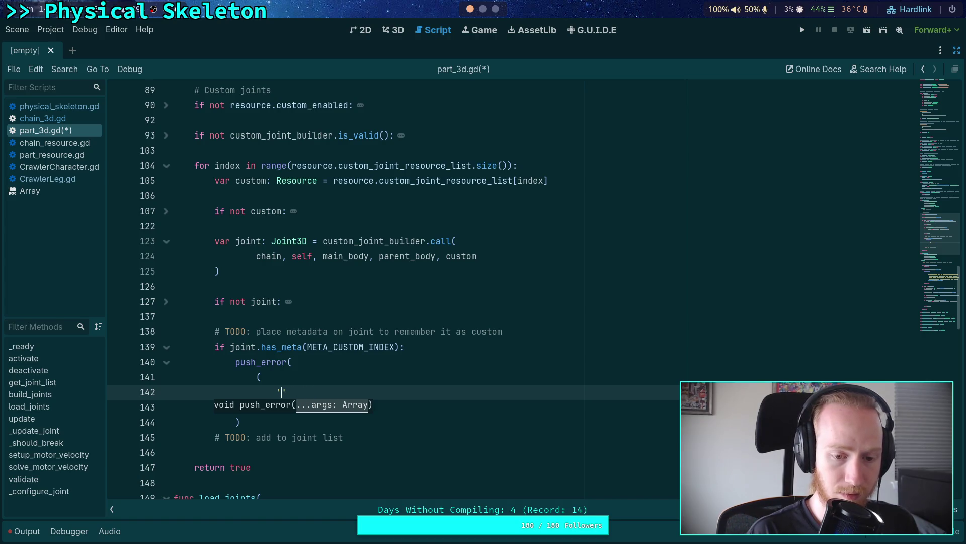
text(PhysicalBoneP)
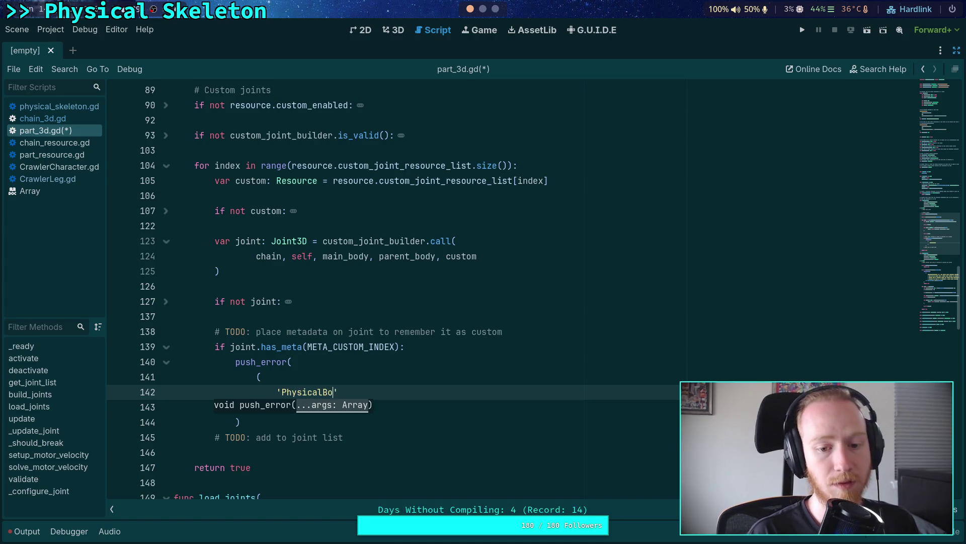
text(art3D )
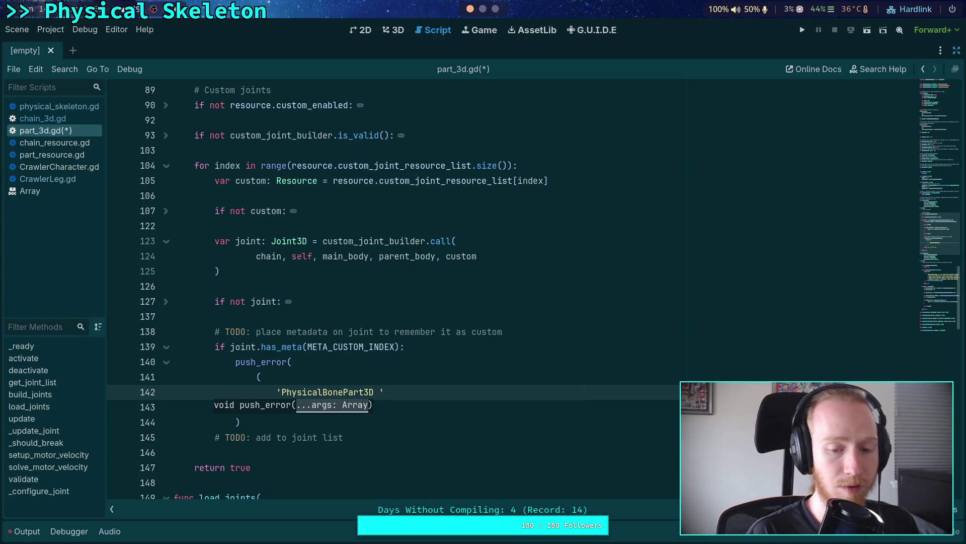
text(at %s)
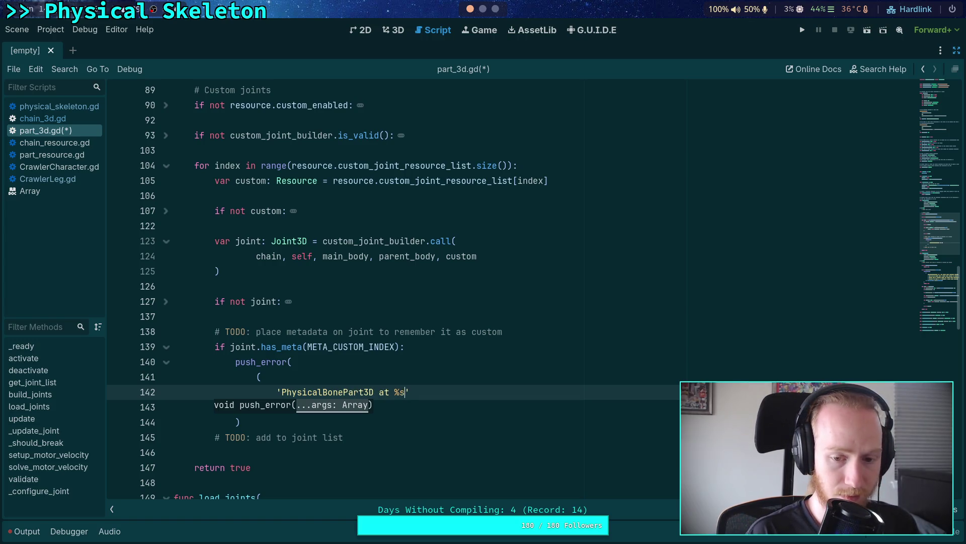
text(was provided)
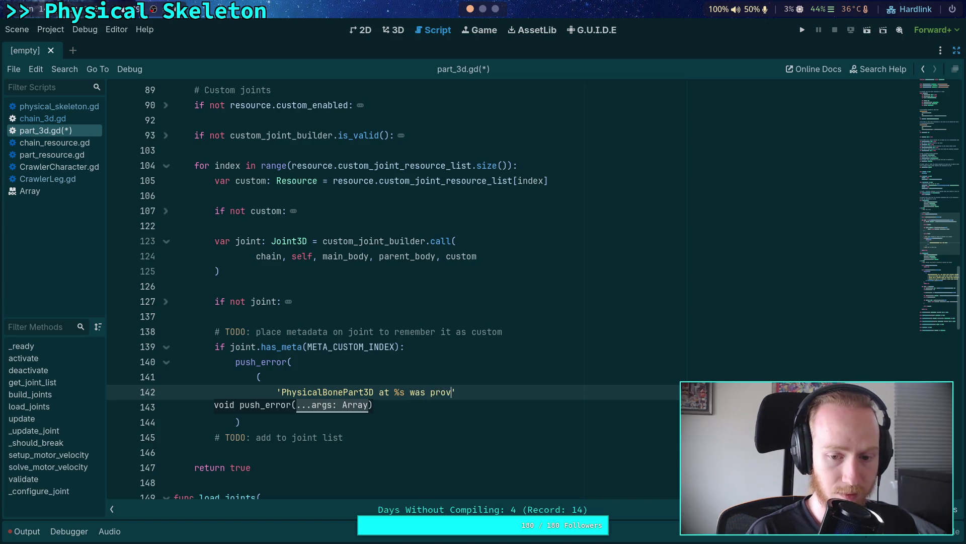
text( a custm)
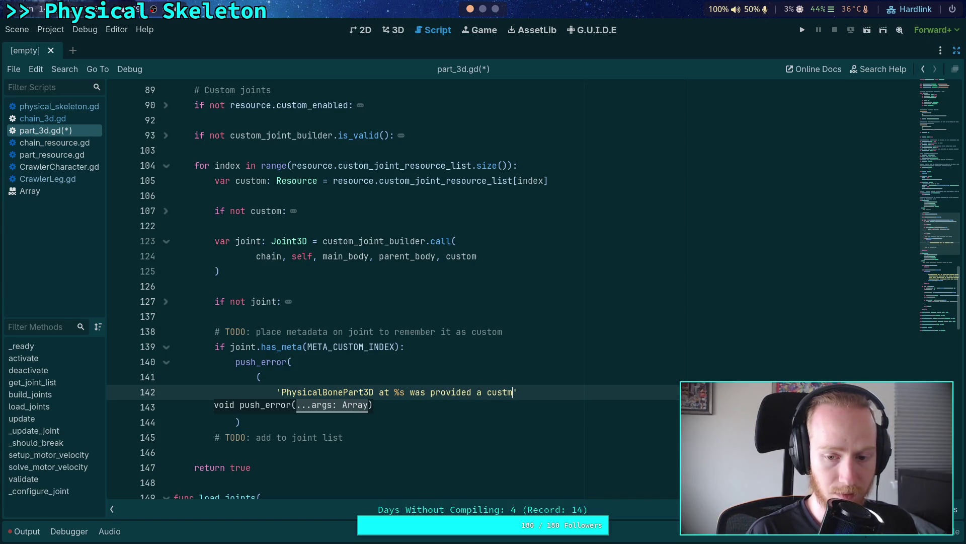
text(m joint )
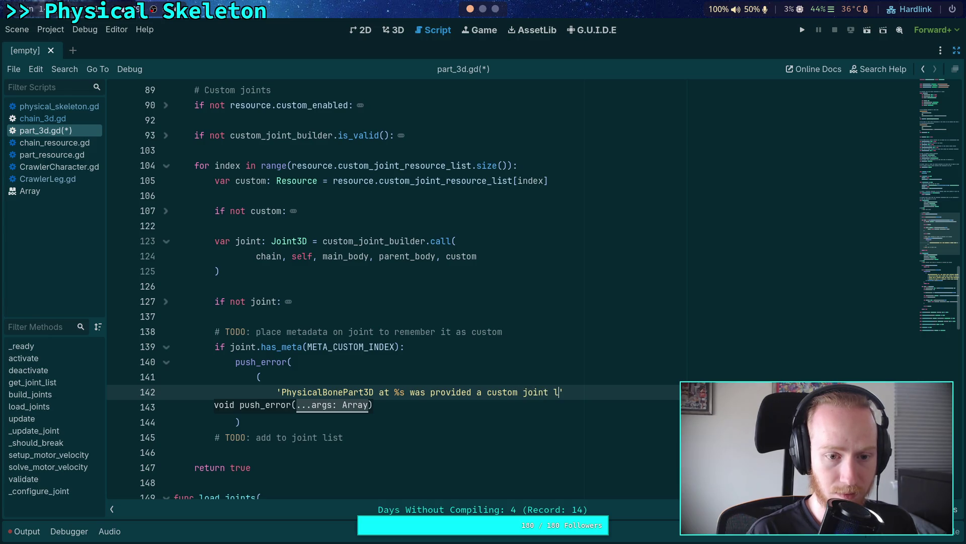
text(loader)
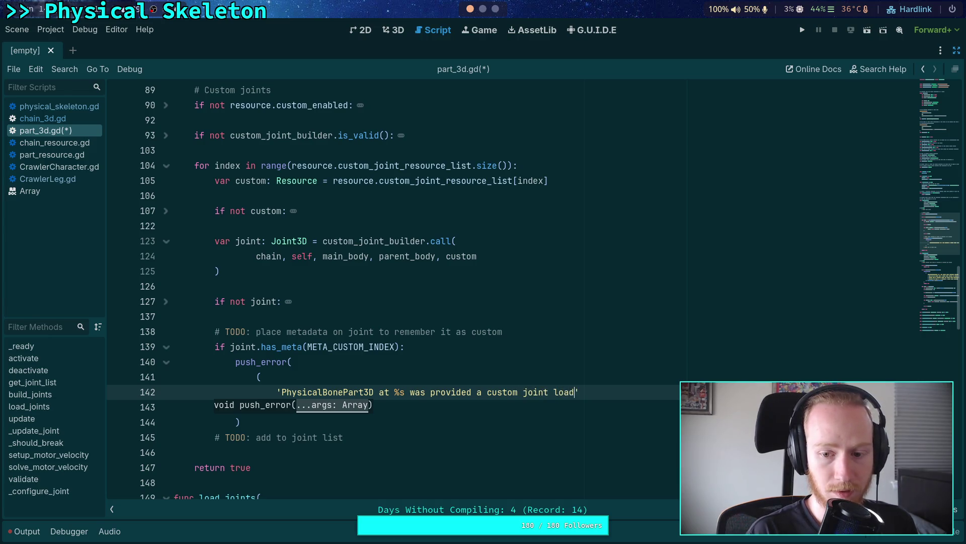
drag(554, 391, 581, 391)
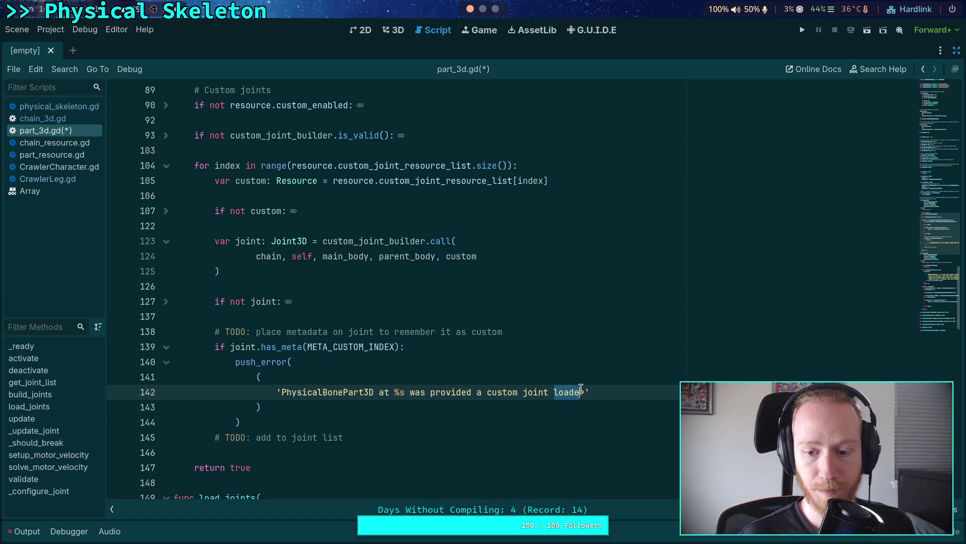
text(builder)
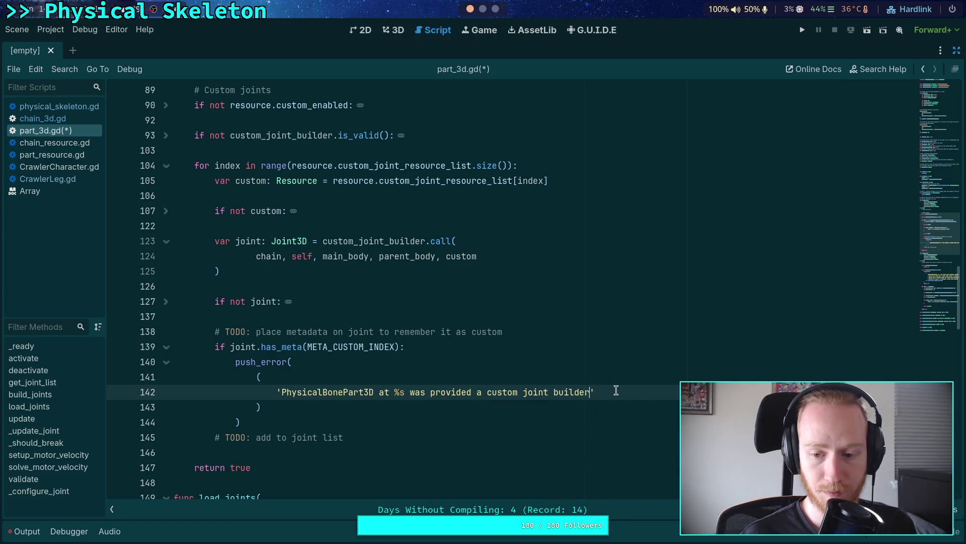
Continue the message with 'that has applied the meta data "%s". This name is used by'
key(Return)
text(+ ')
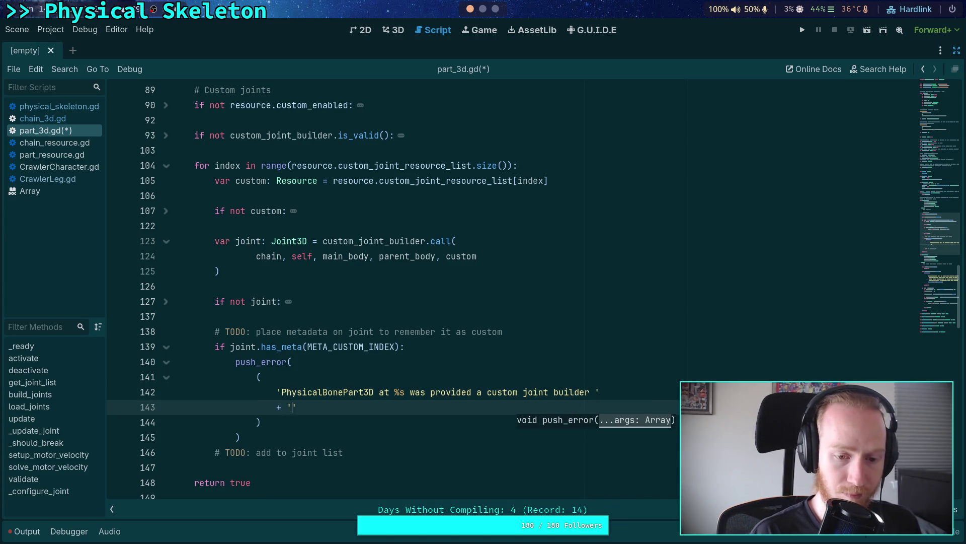
text(that has applied the meta data ")
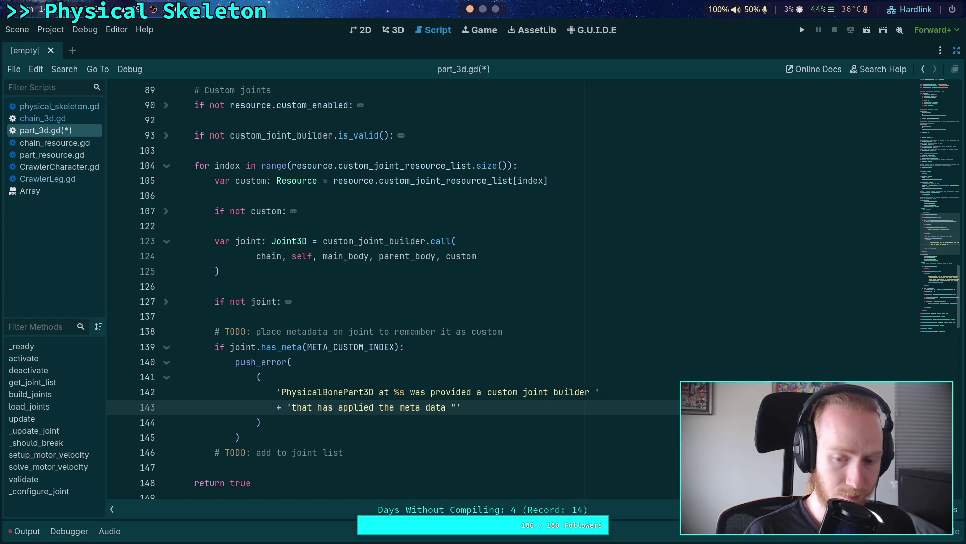
text(%s)
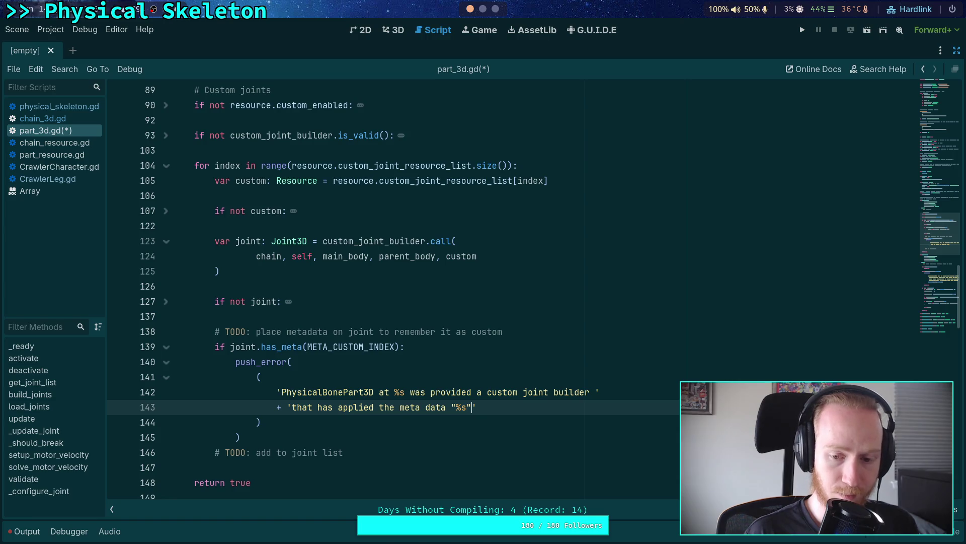
key(Right)
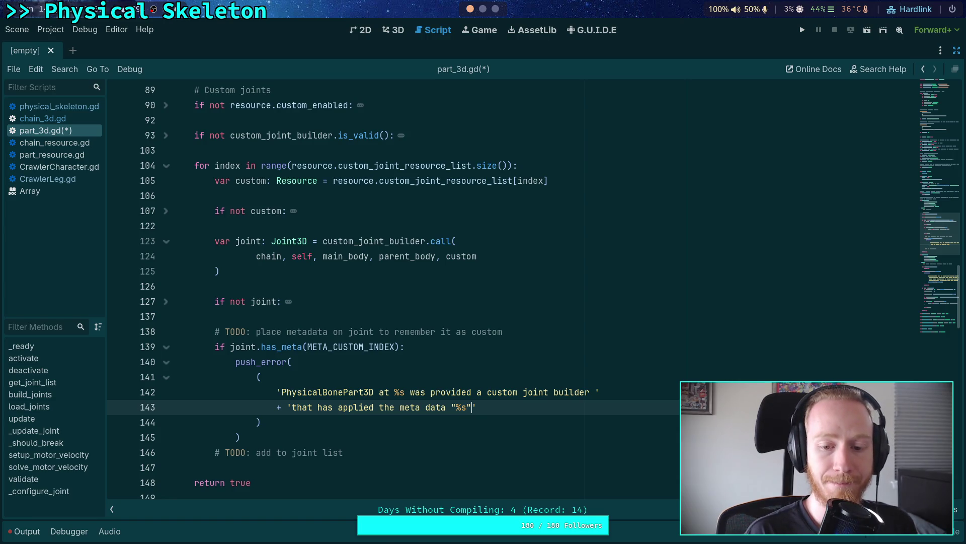
text(. This name is us)
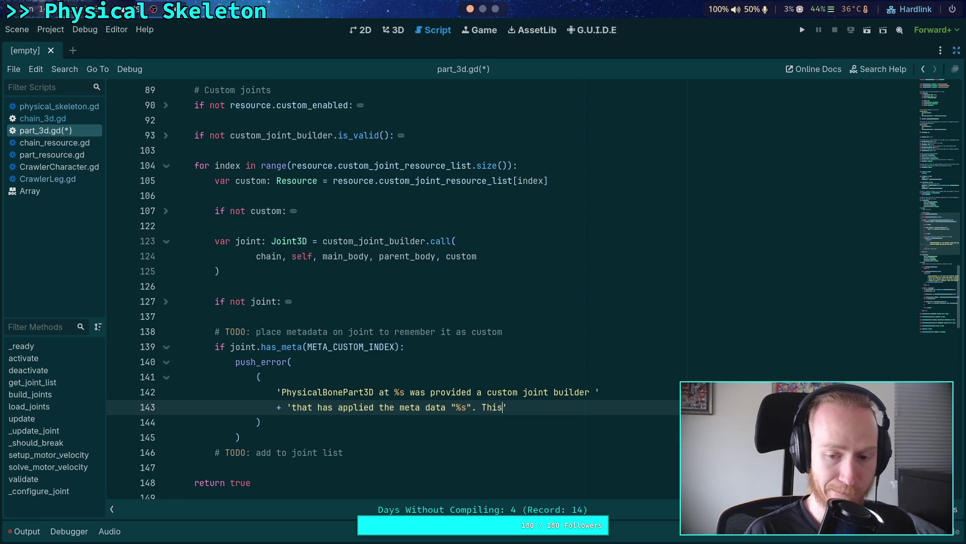
text(ed by)
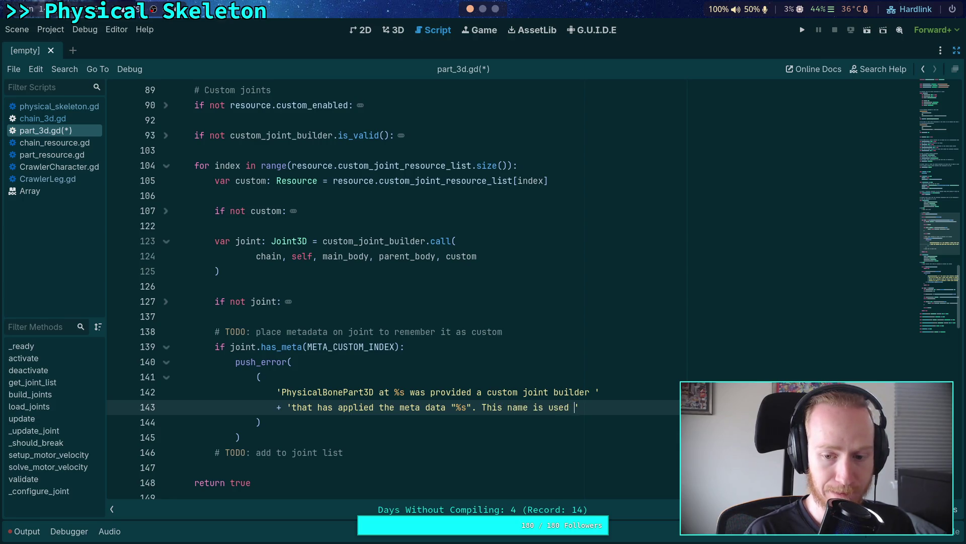
key(Right)
Add the line 'PhysicalBonePart3D to track custom resource indices and maintain' to the message
key(Return)
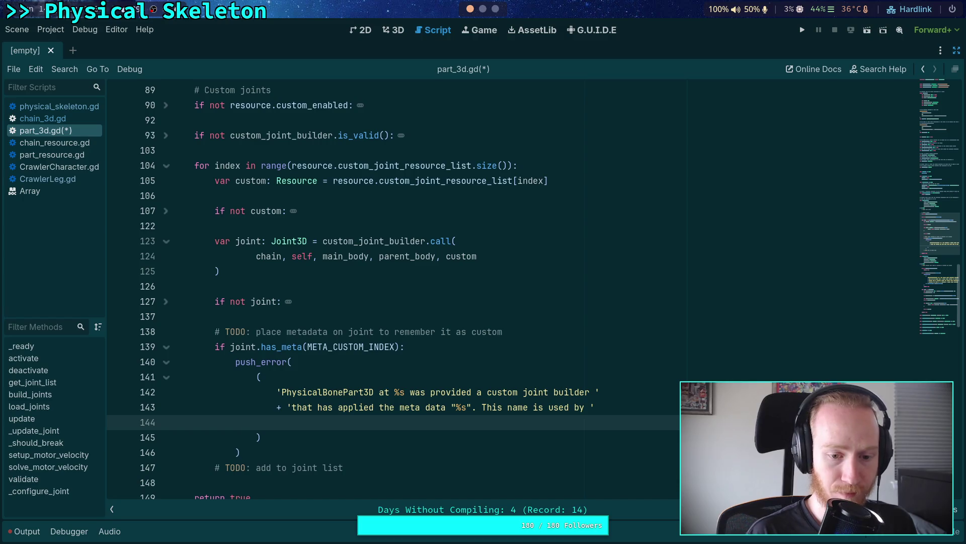
text(+ 'PhysicalBonePart3D to track )
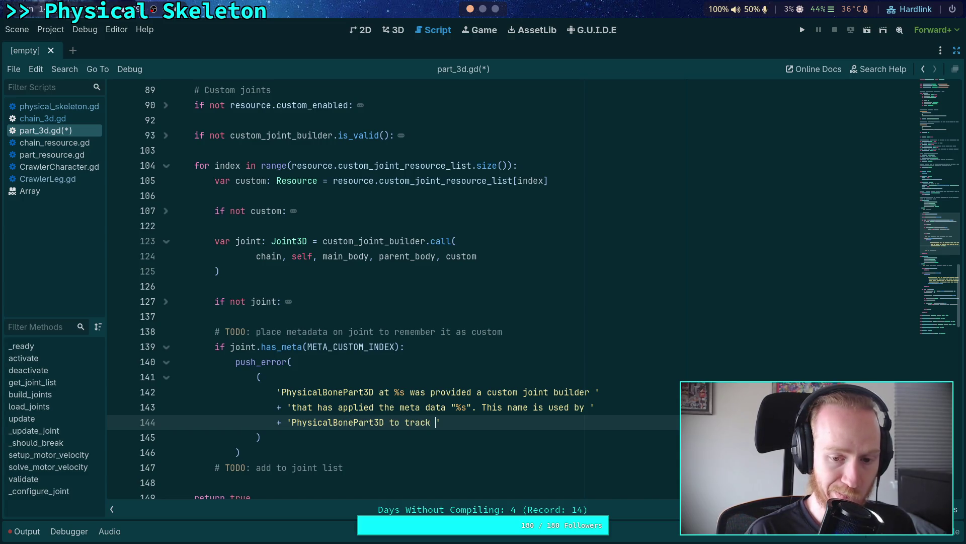
text(custom )
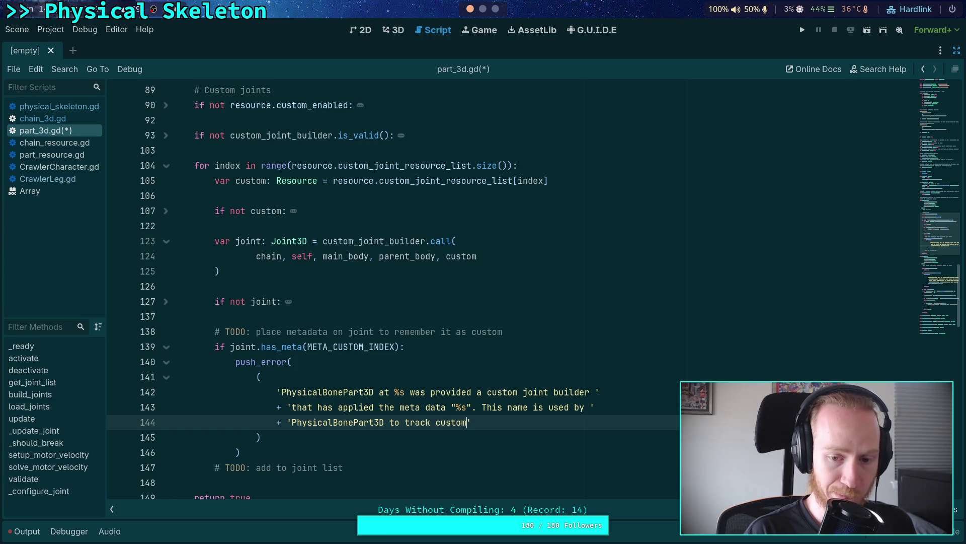
text(resource index)
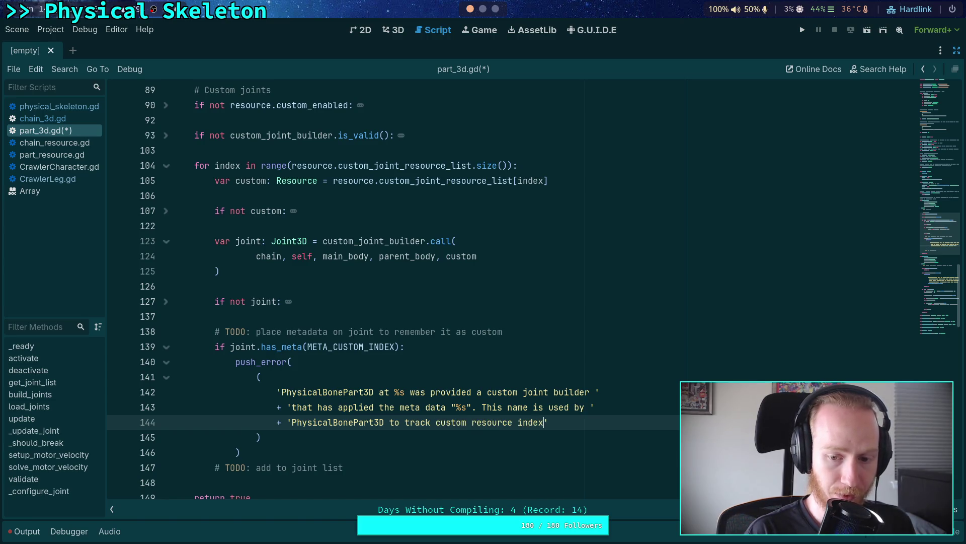
key(BackSpace)
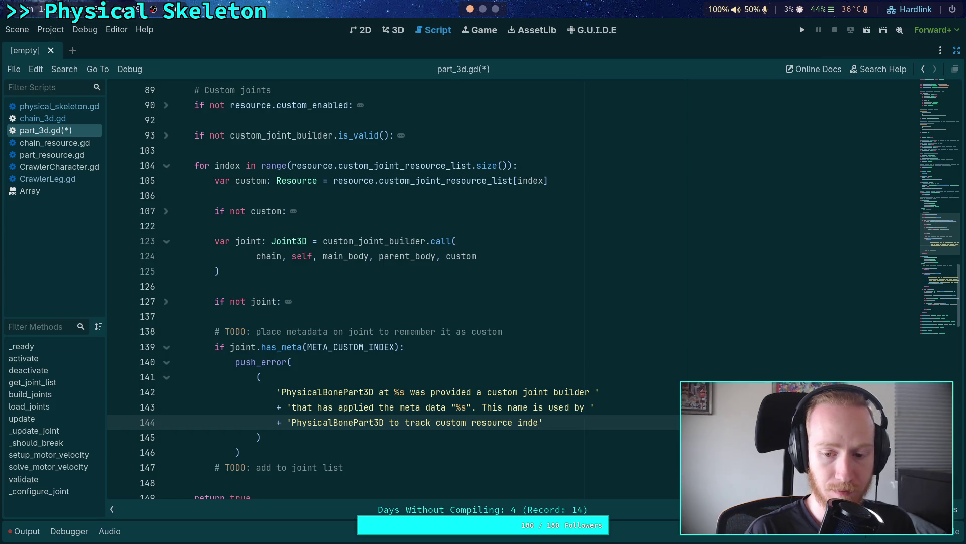
text(ices)
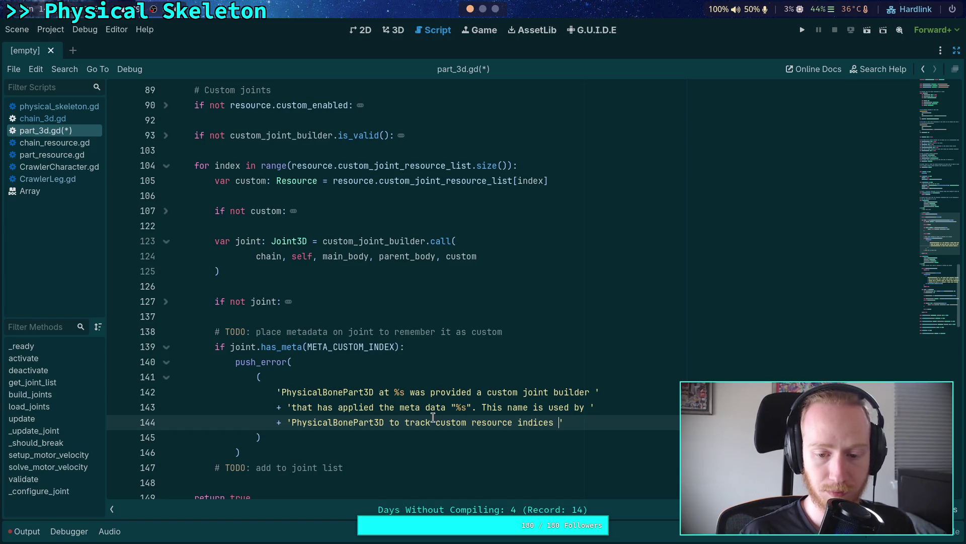
text(and maintan)
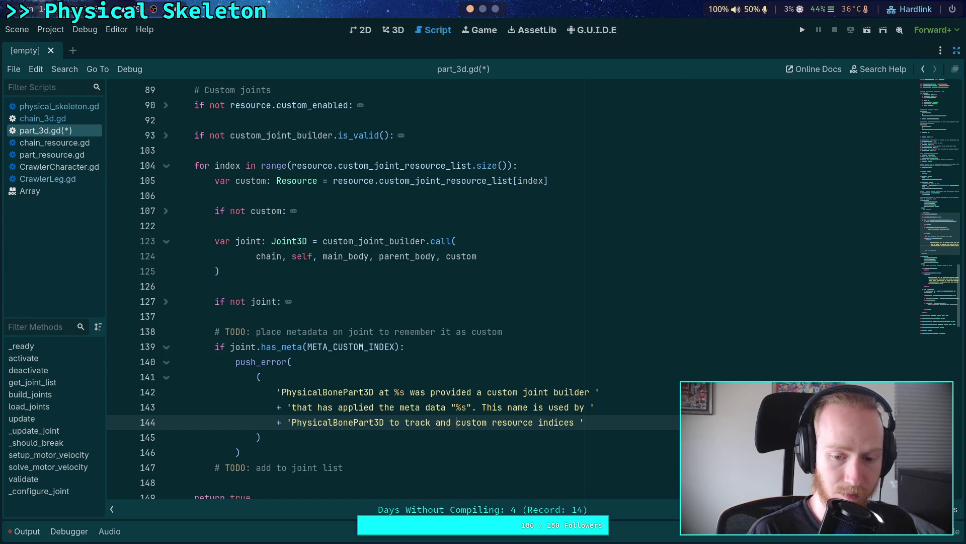
key(BackSpace)
text(intain)
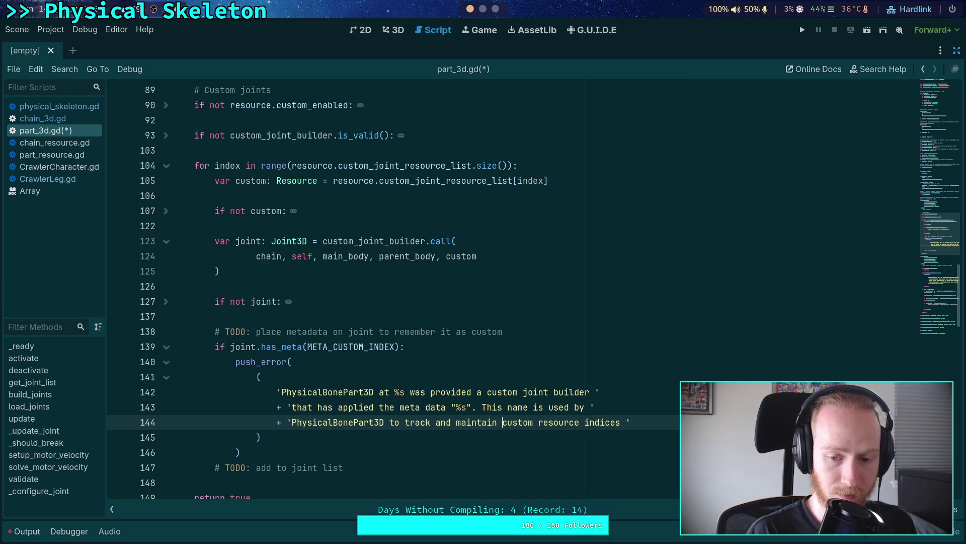
Move 'indices' to a new line ending 'when loading or re-ordering the child joints. You must'
click(589, 422)
text(')
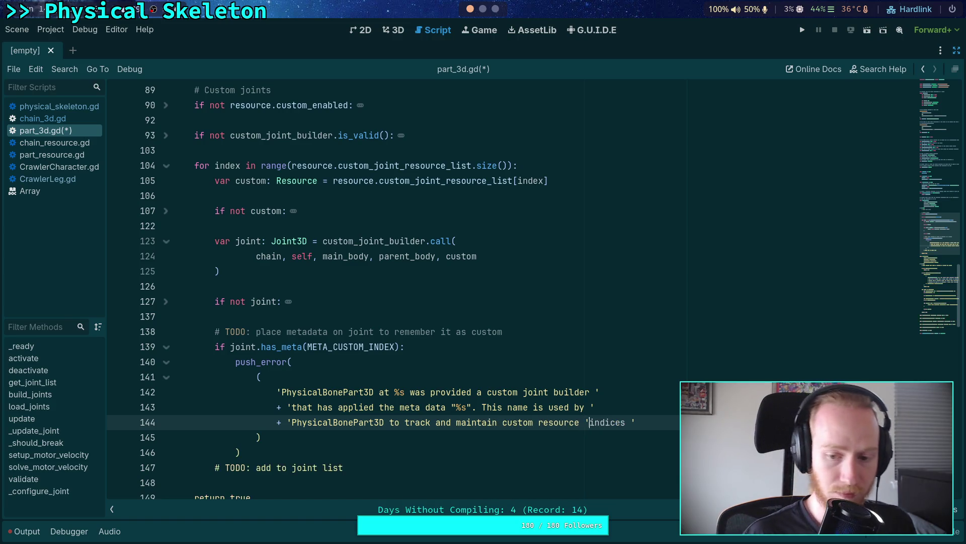
key(Return)
text(+')
key(Left)
key(Right)
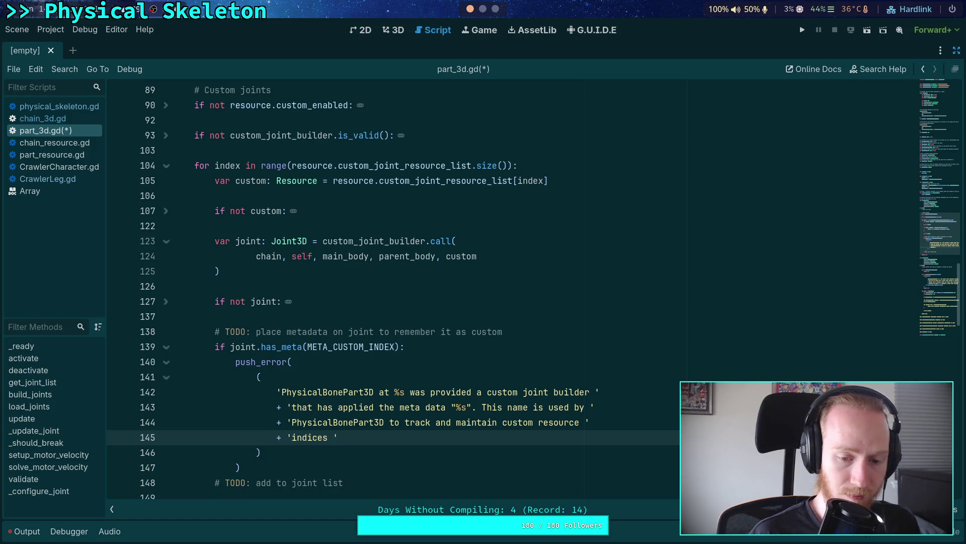
text(when loading)
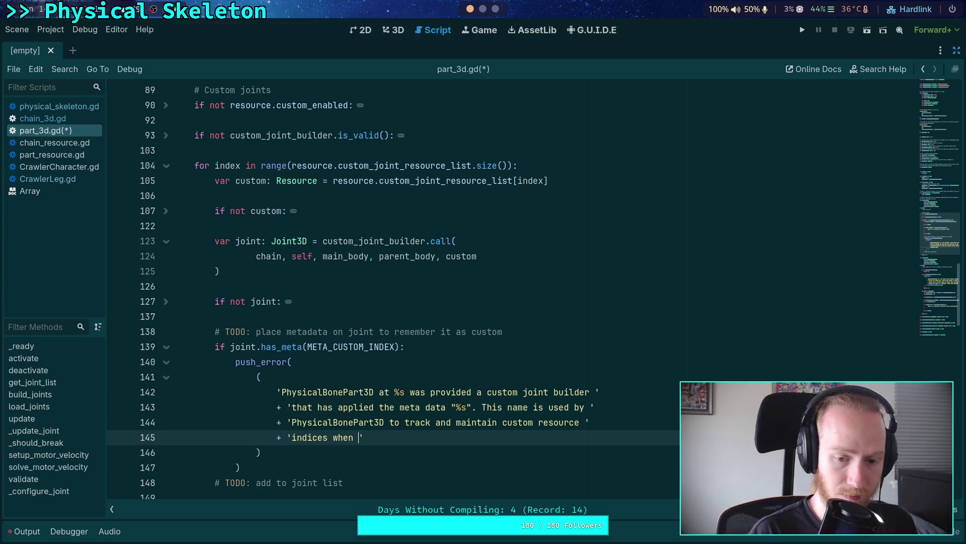
text( or re-order)
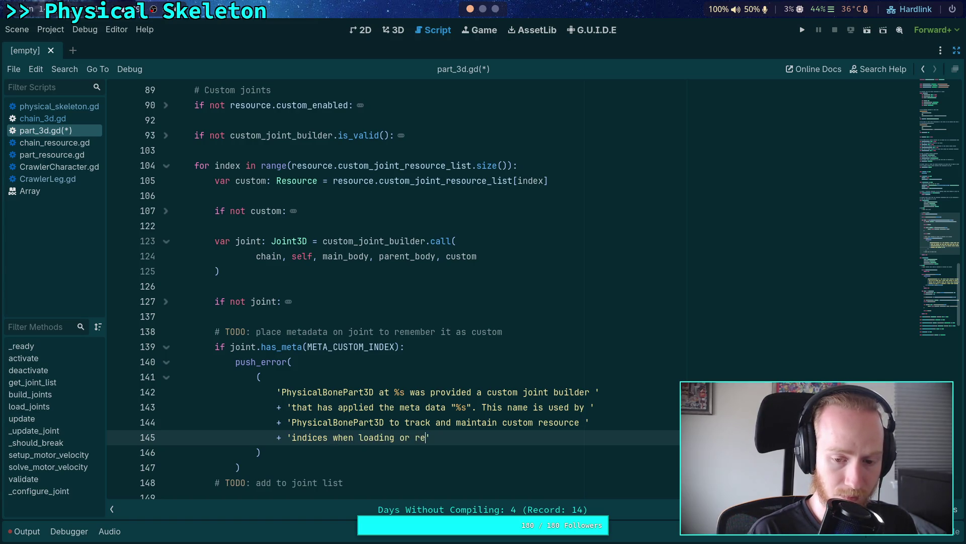
text(ing childr)
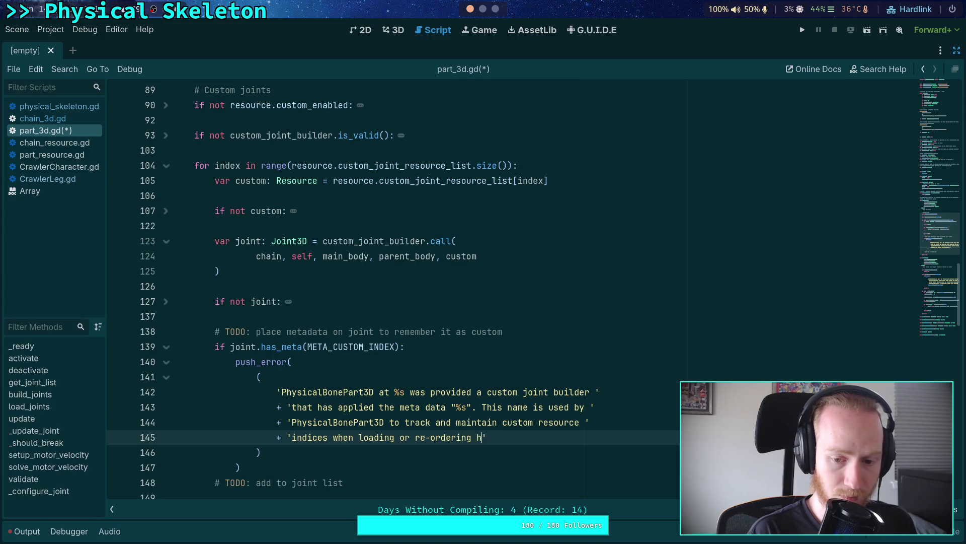
text(en/ )
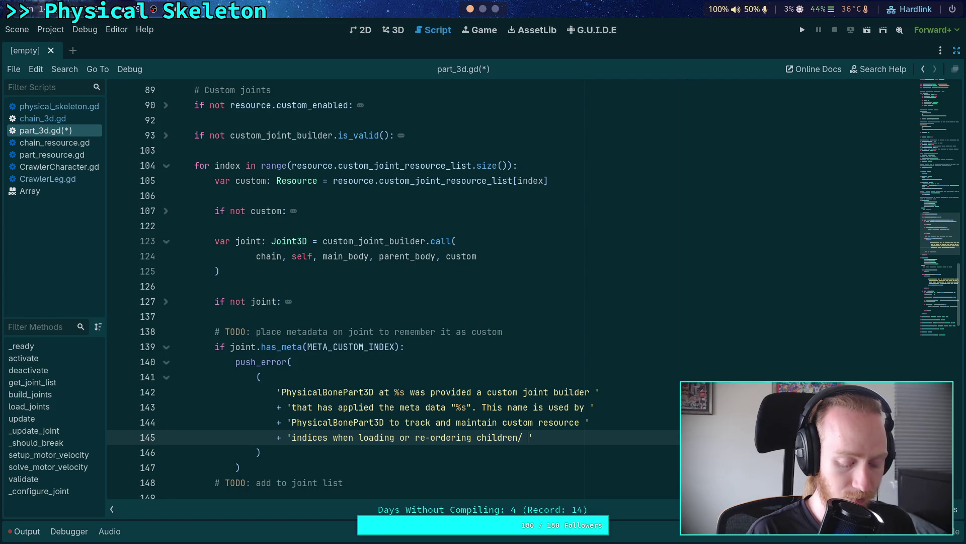
text(resourc)
key(BackSpace)
key(BackSpace)
key(BackSpace)
text(custom)
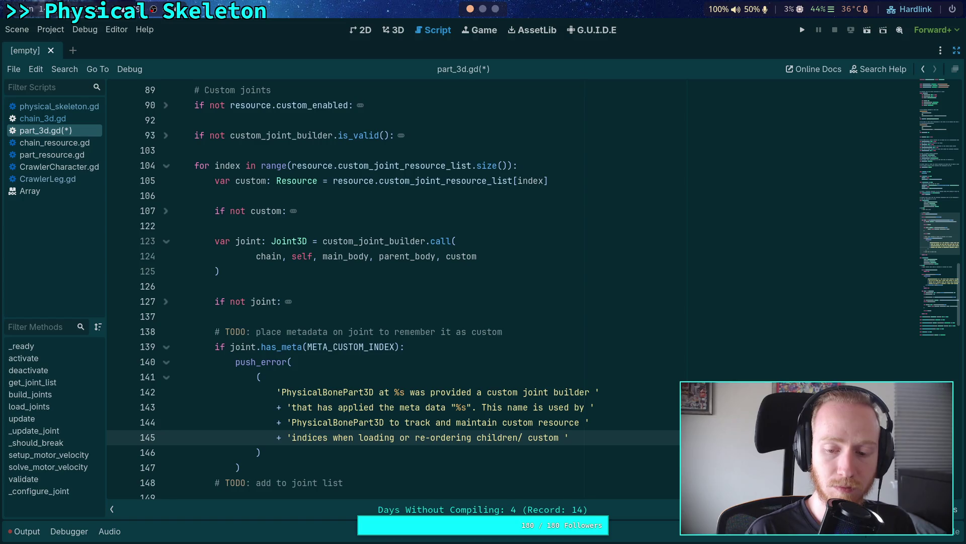
key(BackSpace)
key(BackSpace)
key(BackSpace)
key(BackSpace)
key(BackSpace)
key(BackSpace)
text(the ch)
text(ild)
key(BackSpace)
key(BackSpace)
key(BackSpace)
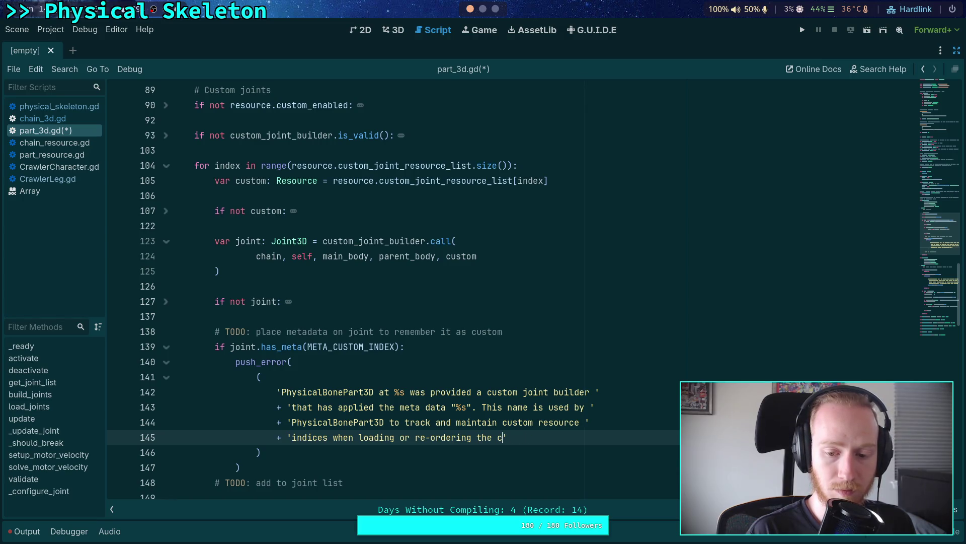
text(joints.)
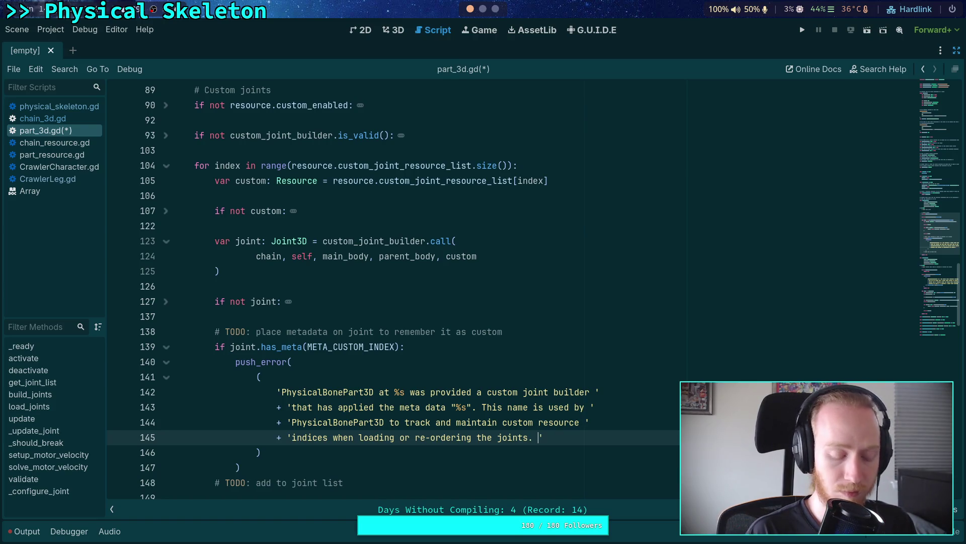
text( You must)
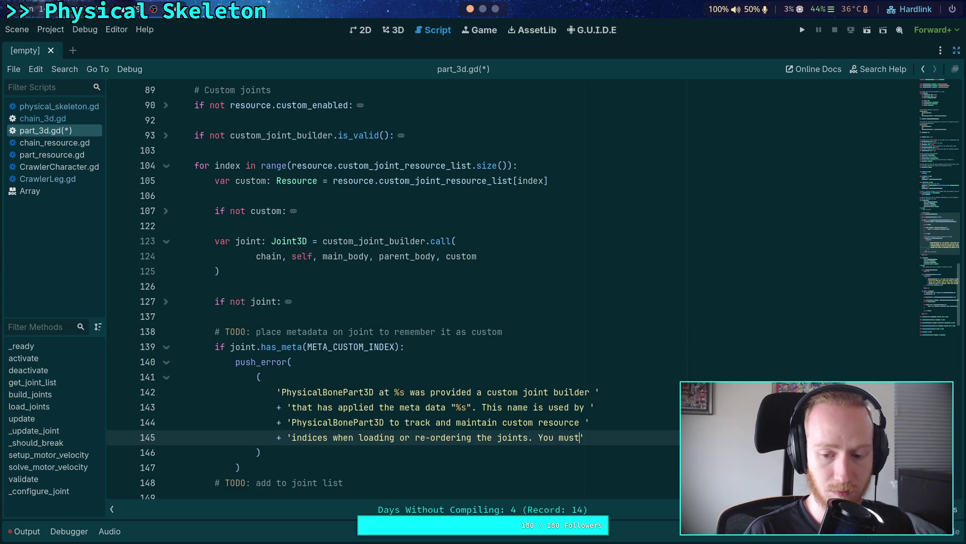
Finish the message with the line 'not use this name for meta data on custom built joints.'
key(Return)
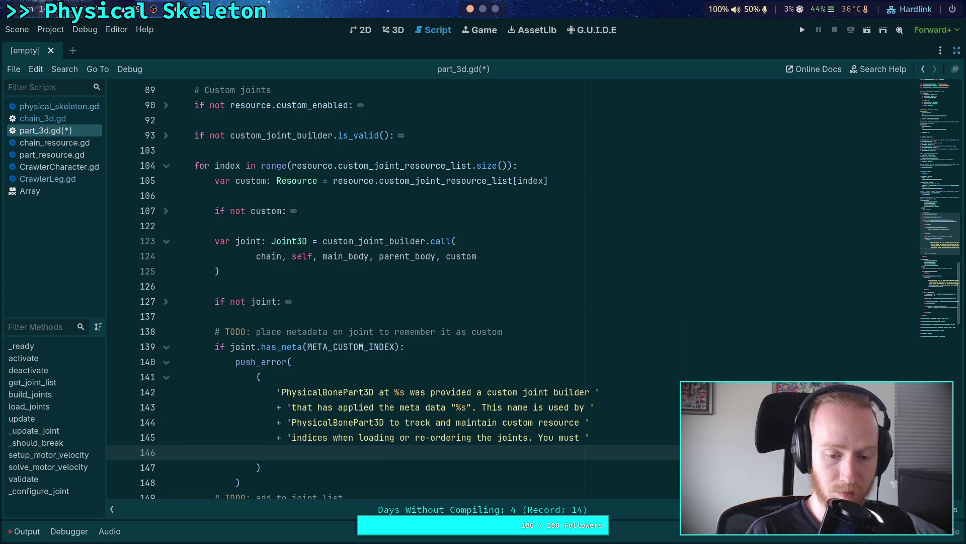
text(+ 'not appl)
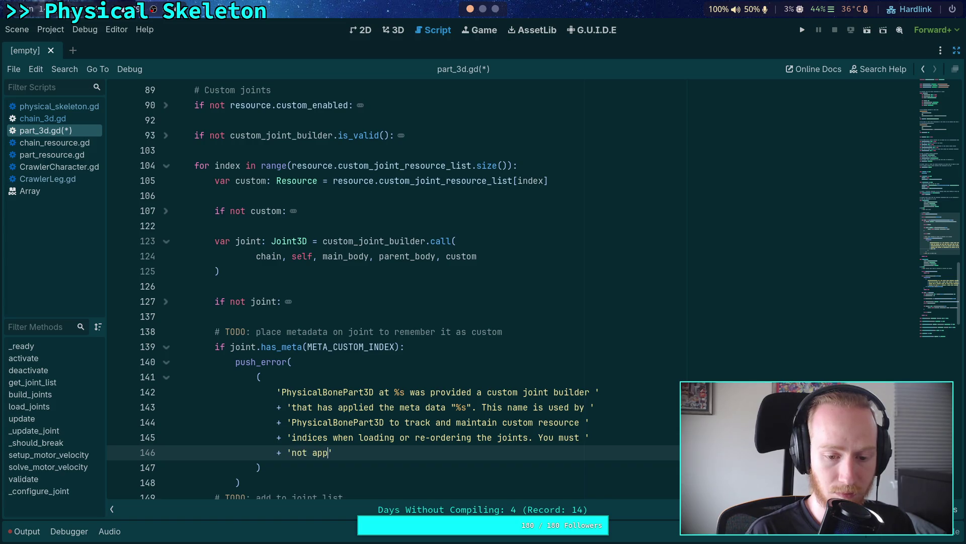
text(y this)
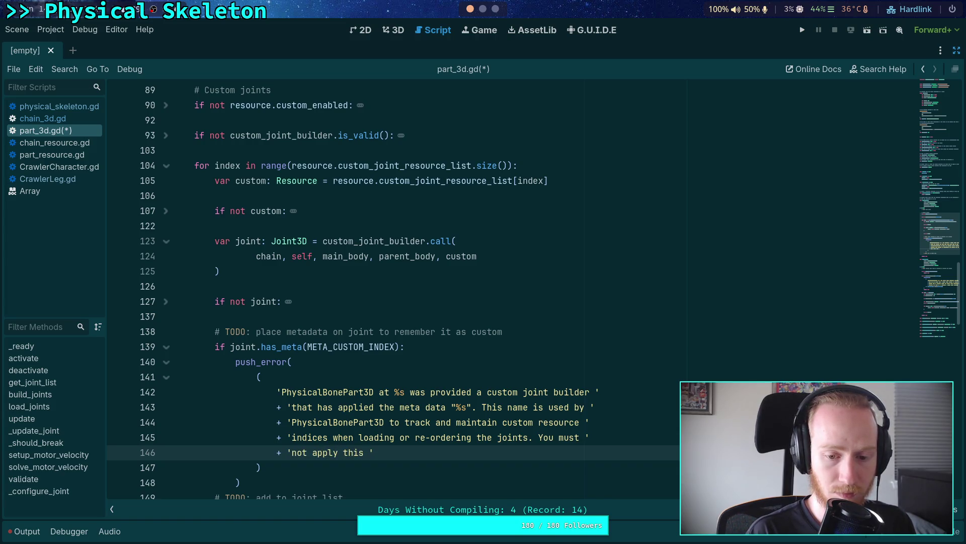
key(BackSpace)
key(BackSpace)
key(BackSpace)
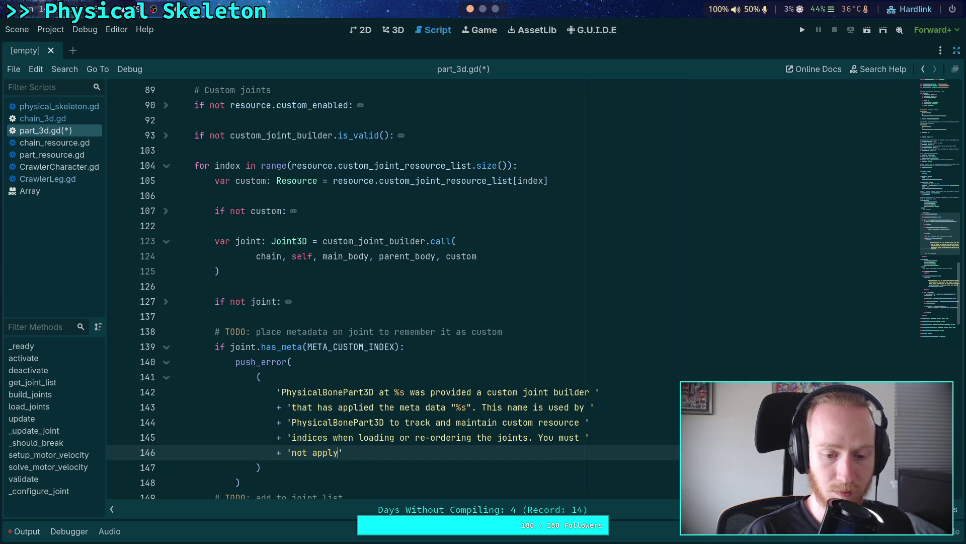
text(use this name)
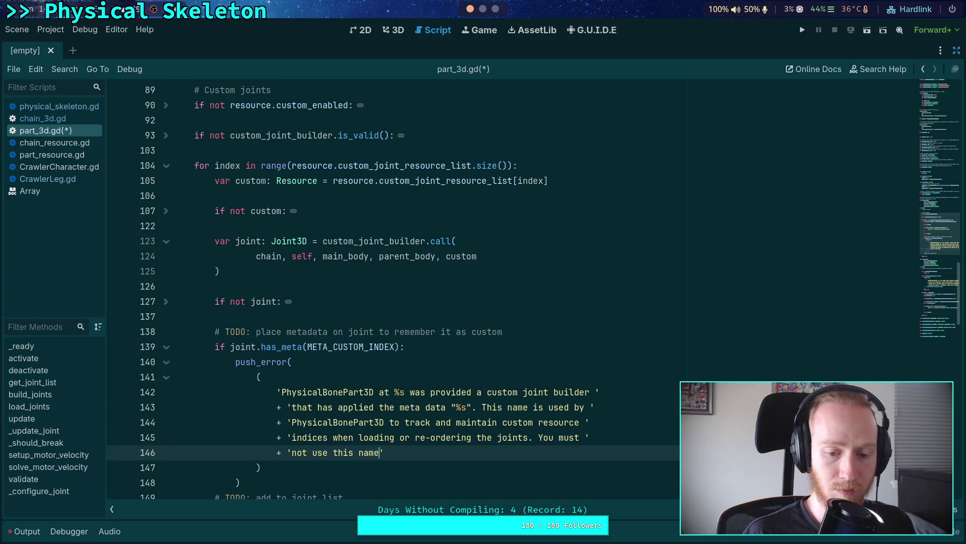
scroll(376, 410, down, 2)
text(for)
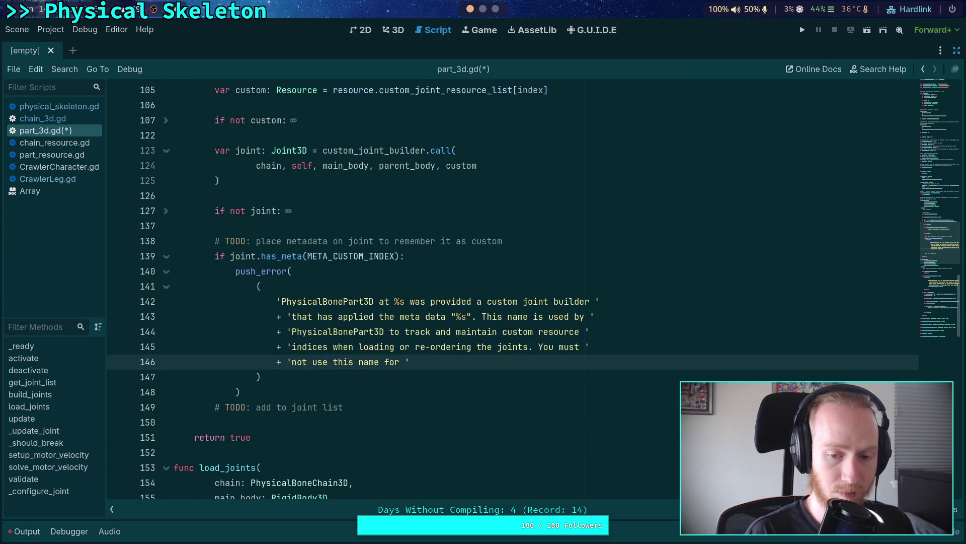
key(BackSpace)
text(meta data on )
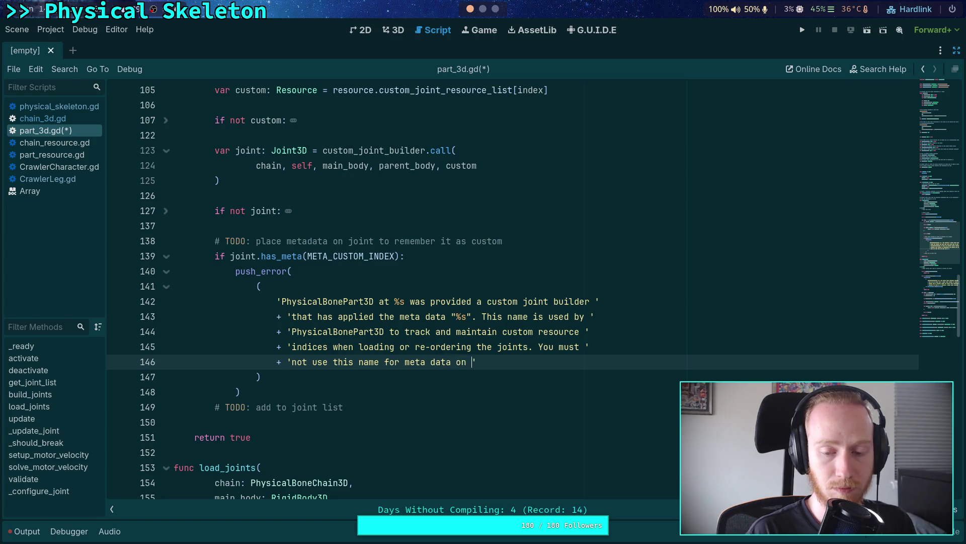
text(custom build)
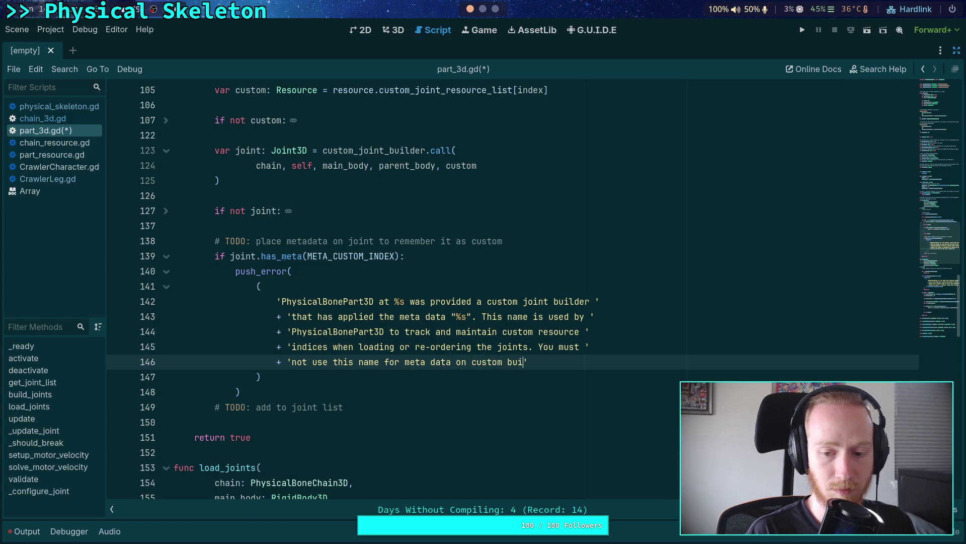
key(BackSpace)
key(BackSpace)
text(t joints.)
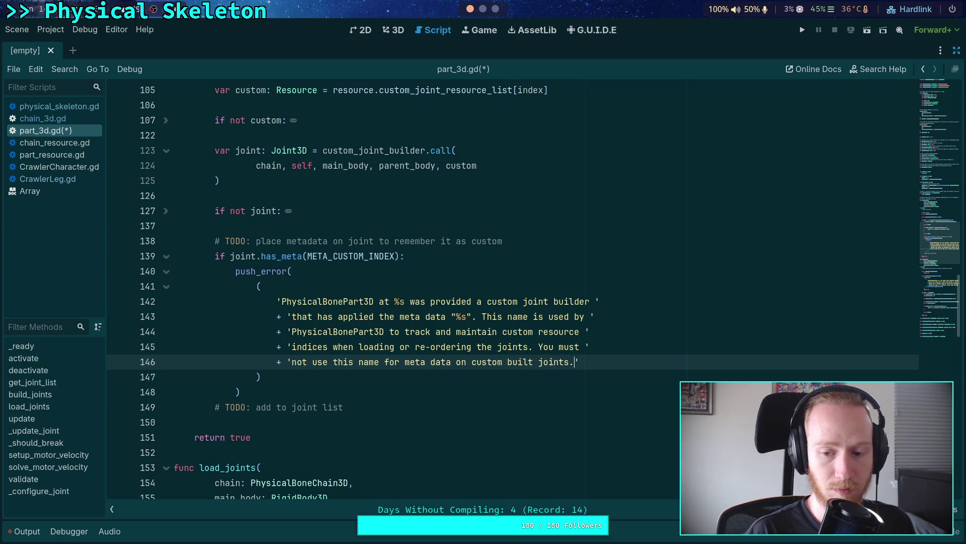
click(325, 378)
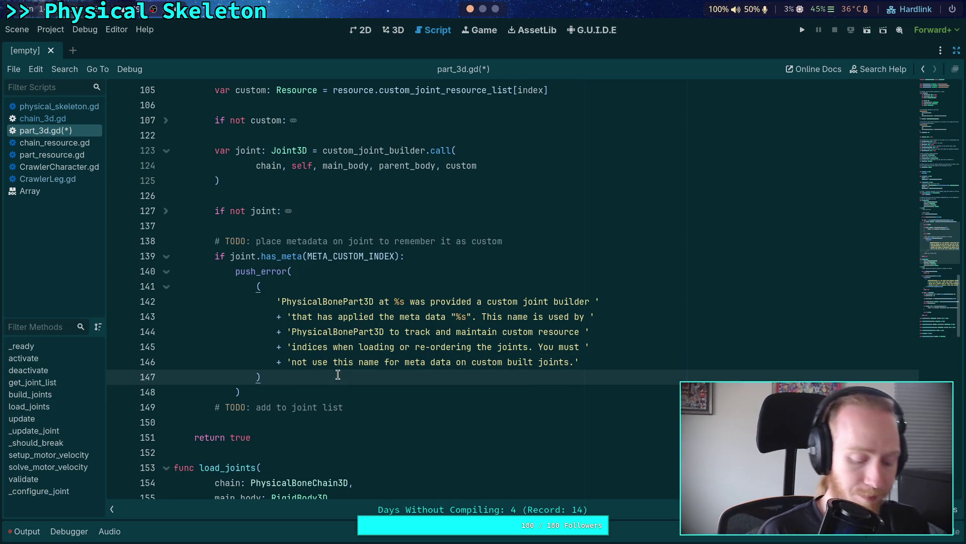
Format the error with % [get_path(), META_CUSTOM_INDEX], add 'return false', and save part_3d.gd
text( % )
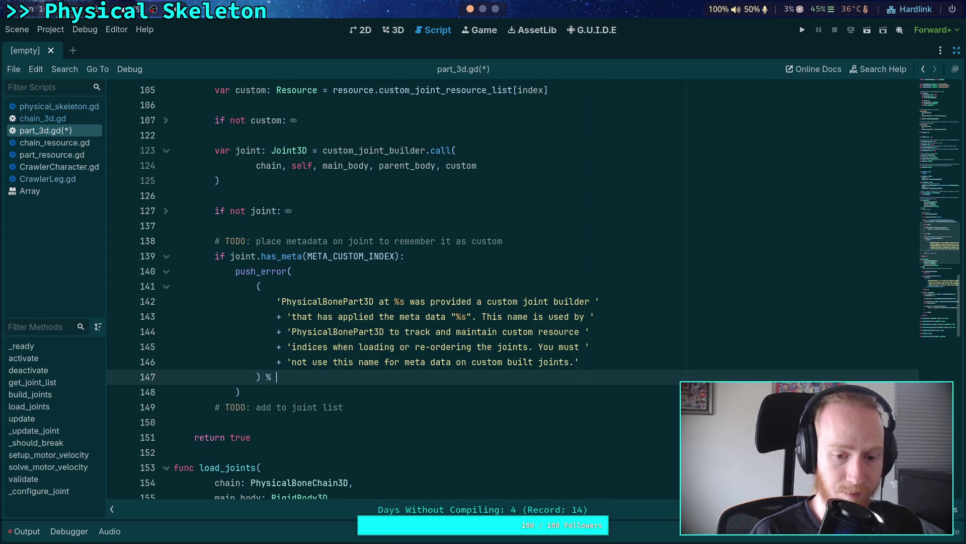
text([get_path(), )
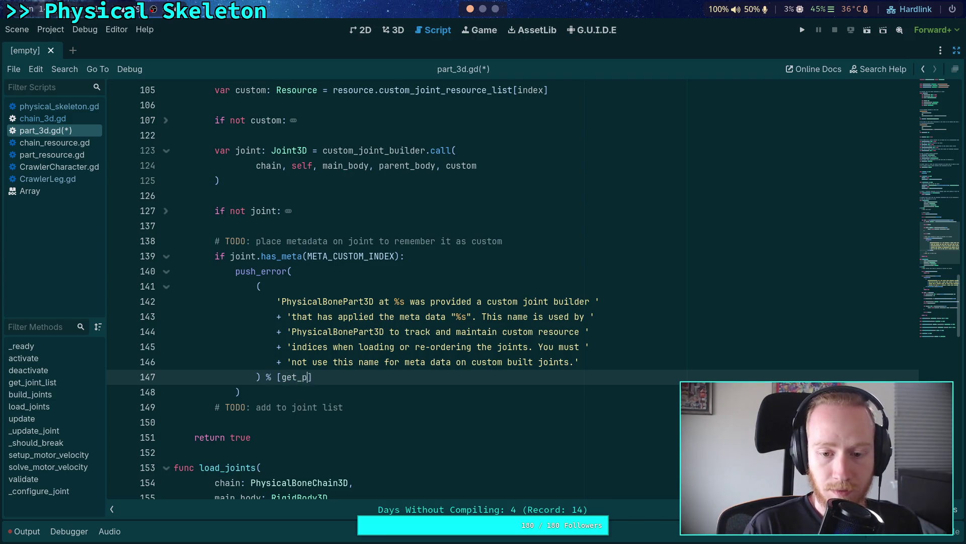
text(META_C)
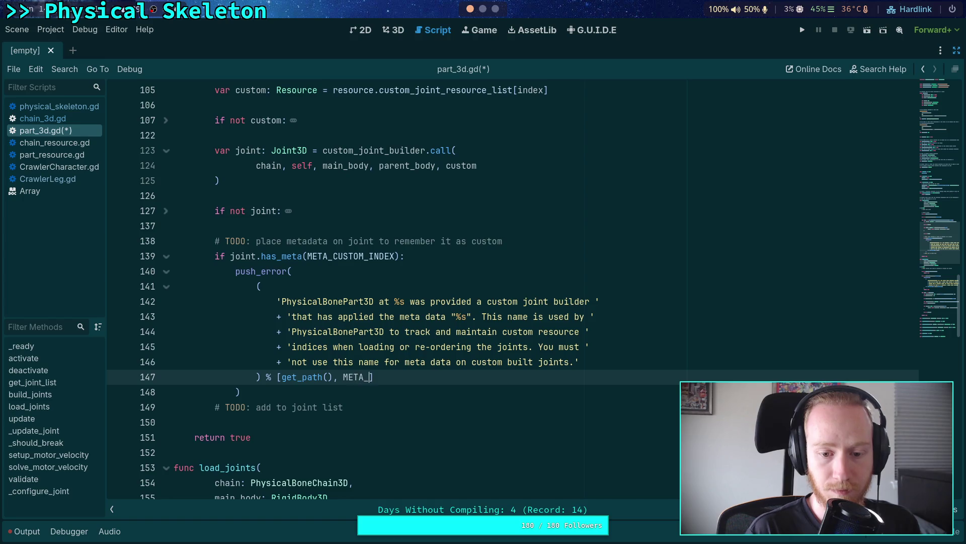
key(Return)
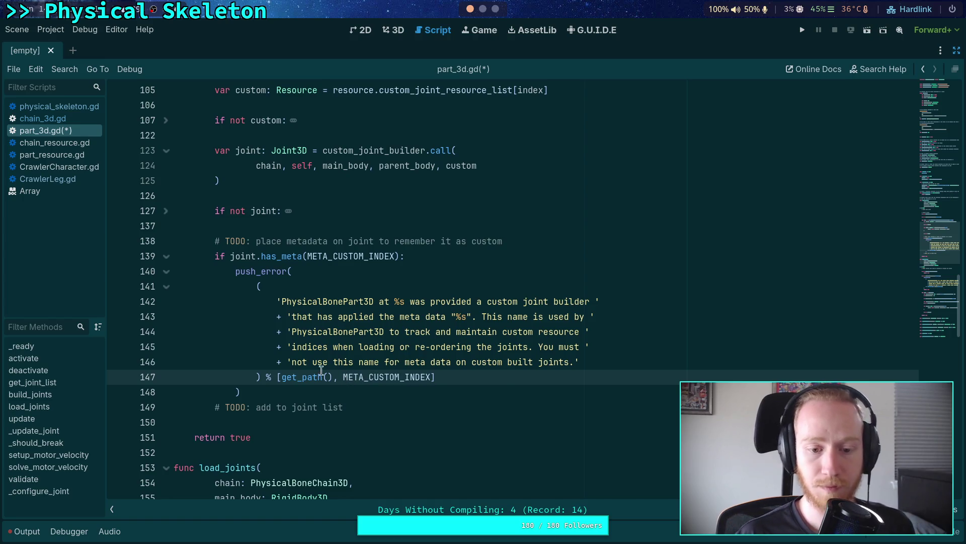
click(338, 390)
key(Return)
text(return false)
key(Return)
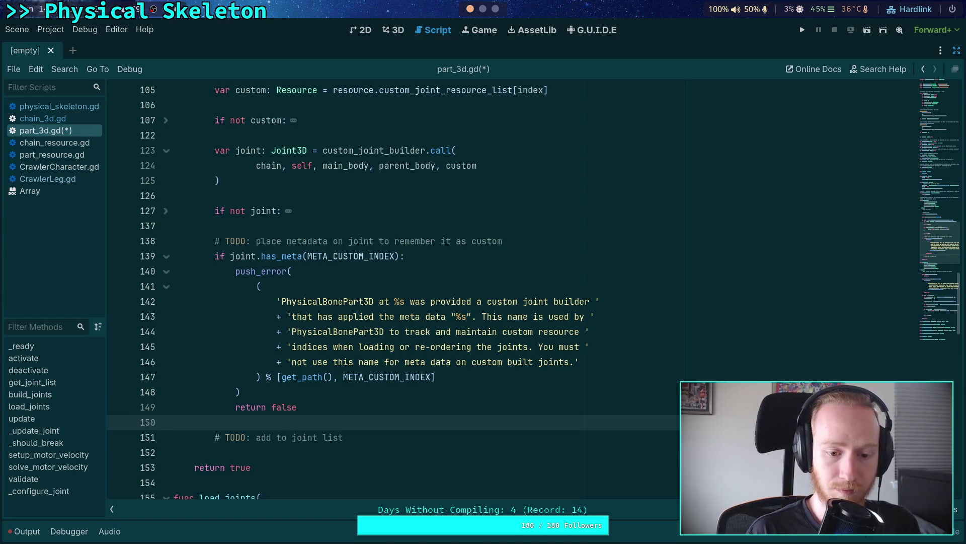
key(ctrl+s)
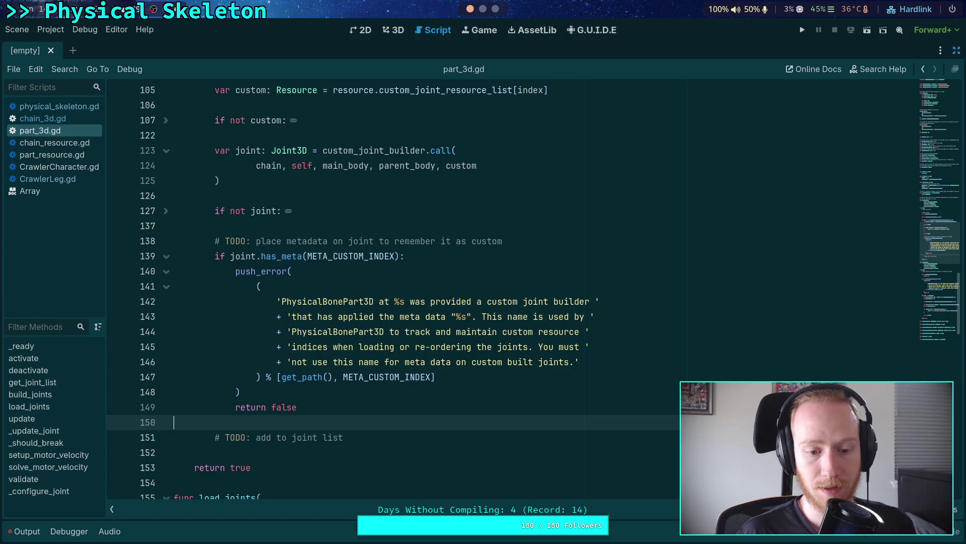
Add joint.set_meta(META_CUSTOM_INDEX, index) after the has_meta check
key(Return)
text(joint.set_m)
key(Return)
text(META)
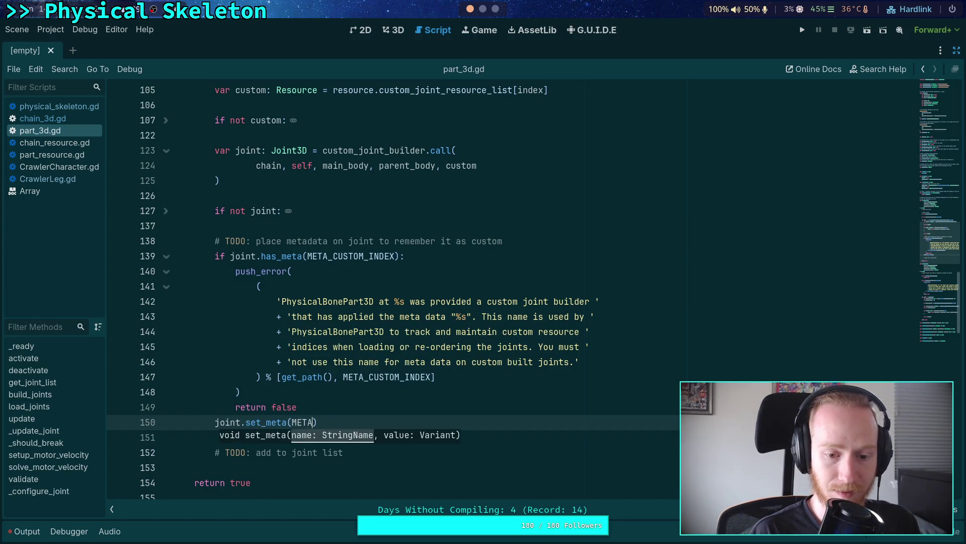
key(Down)
key(Down)
key(Return)
text(, )
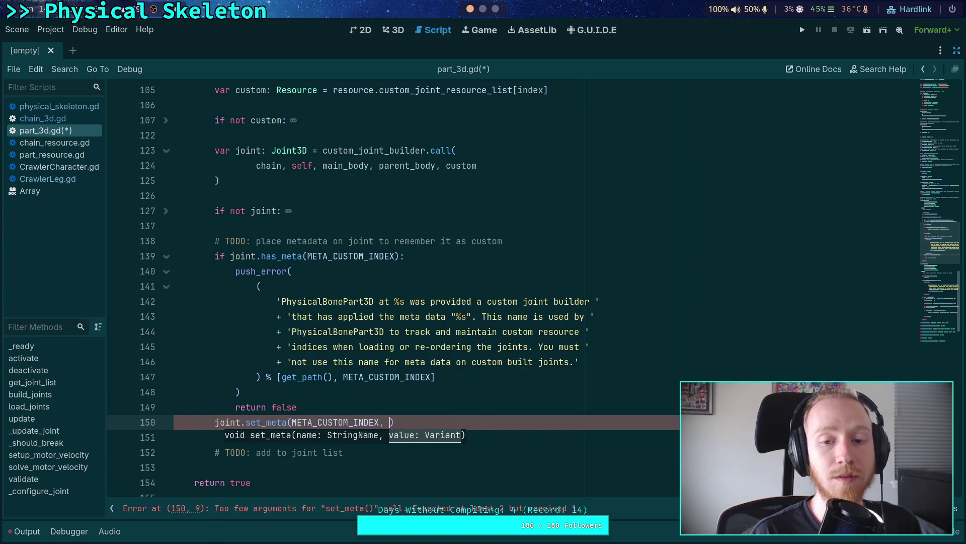
text(index)
key(Escape)
scroll(353, 440, down, 2)
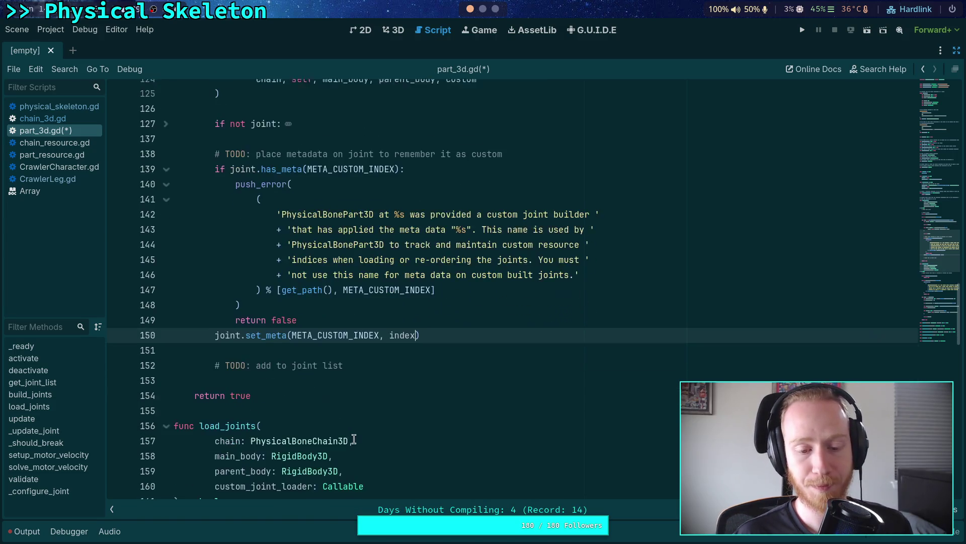
scroll(447, 347, up, 5)
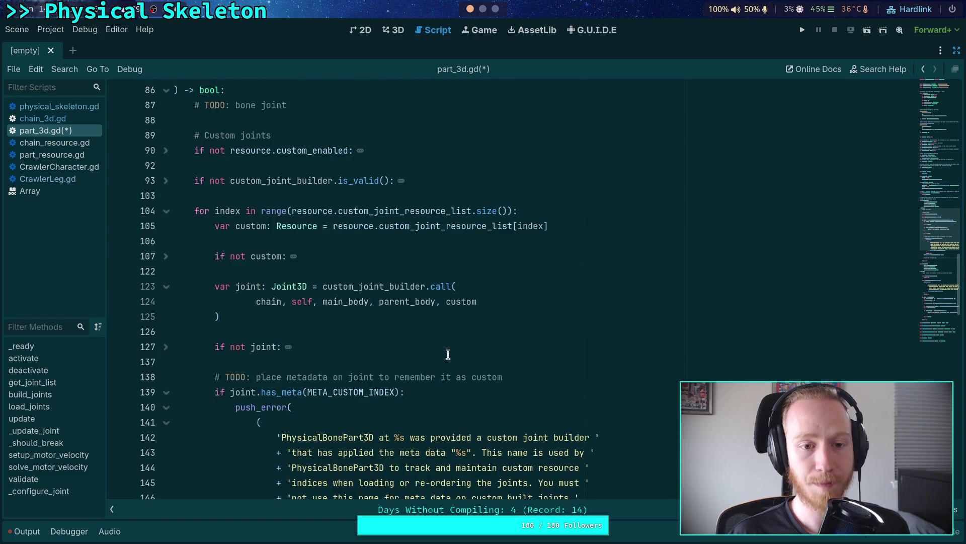
scroll(448, 354, up, 3)
scroll(448, 313, down, 12)
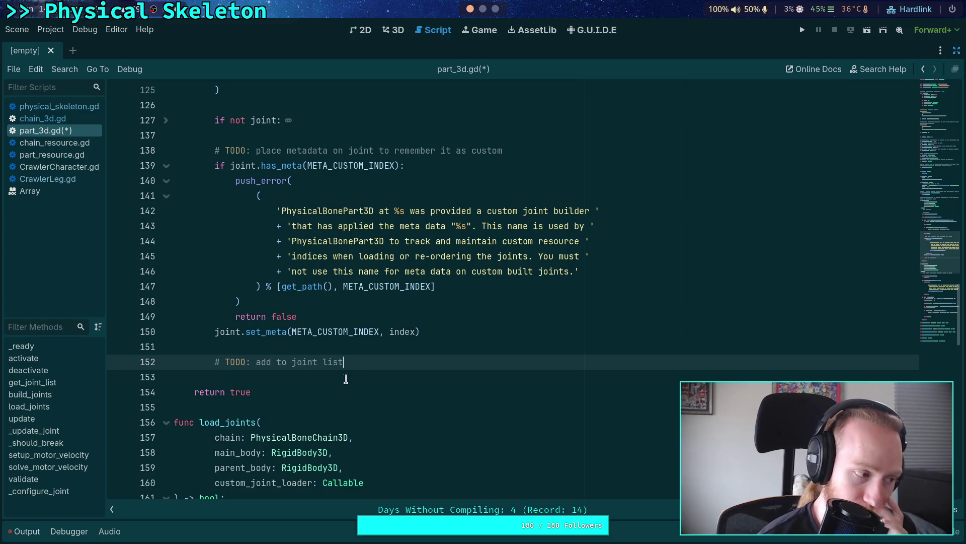
drag(358, 364, 350, 350)
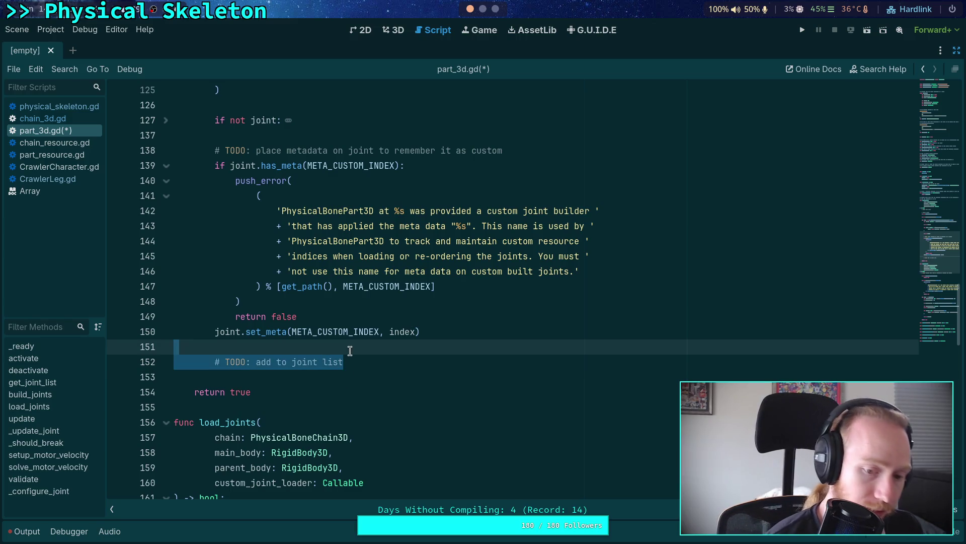
scroll(350, 350, down, 7)
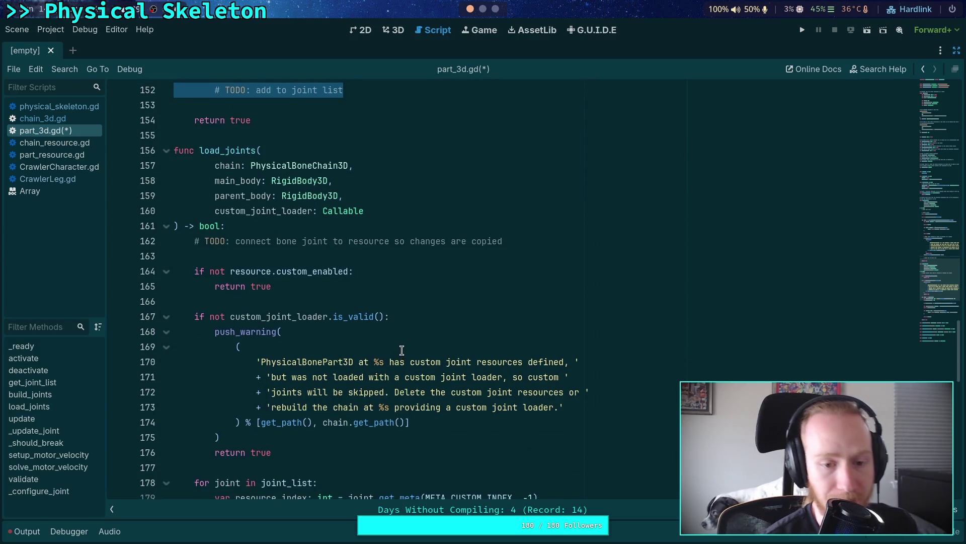